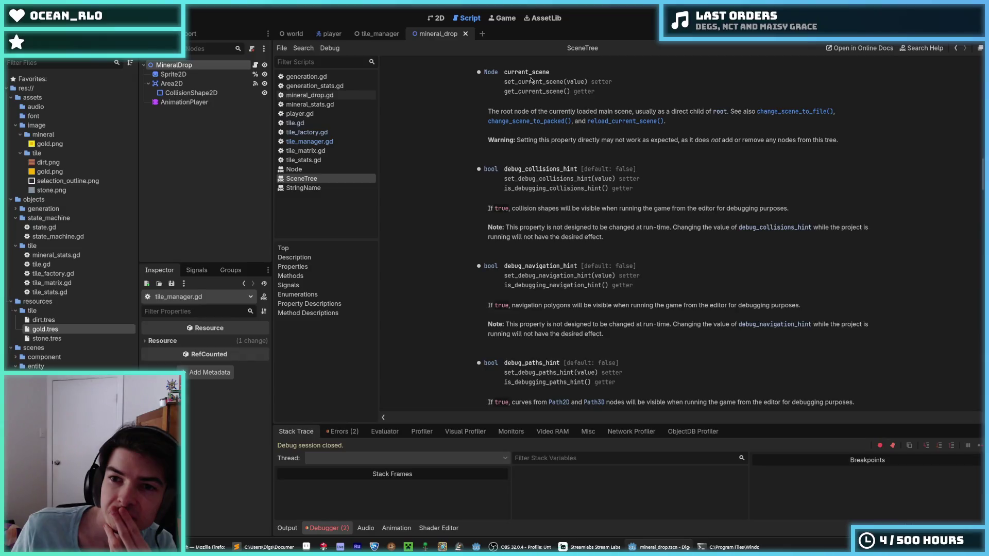
- Select current_scene on the SceneTree help page, then switch to the tile.gd script
{"action": "double_click", "coordinate": [533, 76]}
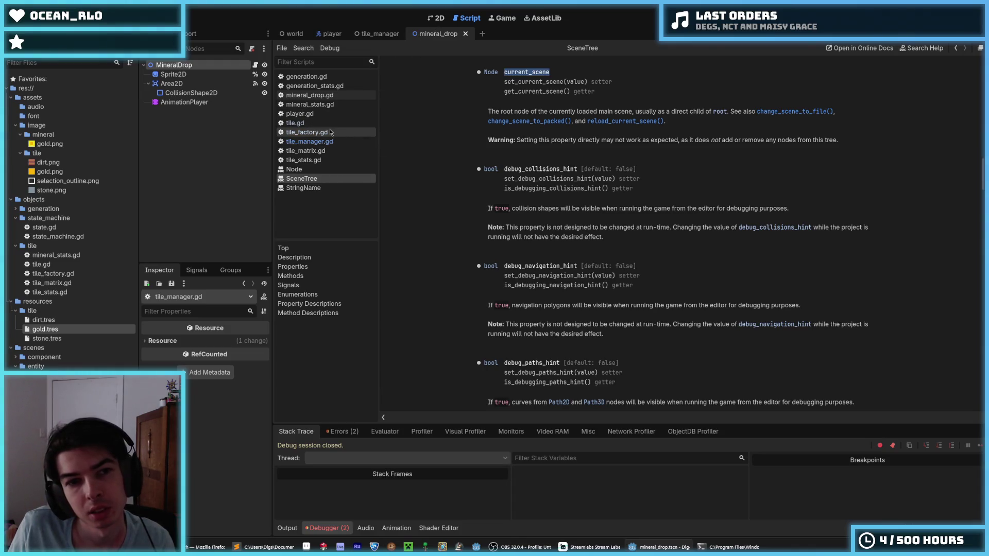
{"action": "left_click", "coordinate": [304, 123]}
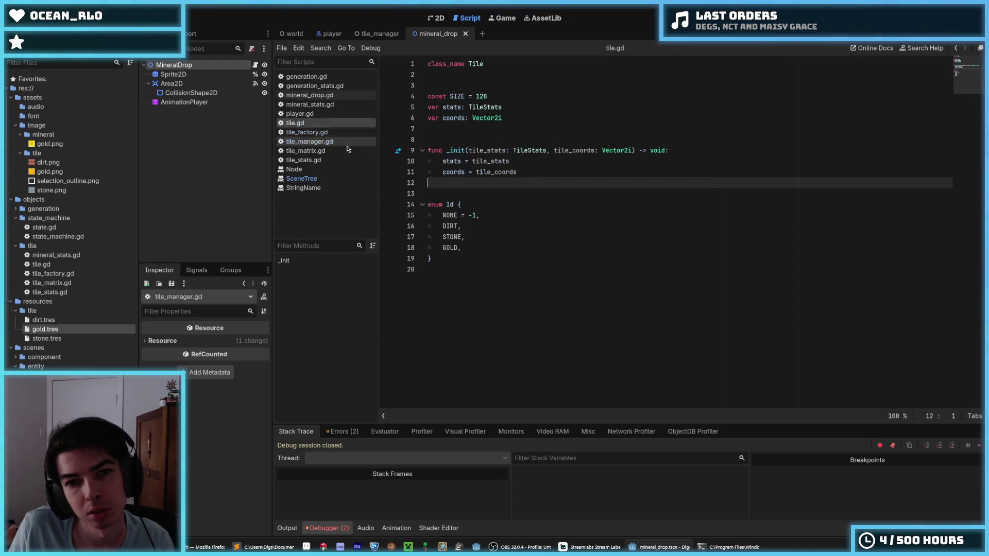
- In tile_manager.gd, change line 29's print argument to current_scene and run the game
{"action": "left_click", "coordinate": [308, 132]}
{"action": "left_click", "coordinate": [309, 142]}
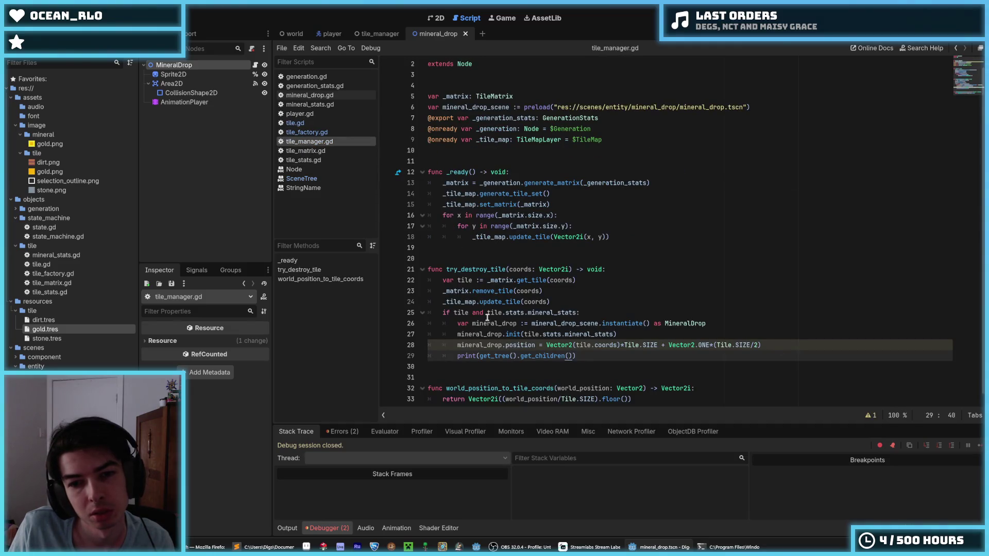
{"action": "scroll", "coordinate": [510, 345], "scroll_direction": "down", "scroll_amount": 1}
{"action": "left_click_drag", "start_coordinate": [517, 346], "coordinate": [488, 348]}
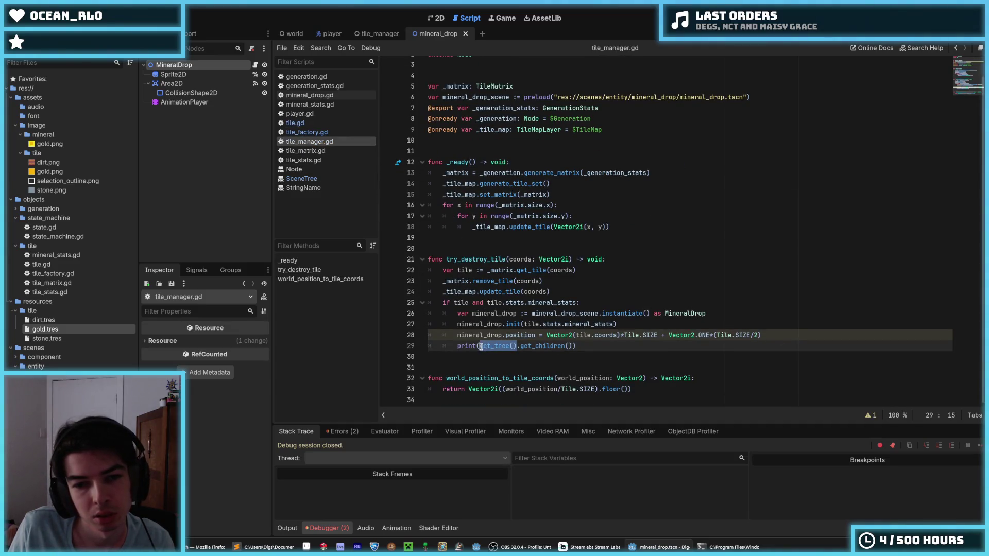
{"action": "left_click", "coordinate": [482, 345]}
{"action": "key", "text": "shift+End"}
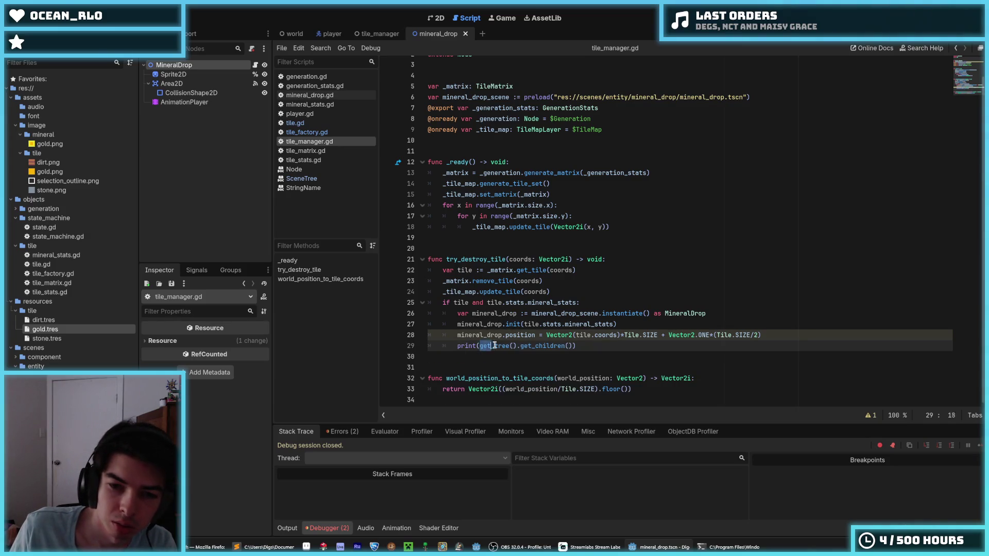
{"action": "type", "text": "current_scene"}
{"action": "key", "text": "Return"}
{"action": "key", "text": "BackSpace"}
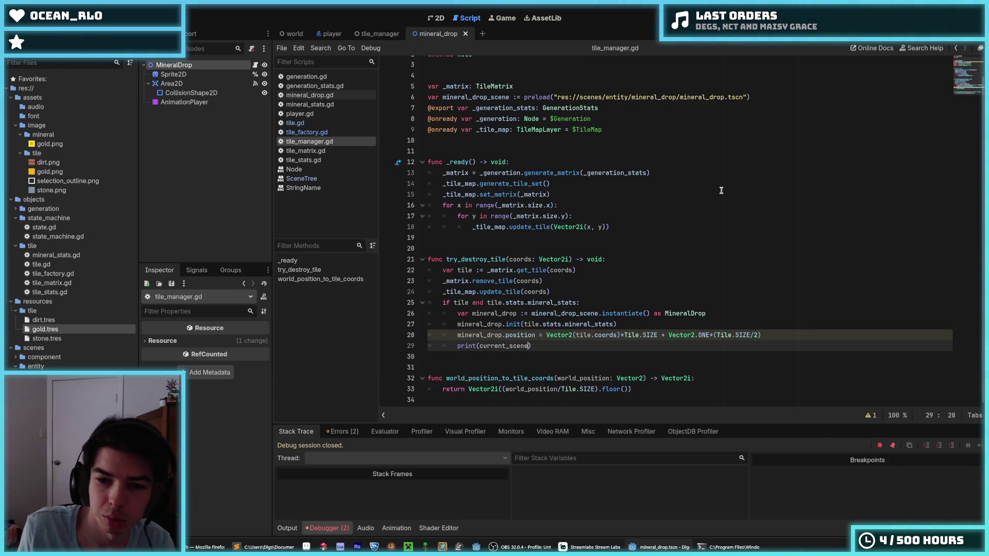
{"action": "key", "text": "Escape"}
{"action": "key", "text": "F5"}
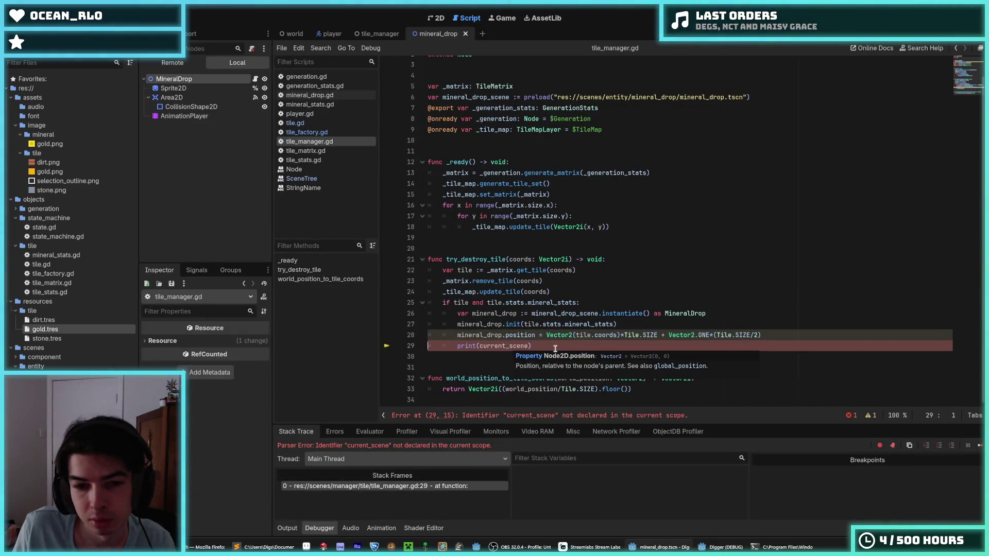
- Fix line 29's error by printing get_tree().current_scene, then run the game again
{"action": "left_click", "coordinate": [555, 348]}
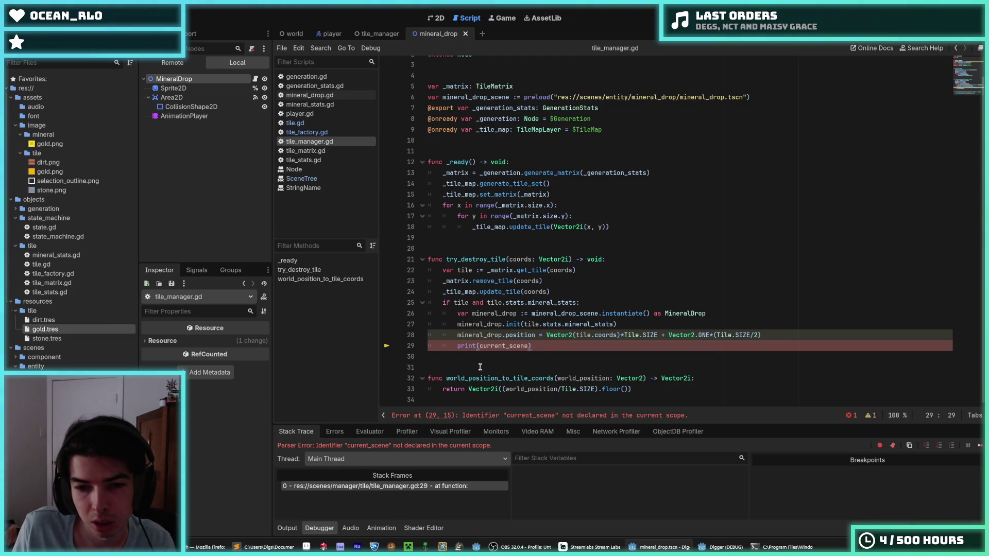
{"action": "left_click", "coordinate": [478, 346]}
{"action": "type", "text": "get_tree()"}
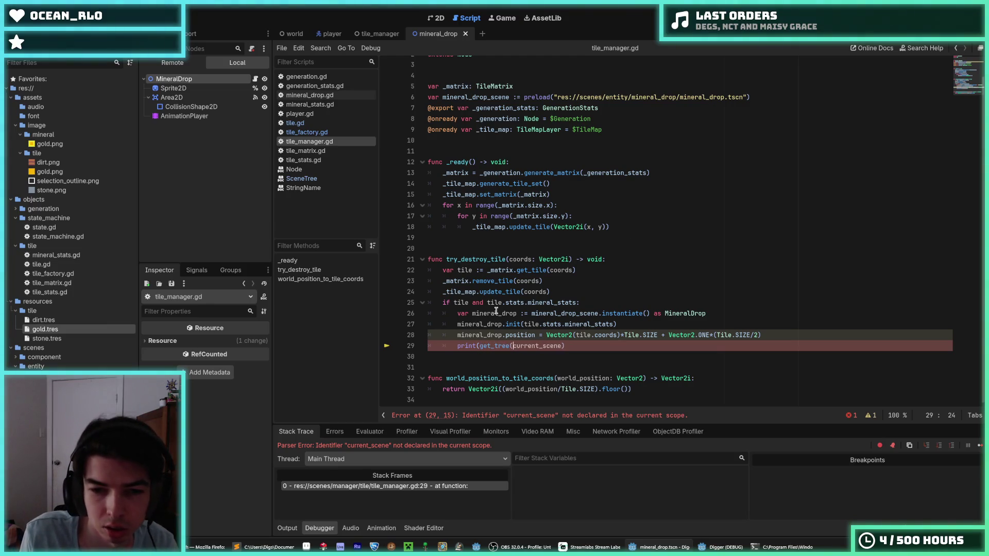
{"action": "type", "text": "."}
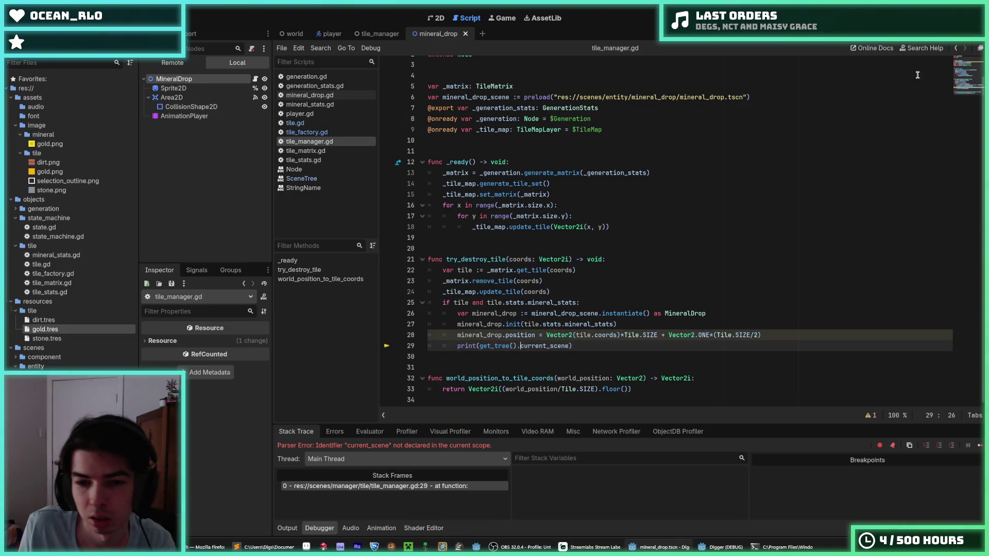
{"action": "key", "text": "F5"}
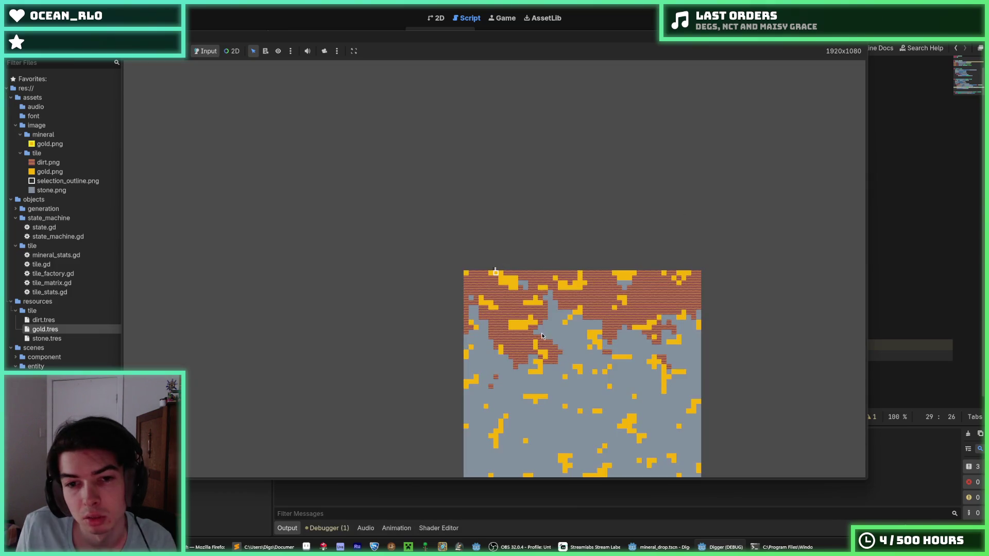
- Dig down, right and left in the running game, then stop it with F8
{"action": "key", "text": "Down"}
{"action": "key", "text": "Right"}
{"action": "key", "text": "Down"}
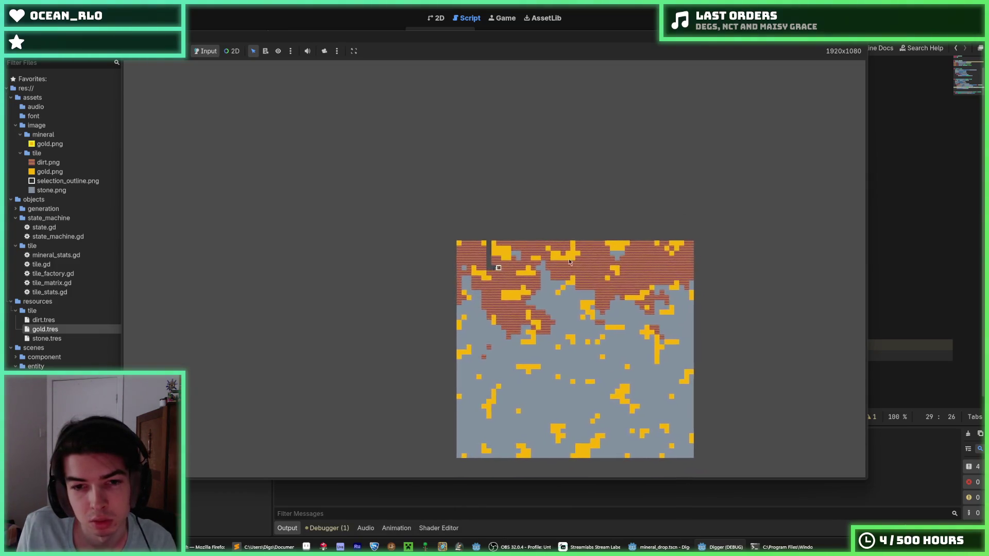
{"action": "key", "text": "Left"}
{"action": "key", "text": "Left"}
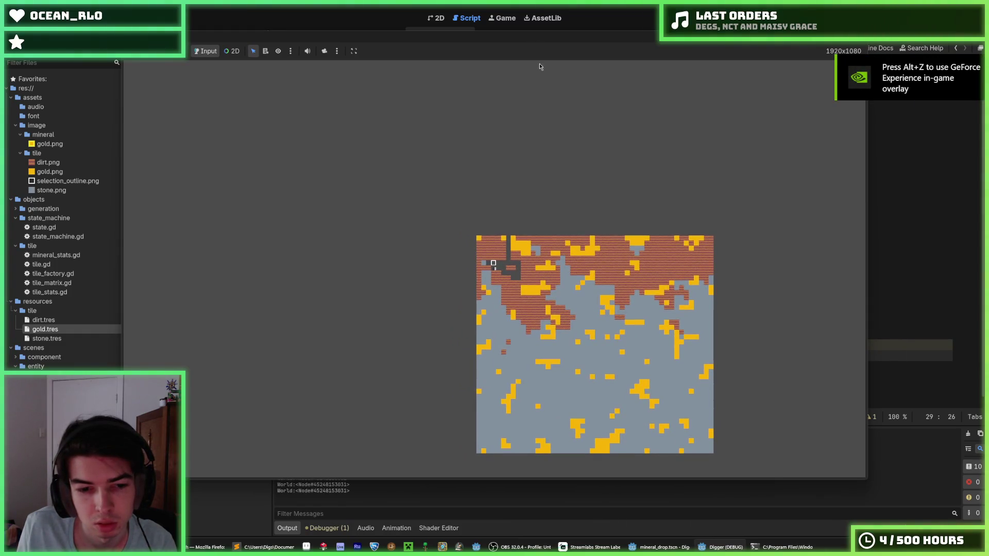
{"action": "key", "text": "F8"}
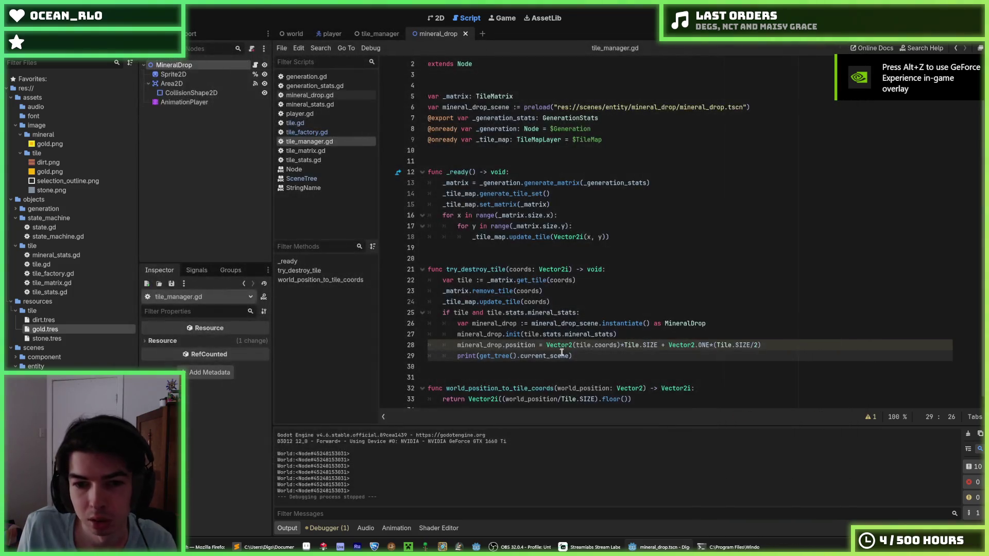
- Append .add_child(mineral_drop) after get_tree().current_scene on line 29 and save
{"action": "left_click_drag", "start_coordinate": [517, 356], "coordinate": [479, 355]}
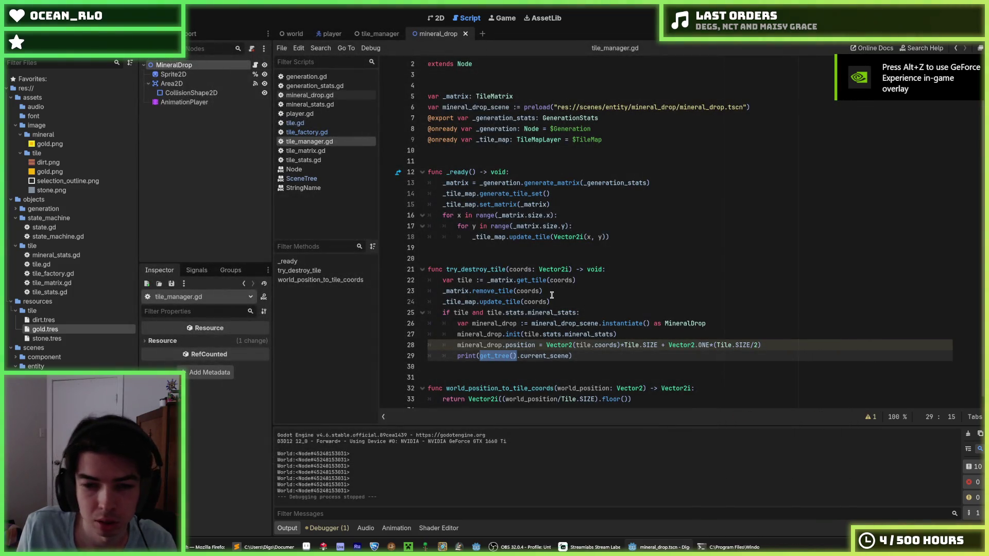
{"action": "key", "text": "Right"}
{"action": "key", "text": "Right"}
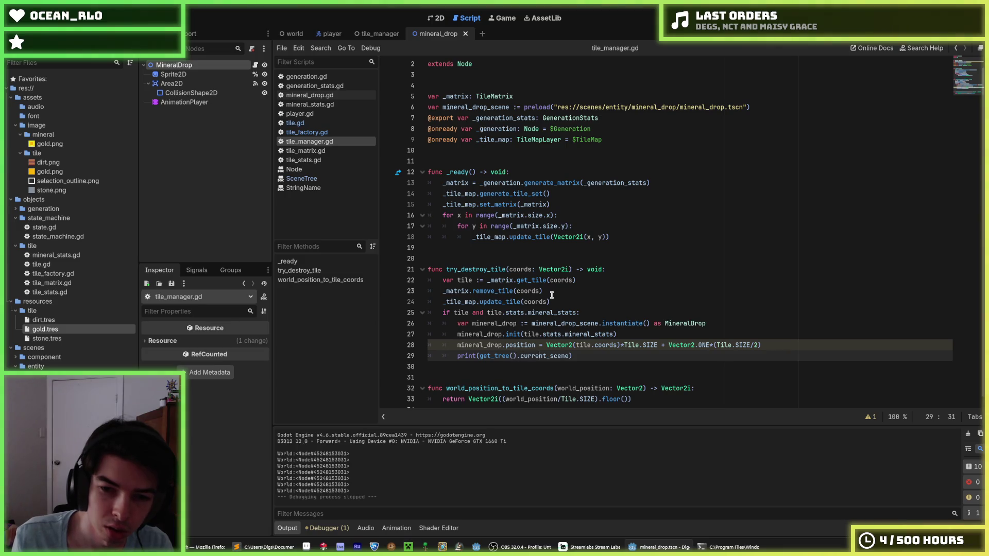
{"action": "key", "text": "Right"}
{"action": "type", "text": ".add_child()"}
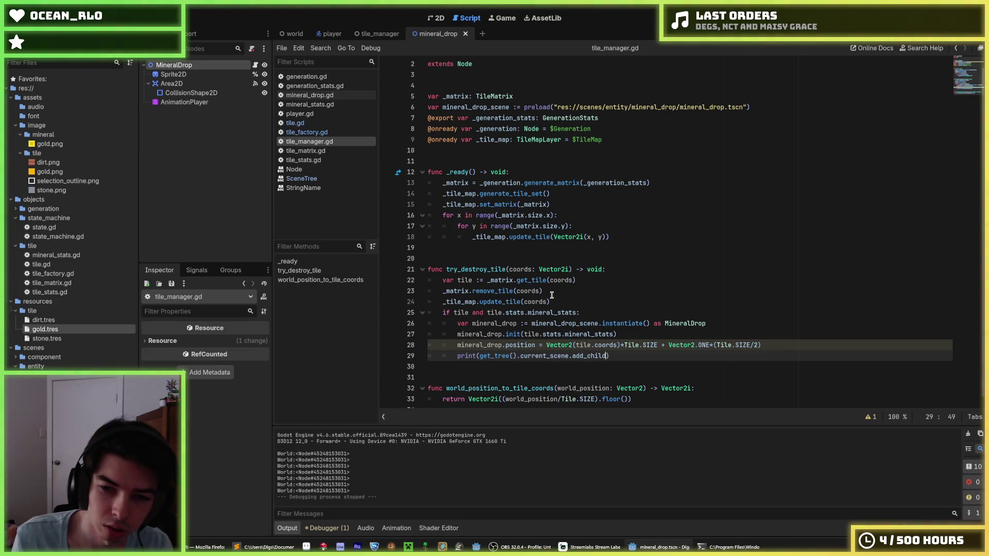
{"action": "key", "text": "Left"}
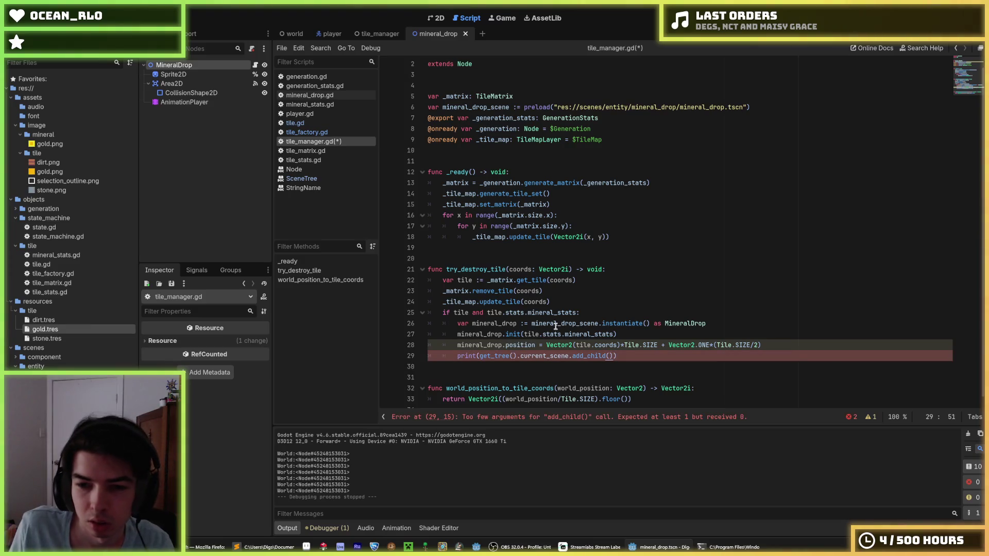
{"action": "type", "text": "mineral_drop"}
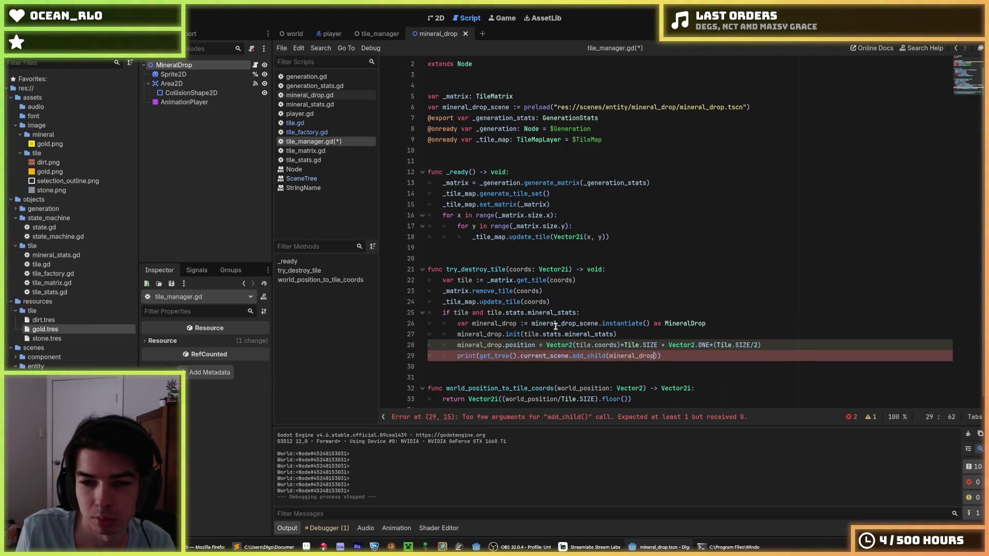
{"action": "key", "text": "ctrl+s"}
{"action": "key", "text": "End"}
{"action": "key", "text": "ctrl+s"}
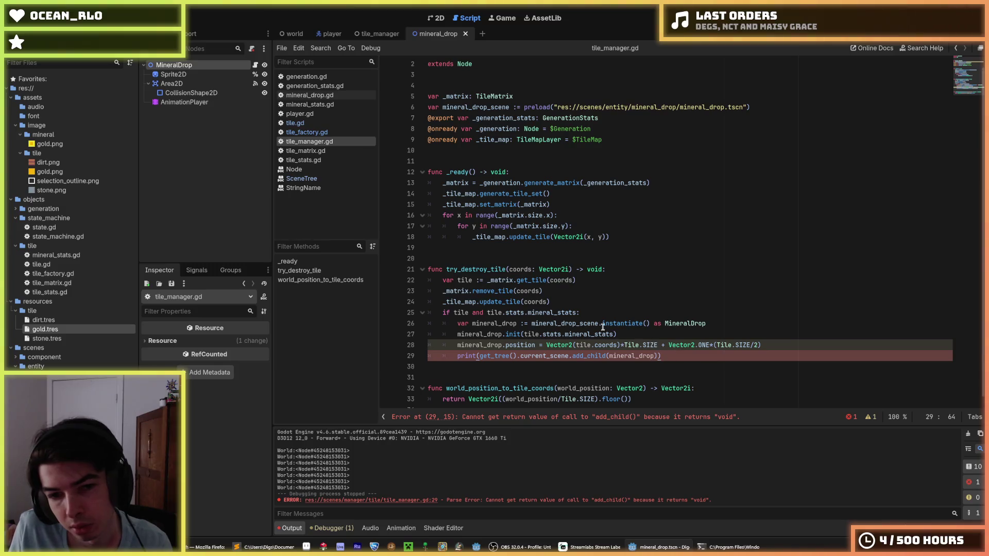
{"action": "scroll", "coordinate": [558, 308], "scroll_direction": "down", "scroll_amount": 1}
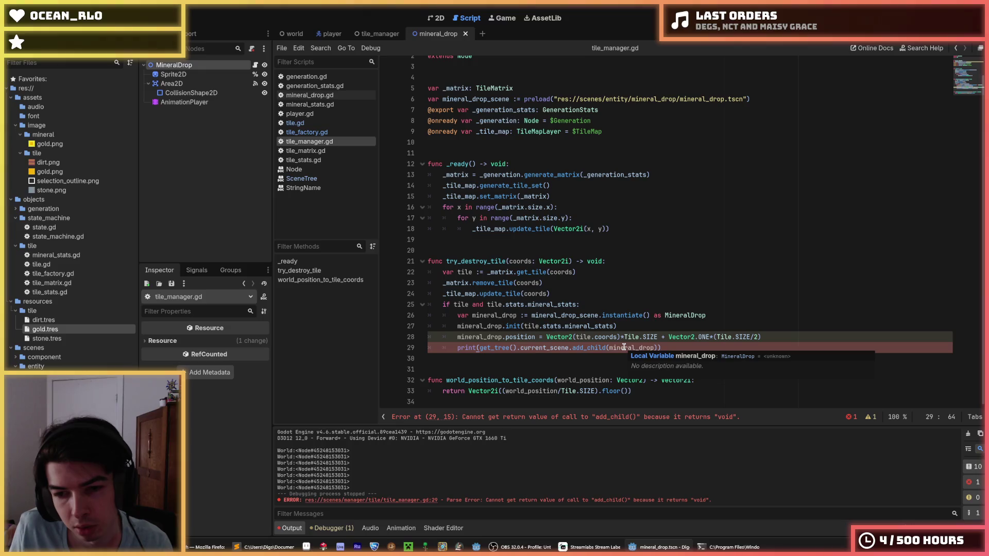
- Remove the print( wrapper from line 29, save, and run the game
{"action": "left_click_drag", "start_coordinate": [480, 349], "coordinate": [456, 350]}
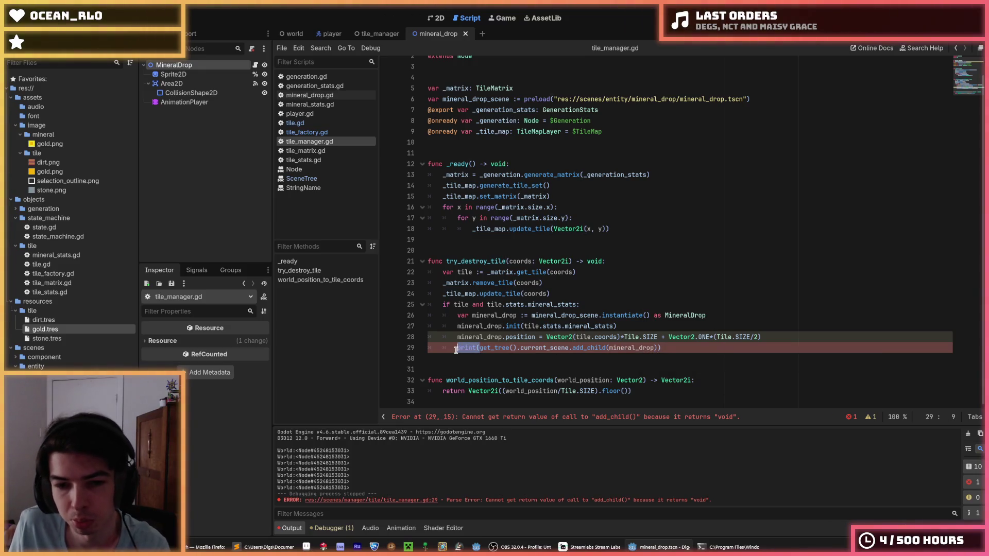
{"action": "key", "text": "BackSpace"}
{"action": "key", "text": "End"}
{"action": "key", "text": "BackSpace"}
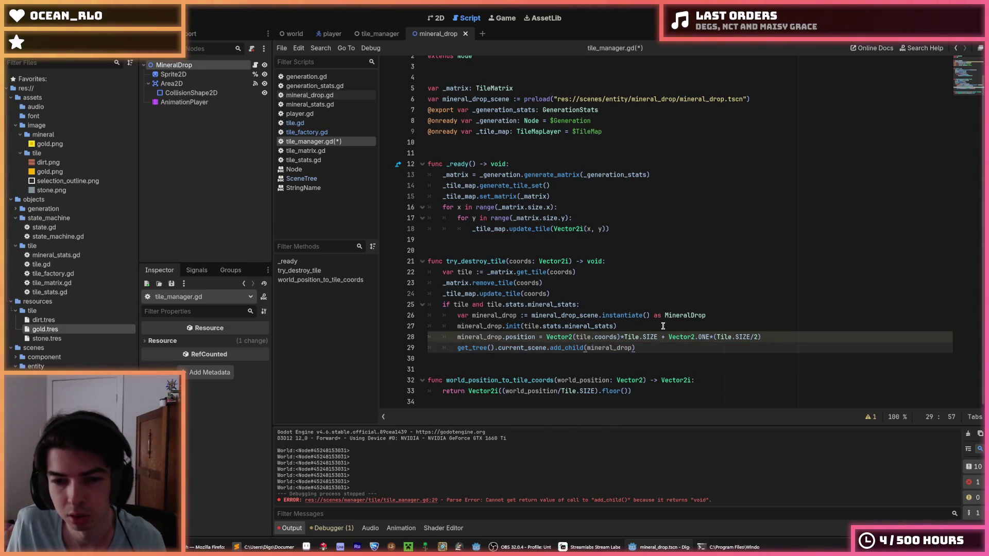
{"action": "key", "text": "ctrl+s"}
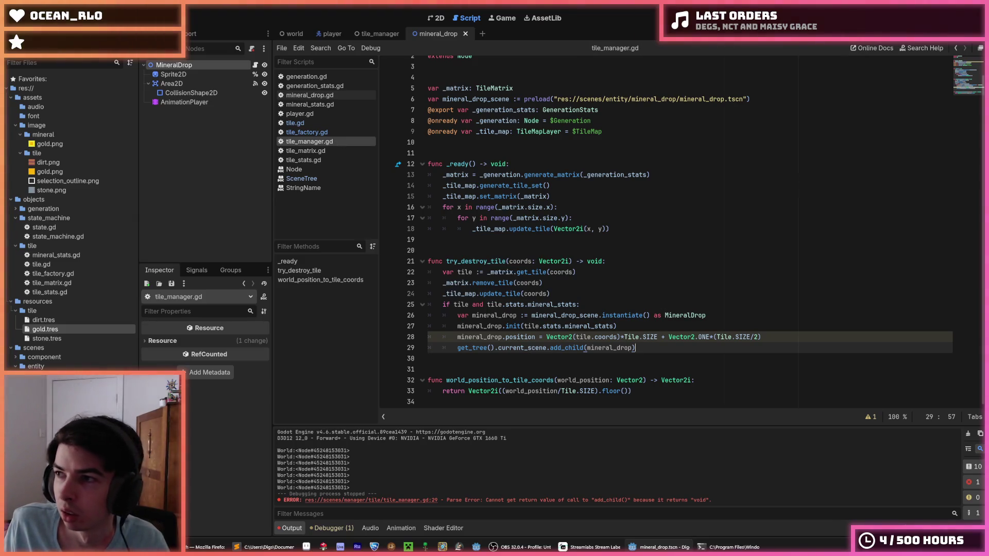
{"action": "key", "text": "F5"}
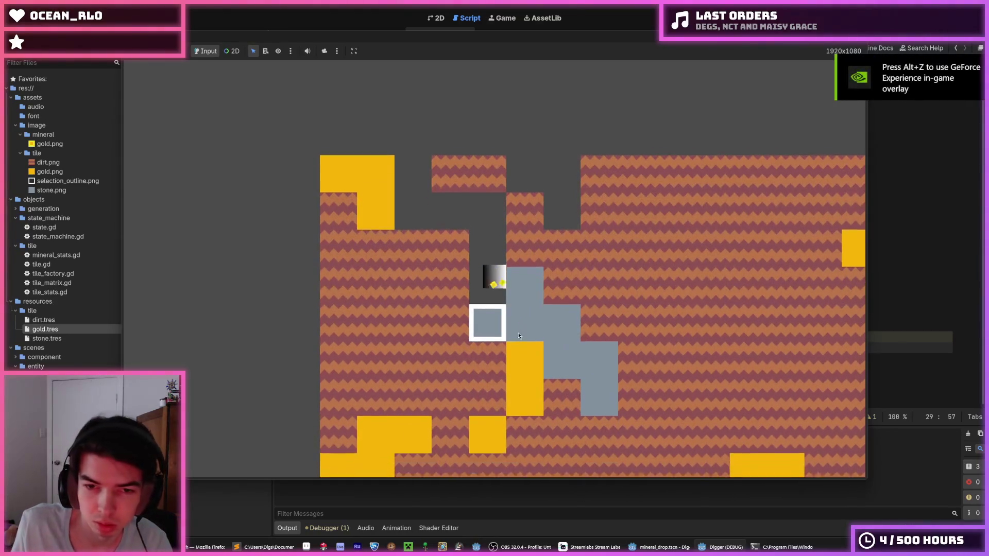
- Dig down and right to mine gold tiles and spawn mineral drops, then stop the game
{"action": "key", "text": "Down"}
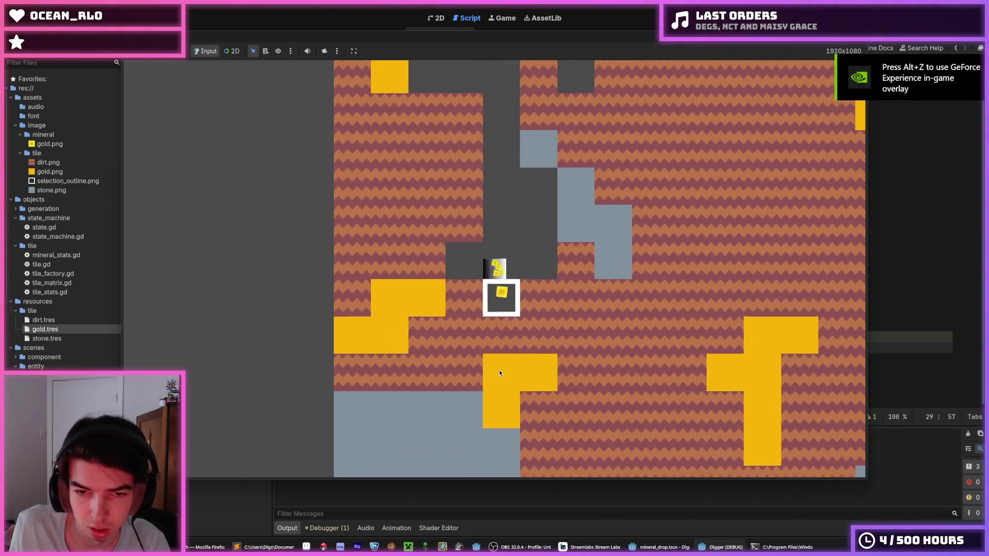
{"action": "key", "text": "Down"}
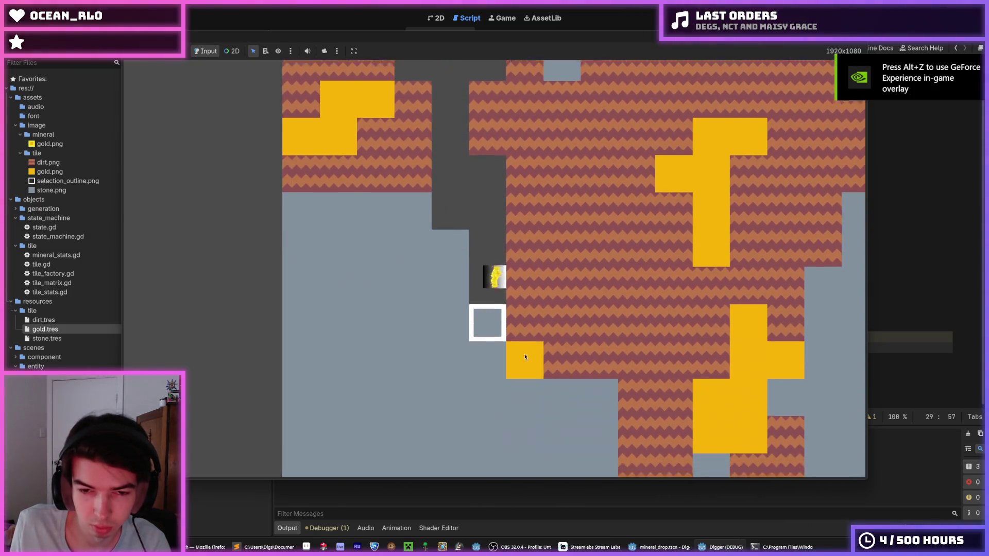
{"action": "key", "text": "Right"}
{"action": "key", "text": "Down"}
{"action": "key", "text": "Down"}
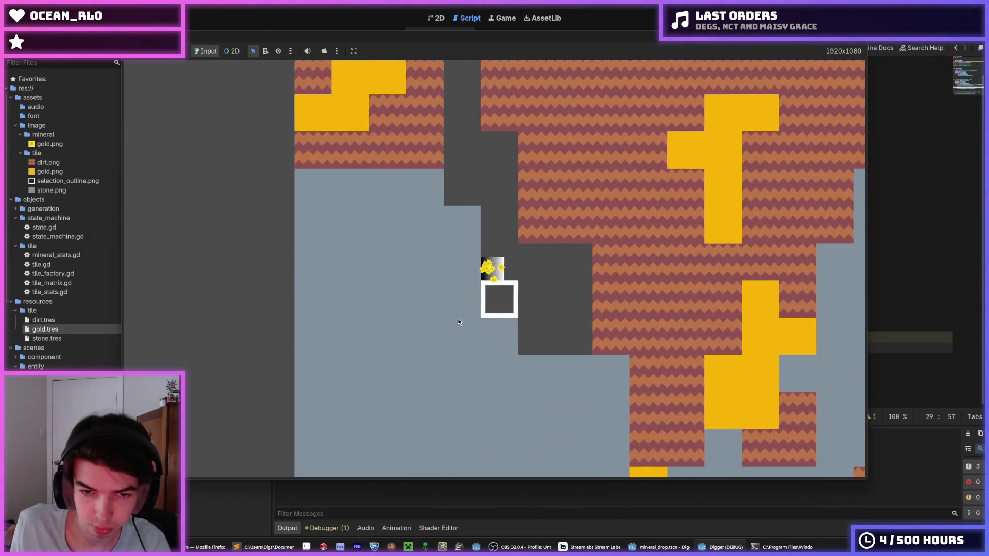
{"action": "key", "text": "Right"}
{"action": "key", "text": "Right"}
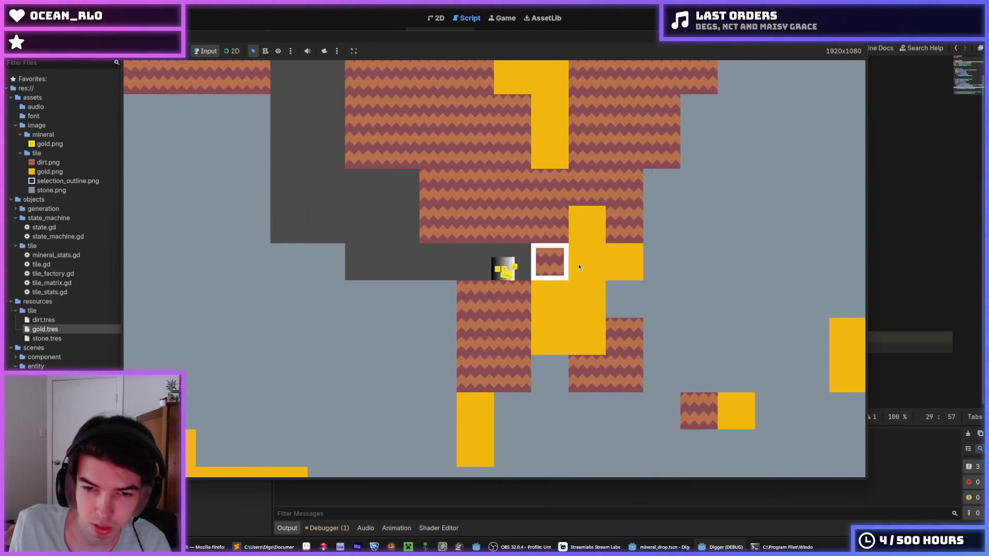
{"action": "mouse_move", "coordinate": [579, 263]}
{"action": "left_mouse_down"}
{"action": "mouse_move", "coordinate": [508, 361]}
{"action": "mouse_move", "coordinate": [375, 277]}
{"action": "mouse_move", "coordinate": [491, 381]}
{"action": "mouse_move", "coordinate": [626, 218]}
{"action": "left_mouse_up"}
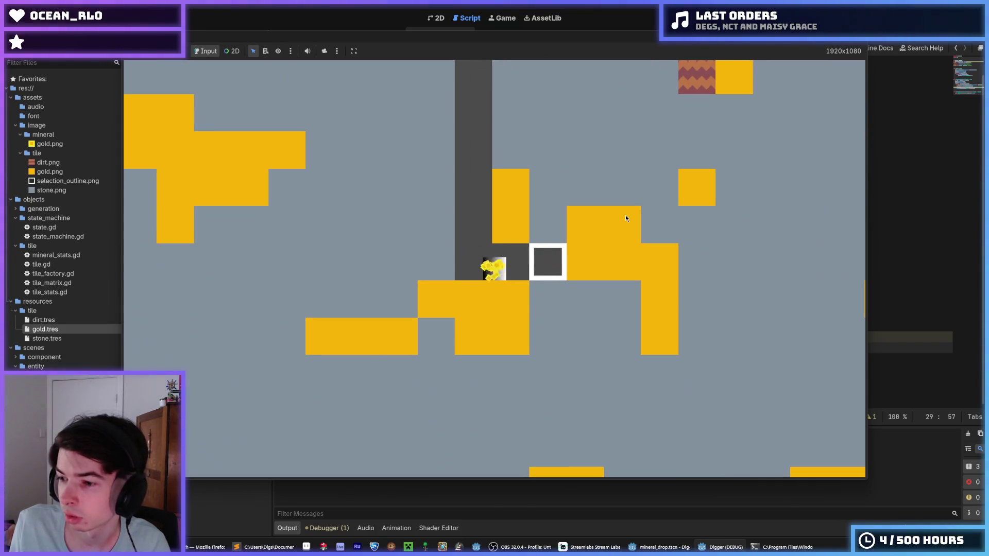
{"action": "key", "text": "F8"}
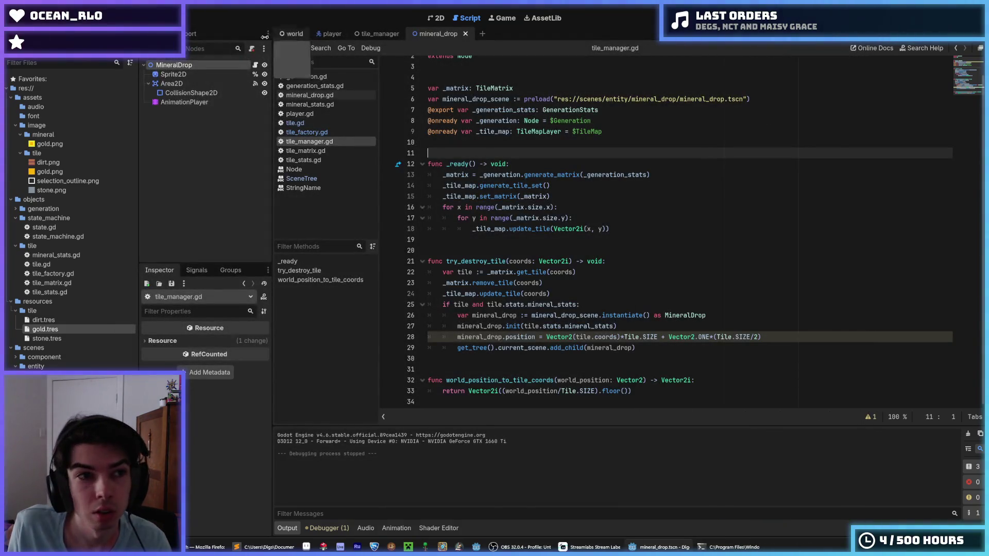
- Open Project Settings and scroll the General categories to the 2D physics section
{"action": "left_click", "coordinate": [42, 18]}
{"action": "left_click", "coordinate": [51, 59]}
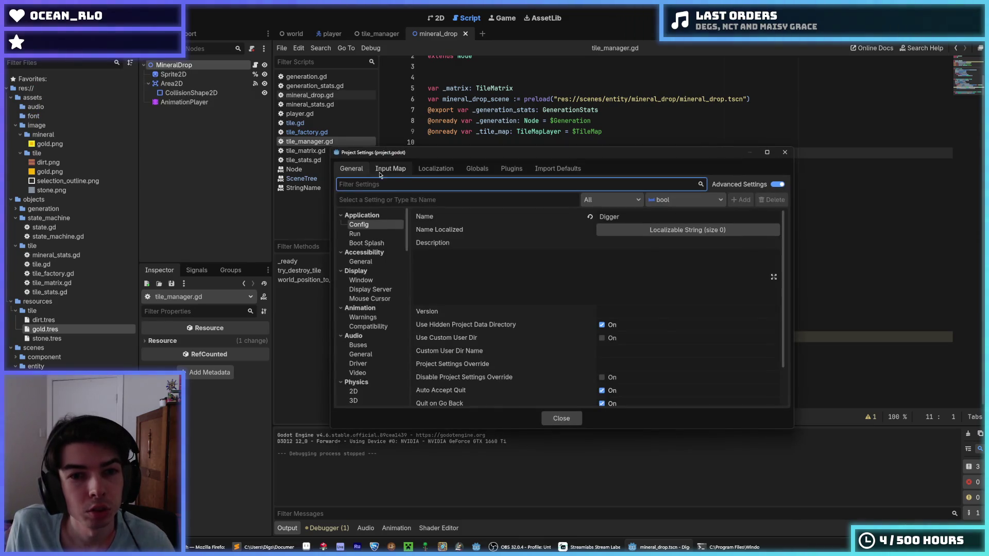
{"action": "scroll", "coordinate": [369, 297], "scroll_direction": "down", "scroll_amount": 3}
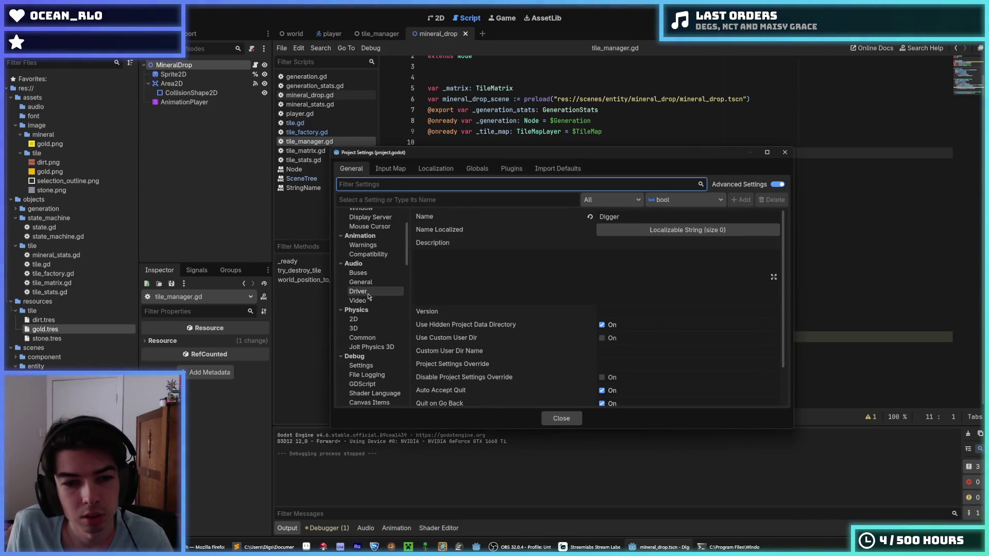
{"action": "left_click", "coordinate": [353, 319]}
{"action": "scroll", "coordinate": [356, 304], "scroll_direction": "down", "scroll_amount": 5}
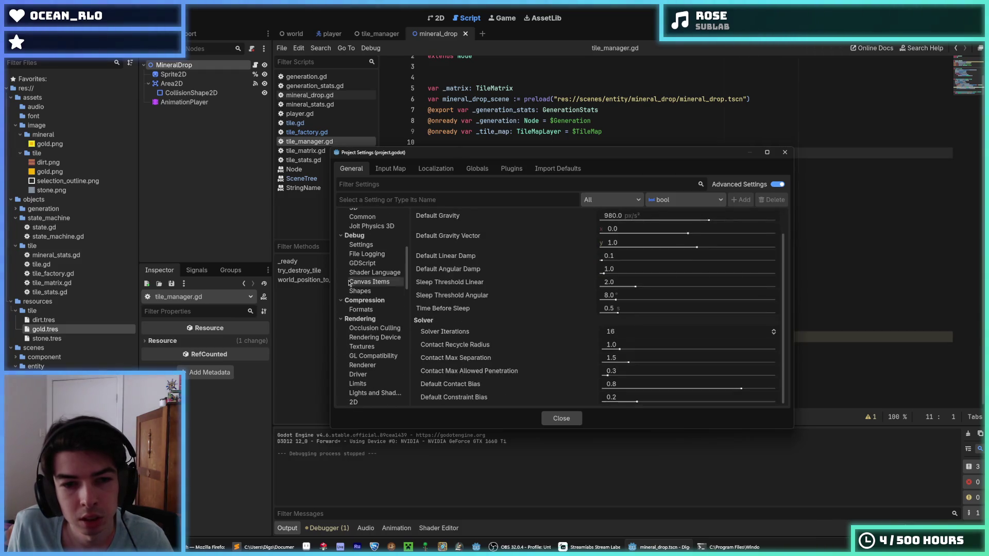
{"action": "scroll", "coordinate": [361, 291], "scroll_direction": "down", "scroll_amount": 10}
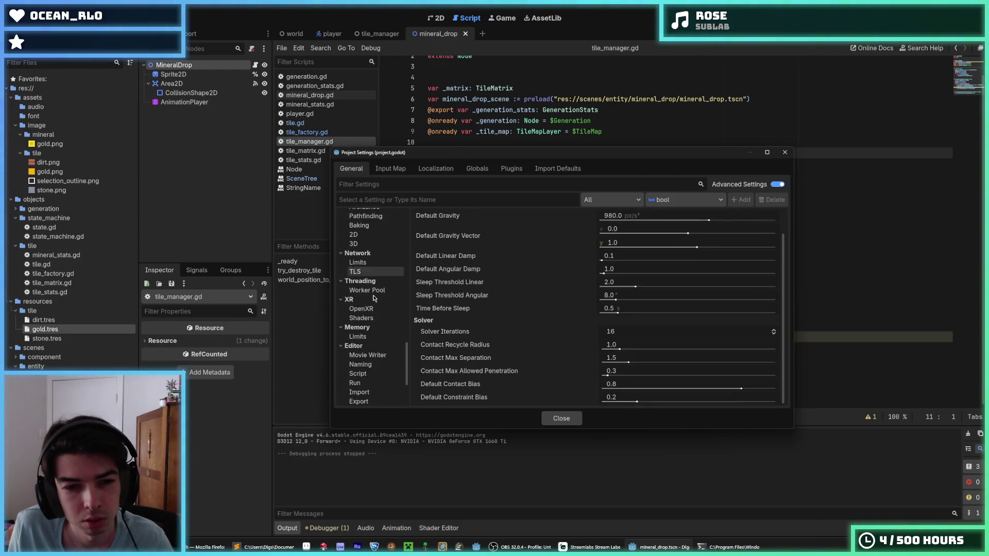
{"action": "scroll", "coordinate": [374, 298], "scroll_direction": "up", "scroll_amount": 5}
{"action": "scroll", "coordinate": [374, 304], "scroll_direction": "down", "scroll_amount": 8}
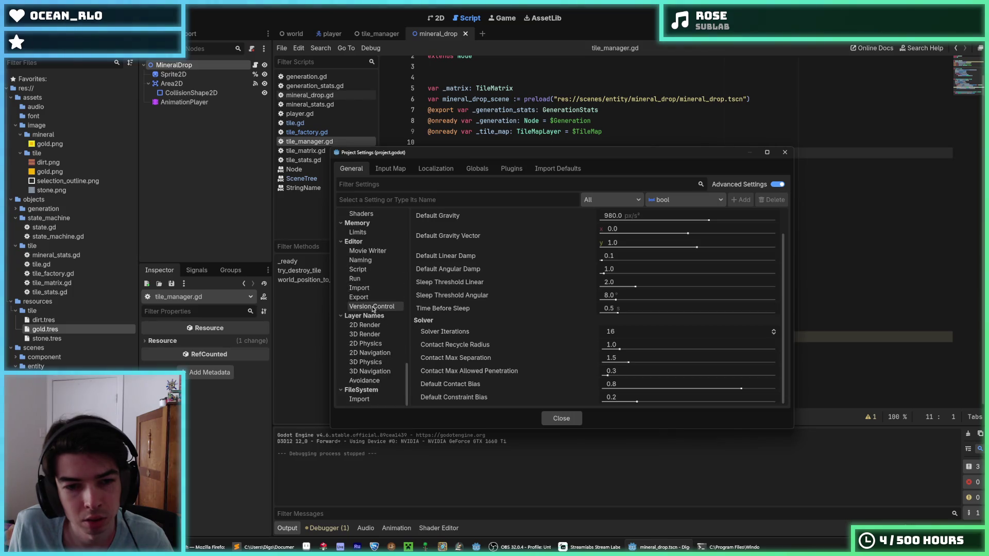
- Show the 2D Physics layer names and name layer 1 Terrain
{"action": "left_click", "coordinate": [366, 343]}
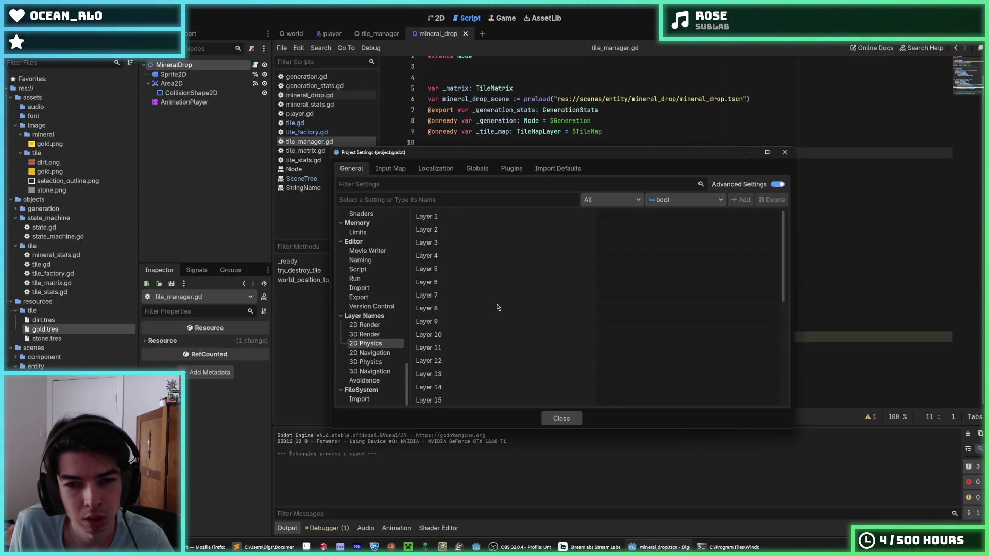
{"action": "left_click", "coordinate": [598, 219]}
{"action": "type", "text": "Pl"}
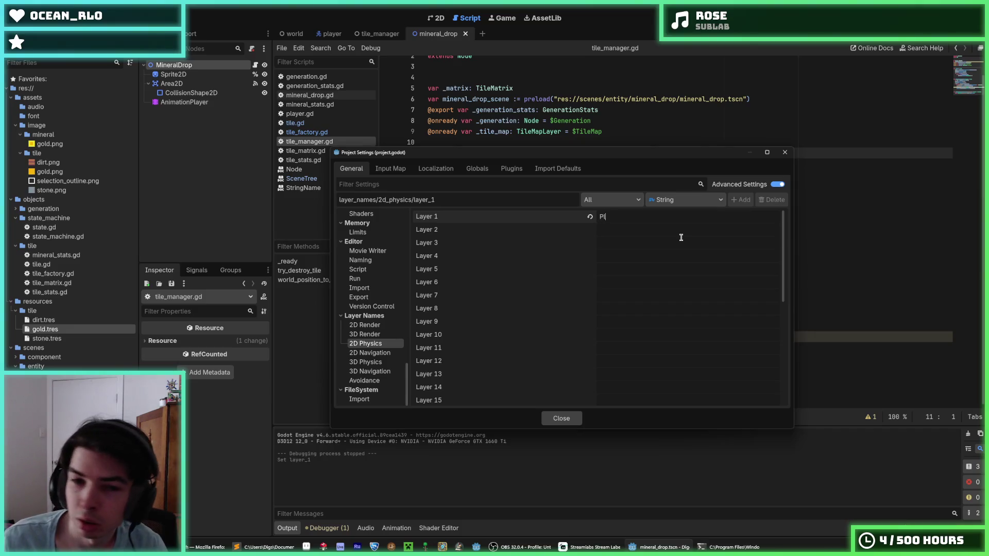
{"action": "key", "text": "BackSpace"}
{"action": "type", "text": "Terrain"}
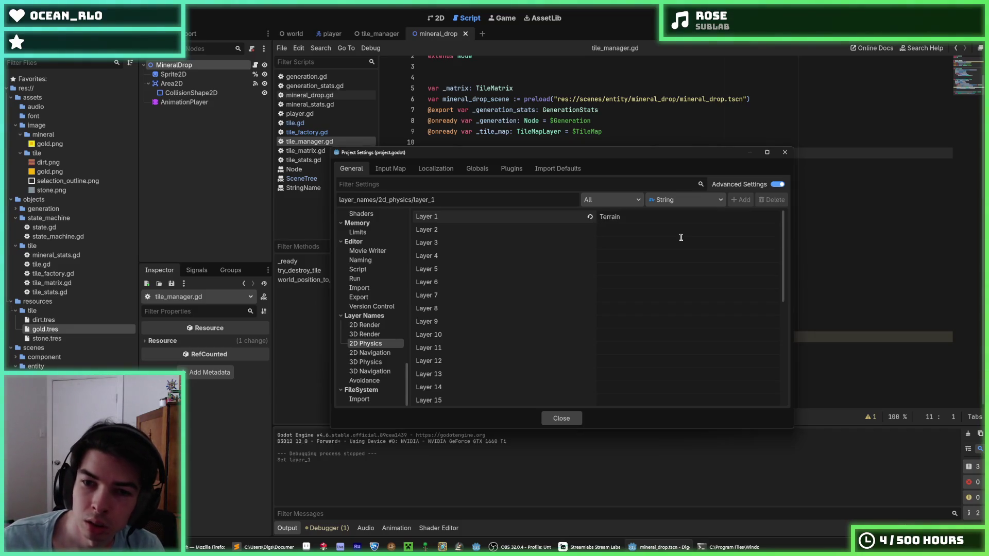
- Name layers 2 and 3 Player and MineralDrop, then close Project Settings
{"action": "left_click", "coordinate": [682, 237]}
{"action": "type", "text": "Player"}
{"action": "left_click", "coordinate": [681, 237]}
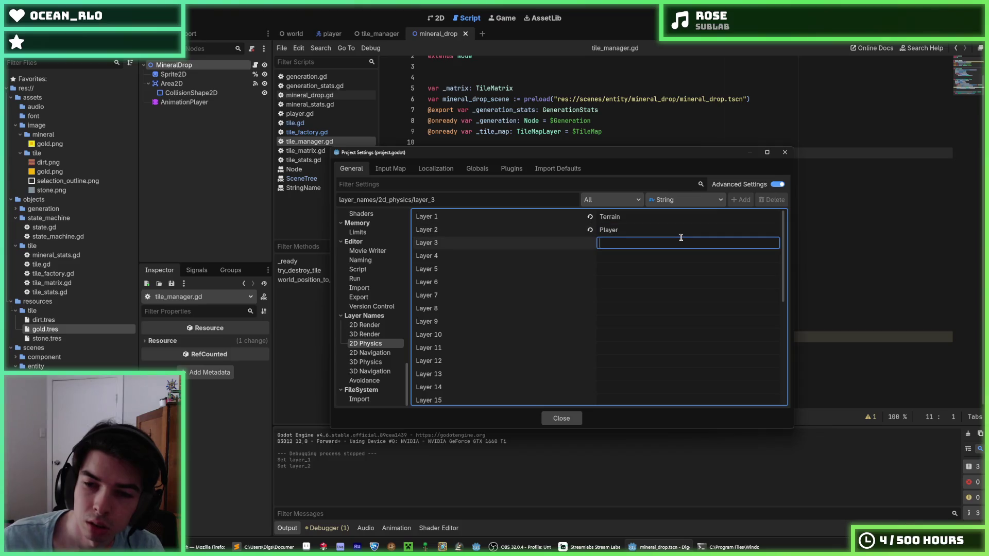
{"action": "type", "text": "M"}
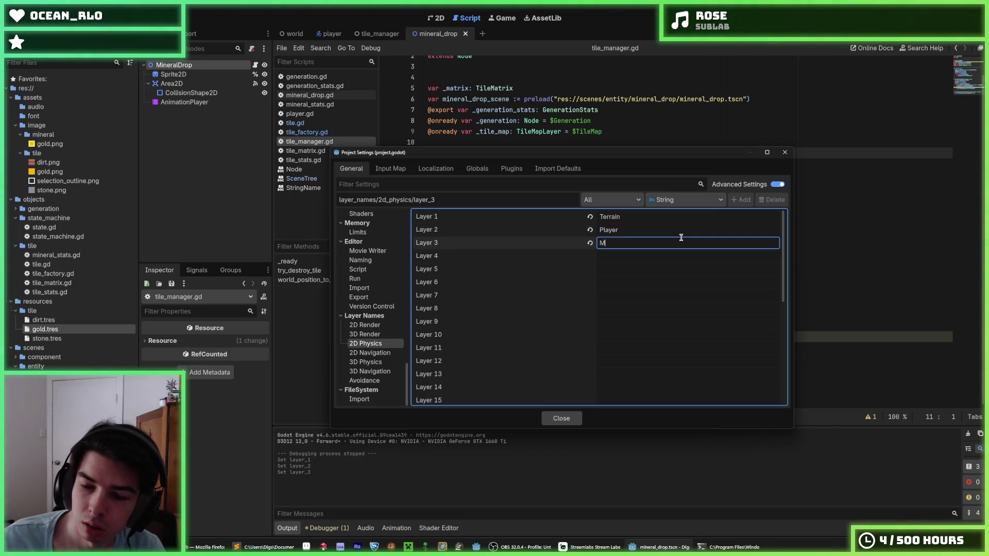
{"action": "key", "text": "BackSpace"}
{"action": "type", "text": "MineralDrop"}
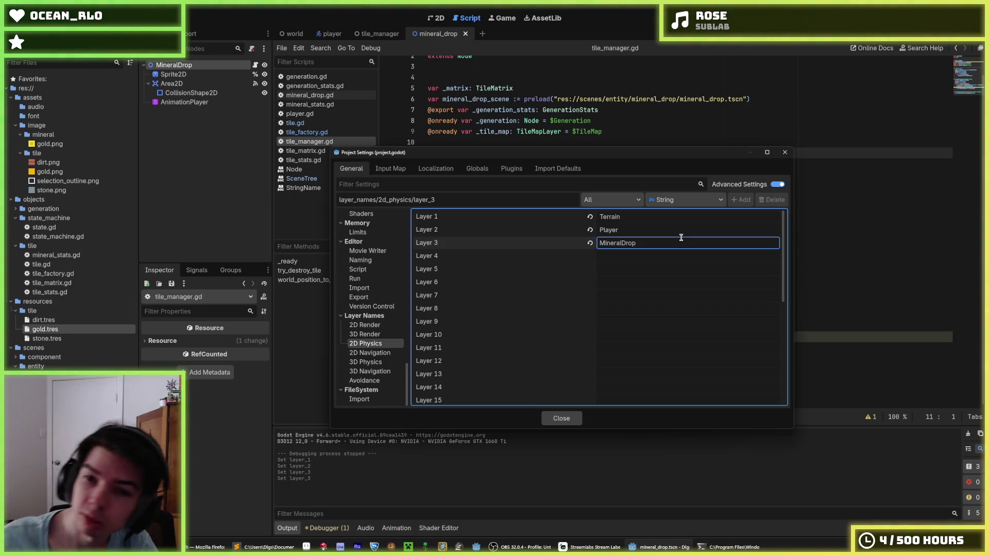
{"action": "left_click", "coordinate": [669, 255]}
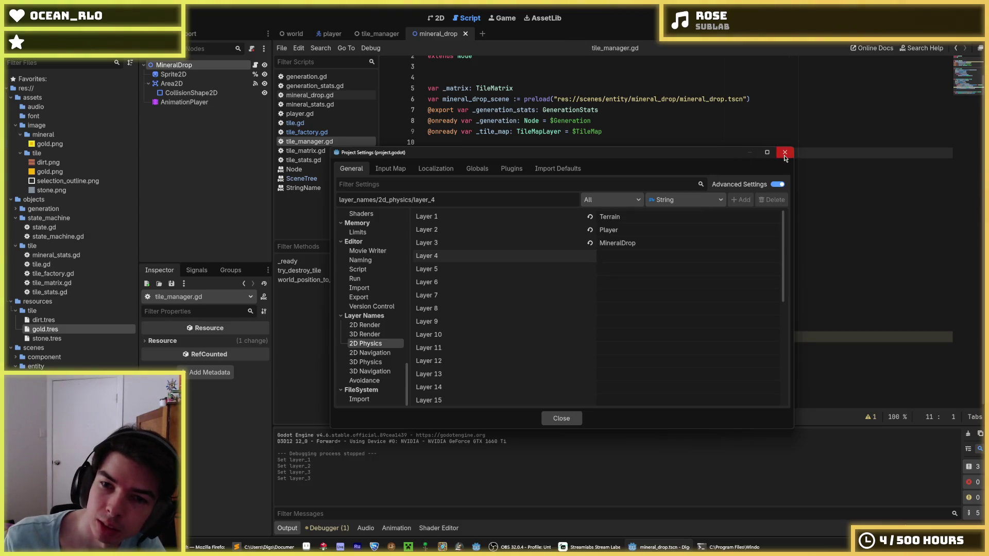
{"action": "left_click", "coordinate": [621, 244]}
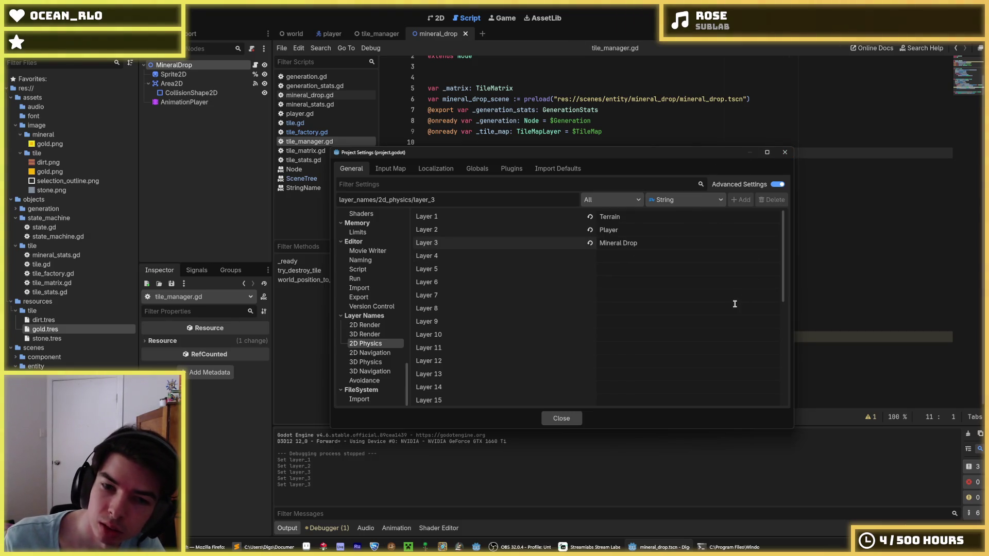
{"action": "key", "text": "BackSpace"}
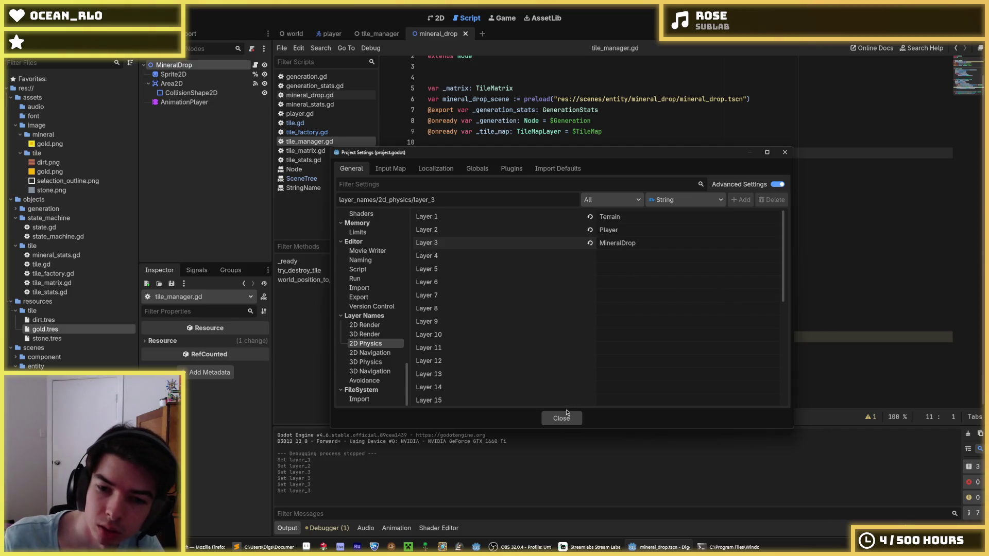
{"action": "left_click", "coordinate": [562, 418]}
- Review tile_manager.gd's tile update loop and mineral drop spawning code, then open player.gd
{"action": "left_click", "coordinate": [657, 228]}
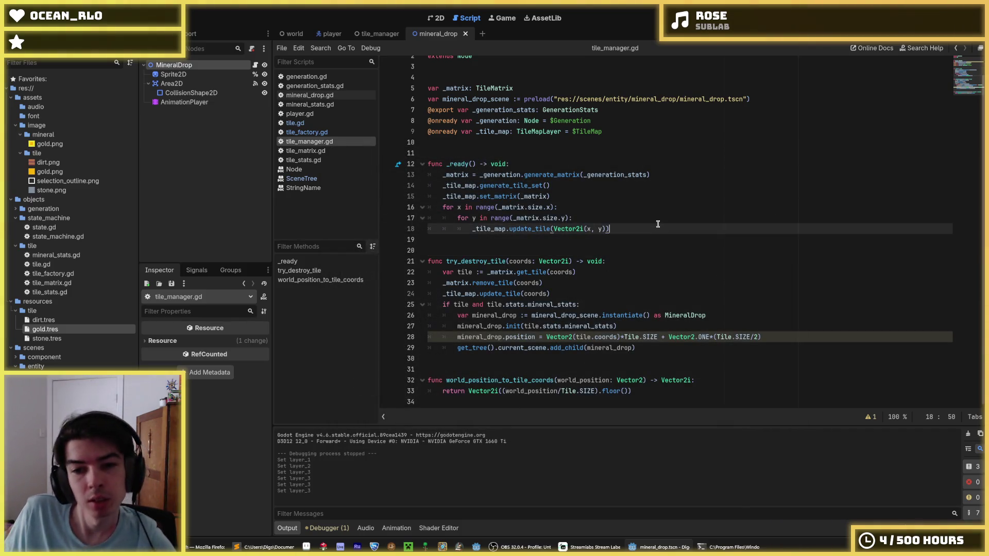
{"action": "left_click", "coordinate": [646, 220]}
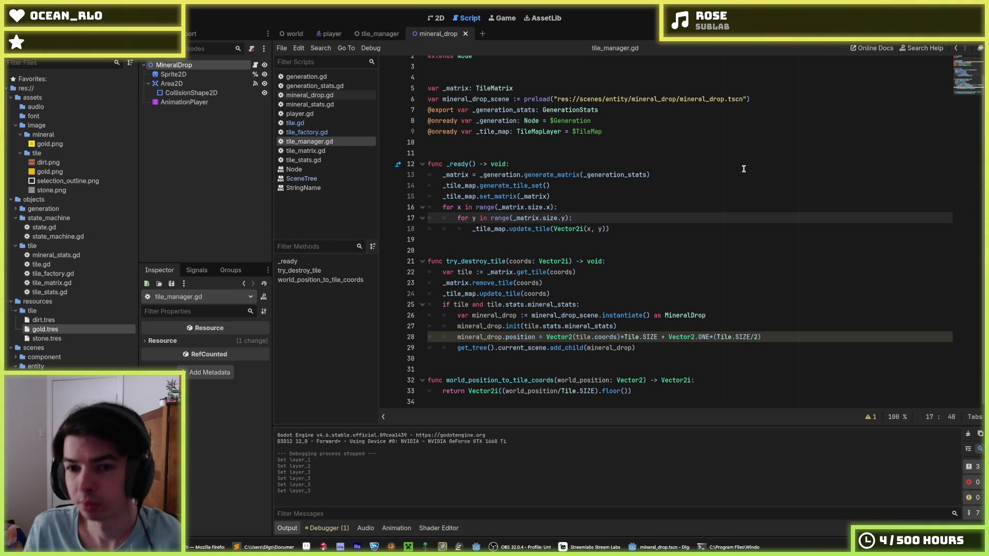
{"action": "left_click", "coordinate": [679, 199]}
{"action": "left_click", "coordinate": [654, 305]}
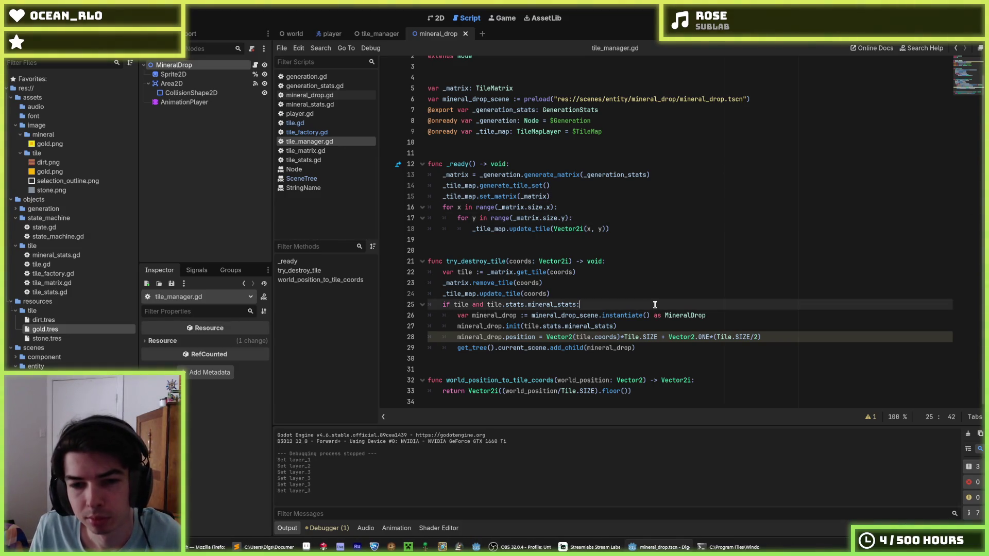
{"action": "left_click", "coordinate": [656, 322]}
{"action": "left_click", "coordinate": [721, 319]}
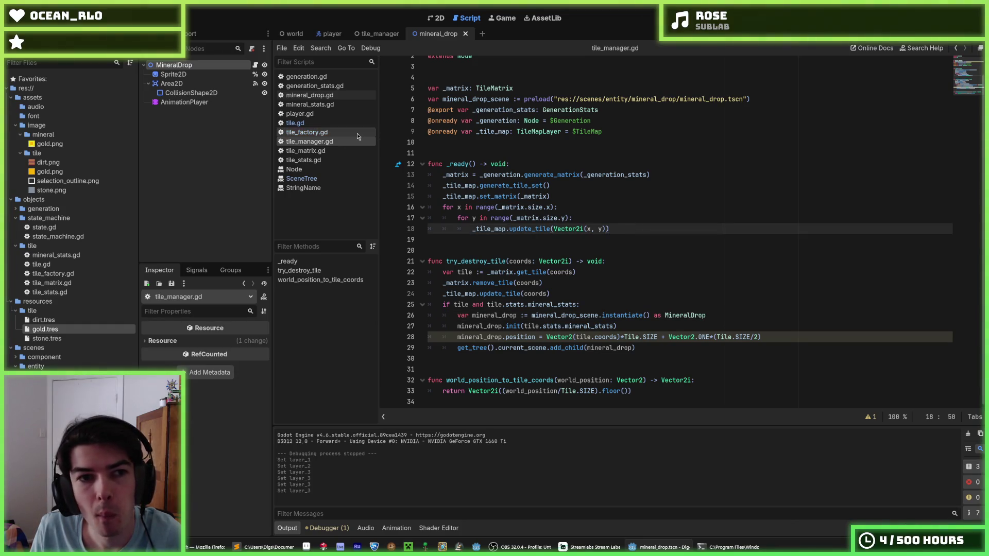
{"action": "left_click", "coordinate": [330, 34]}
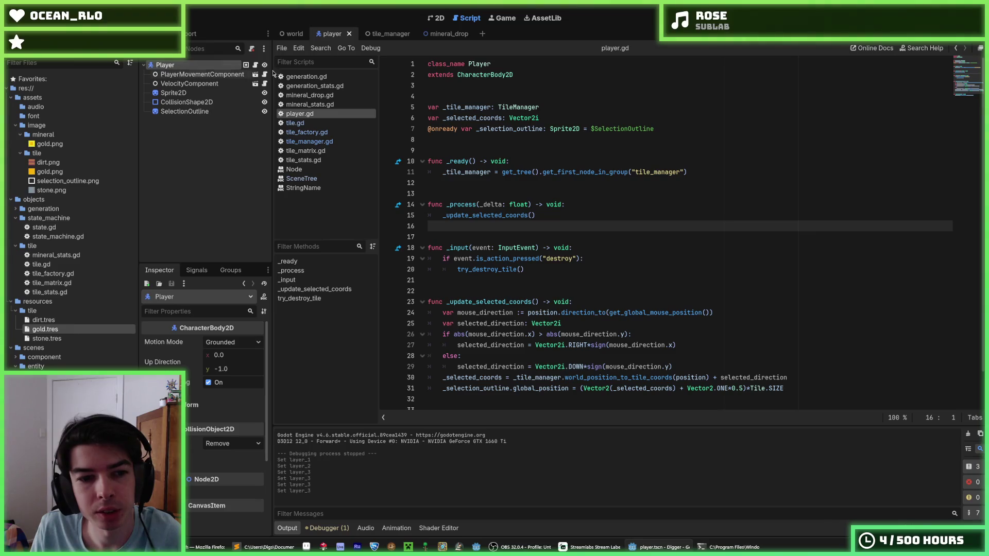
- In the 2D view, change the Player's collision layer and mask bits and save the Player scene
{"action": "left_click", "coordinate": [434, 20]}
{"action": "scroll", "coordinate": [203, 391], "scroll_direction": "down", "scroll_amount": 3}
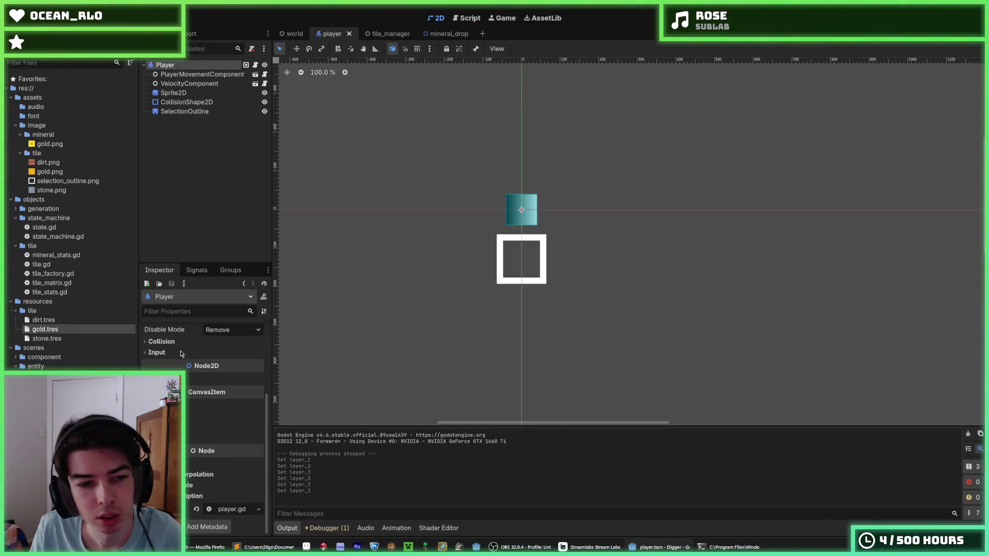
{"action": "scroll", "coordinate": [227, 464], "scroll_direction": "down", "scroll_amount": 4}
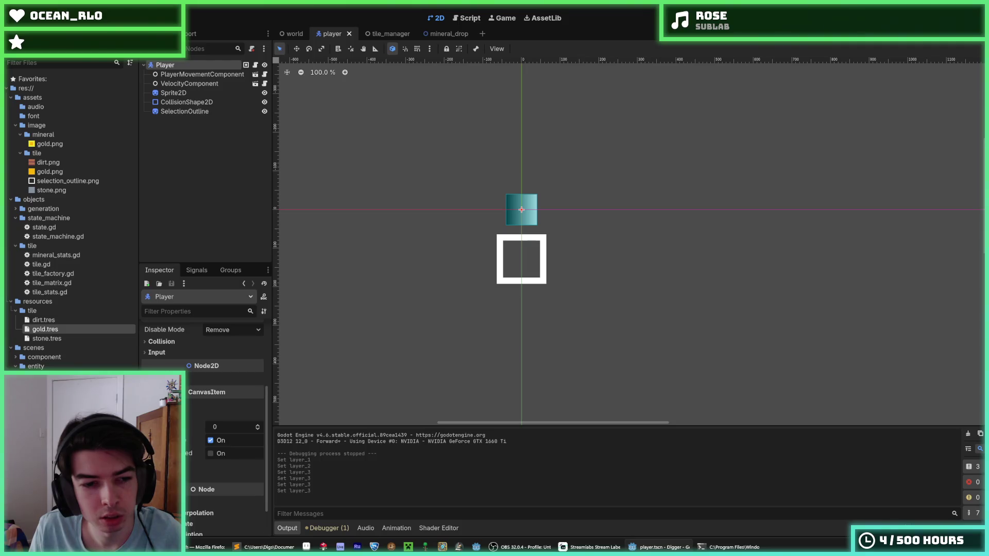
{"action": "scroll", "coordinate": [227, 464], "scroll_direction": "down", "scroll_amount": 1}
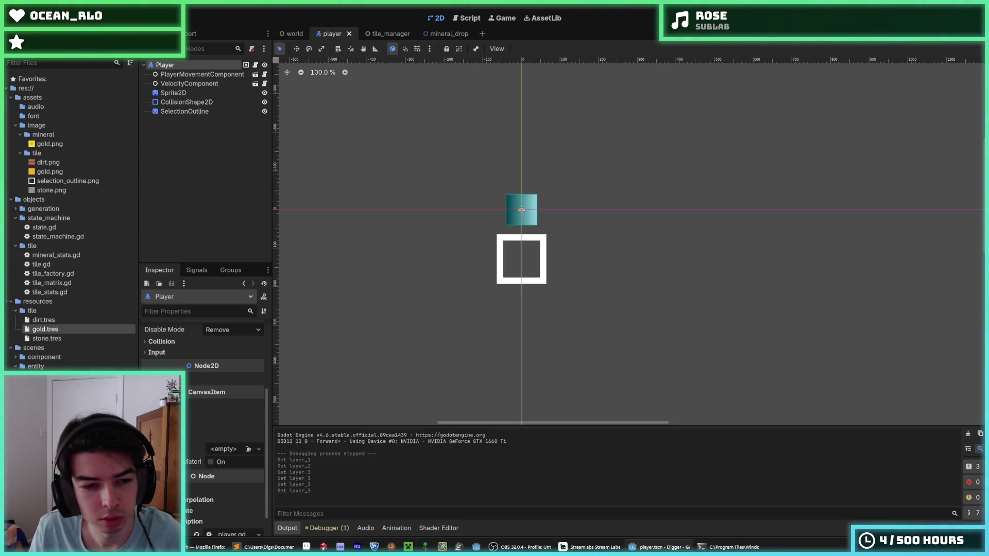
{"action": "scroll", "coordinate": [226, 412], "scroll_direction": "up", "scroll_amount": 2}
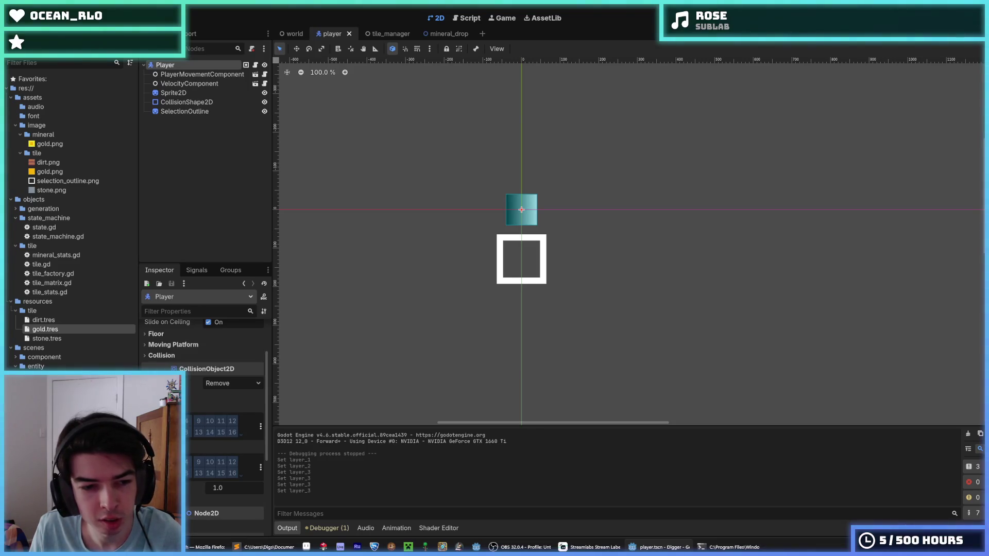
{"action": "left_click", "coordinate": [191, 462]}
{"action": "left_click", "coordinate": [191, 421]}
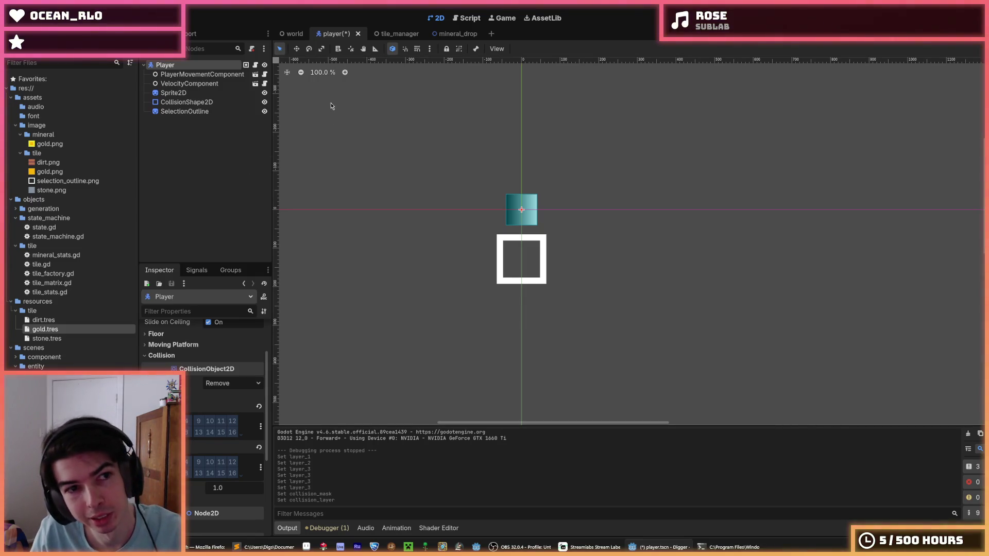
{"action": "key", "text": "ctrl+s"}
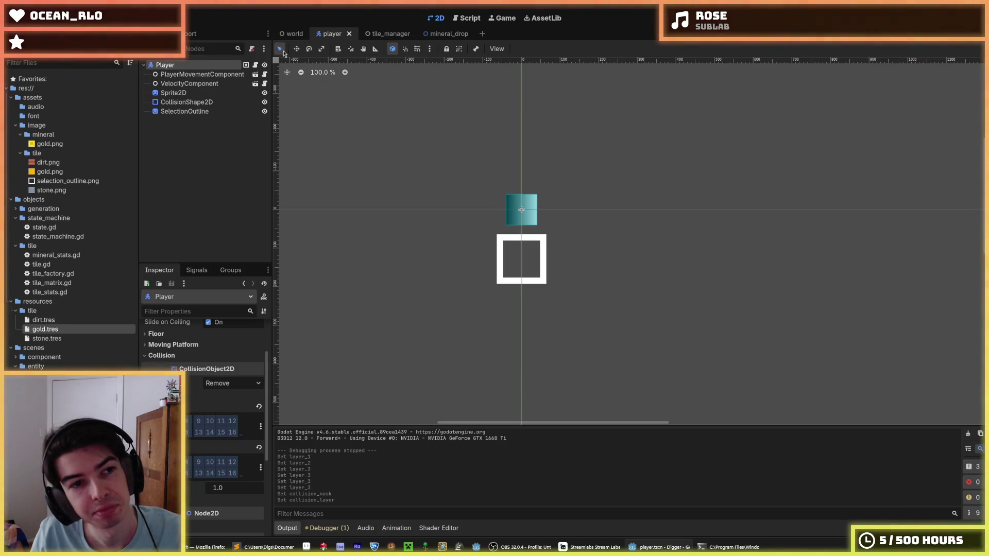
{"action": "left_click", "coordinate": [290, 35]}
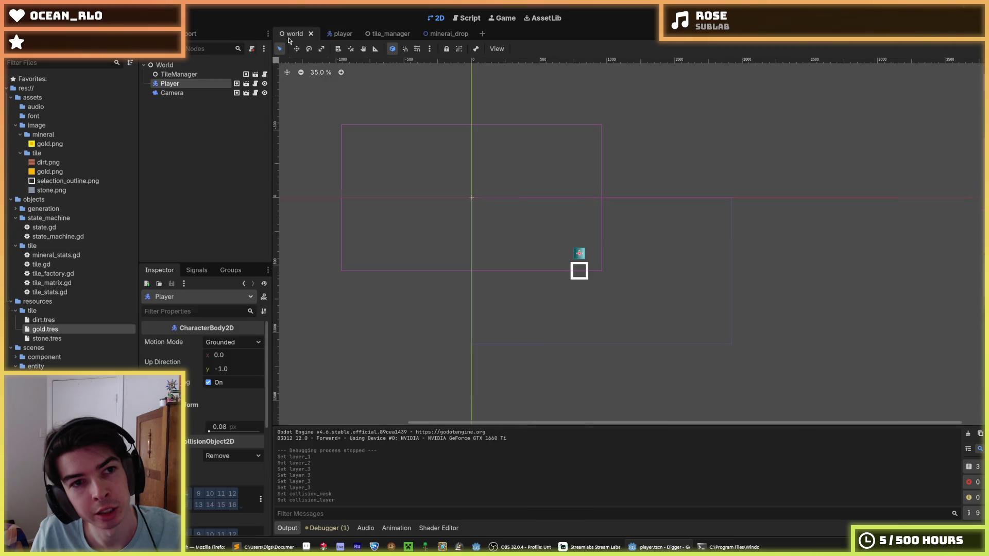
- Open the tile manager scene and select its TileMap node
{"action": "left_click", "coordinate": [255, 74]}
{"action": "left_click", "coordinate": [194, 76]}
{"action": "left_click", "coordinate": [178, 83]}
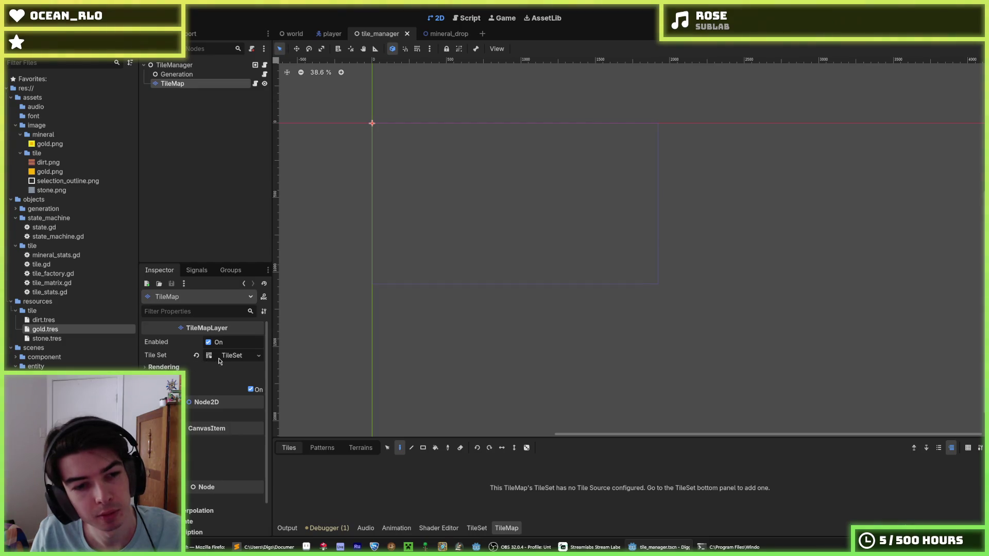
{"action": "scroll", "coordinate": [209, 394], "scroll_direction": "down", "scroll_amount": 2}
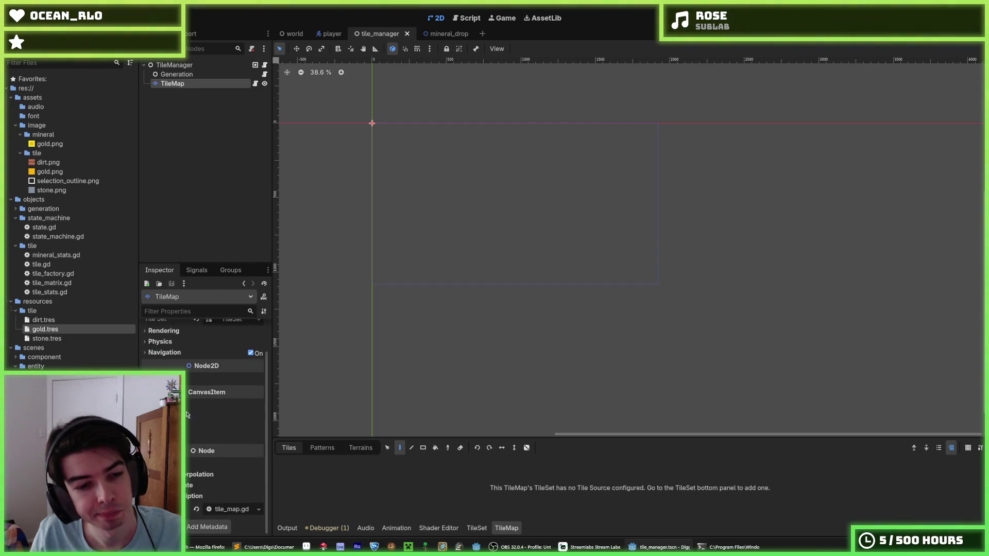
{"action": "scroll", "coordinate": [175, 359], "scroll_direction": "up", "scroll_amount": 1}
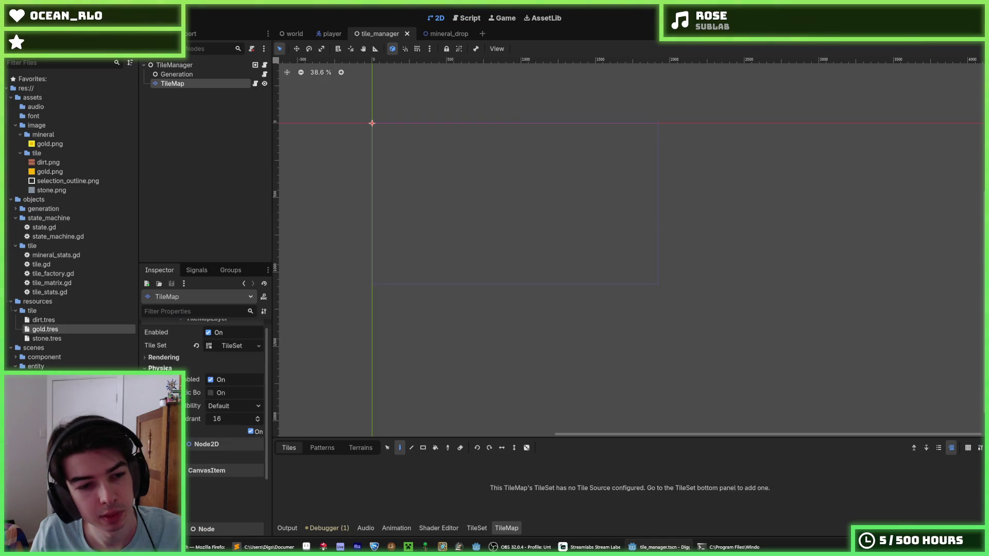
- Put the tile set's physics layer on collision layer 1 (Terrain) and save the scene
{"action": "left_click", "coordinate": [227, 345]}
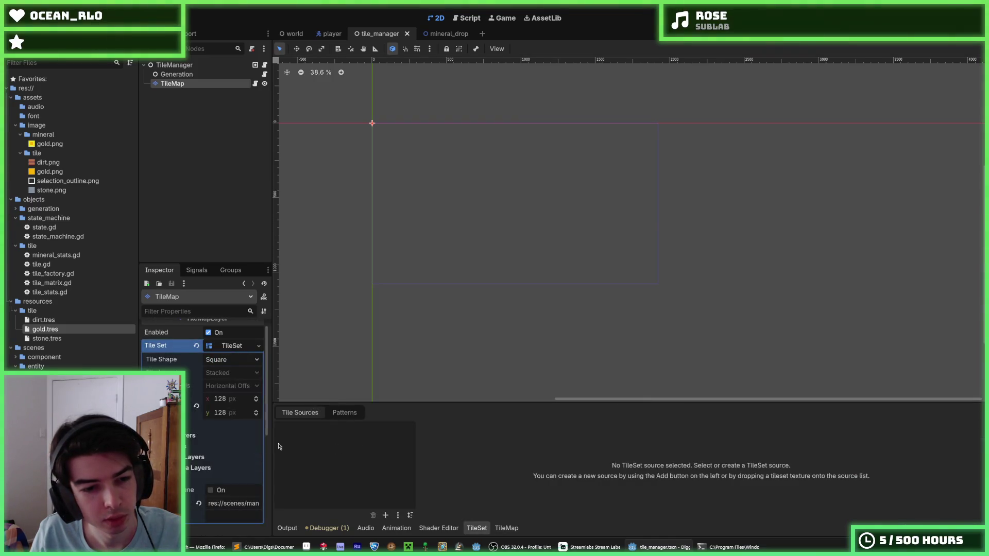
{"action": "left_click", "coordinate": [196, 457]}
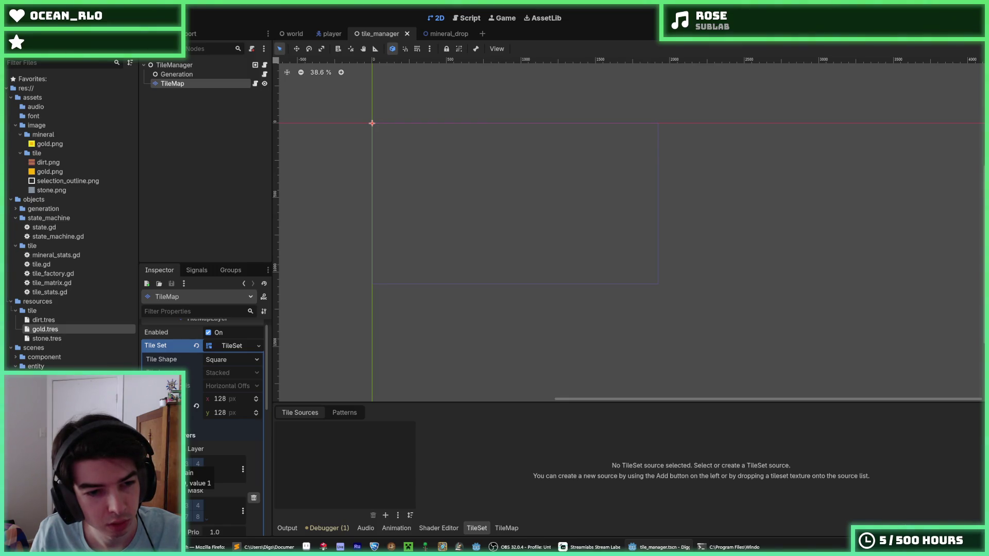
{"action": "scroll", "coordinate": [203, 428], "scroll_direction": "down", "scroll_amount": 2}
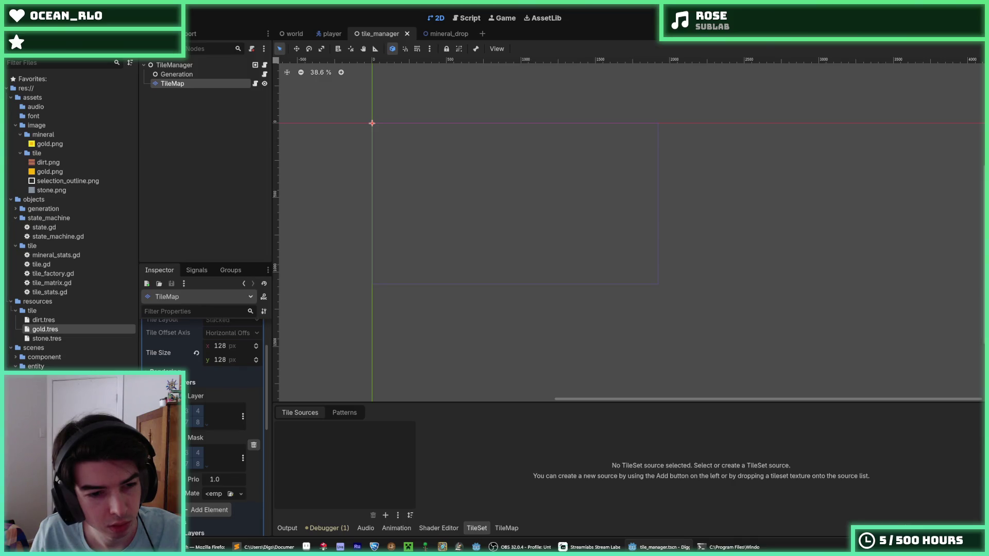
{"action": "scroll", "coordinate": [201, 453], "scroll_direction": "down", "scroll_amount": 2}
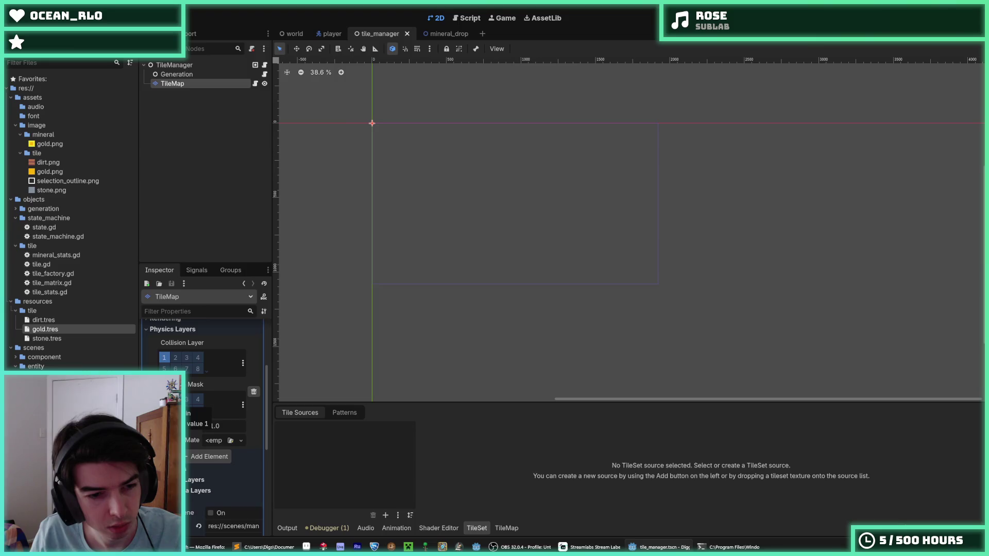
{"action": "left_click", "coordinate": [164, 358]}
{"action": "key", "text": "ctrl+s"}
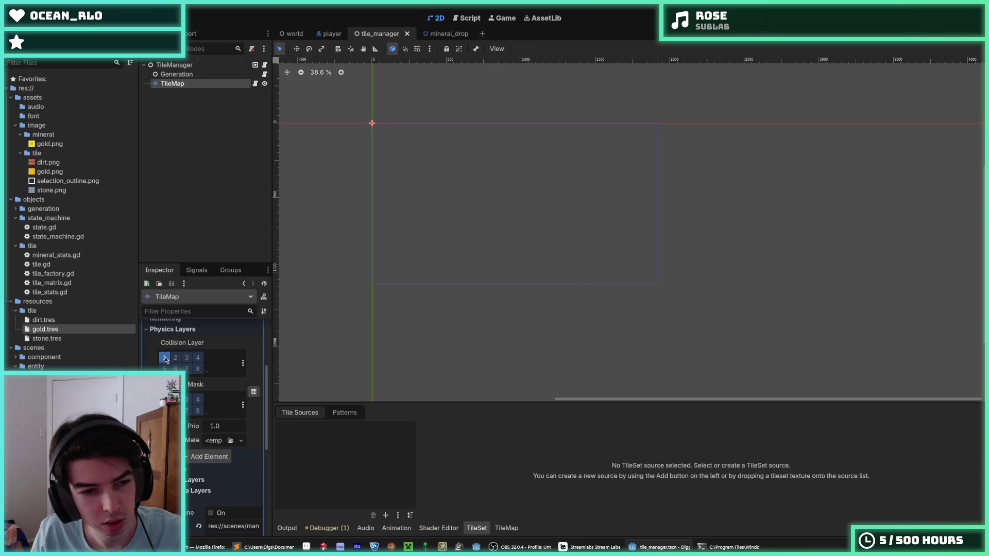
{"action": "left_click", "coordinate": [446, 34]}
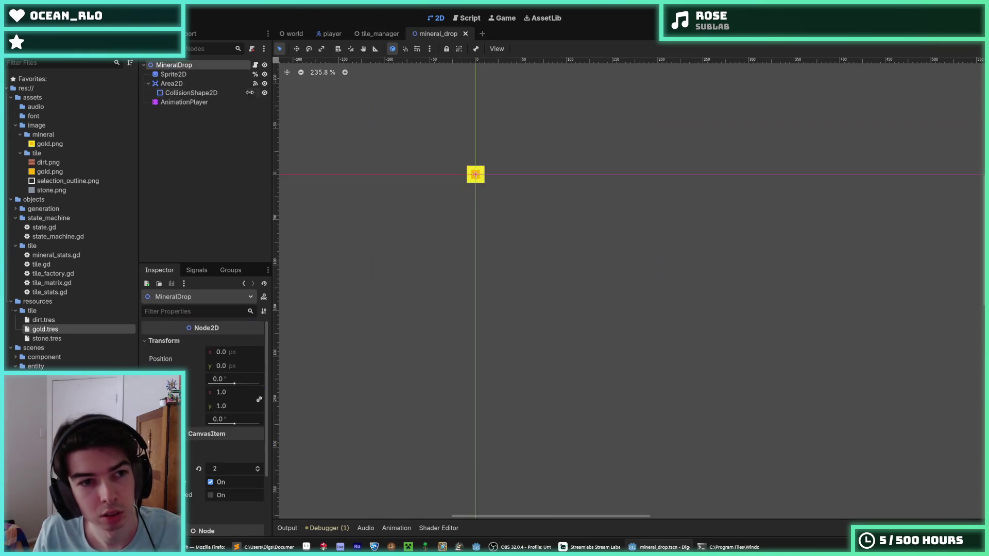
- Enable collision layer 3 on the mineral drop's Area2D, save, and open Project Settings
{"action": "left_click", "coordinate": [175, 83]}
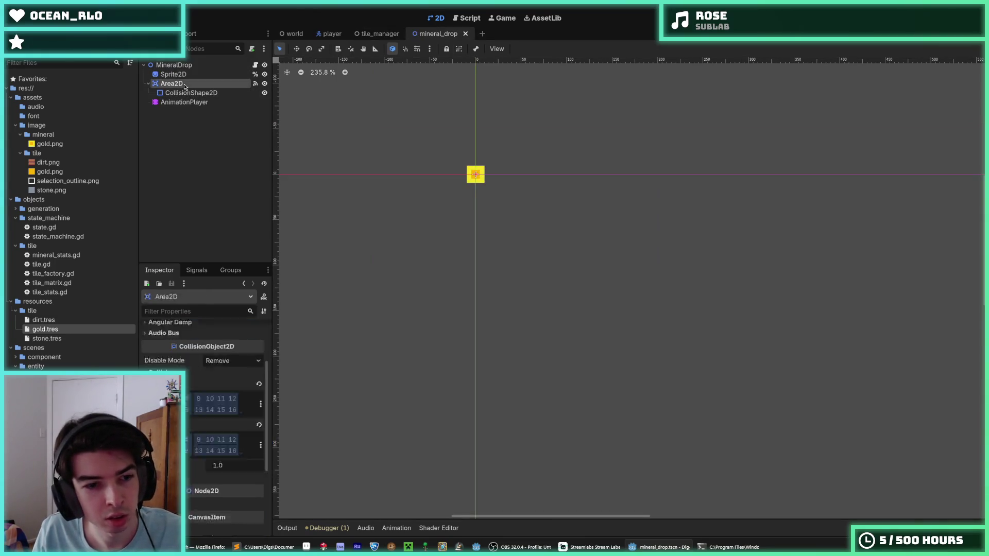
{"action": "left_click", "coordinate": [175, 439]}
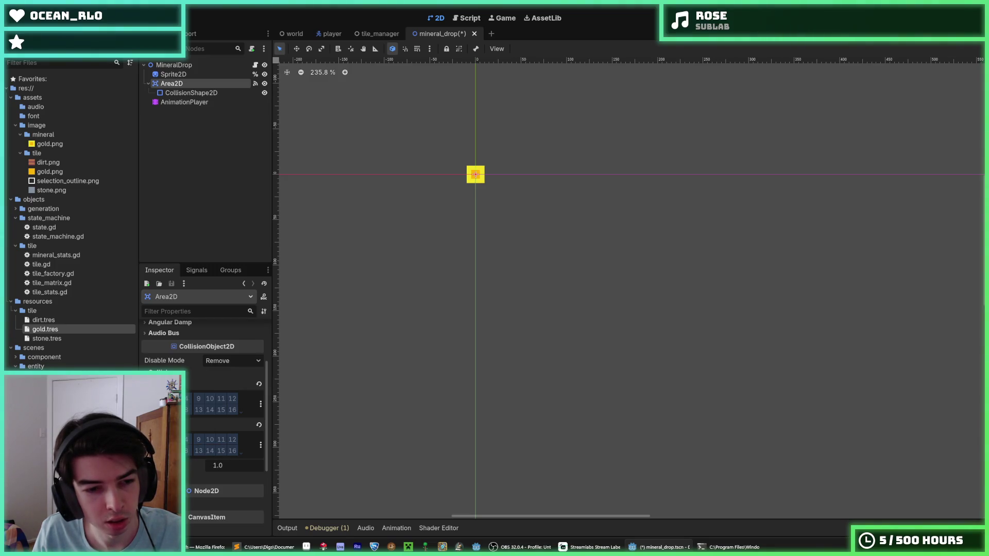
{"action": "key", "text": "ctrl+s"}
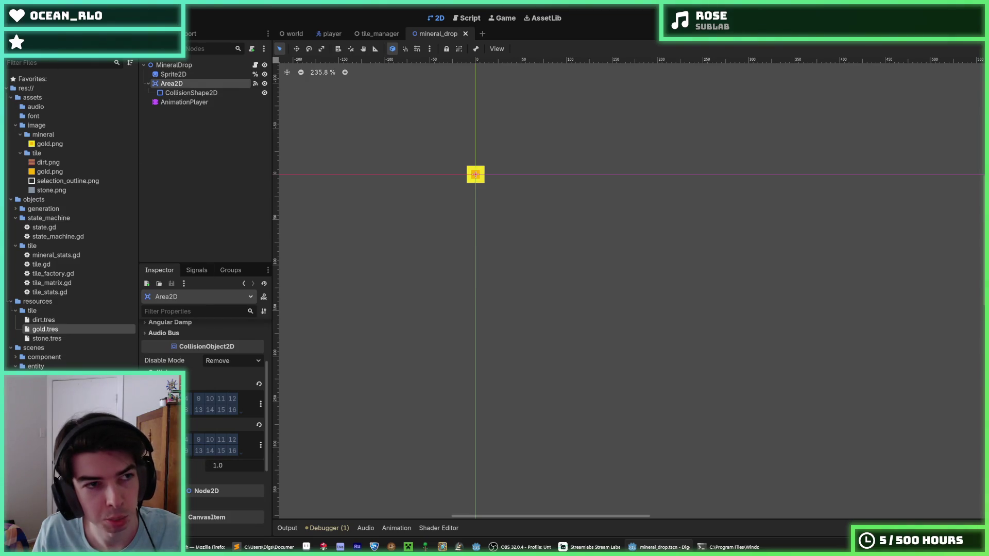
{"action": "left_click", "coordinate": [36, 17]}
{"action": "left_click", "coordinate": [51, 48]}
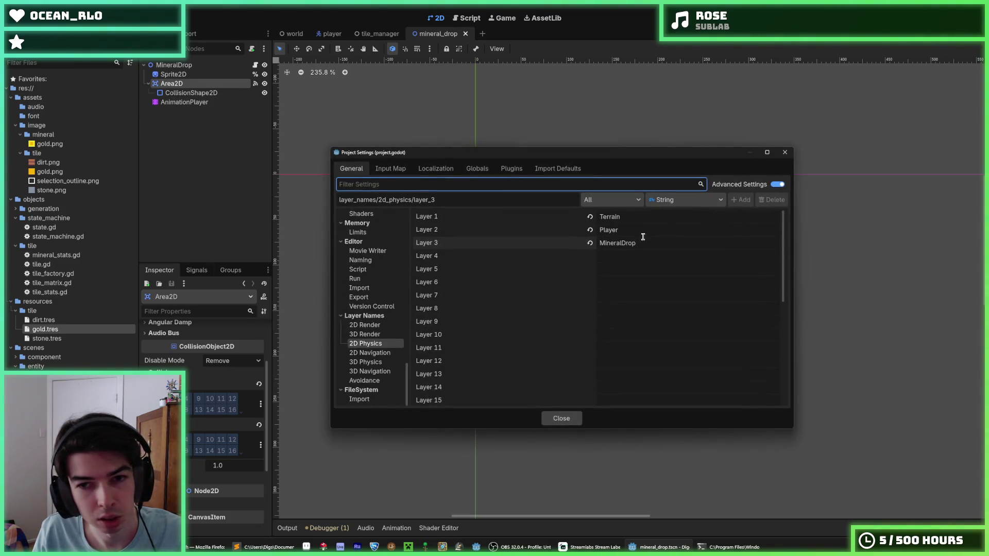
- Clear the MineralDrop name from 2D physics layer 3
{"action": "double_click", "coordinate": [618, 243]}
{"action": "left_click", "coordinate": [590, 243]}
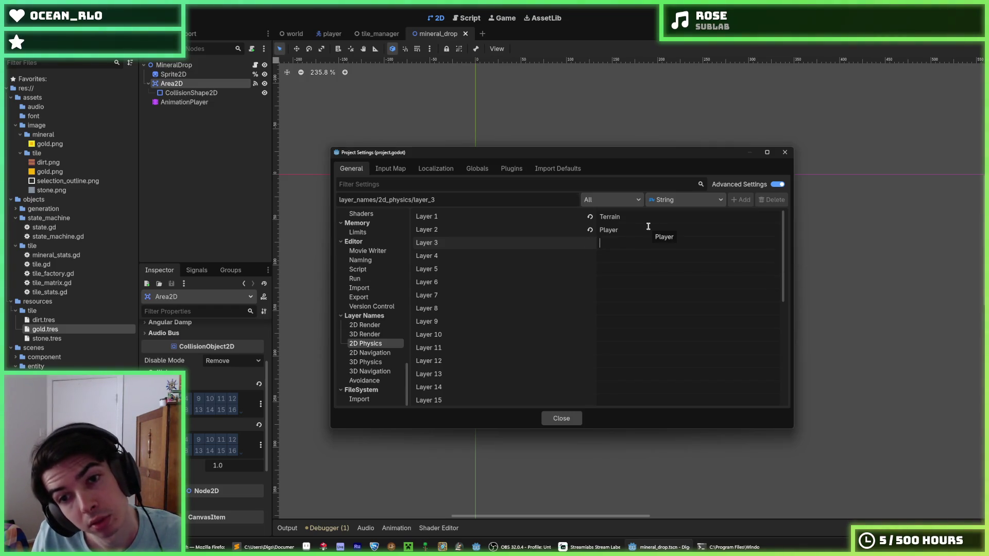
{"action": "left_click", "coordinate": [557, 422]}
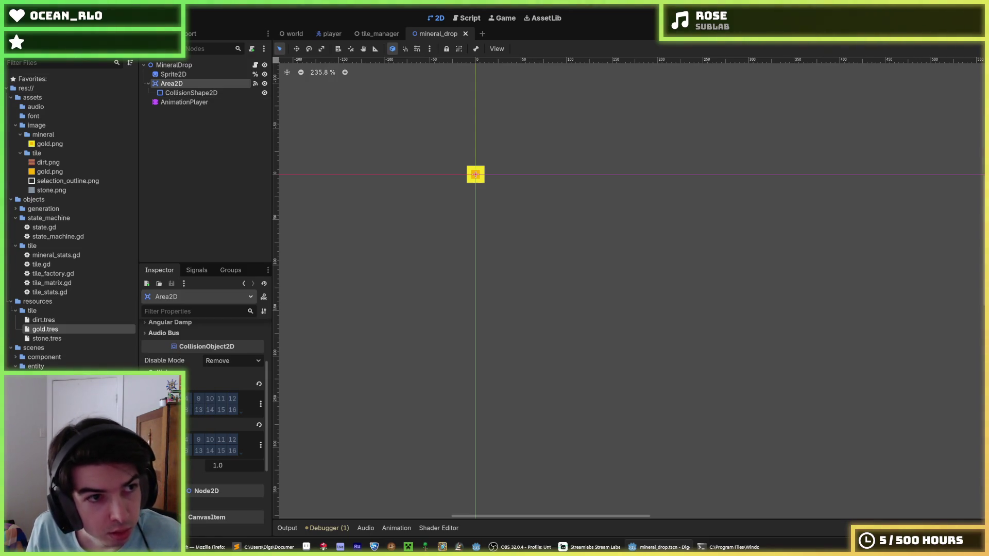
- Rename 2D physics layer 1 from Terrain to Tile and save the scene
{"action": "left_click", "coordinate": [38, 7]}
{"action": "left_click", "coordinate": [56, 46]}
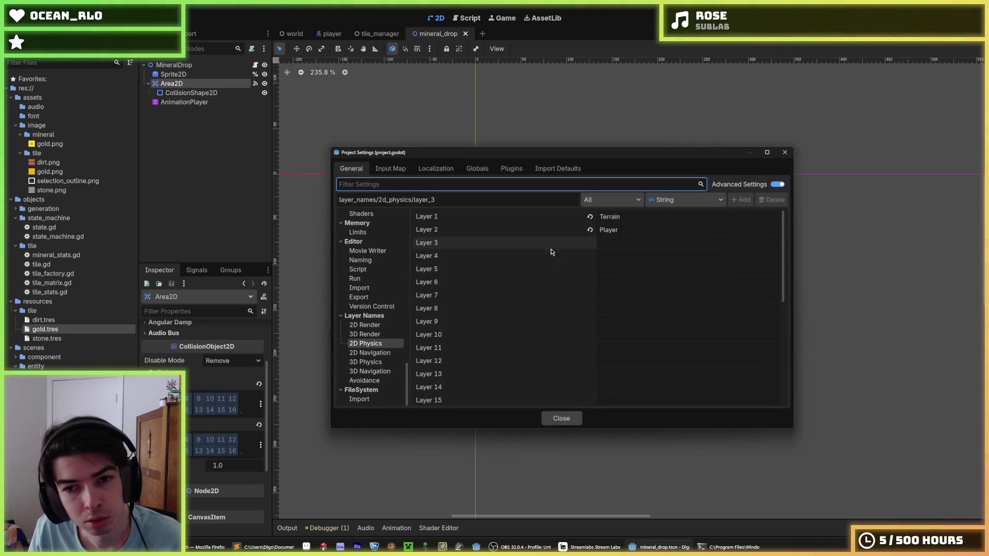
{"action": "type", "text": "Tile"}
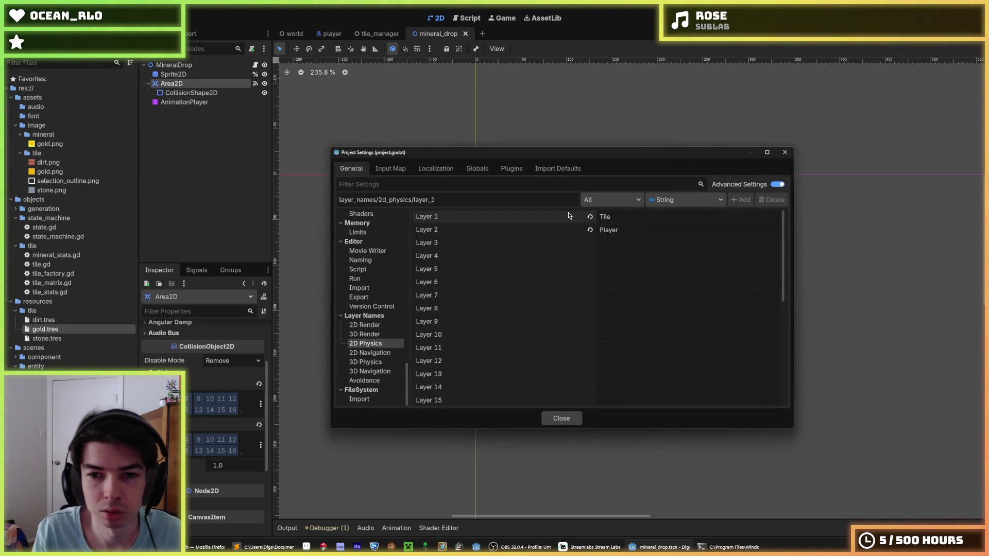
{"action": "left_click", "coordinate": [566, 419]}
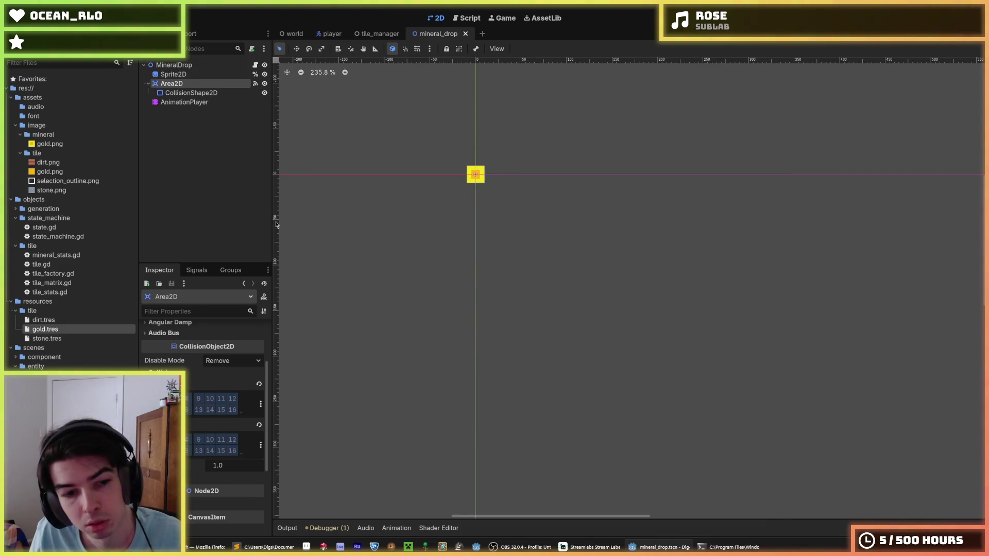
{"action": "key", "text": "ctrl+s"}
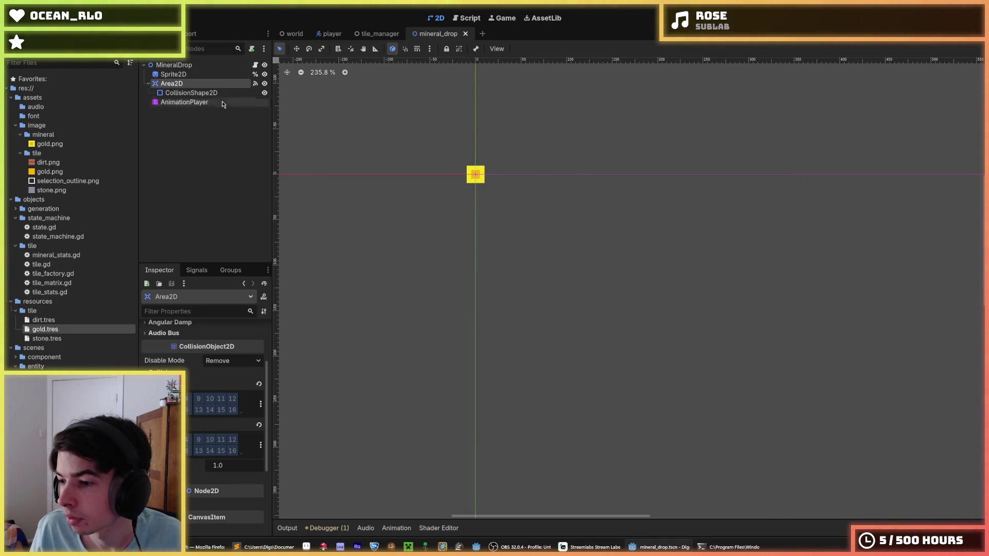
{"action": "key", "text": "ctrl+s"}
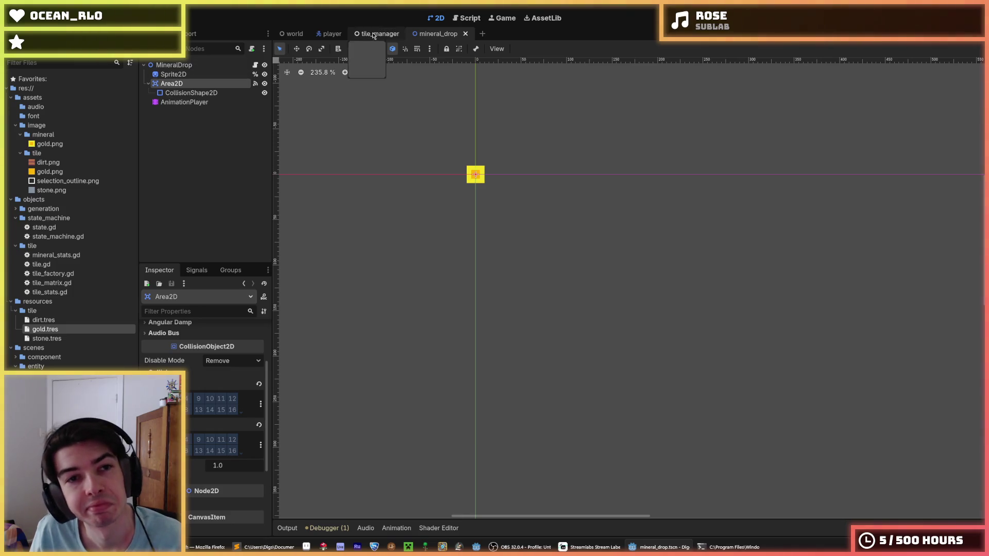
- From the player scene, run the Digger game with F5 and stop it with F8, twice
{"action": "left_click", "coordinate": [330, 33]}
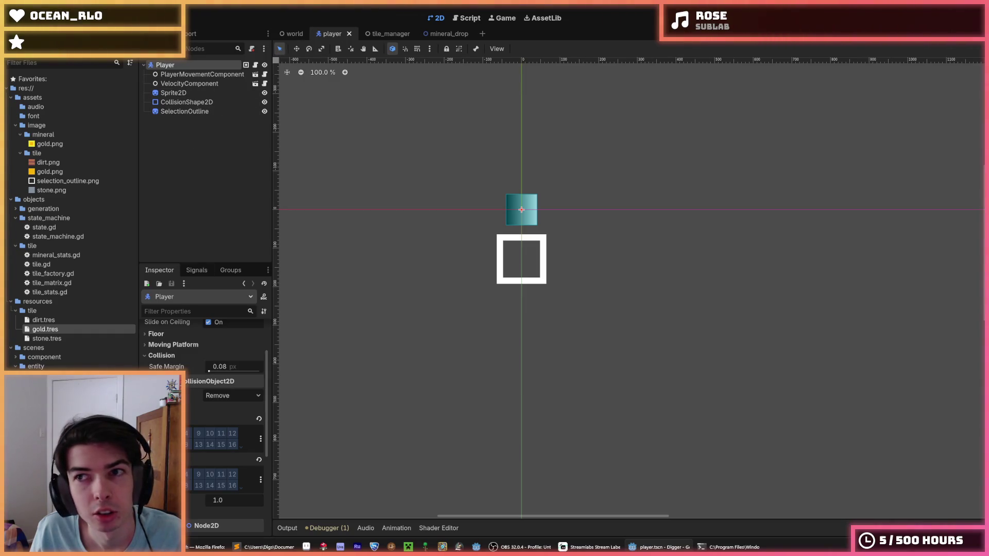
{"action": "key", "text": "F5"}
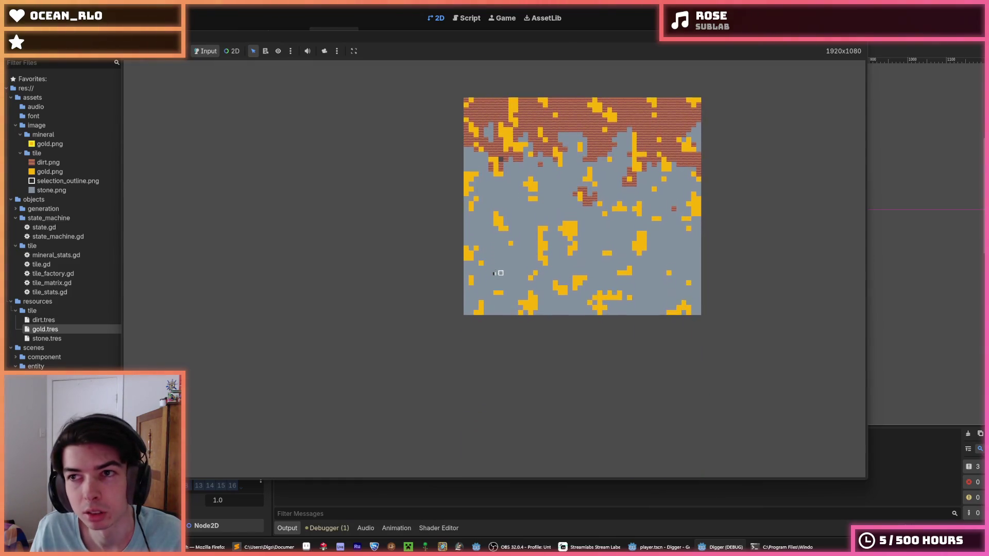
{"action": "key", "text": "F8"}
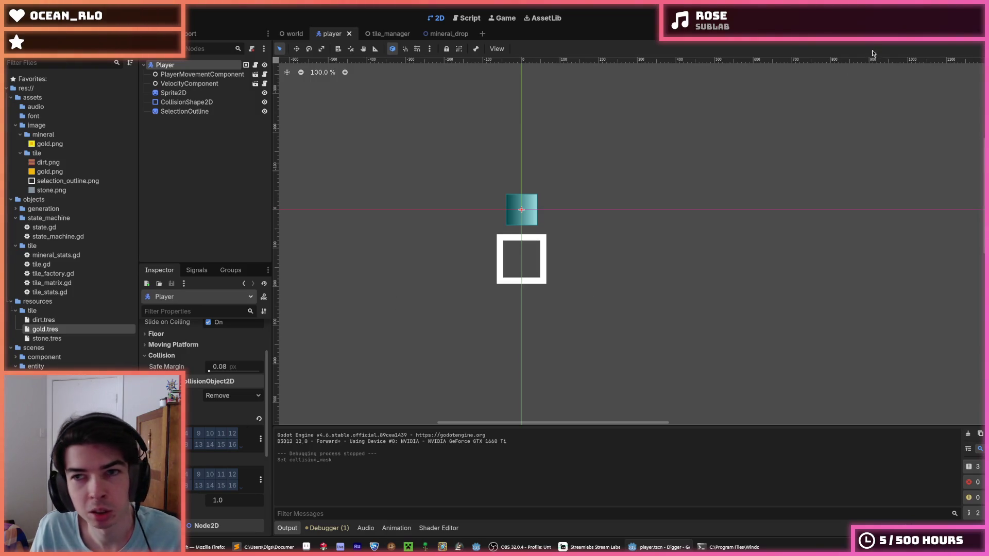
{"action": "key", "text": "F5"}
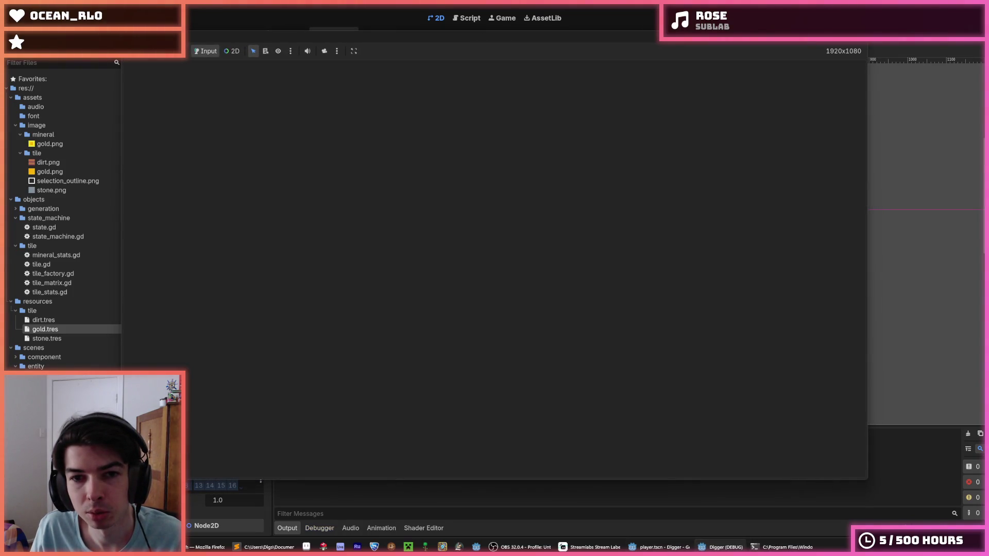
{"action": "key", "text": "F8"}
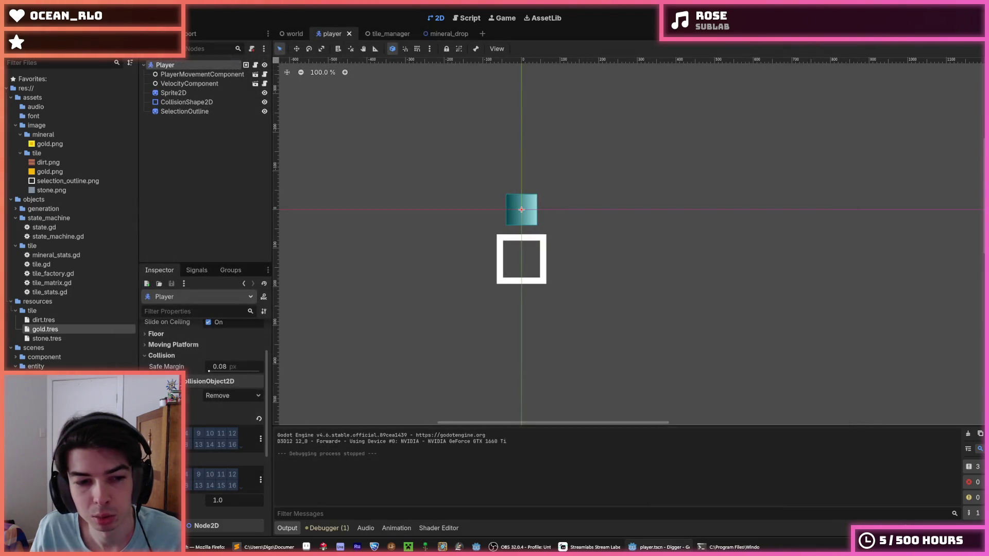
- Change two bits of the Player's collision mask in the world scene and save
{"action": "left_click", "coordinate": [288, 33]}
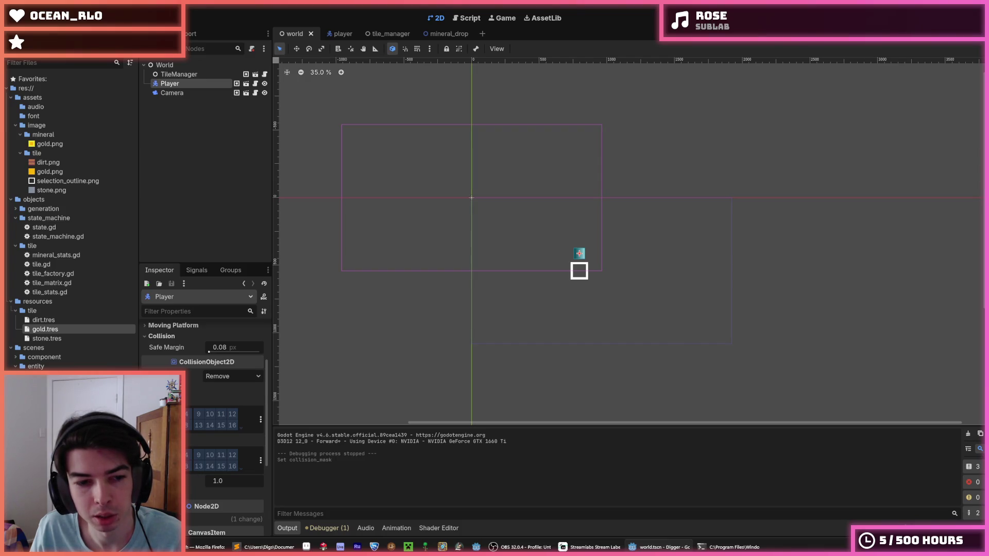
{"action": "left_click", "coordinate": [201, 466]}
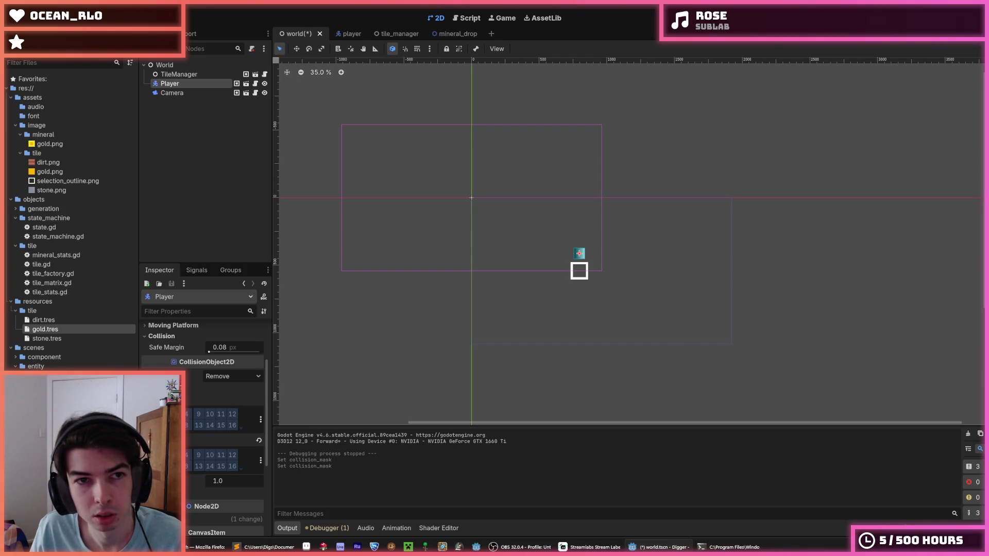
{"action": "left_click", "coordinate": [259, 441]}
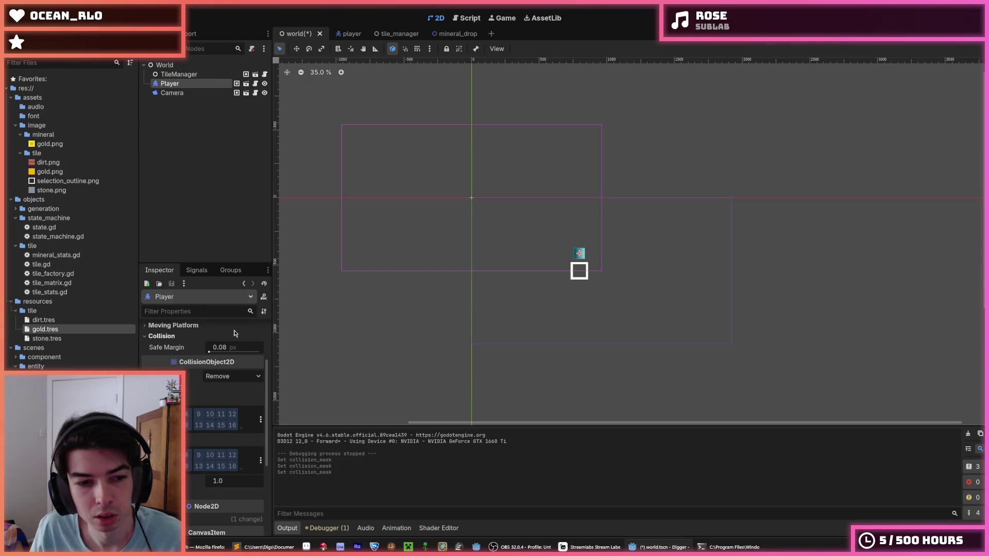
{"action": "key", "text": "ctrl+s"}
- Adjust the tile physics layer's collision mask in tile_manager, test-run, and save
{"action": "left_click", "coordinate": [246, 74]}
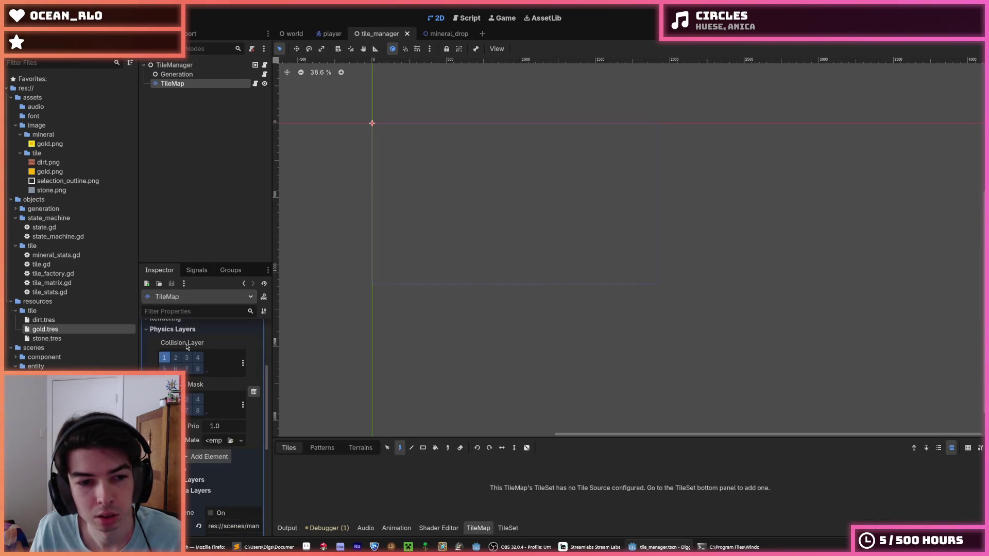
{"action": "left_click", "coordinate": [176, 400]}
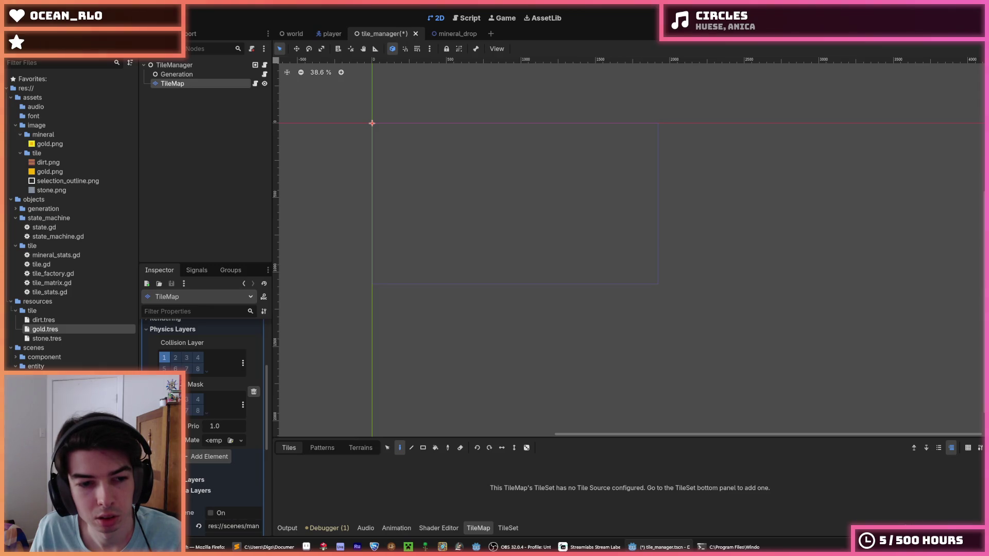
{"action": "key", "text": "F5"}
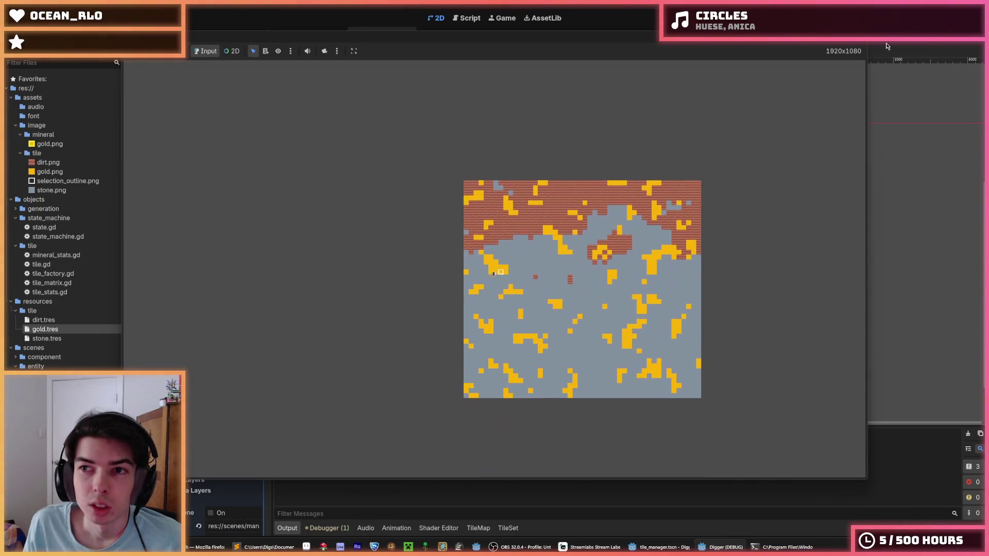
{"action": "left_click", "coordinate": [849, 41]}
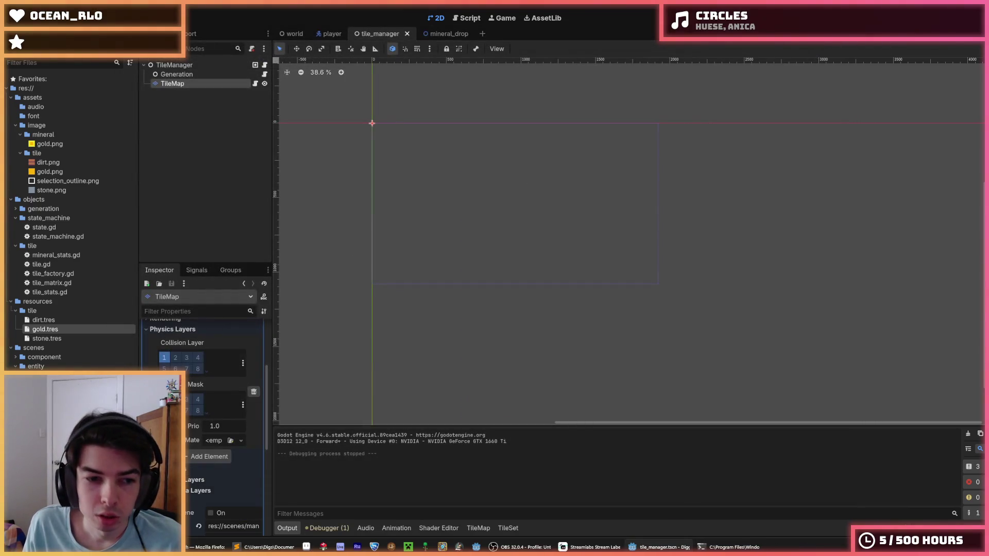
{"action": "key", "text": "ctrl+s"}
- Toggle another Player collision mask layer in the player scene, then open mineral_drop
{"action": "left_click", "coordinate": [326, 35]}
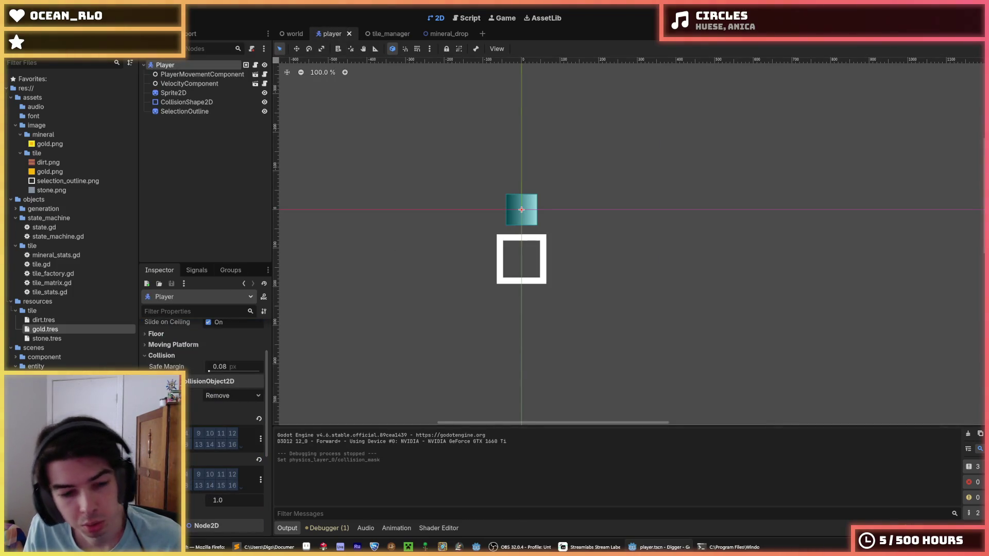
{"action": "left_click", "coordinate": [188, 486]}
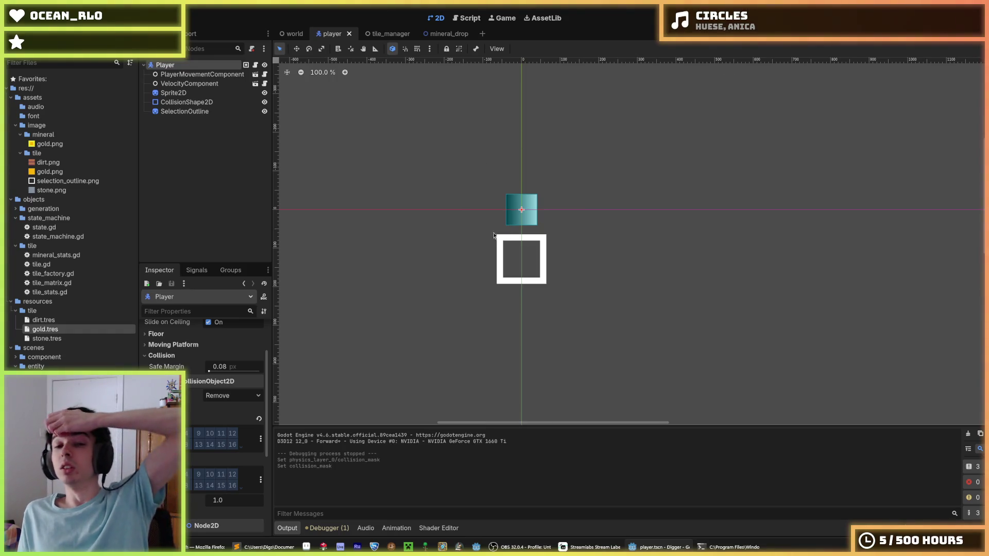
{"action": "left_click", "coordinate": [441, 33]}
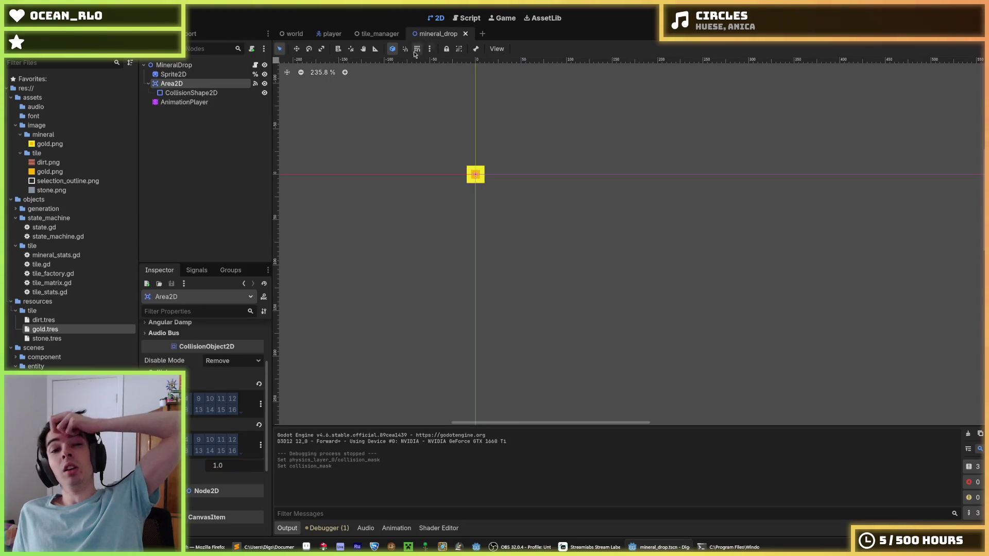
- Revert the MineralDrop root's Z Index from 2 to 0 and save
{"action": "left_click", "coordinate": [184, 67]}
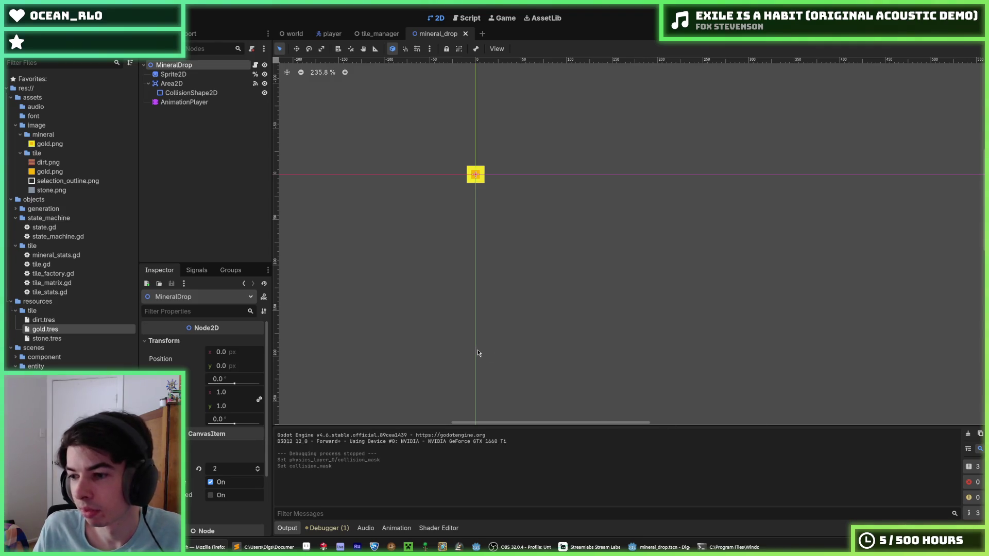
{"action": "left_click_drag", "start_coordinate": [513, 268], "coordinate": [546, 275]}
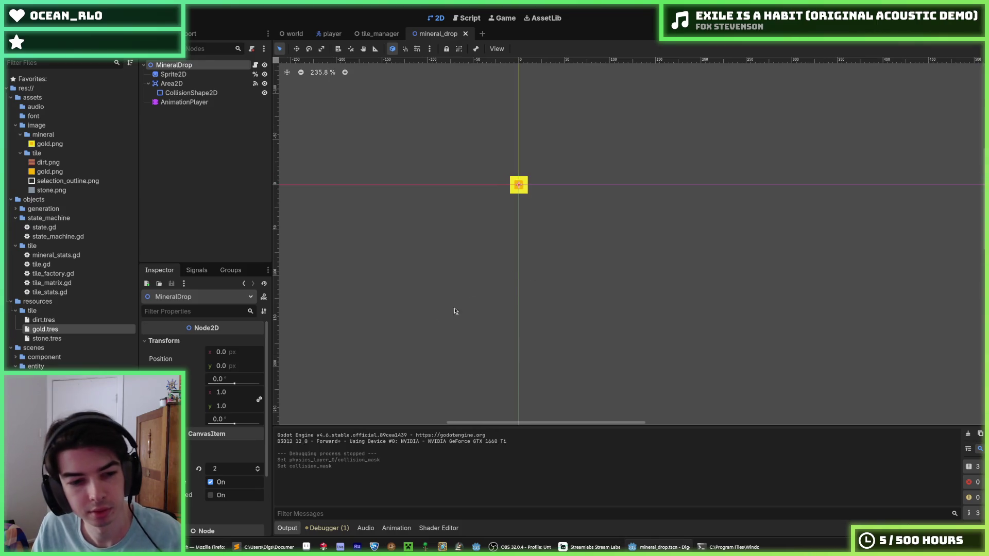
{"action": "left_click", "coordinate": [198, 468]}
{"action": "key", "text": "ctrl+s"}
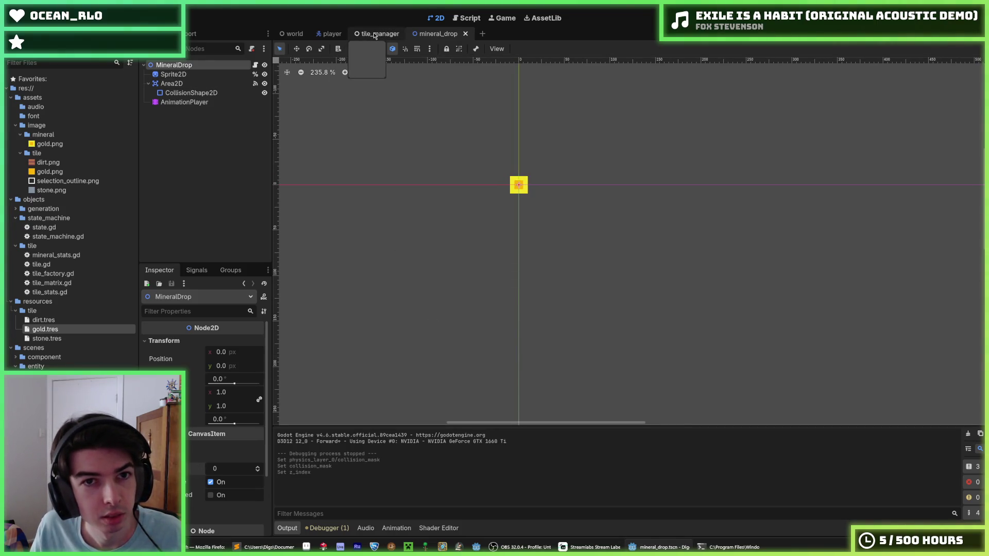
- Look over the tile_manager and player scenes, then return to mineral_drop
{"action": "left_click", "coordinate": [375, 34]}
{"action": "left_click", "coordinate": [330, 34]}
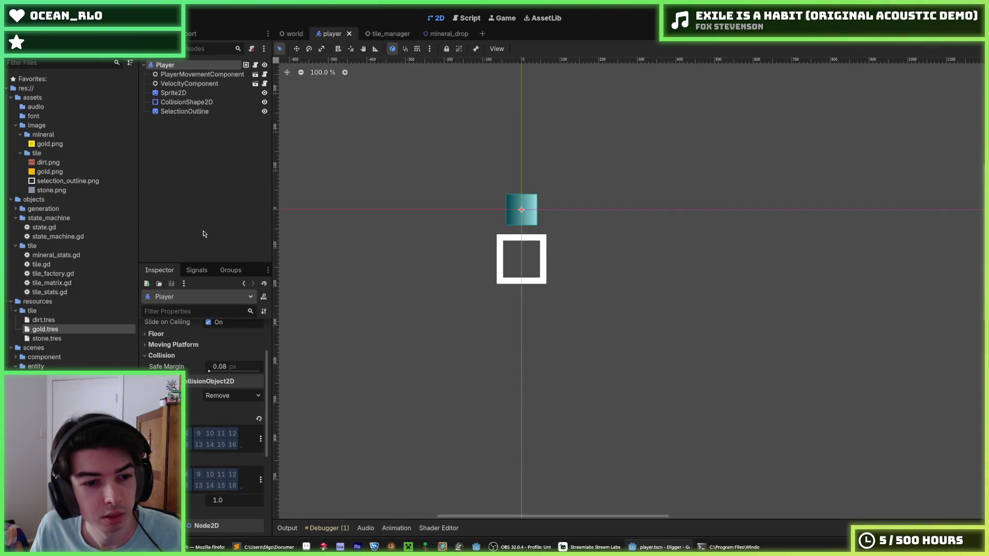
{"action": "scroll", "coordinate": [204, 317], "scroll_direction": "down", "scroll_amount": 10}
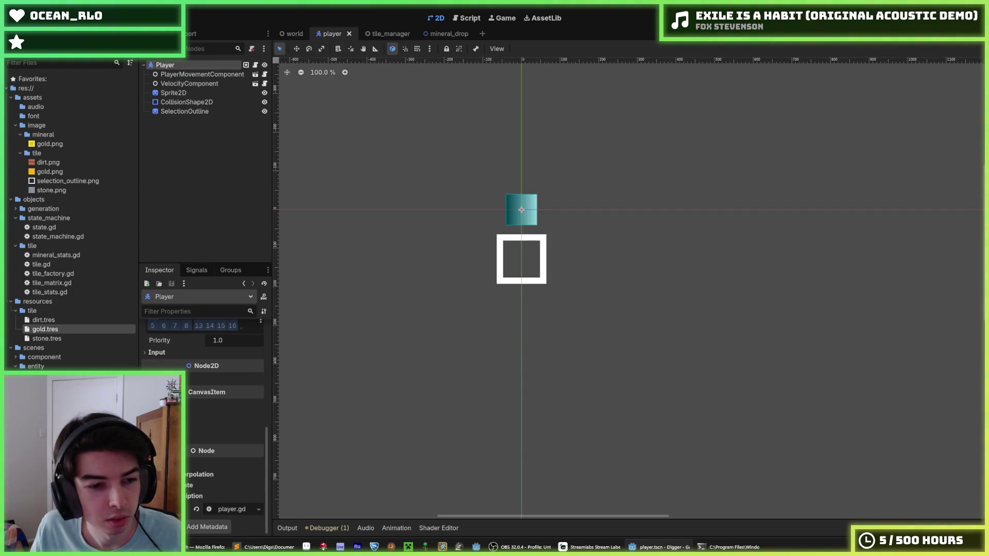
{"action": "scroll", "coordinate": [204, 412], "scroll_direction": "up", "scroll_amount": 8}
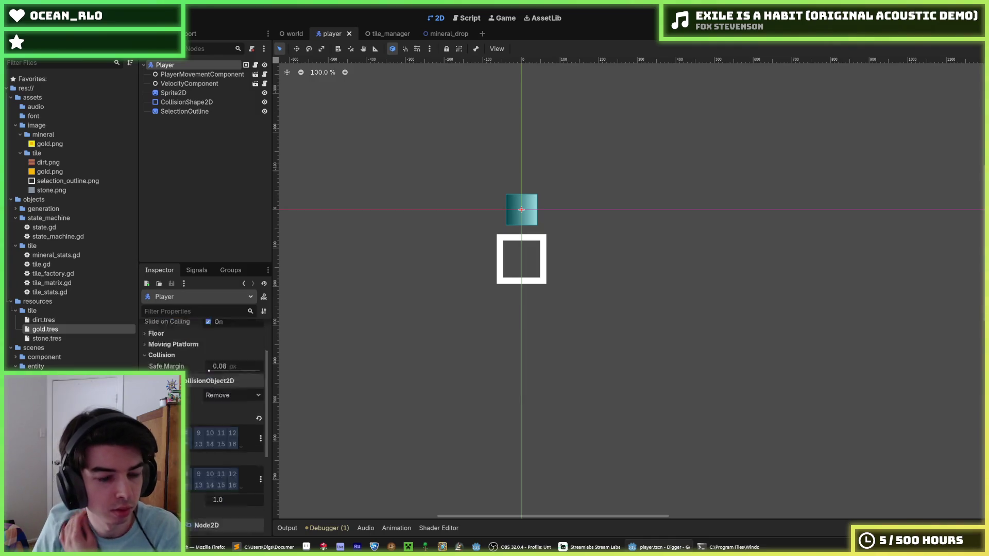
{"action": "scroll", "coordinate": [205, 422], "scroll_direction": "up", "scroll_amount": 2}
{"action": "left_click", "coordinate": [438, 33]}
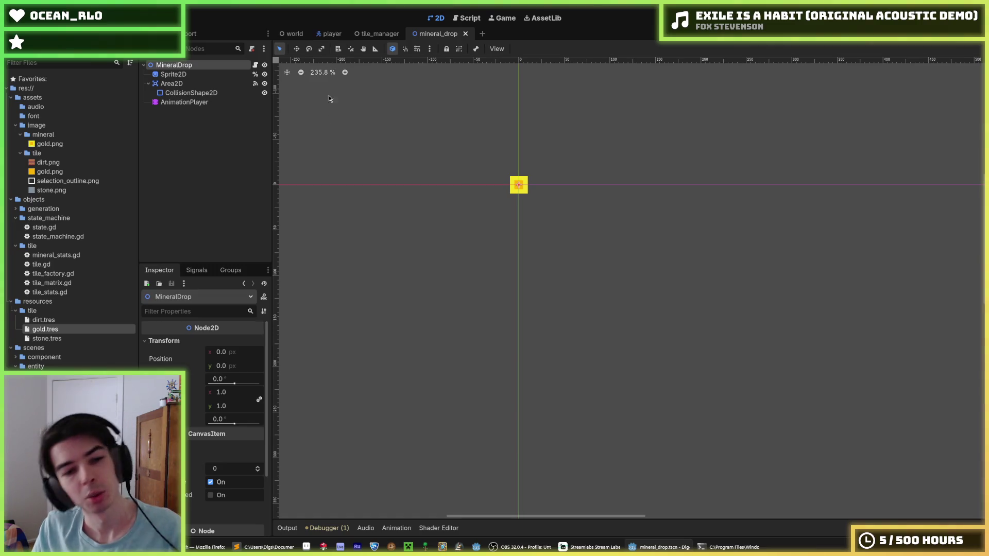
- Select the mineral_drop Area2D, review its properties, and save the scene again
{"action": "left_click", "coordinate": [172, 83]}
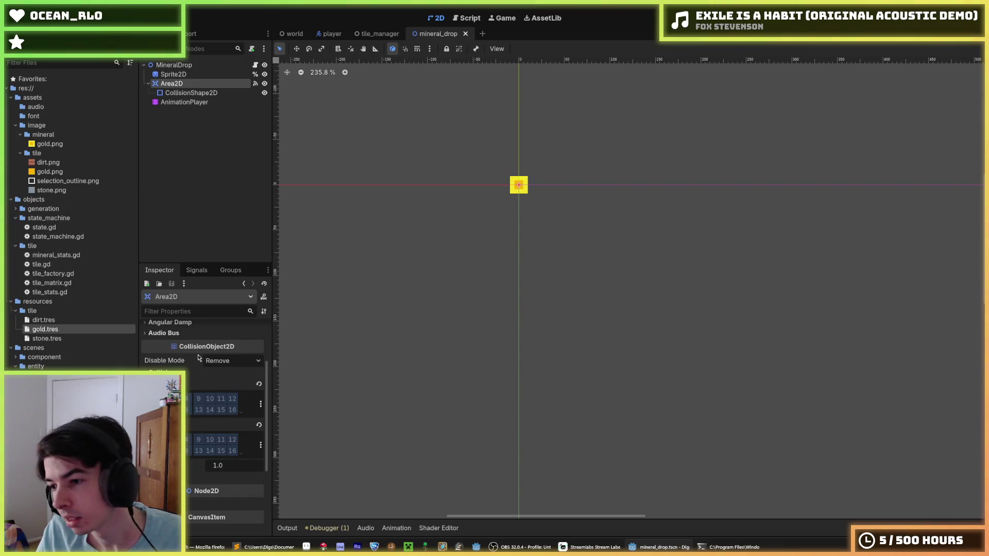
{"action": "mouse_move", "coordinate": [184, 344]}
{"action": "scroll", "coordinate": [188, 361], "scroll_direction": "up", "scroll_amount": 5}
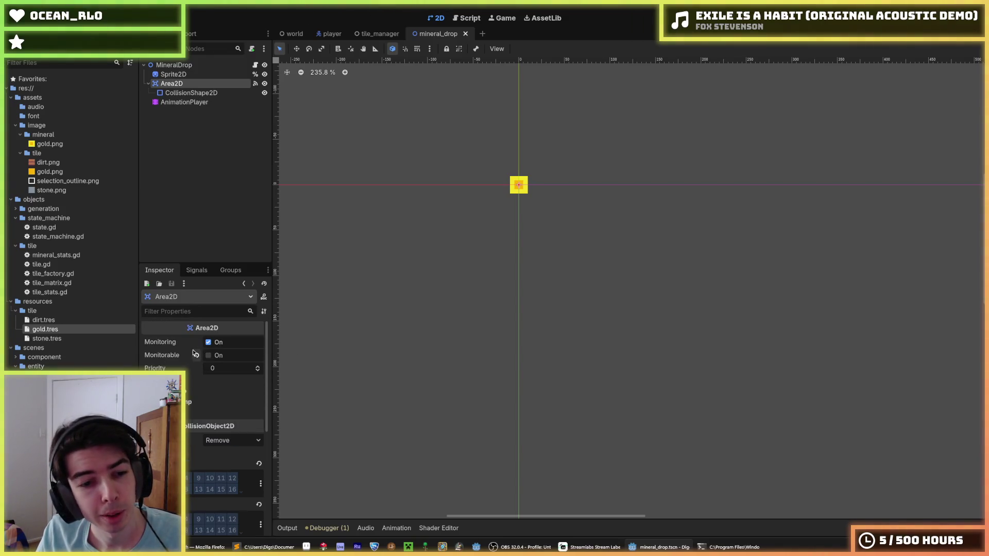
{"action": "key", "text": "ctrl+s"}
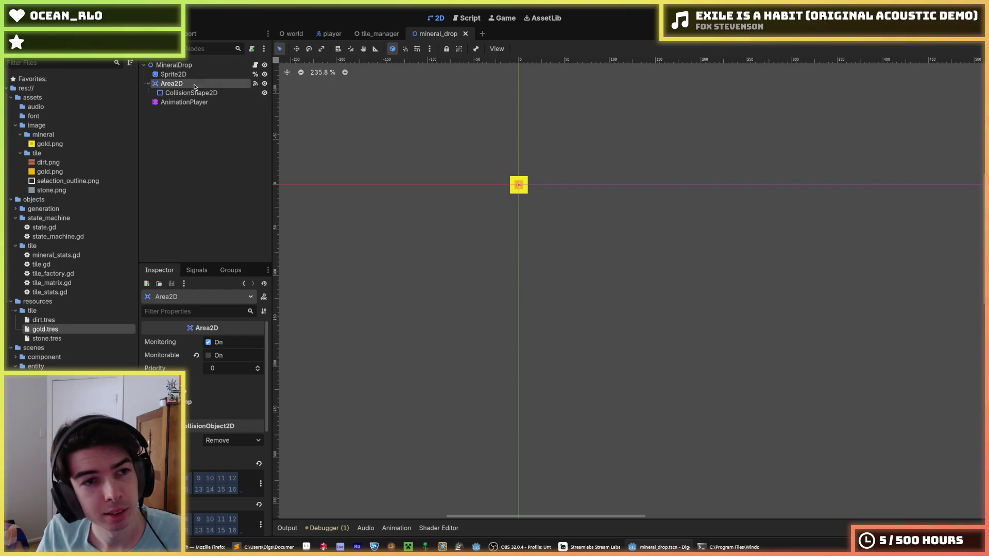
{"action": "double_click", "coordinate": [191, 84]}
{"action": "key", "text": "Escape"}
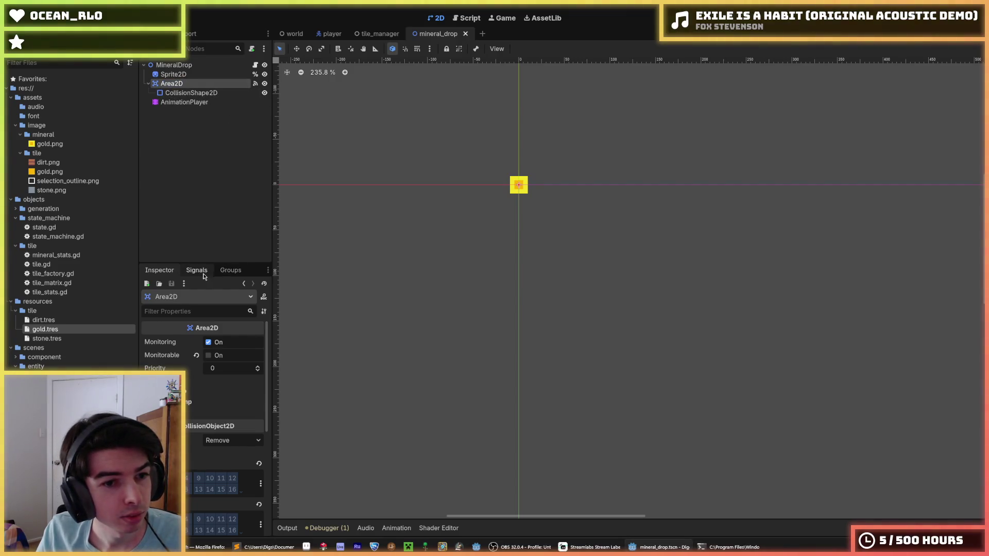
- Disconnect Area2D's area_entered signal and reconnect it to a new MineralDrop method
{"action": "left_click", "coordinate": [196, 270]}
{"action": "left_click", "coordinate": [191, 319]}
{"action": "right_click", "coordinate": [191, 321]}
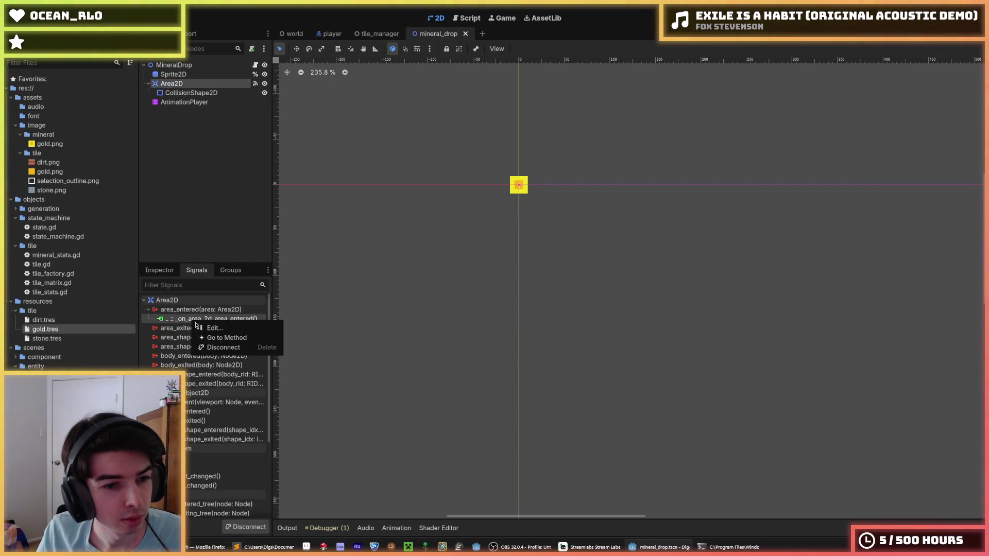
{"action": "left_click", "coordinate": [218, 348]}
{"action": "right_click", "coordinate": [196, 310]}
{"action": "left_click", "coordinate": [212, 316]}
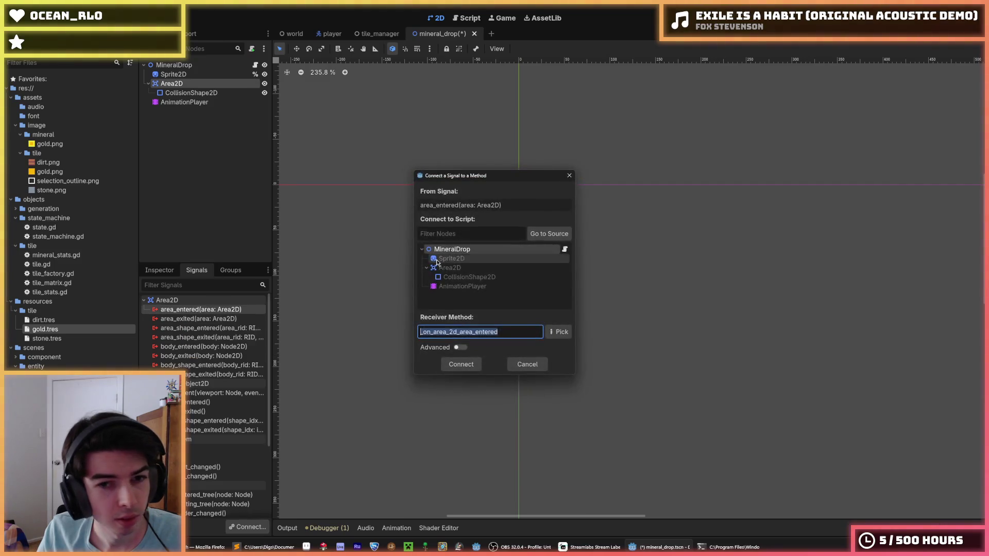
{"action": "double_click", "coordinate": [464, 250]}
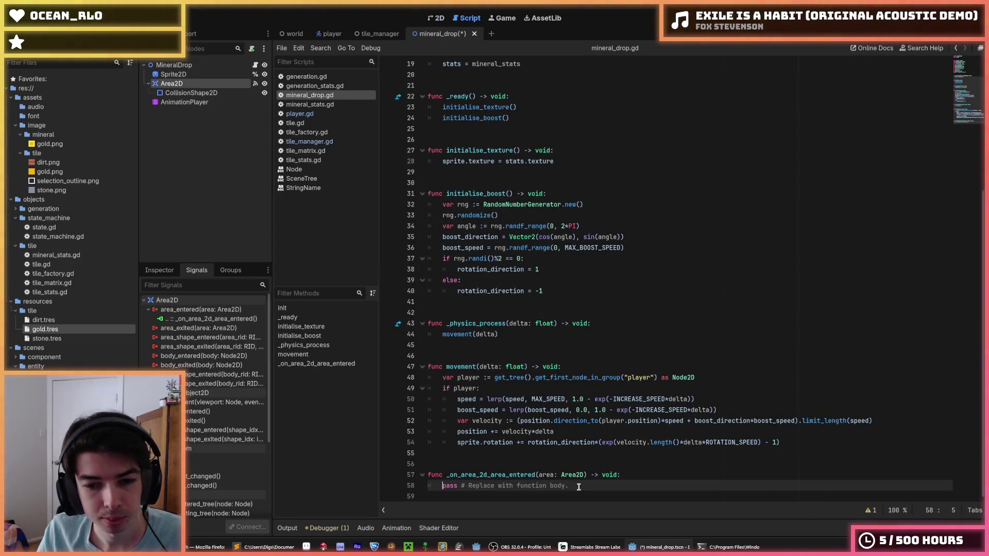
- Replace the function's pass with player.add_gold() and queue_free(), and save the script
{"action": "left_click_drag", "start_coordinate": [572, 485], "coordinate": [442, 487]}
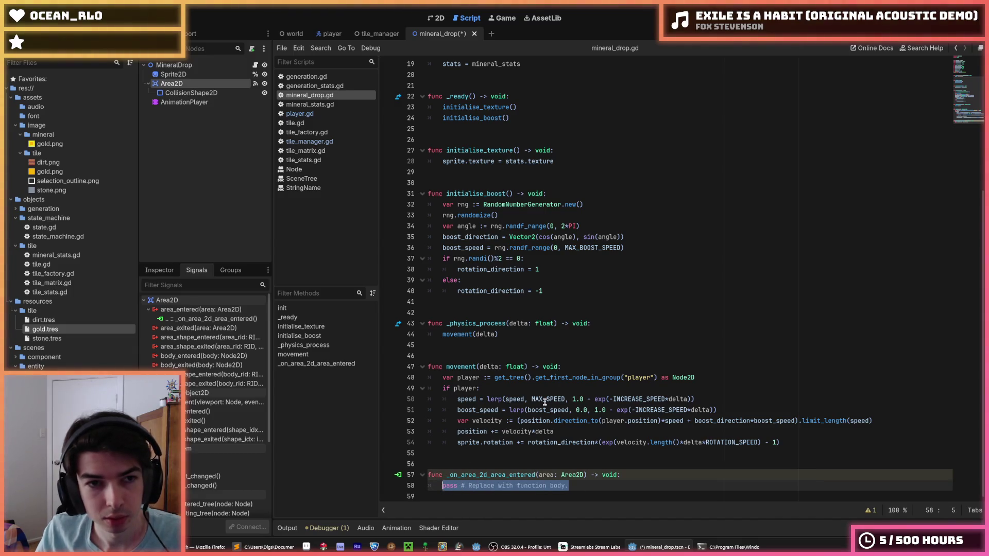
{"action": "type", "text": "player."}
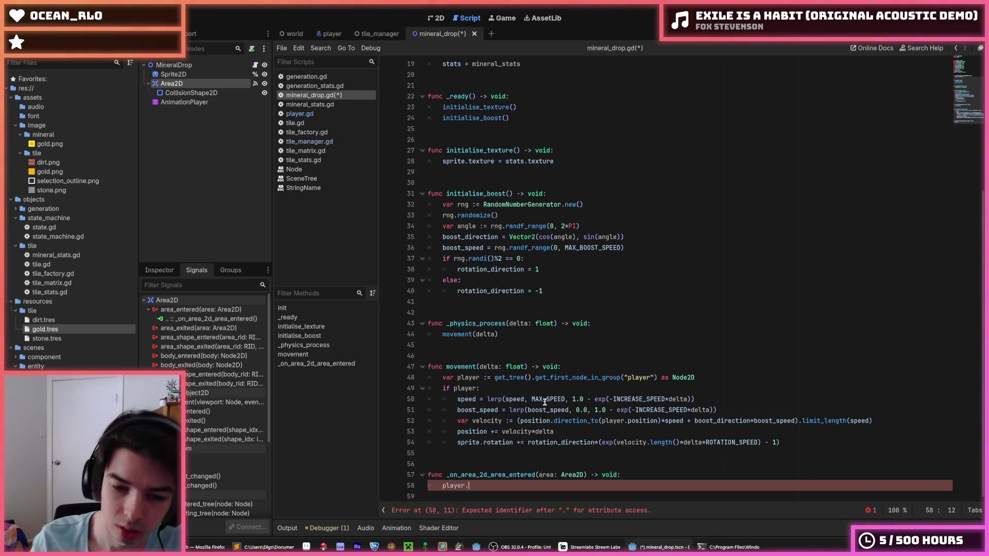
{"action": "type", "text": "add_gold()"}
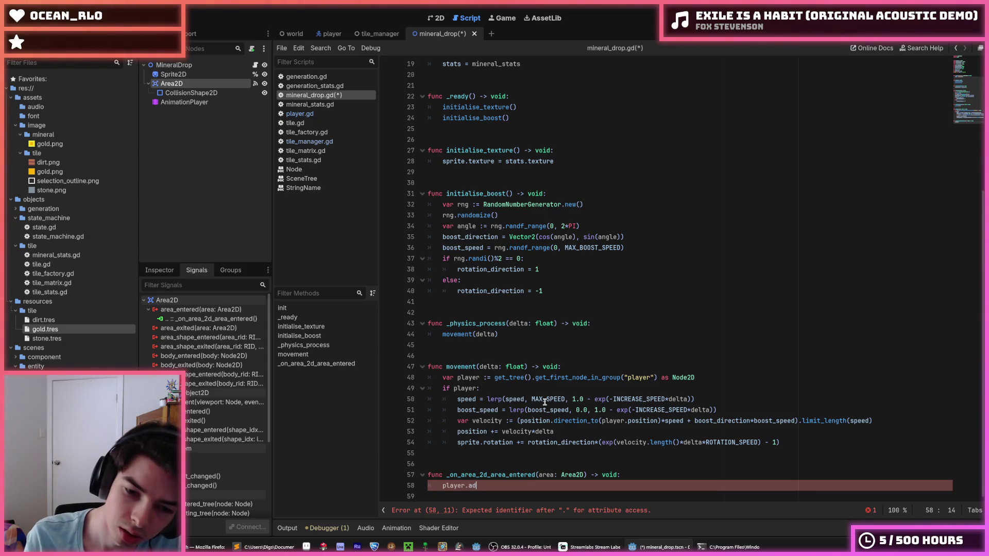
{"action": "key", "text": "Return"}
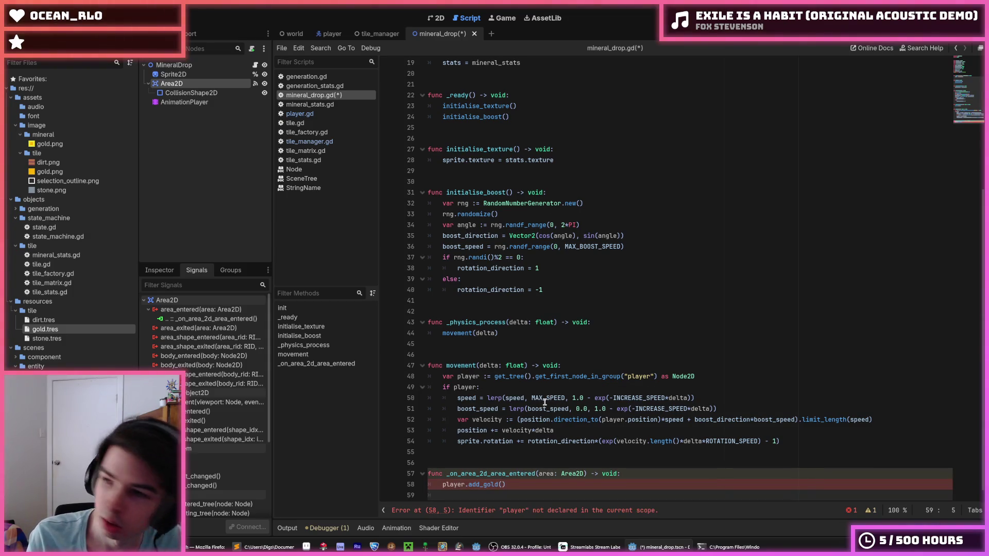
{"action": "type", "text": "increment"}
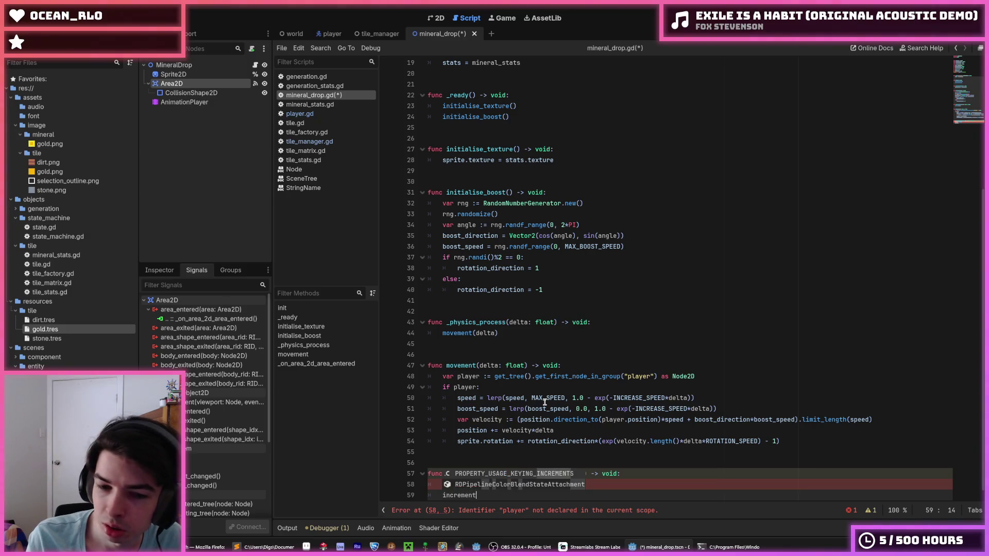
{"action": "key", "text": "BackSpace"}
{"action": "key", "text": "BackSpace"}
{"action": "key", "text": "BackSpace"}
{"action": "type", "text": "queue_free"}
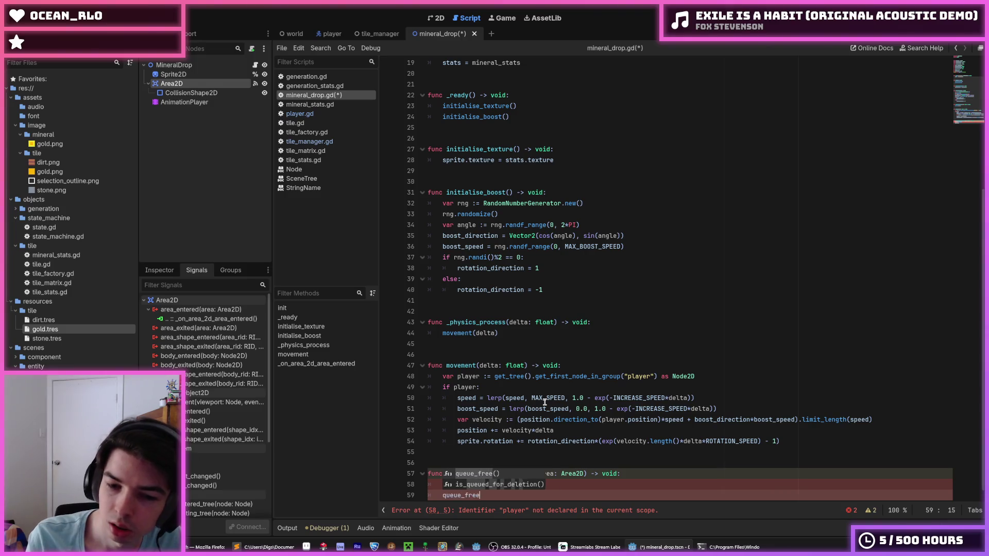
{"action": "key", "text": "Return"}
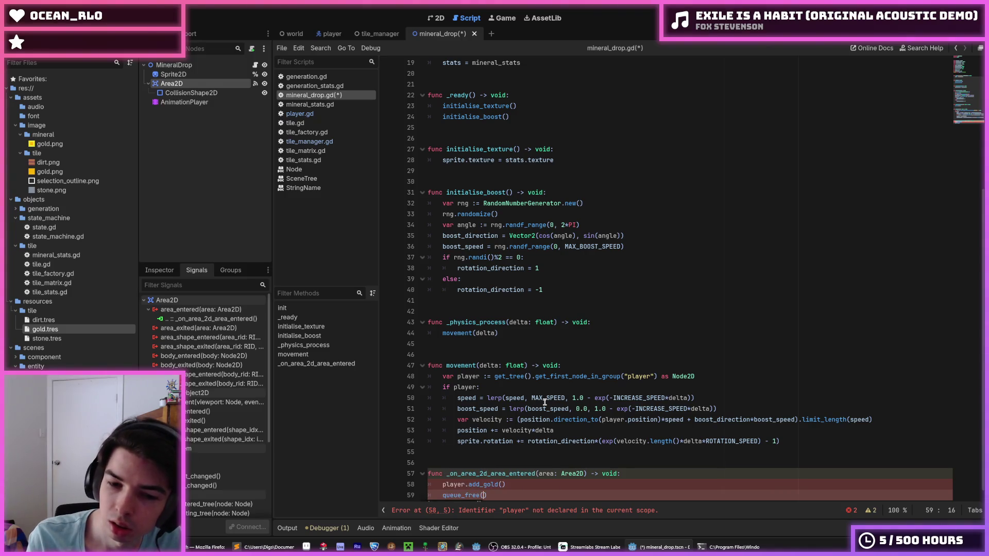
{"action": "key", "text": "ctrl+s"}
- Step the caret through the new function around the add_gold() line
{"action": "key", "text": "Up"}
{"action": "key", "text": "End"}
{"action": "key", "text": "Left"}
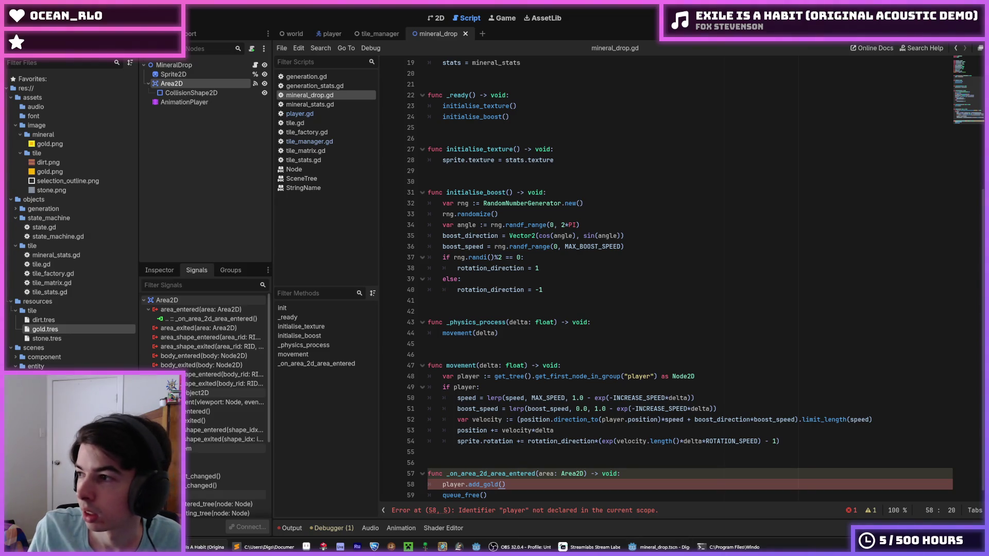
{"action": "key", "text": "Down"}
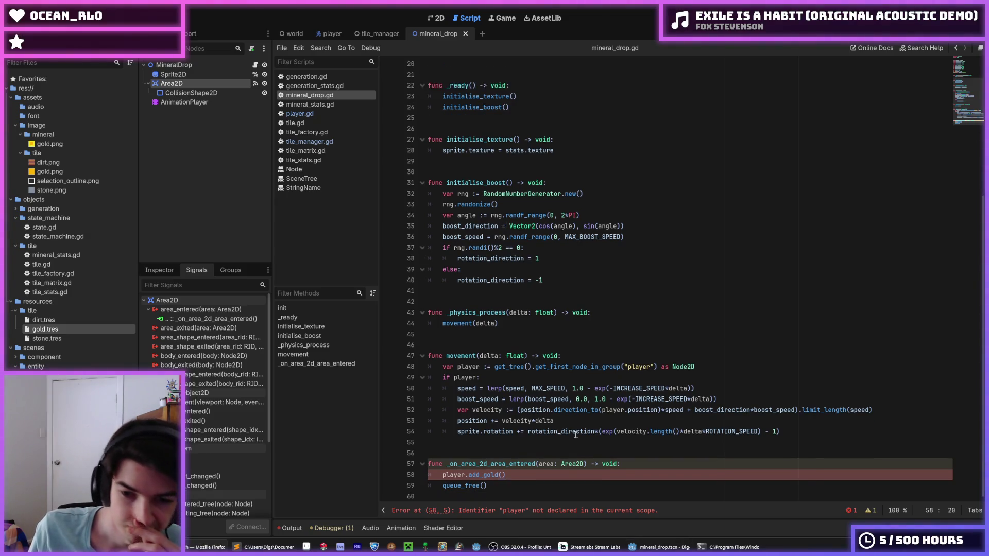
{"action": "key", "text": "Down"}
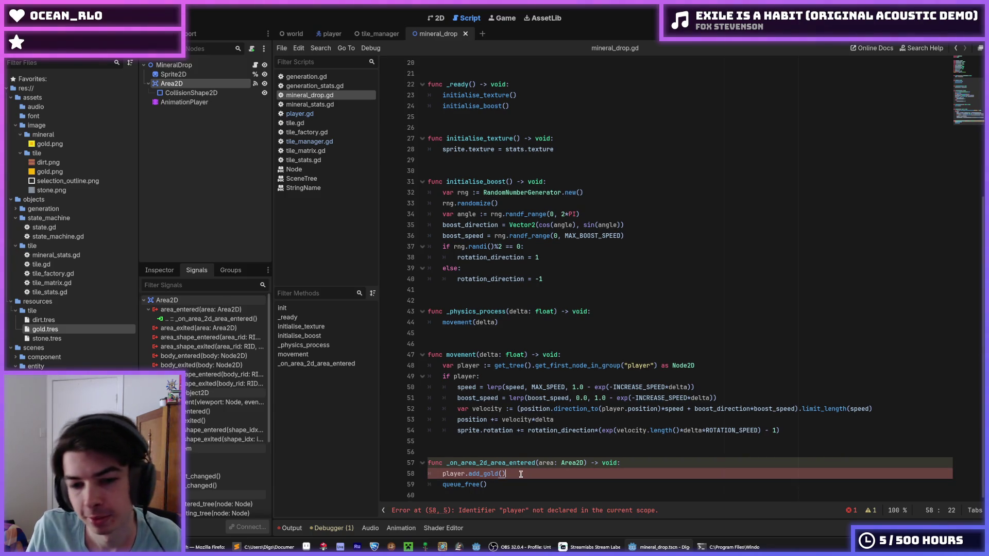
{"action": "left_click", "coordinate": [521, 474]}
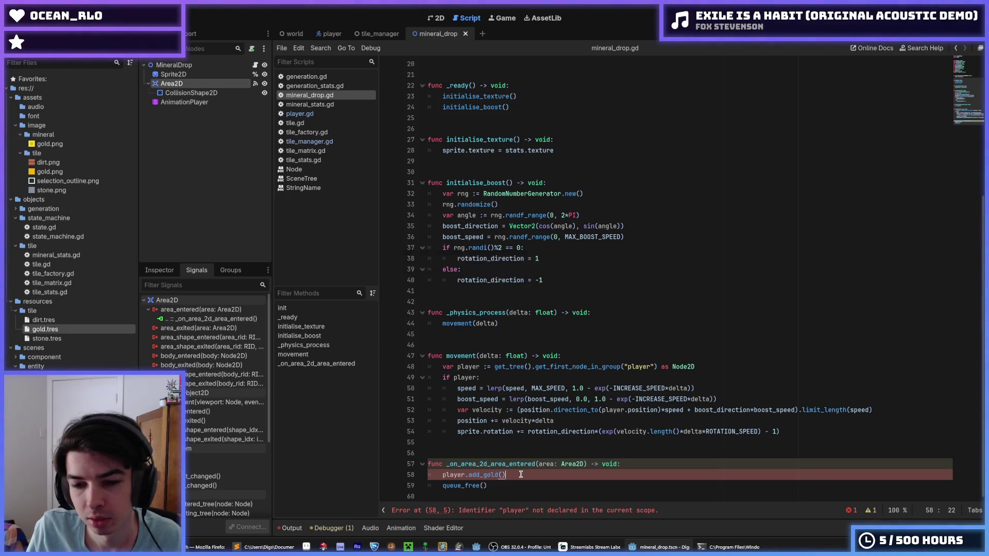
{"action": "double_click", "coordinate": [448, 475]}
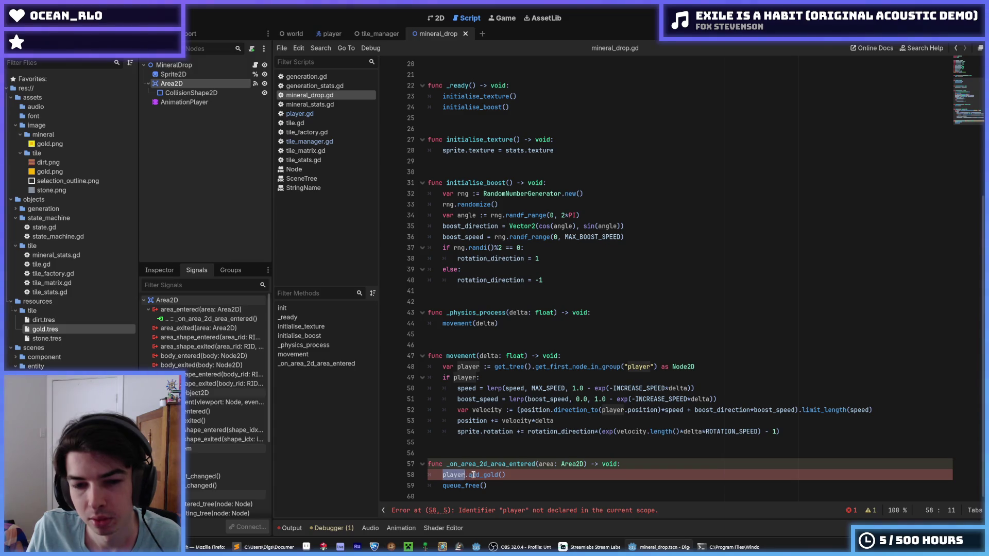
{"action": "key", "text": "Escape"}
{"action": "left_click_drag", "start_coordinate": [712, 364], "coordinate": [441, 367]}
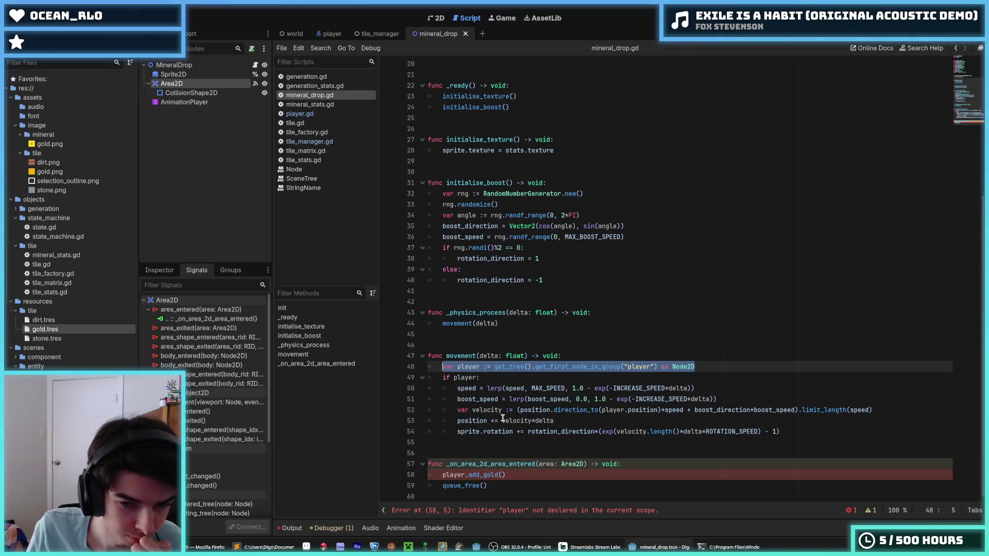
{"action": "double_click", "coordinate": [546, 464]}
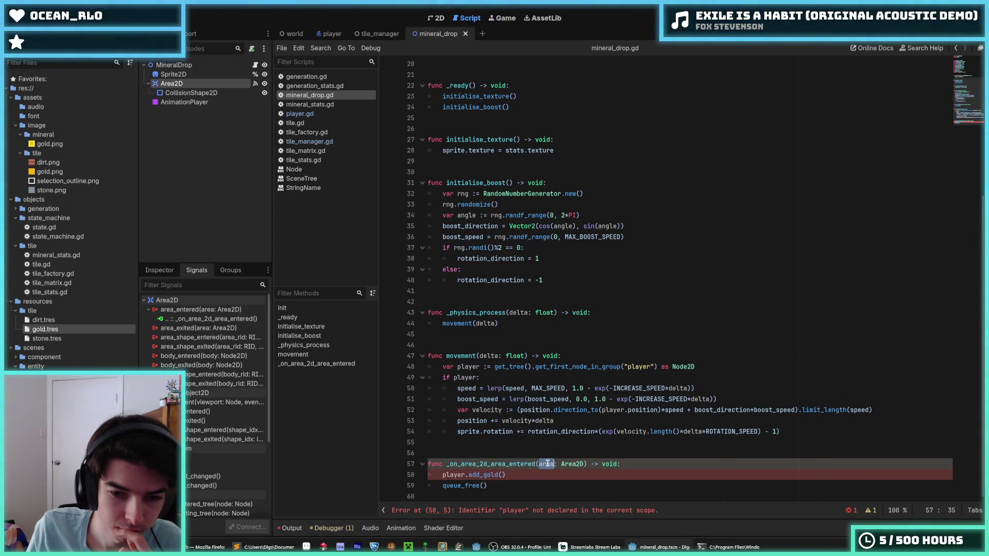
{"action": "triple_click", "coordinate": [548, 462]}
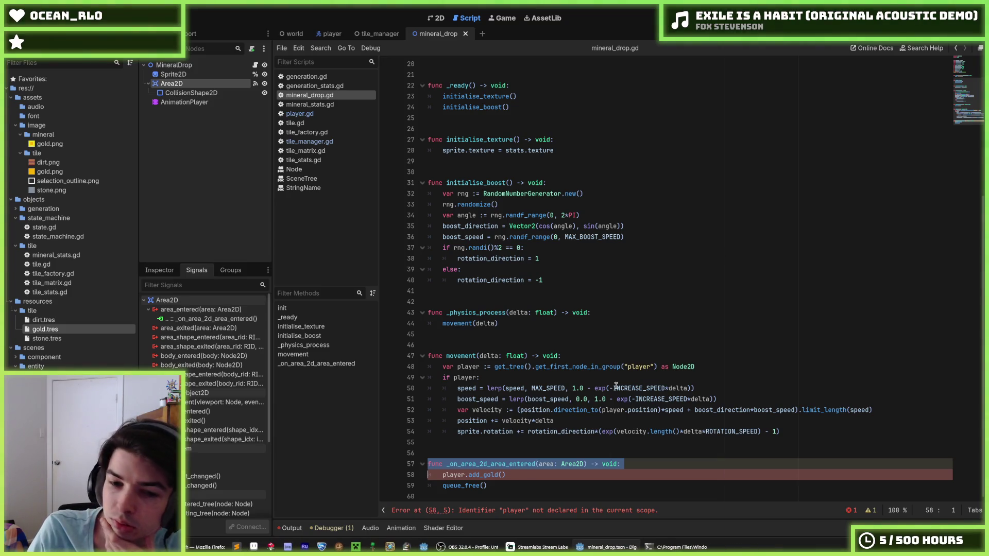
{"action": "left_click", "coordinate": [503, 474]}
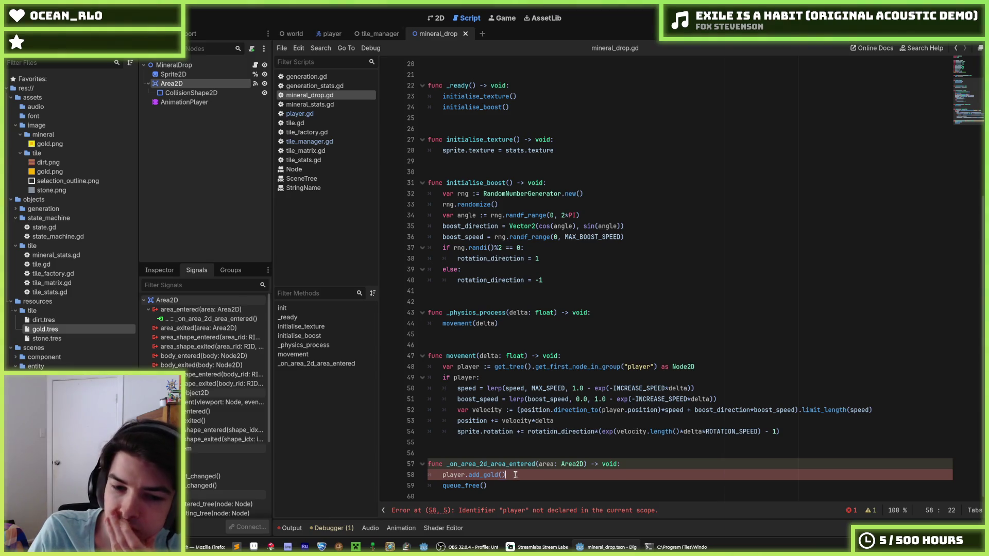
{"action": "left_click_drag", "start_coordinate": [517, 475], "coordinate": [443, 475]}
{"action": "left_click", "coordinate": [443, 473]}
{"action": "left_click", "coordinate": [522, 479]}
{"action": "left_click", "coordinate": [446, 472]}
{"action": "left_click", "coordinate": [510, 475]}
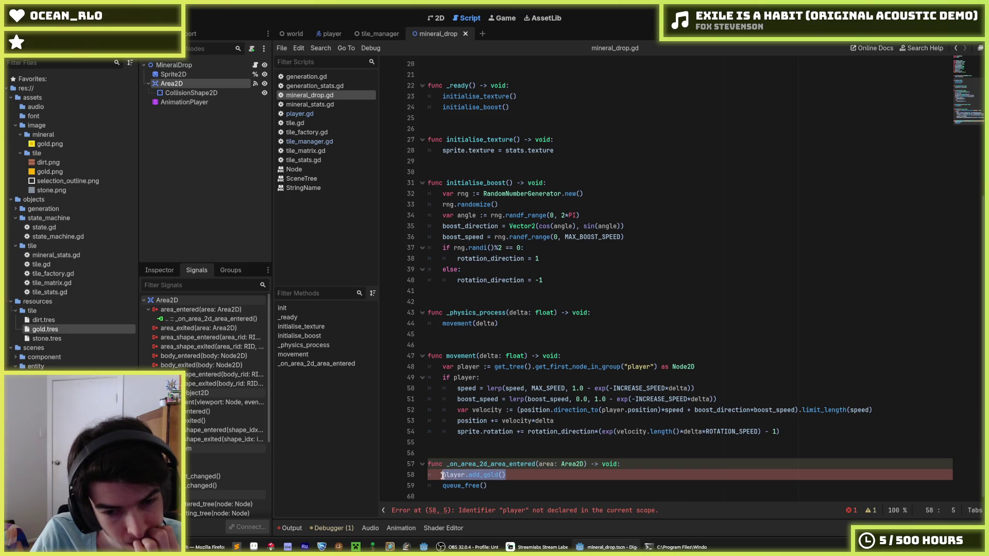
{"action": "left_click", "coordinate": [442, 475]}
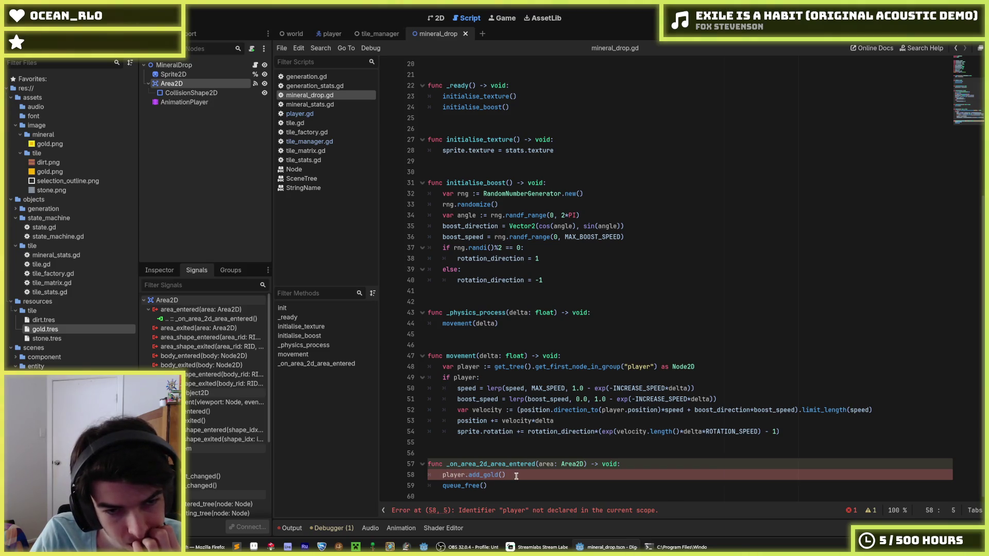
- Copy the player lookup and if-check from lines 48–49 over the add_gold() call on line 58
{"action": "left_click", "coordinate": [300, 114]}
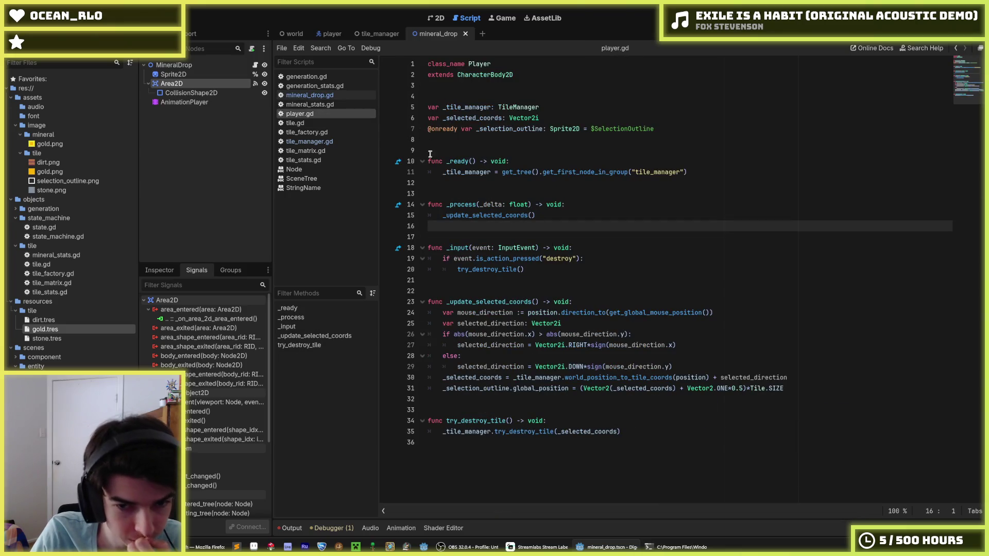
{"action": "left_click", "coordinate": [312, 86]}
{"action": "left_click", "coordinate": [309, 95]}
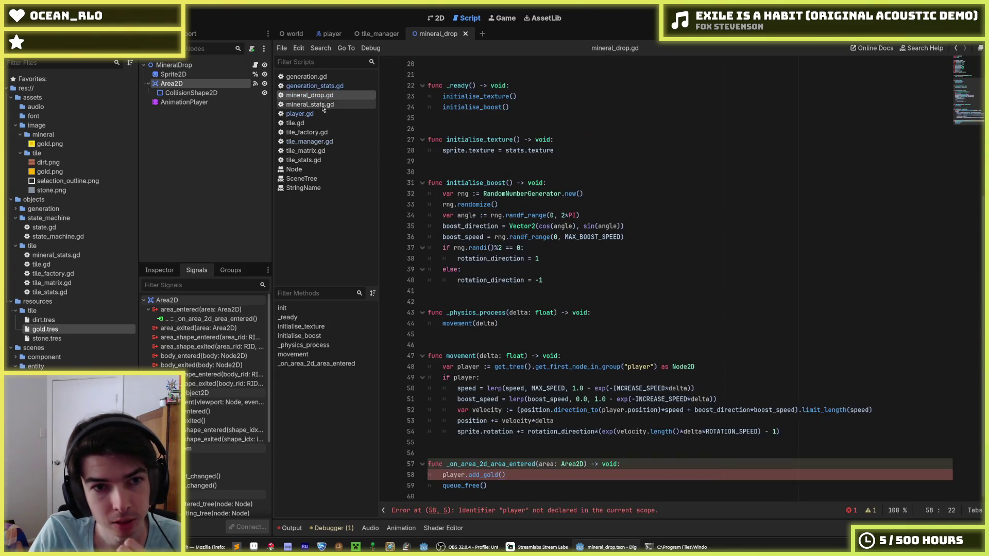
{"action": "left_click_drag", "start_coordinate": [505, 375], "coordinate": [440, 368]}
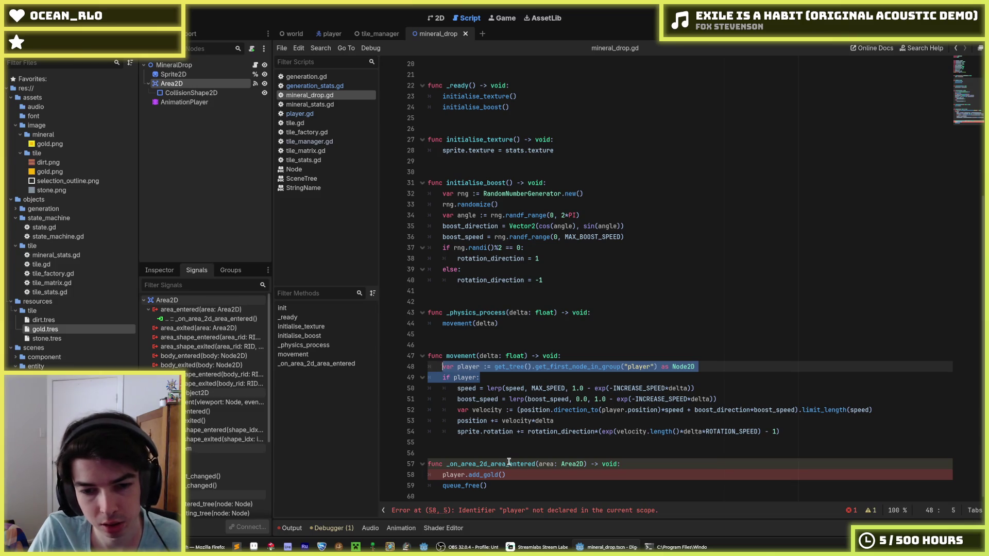
{"action": "key", "text": "ctrl+c"}
{"action": "left_click_drag", "start_coordinate": [506, 475], "coordinate": [441, 474]}
{"action": "key", "text": "ctrl+v"}
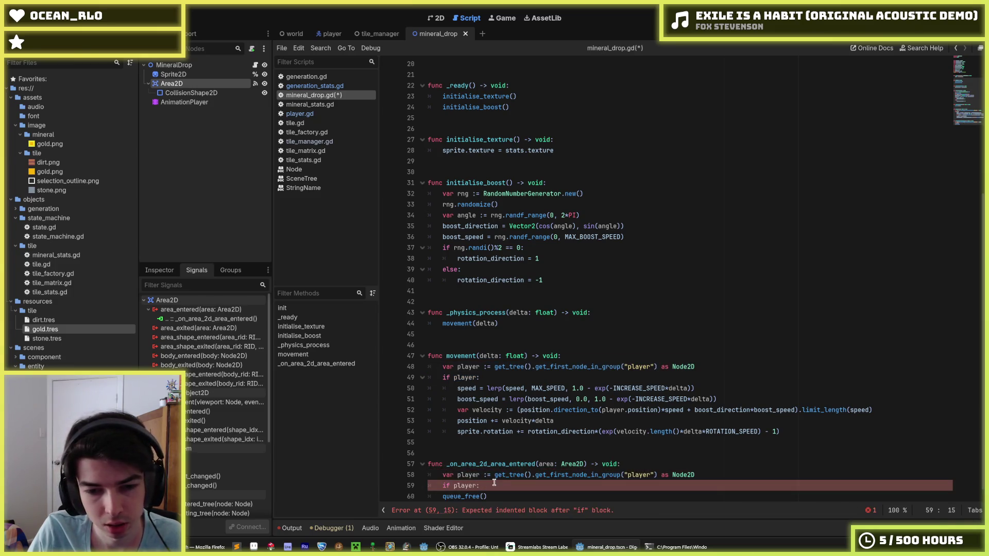
- Add 'player.gold += 1' under 'if player:' and save mineral_drop.gd
{"action": "key", "text": "Return"}
{"action": "type", "text": "player.gold"}
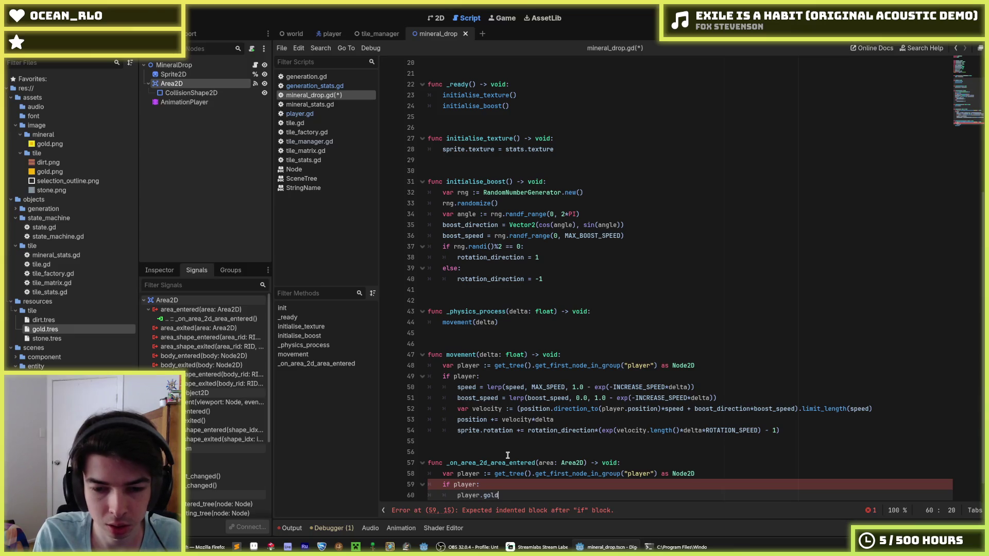
{"action": "type", "text": " += 1"}
{"action": "key", "text": "ctrl+s"}
{"action": "scroll", "coordinate": [508, 455], "scroll_direction": "down", "scroll_amount": 1}
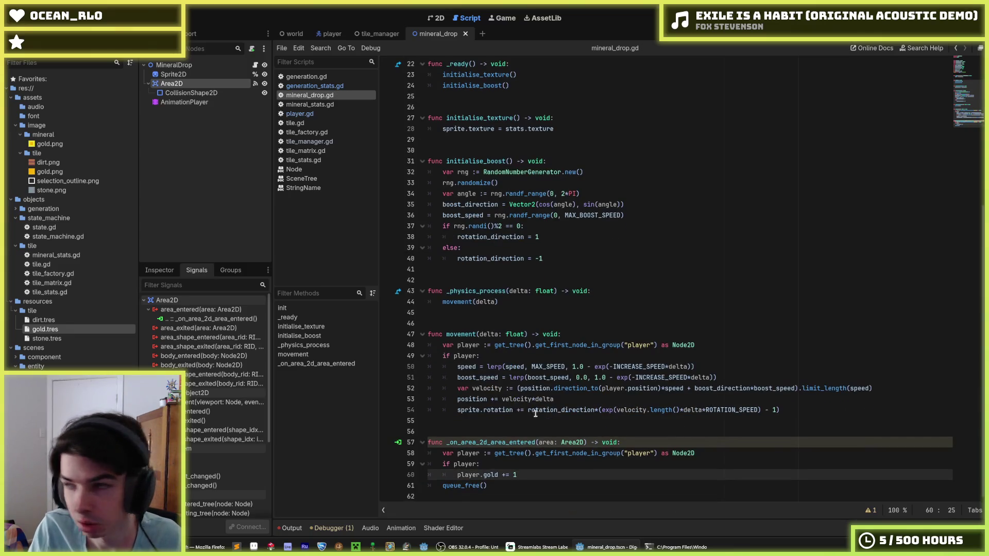
- Start declaring a gold variable on a new line after line 6 in player.gd
{"action": "left_click", "coordinate": [302, 113]}
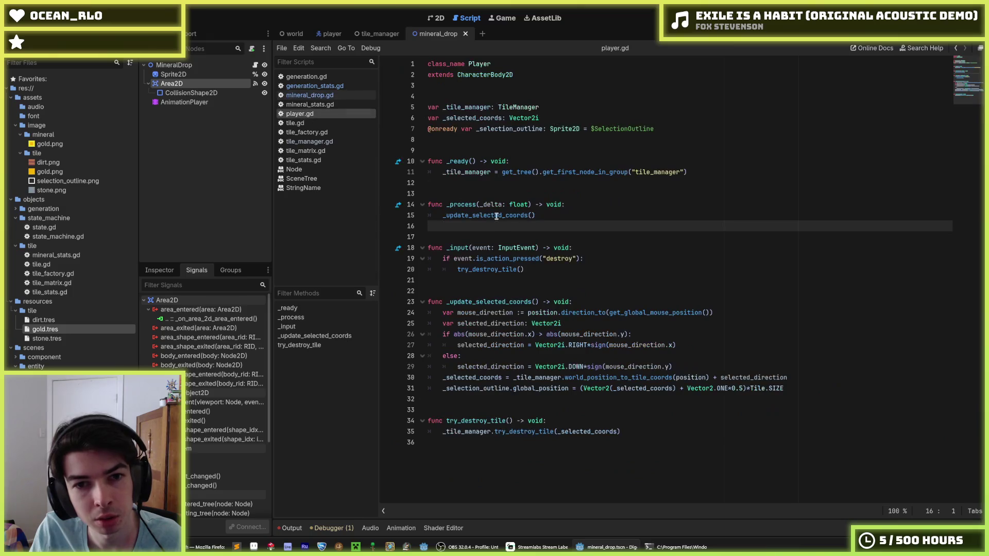
{"action": "left_click", "coordinate": [580, 118]}
{"action": "key", "text": "Return"}
{"action": "type", "text": "var gold :"}
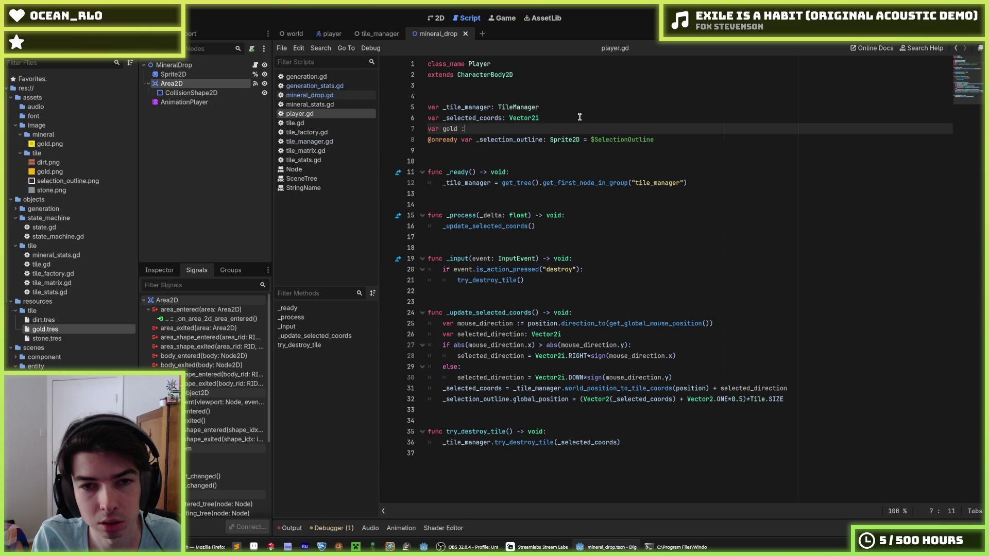
- Save 'var gold := 0' in player.gd and keep it below _selected_coords
{"action": "key", "text": "ctrl+s"}
{"action": "key", "text": "alt+Up"}
{"action": "key", "text": "alt+Up"}
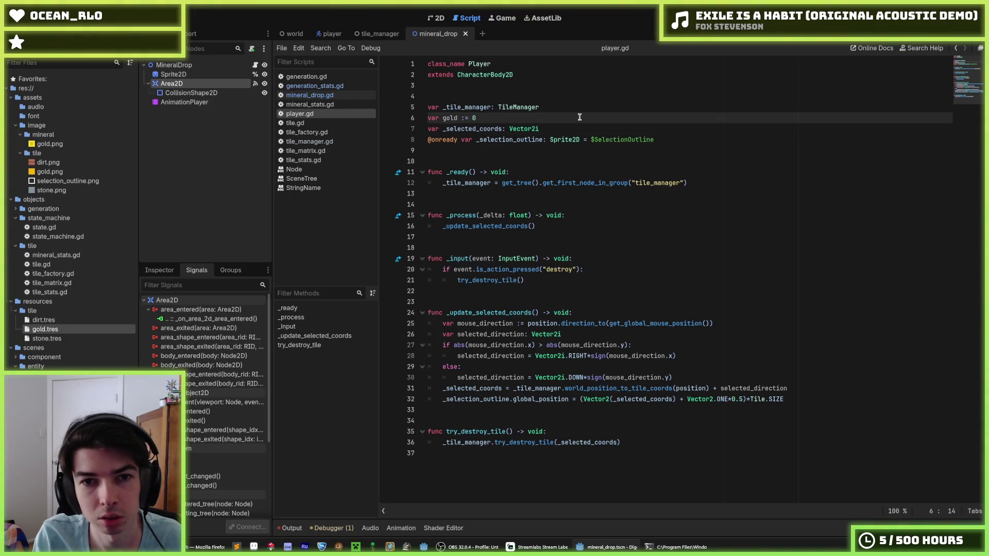
{"action": "key", "text": "alt+Down"}
{"action": "key", "text": "alt+Down"}
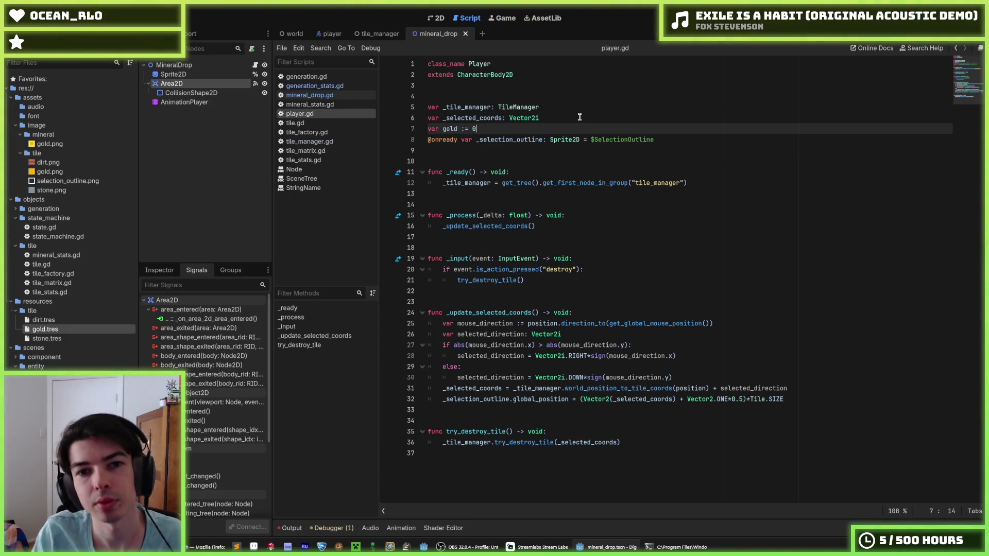
{"action": "left_click", "coordinate": [568, 277]}
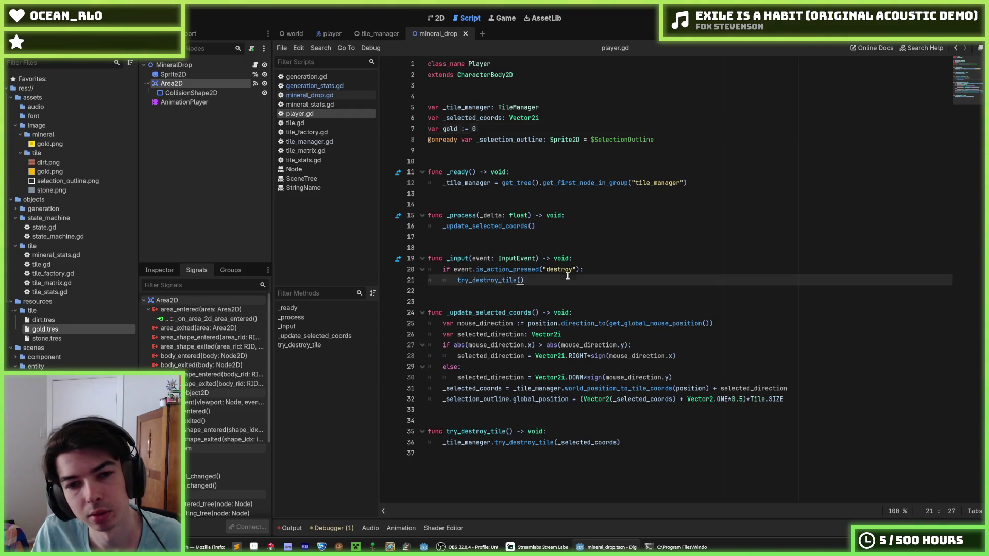
- Glance at tile.gd, return to player.gd, and run the game to test gold collection
{"action": "left_click", "coordinate": [317, 123]}
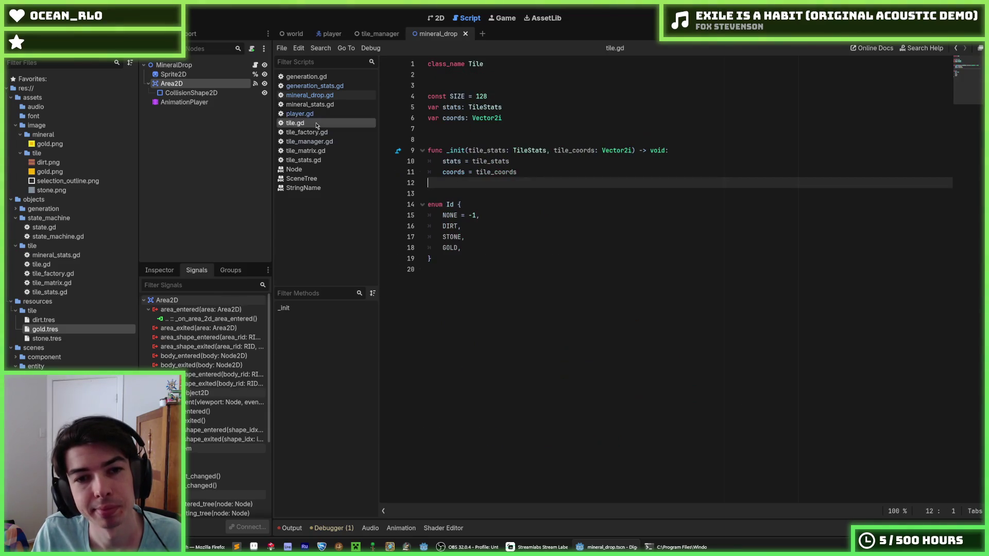
{"action": "left_click", "coordinate": [543, 171]}
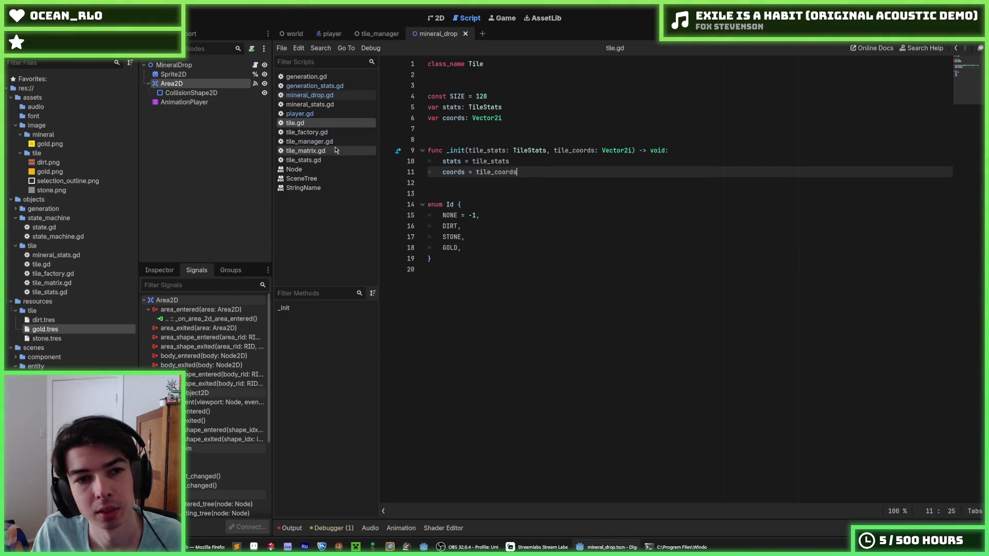
{"action": "left_click", "coordinate": [314, 116]}
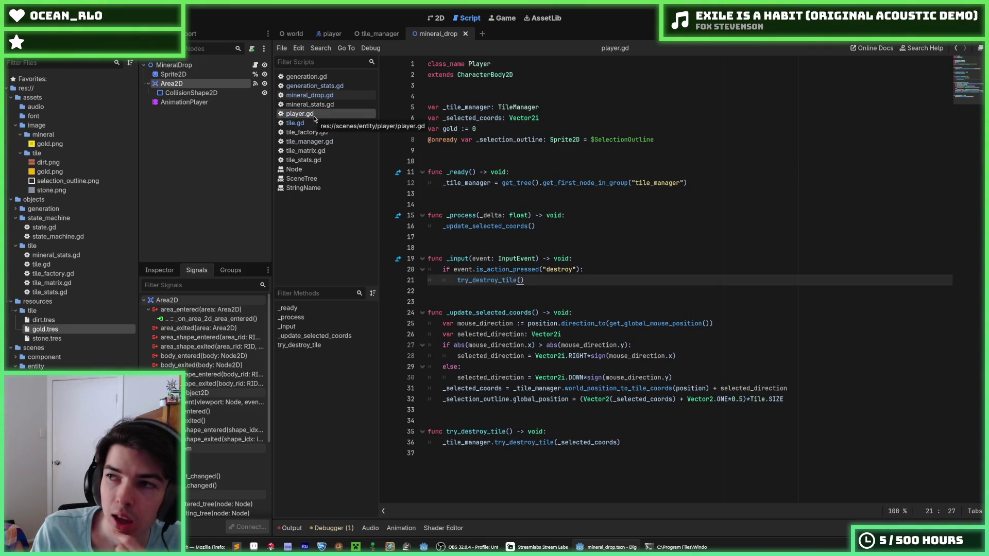
{"action": "key", "text": "Up"}
{"action": "key", "text": "Up"}
{"action": "key", "text": "Up"}
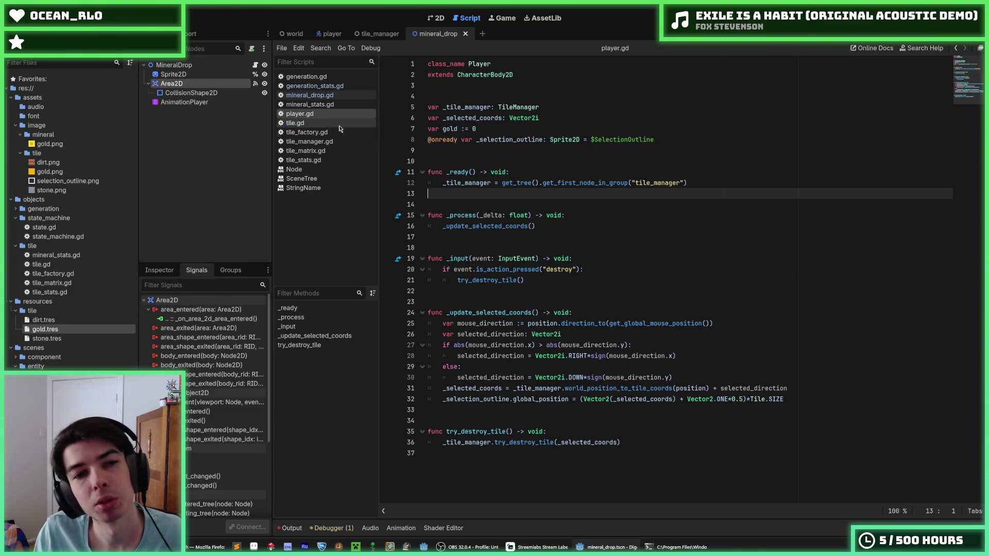
{"action": "left_click", "coordinate": [330, 124]}
{"action": "left_click", "coordinate": [332, 114]}
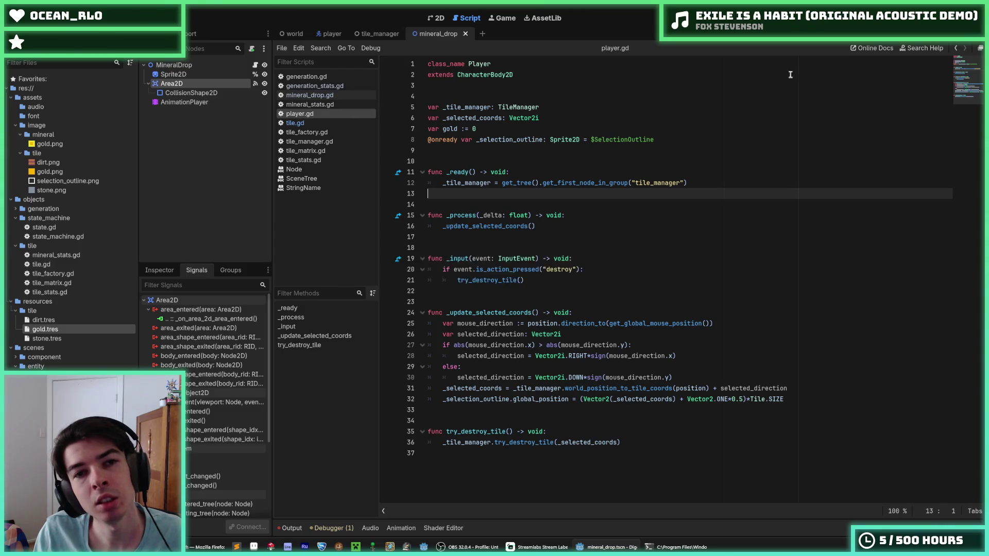
{"action": "key", "text": "F5"}
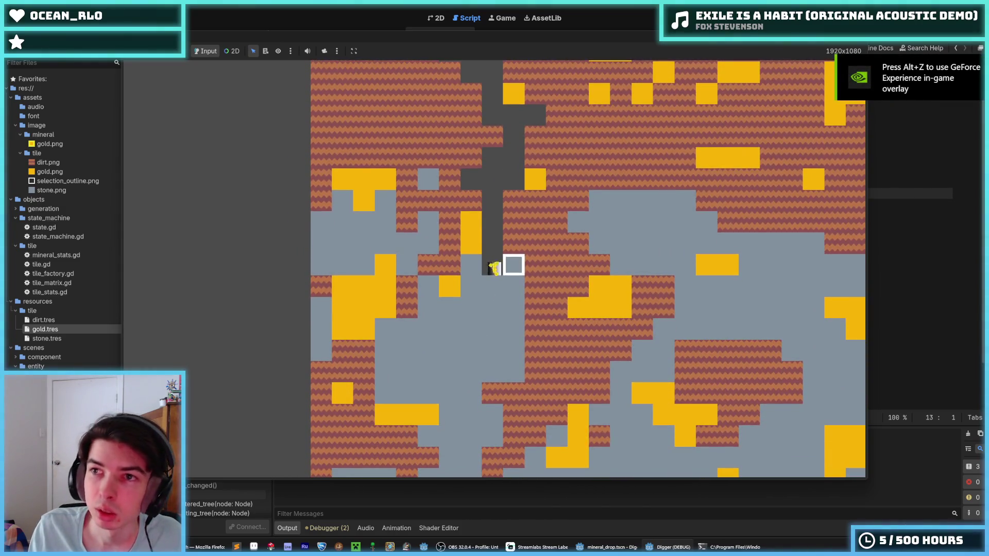
- Stop the game and inspect the area_entered signal connection
{"action": "key", "text": "F8"}
{"action": "left_click", "coordinate": [614, 173]}
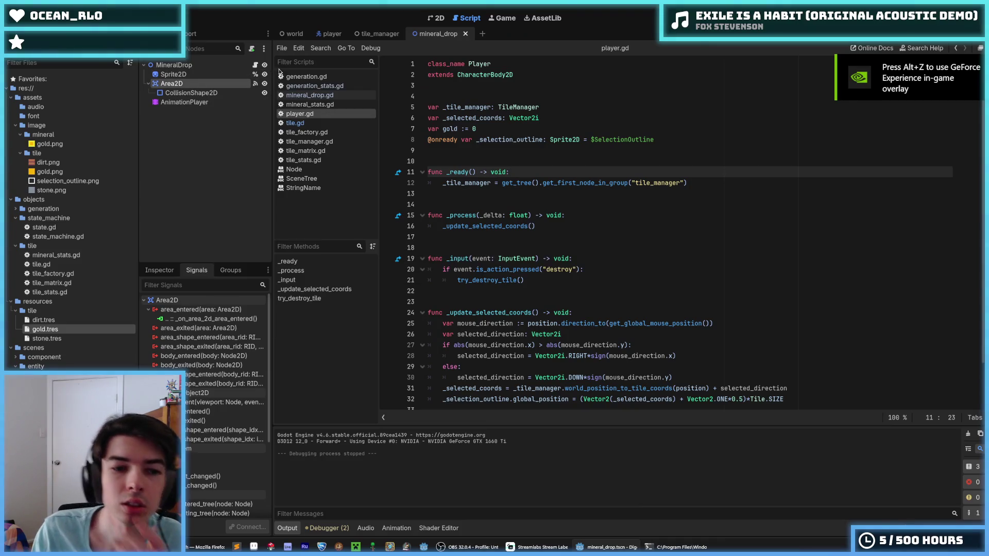
{"action": "left_click", "coordinate": [185, 319]}
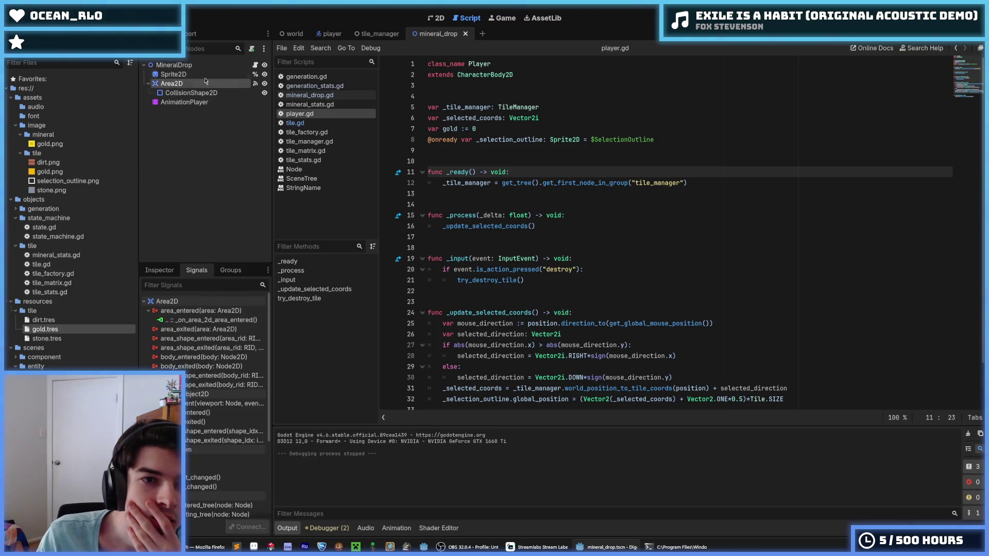
- Select the mineral drop's Area2D in the 2D view to view its properties, then open the player scene
{"action": "left_click", "coordinate": [440, 19]}
{"action": "left_click", "coordinate": [174, 75]}
{"action": "left_click", "coordinate": [174, 64]}
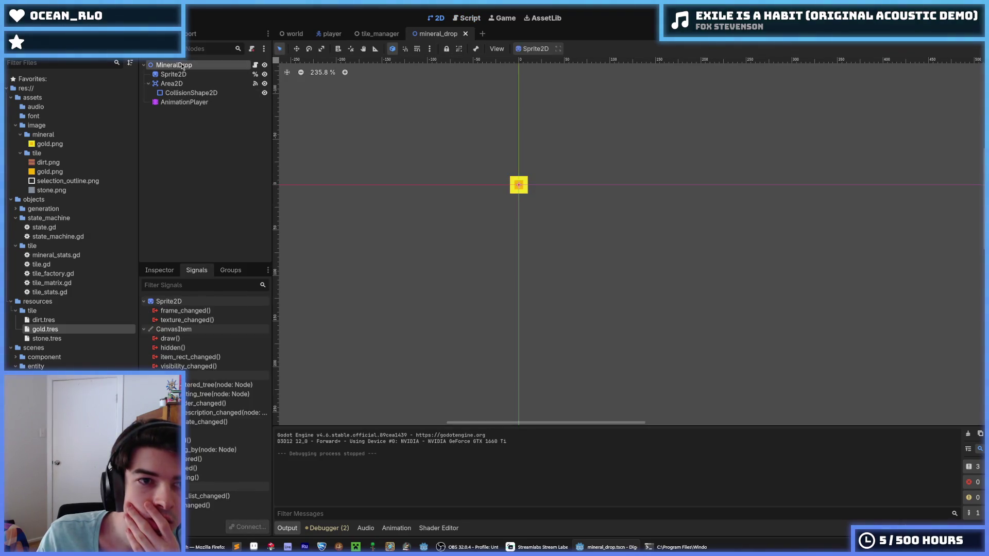
{"action": "left_click", "coordinate": [180, 84]}
{"action": "left_click", "coordinate": [162, 270]}
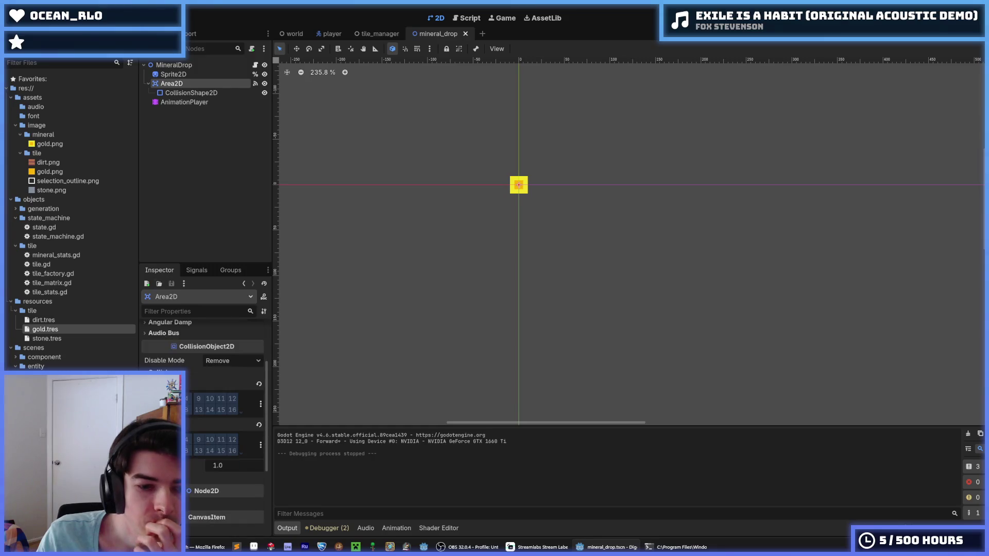
{"action": "left_click", "coordinate": [177, 64]}
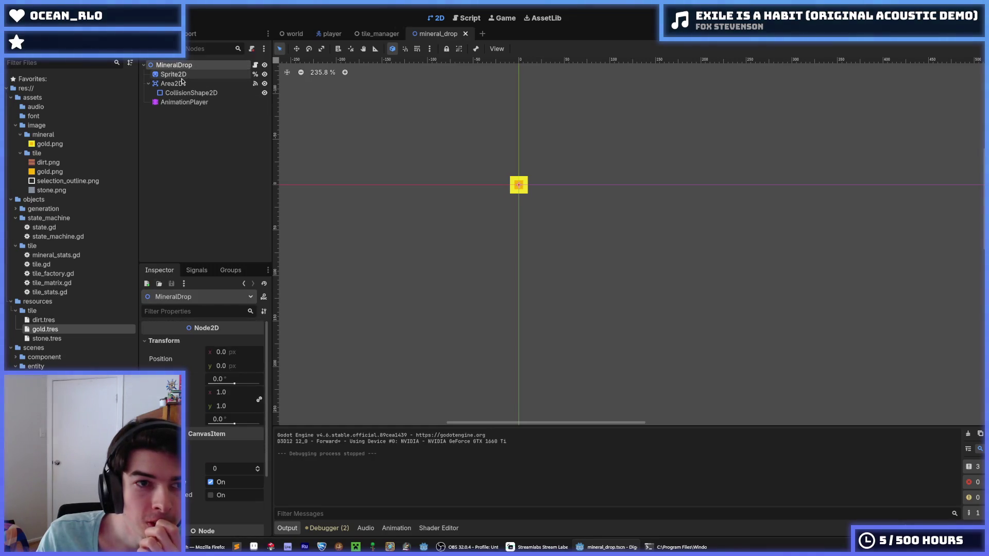
{"action": "left_click", "coordinate": [178, 83]}
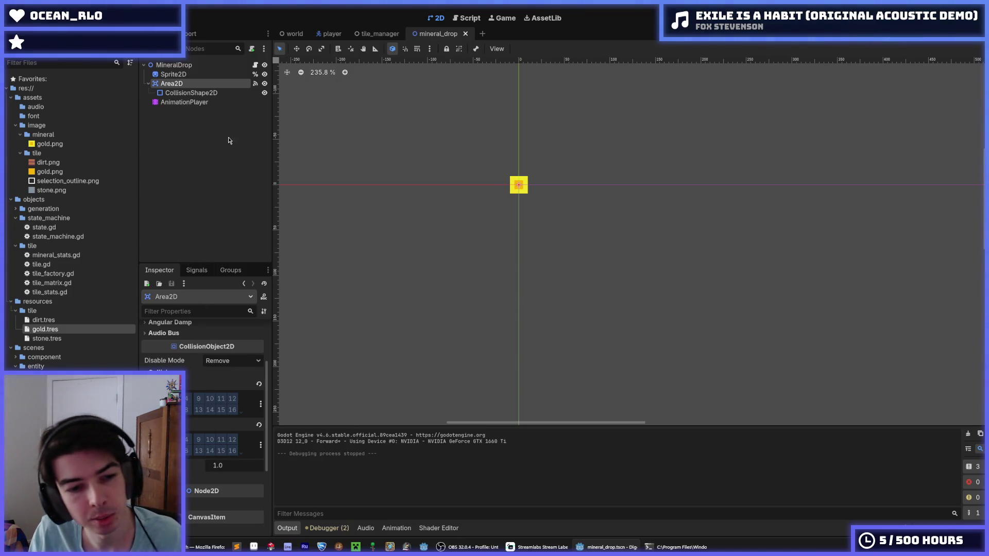
{"action": "left_click", "coordinate": [330, 34]}
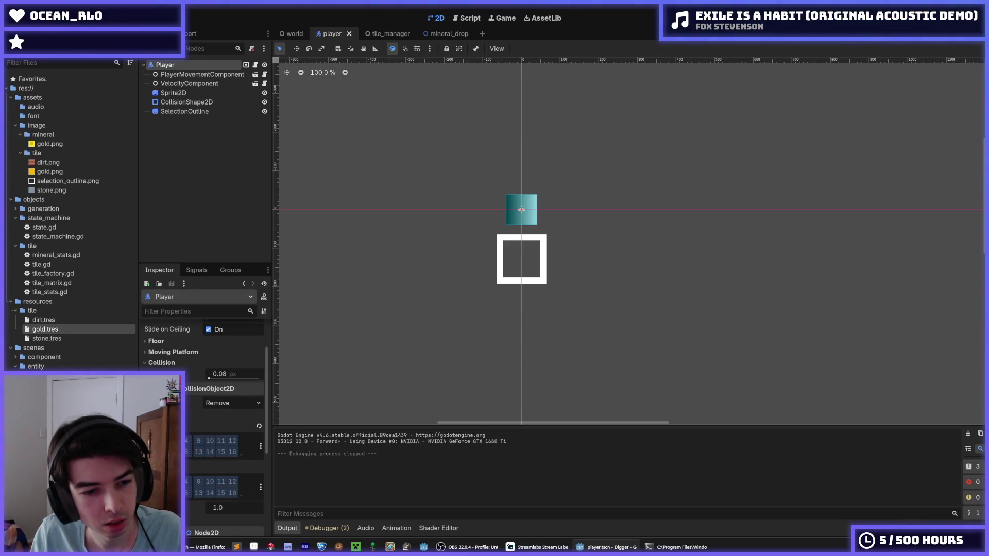
- Scroll through the Player body's Inspector to review its physics and collision settings
{"action": "scroll", "coordinate": [217, 350], "scroll_direction": "up", "scroll_amount": 2}
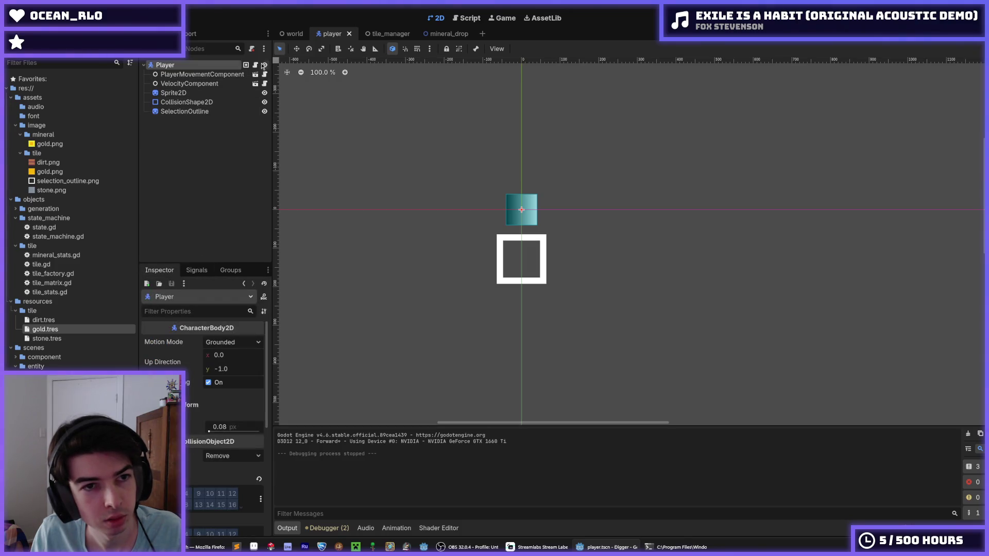
{"action": "scroll", "coordinate": [186, 422], "scroll_direction": "down", "scroll_amount": 5}
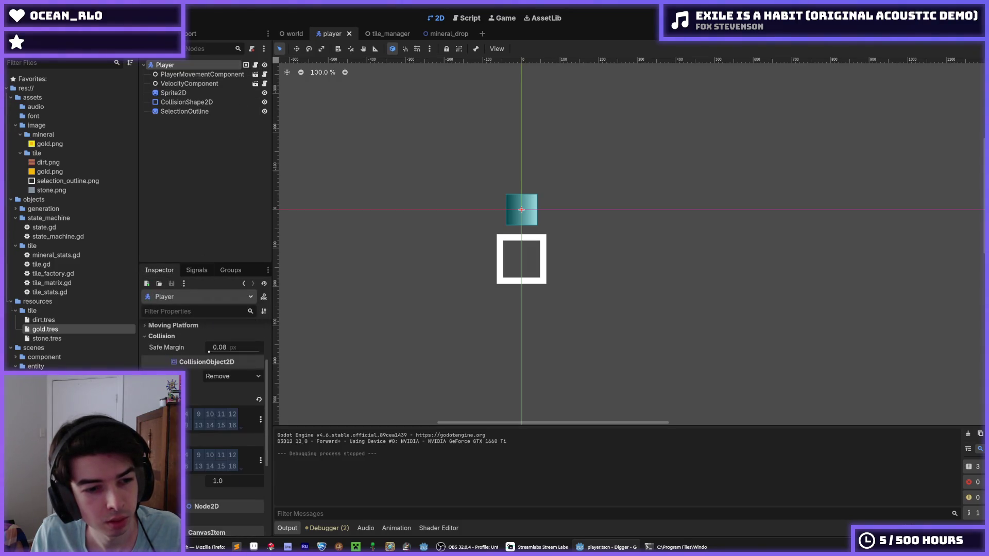
{"action": "scroll", "coordinate": [187, 421], "scroll_direction": "up", "scroll_amount": 2}
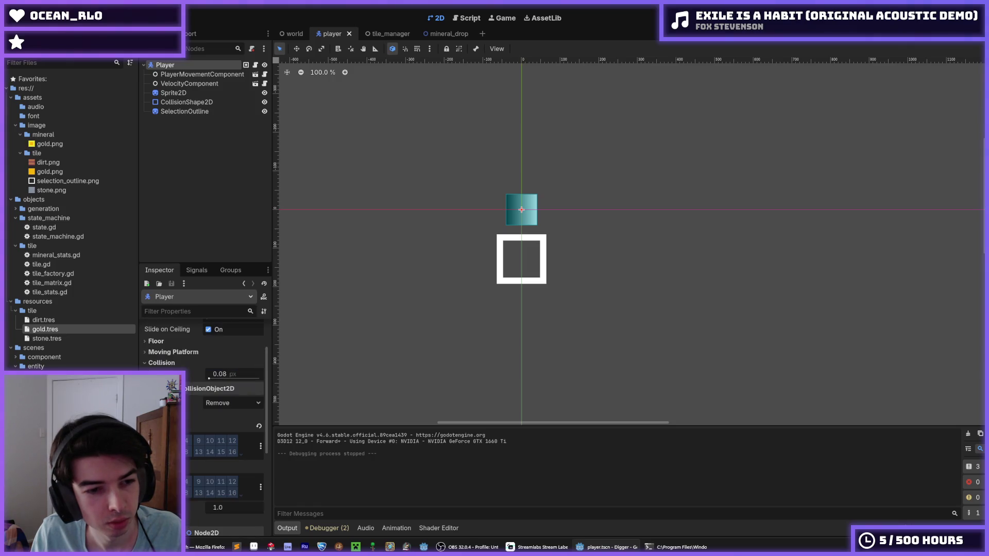
{"action": "scroll", "coordinate": [186, 421], "scroll_direction": "down", "scroll_amount": 2}
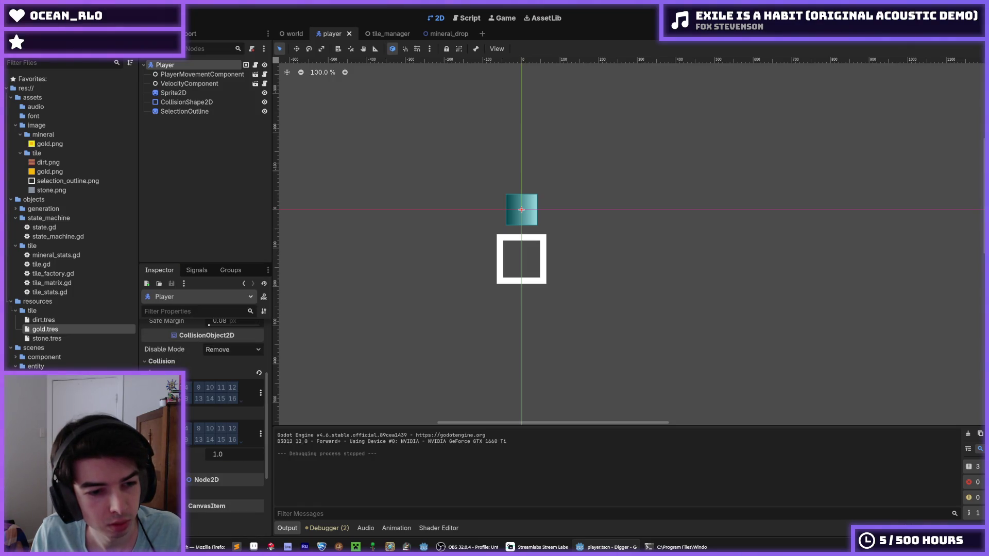
{"action": "scroll", "coordinate": [227, 412], "scroll_direction": "down", "scroll_amount": 2}
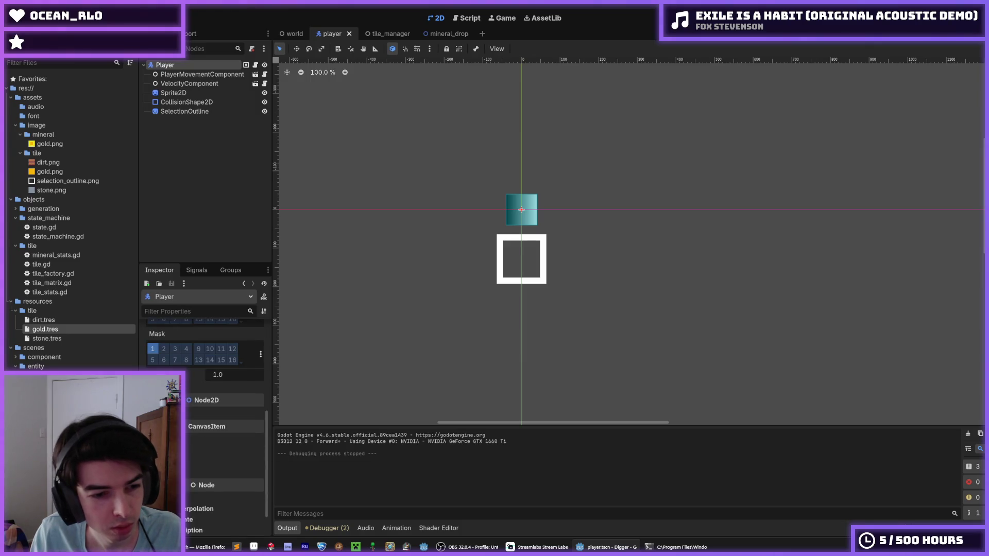
{"action": "scroll", "coordinate": [168, 366], "scroll_direction": "down", "scroll_amount": 2}
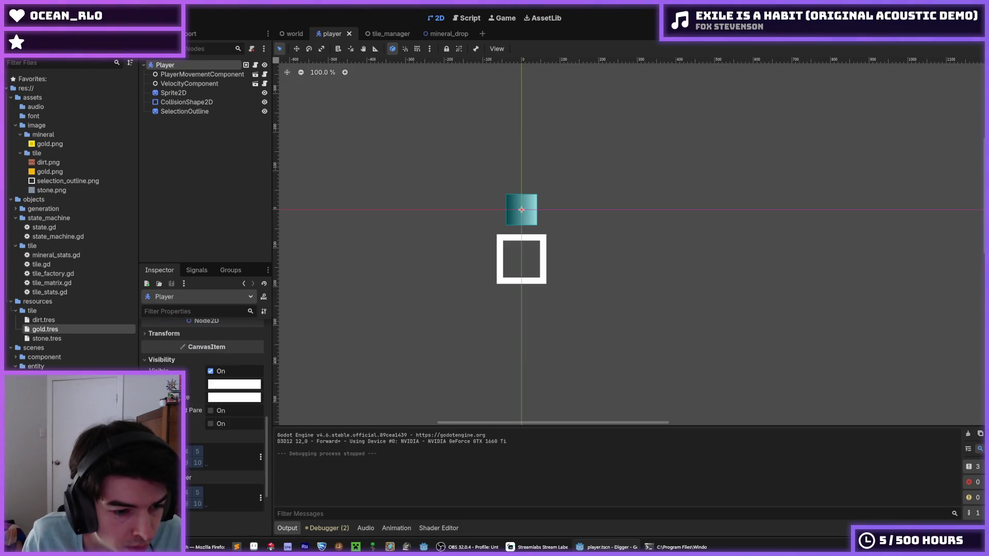
{"action": "scroll", "coordinate": [168, 367], "scroll_direction": "up", "scroll_amount": 1}
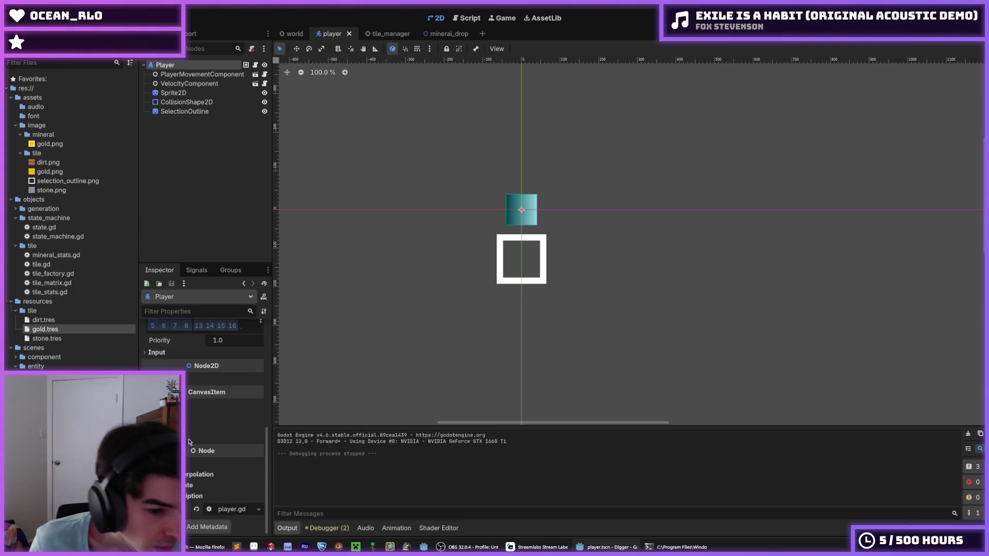
{"action": "scroll", "coordinate": [206, 412], "scroll_direction": "up", "scroll_amount": 4}
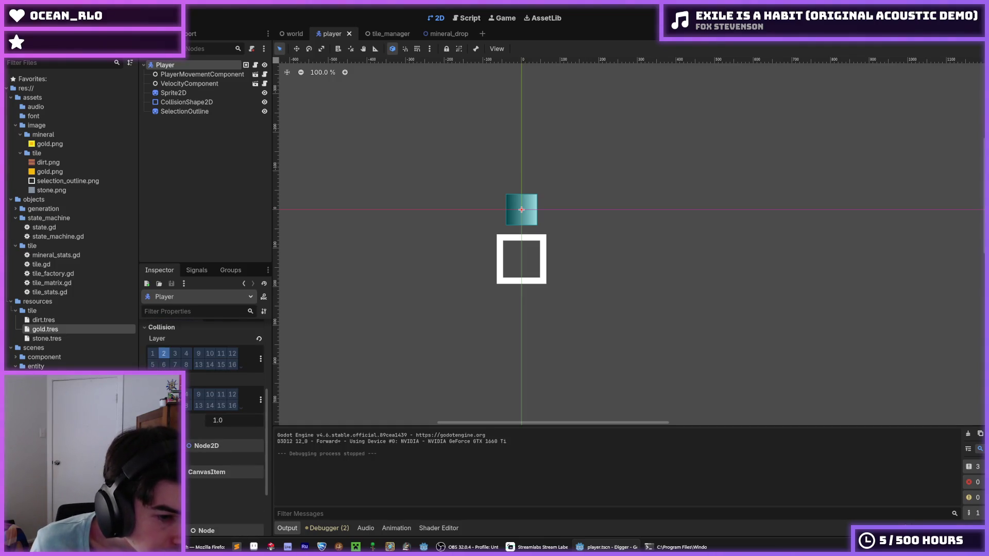
{"action": "scroll", "coordinate": [206, 361], "scroll_direction": "up", "scroll_amount": 1}
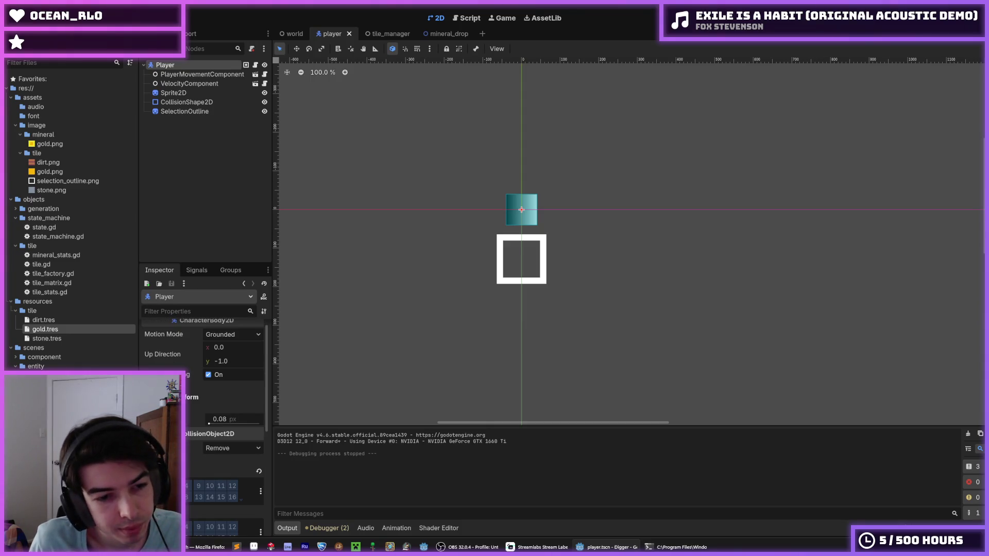
- Expand and collapse the Player's Moving Platform section, then switch to the mineral_drop scene
{"action": "left_click", "coordinate": [227, 397]}
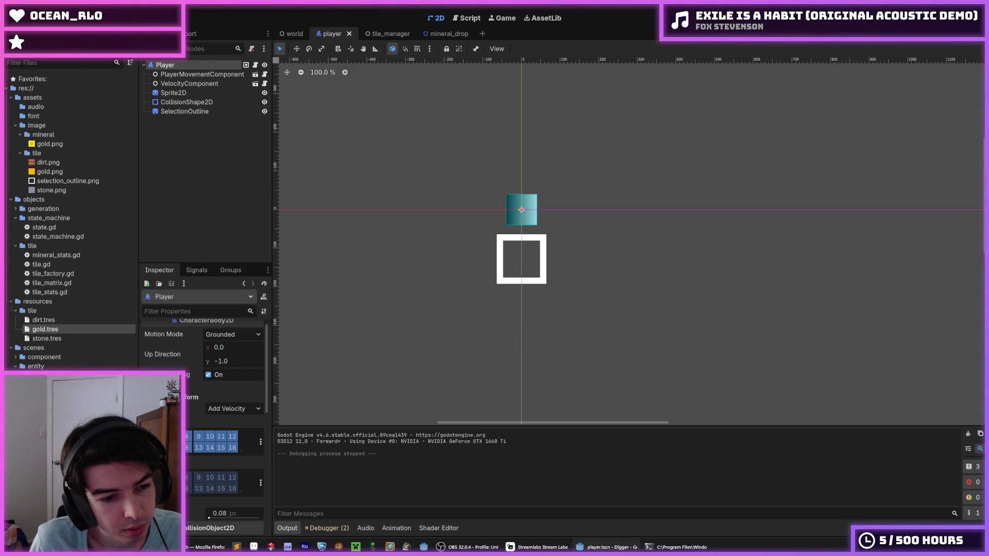
{"action": "left_click", "coordinate": [170, 398]}
{"action": "left_click", "coordinate": [170, 386]}
{"action": "scroll", "coordinate": [170, 412], "scroll_direction": "down", "scroll_amount": 5}
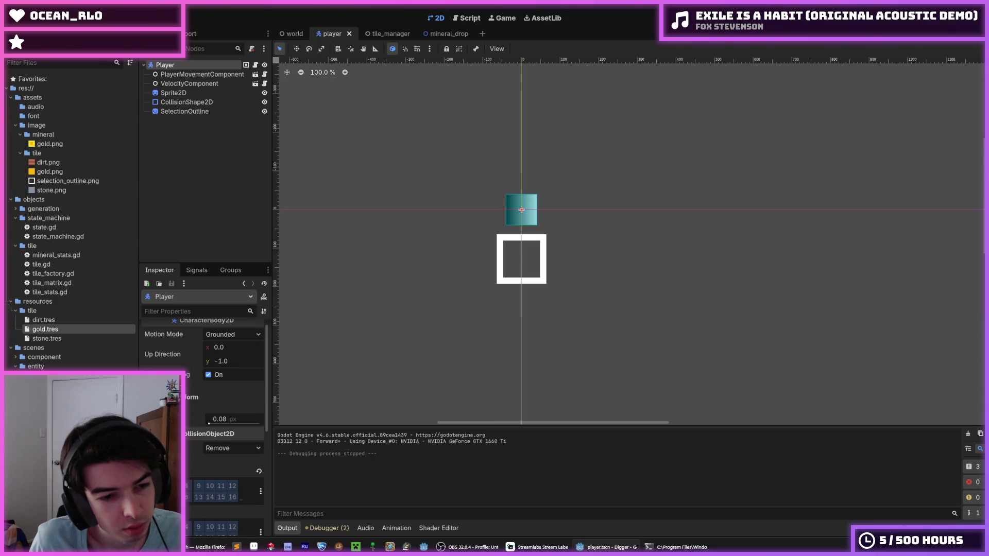
{"action": "left_click", "coordinate": [433, 34]}
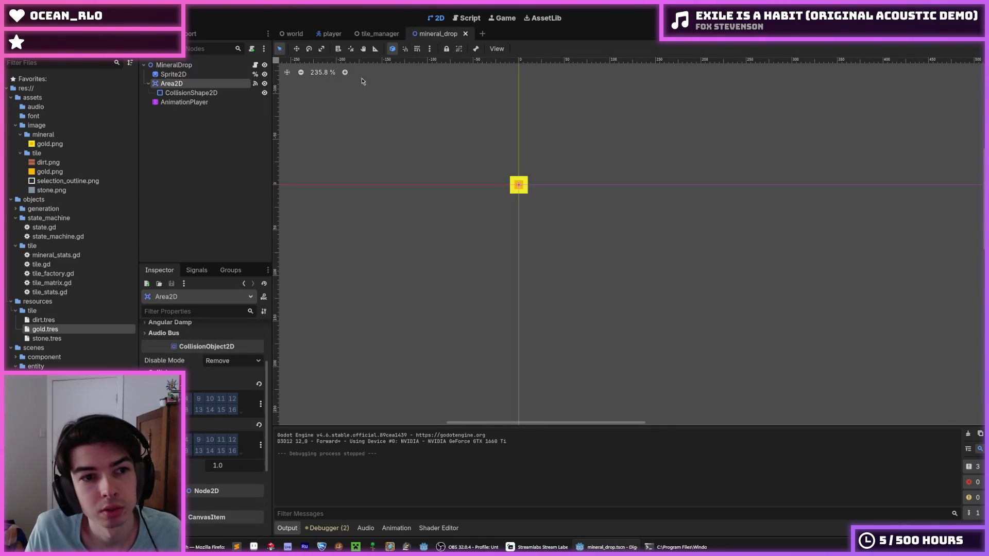
- Inspect the _on_area_2d_area_entered signature on line 57 of mineral_drop.gd, then switch to the Player scene
{"action": "left_click", "coordinate": [172, 84]}
{"action": "left_click", "coordinate": [255, 83]}
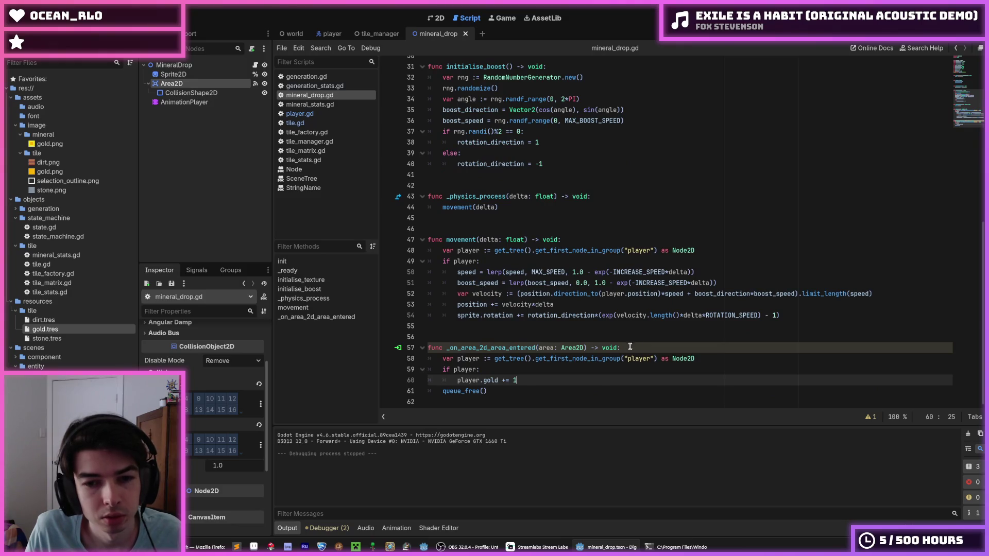
{"action": "left_click", "coordinate": [647, 348]}
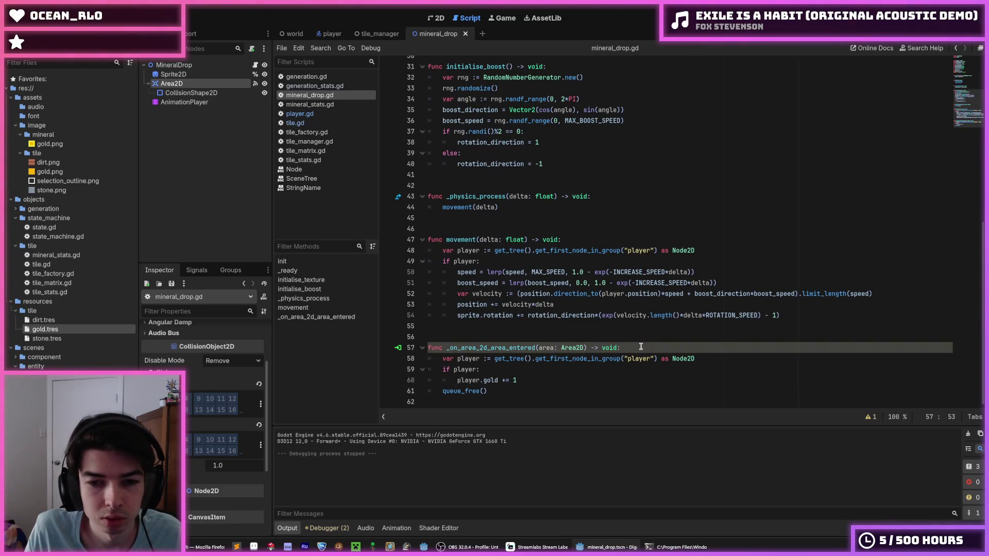
{"action": "triple_click", "coordinate": [575, 348]}
{"action": "double_click", "coordinate": [574, 348]}
{"action": "triple_click", "coordinate": [574, 347]}
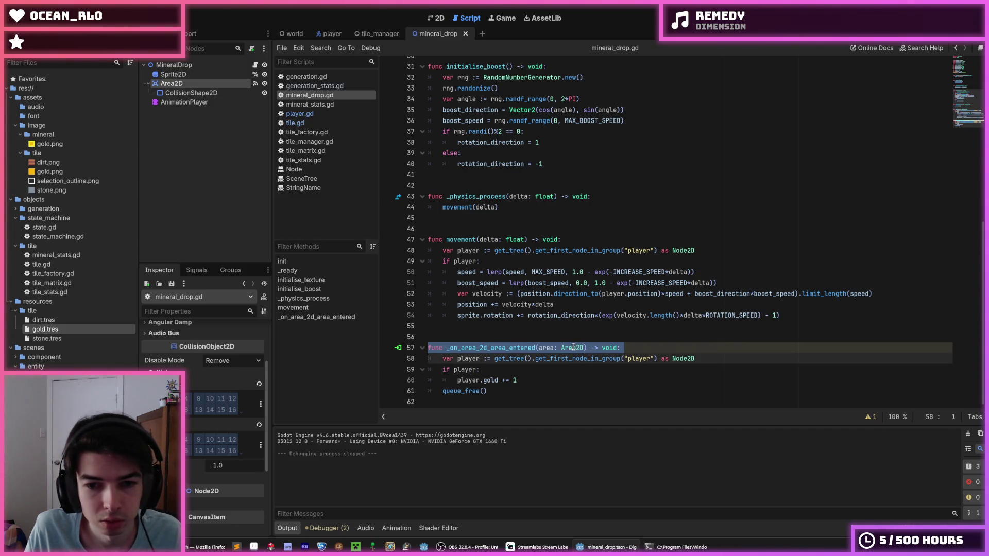
{"action": "double_click", "coordinate": [573, 348]}
{"action": "triple_click", "coordinate": [572, 348]}
{"action": "left_click", "coordinate": [538, 347]}
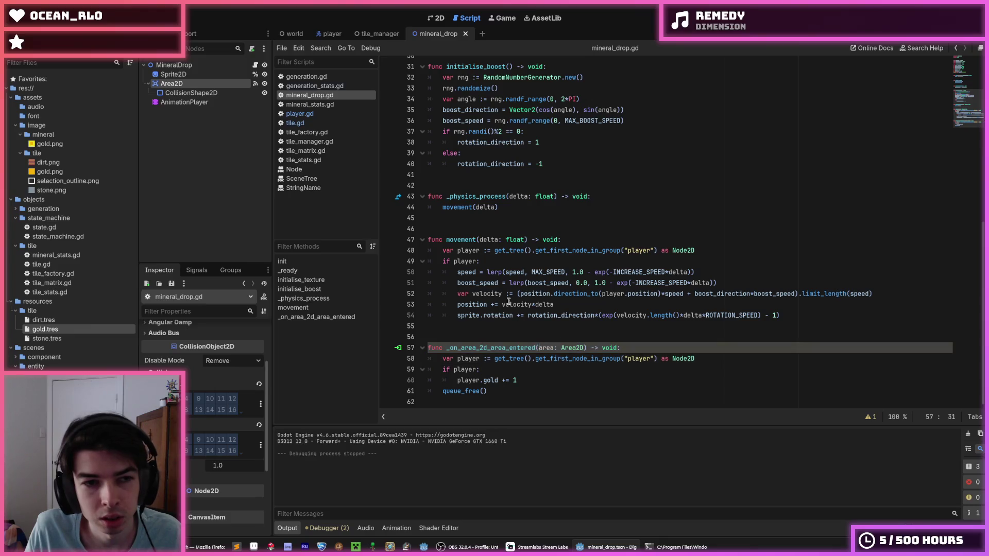
{"action": "left_click", "coordinate": [189, 65]}
{"action": "left_click", "coordinate": [329, 34]}
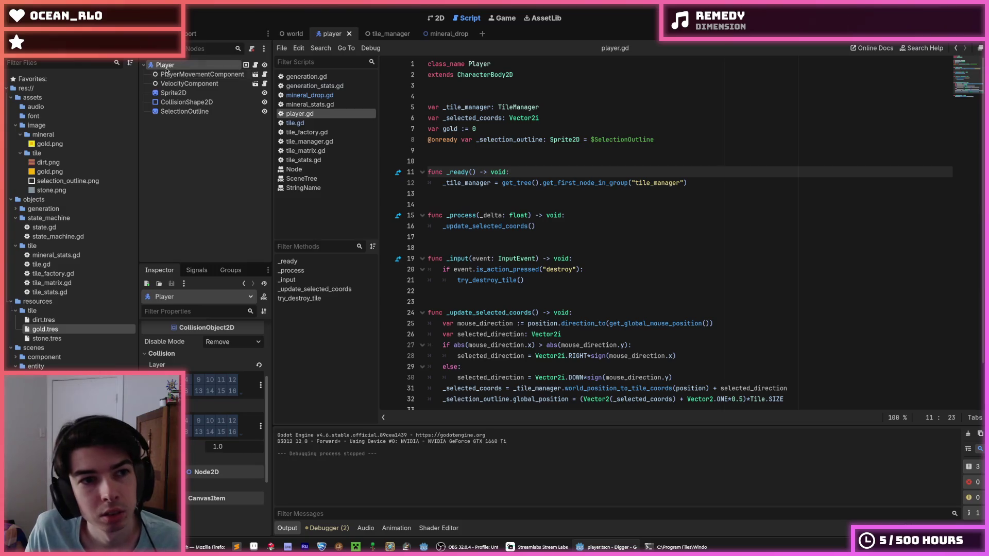
- Add an Area2D node as a child of Player
{"action": "right_click", "coordinate": [166, 66]}
{"action": "left_click", "coordinate": [198, 73]}
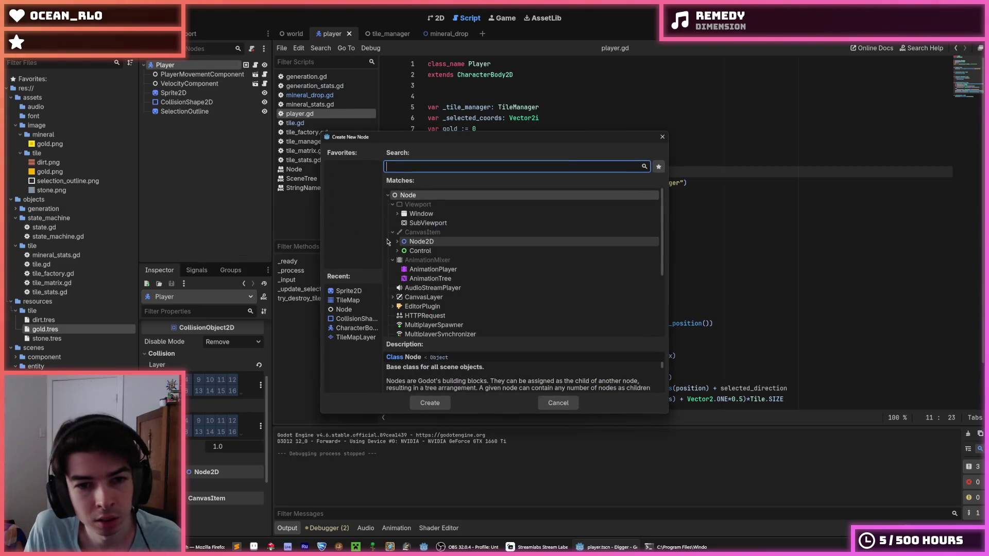
{"action": "type", "text": "area"}
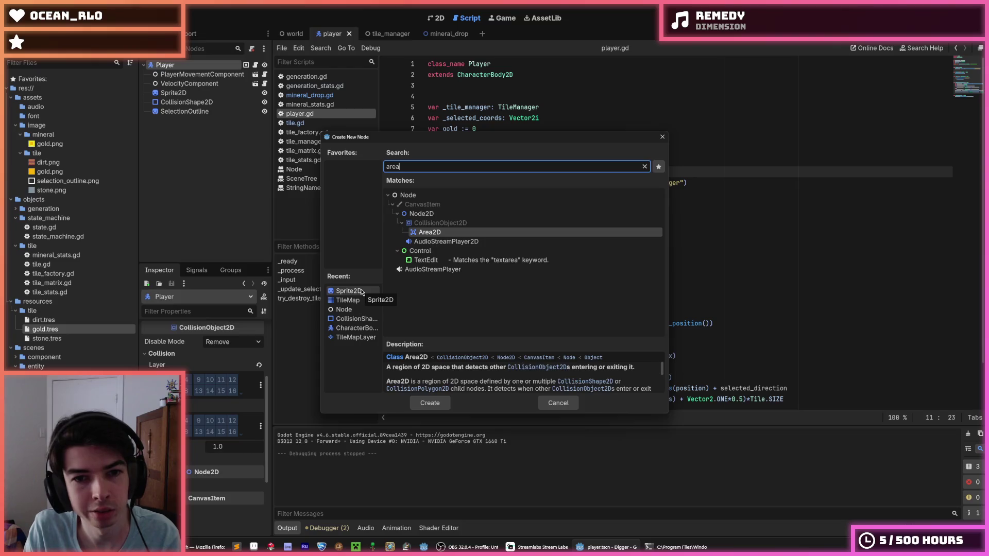
{"action": "key", "text": "Return"}
{"action": "left_click", "coordinate": [437, 18]}
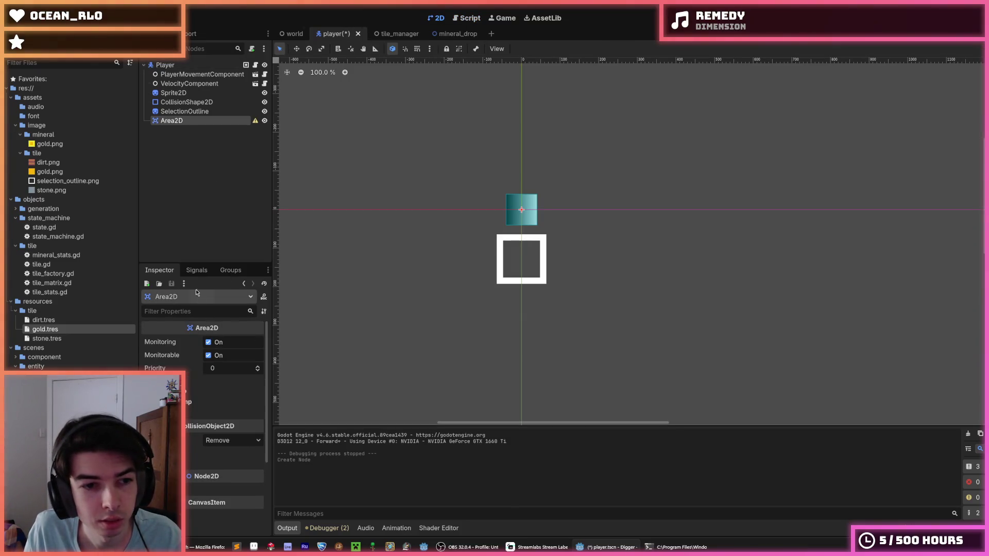
- Give the new Area2D a CollisionShape2D child with a circle shape
{"action": "right_click", "coordinate": [191, 126]}
{"action": "left_click", "coordinate": [216, 128]}
{"action": "type", "text": "c"}
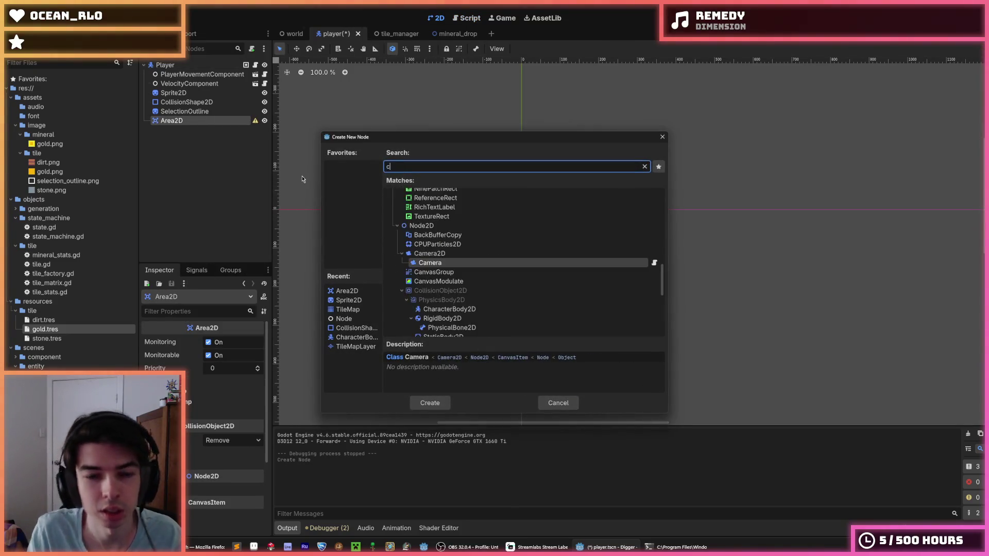
{"action": "type", "text": "ollis"}
{"action": "key", "text": "Return"}
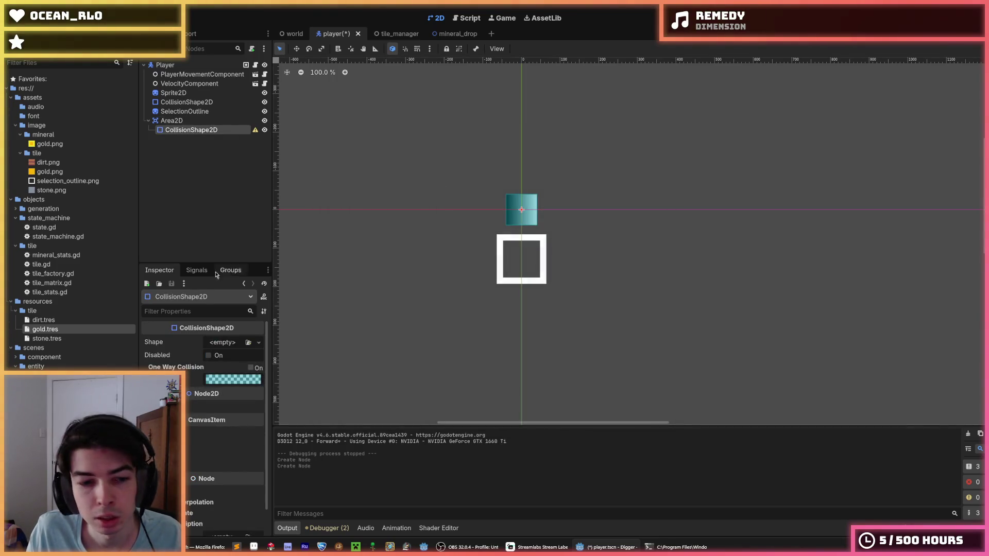
{"action": "left_click", "coordinate": [212, 343]}
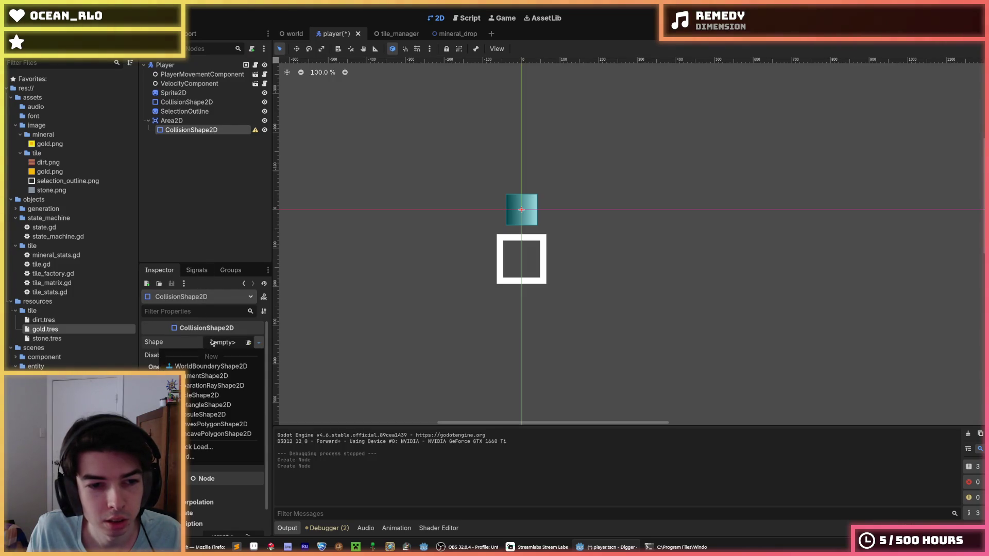
{"action": "left_click", "coordinate": [212, 395]}
- Set the circle collision shape's radius to 16, after first trying 32
{"action": "scroll", "coordinate": [518, 213], "scroll_direction": "up", "scroll_amount": 5}
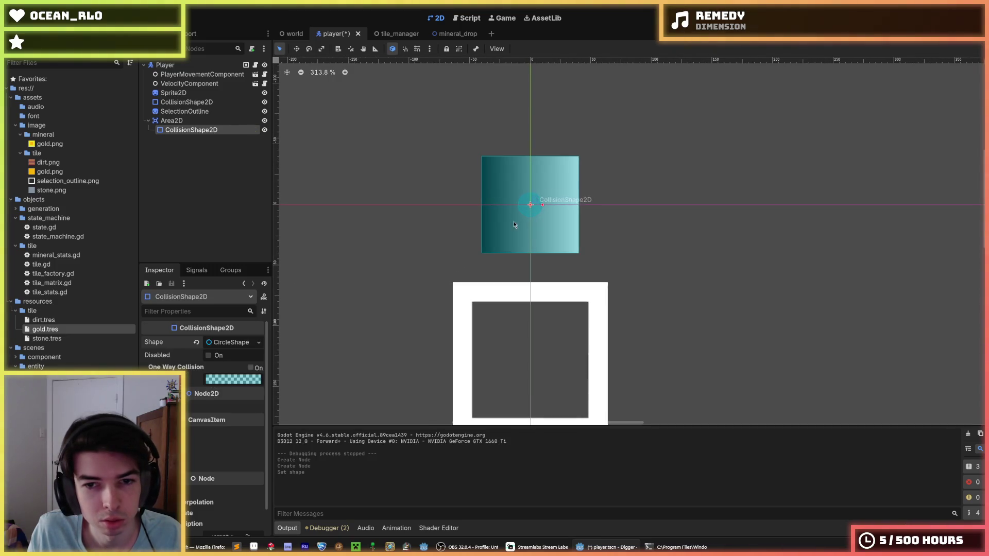
{"action": "left_click", "coordinate": [180, 122]}
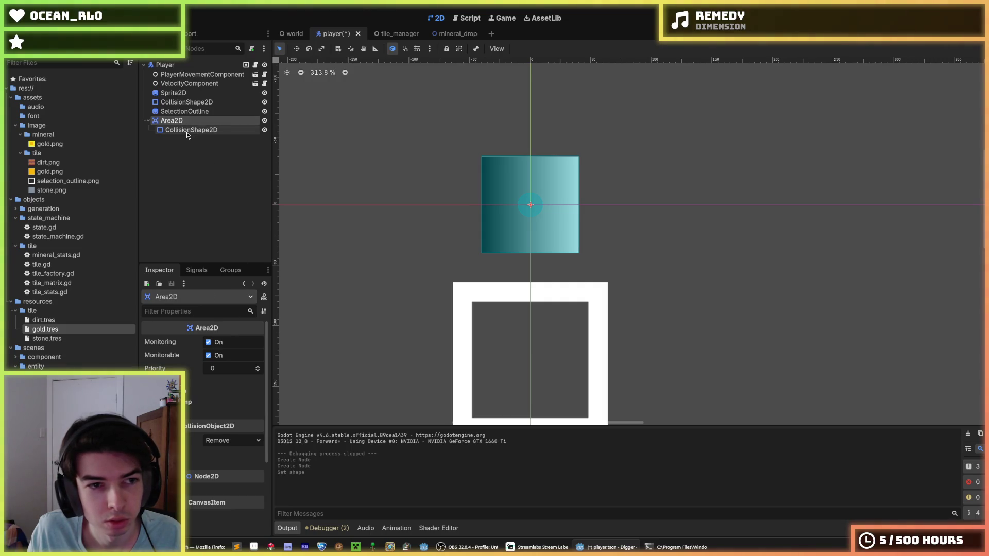
{"action": "left_click", "coordinate": [186, 131]}
{"action": "left_click", "coordinate": [235, 343]}
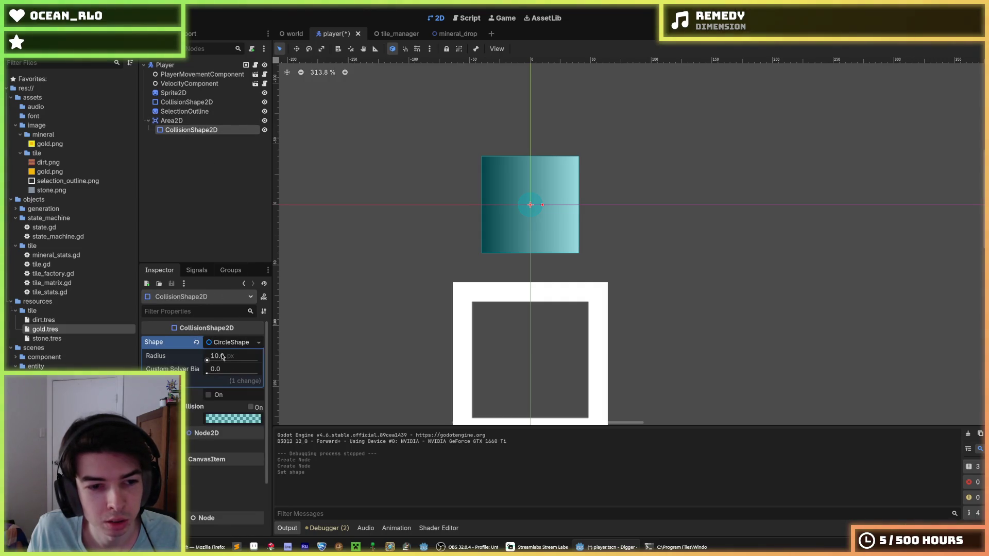
{"action": "left_click", "coordinate": [221, 355]}
{"action": "type", "text": "32"}
{"action": "key", "text": "Return"}
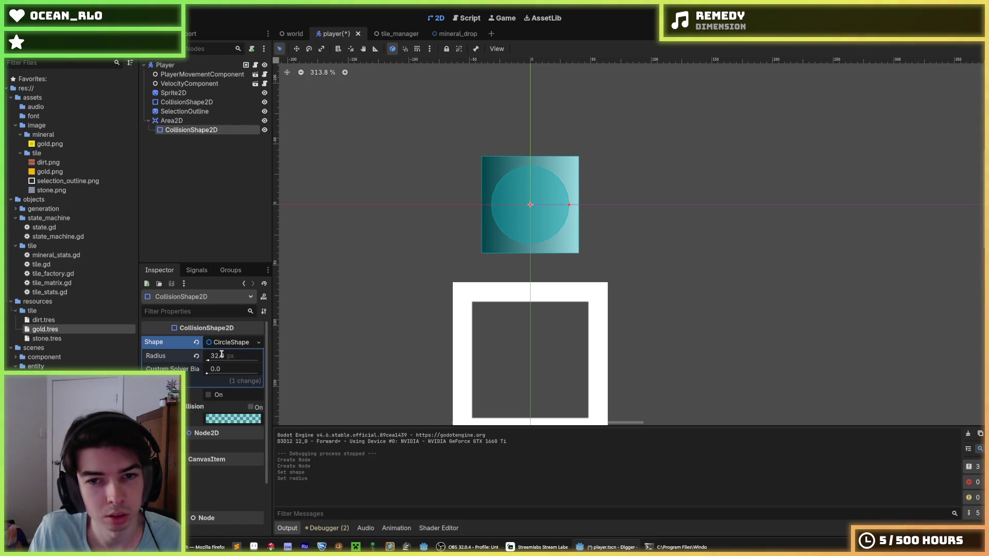
{"action": "left_click", "coordinate": [222, 356]}
{"action": "type", "text": "16"}
{"action": "key", "text": "Return"}
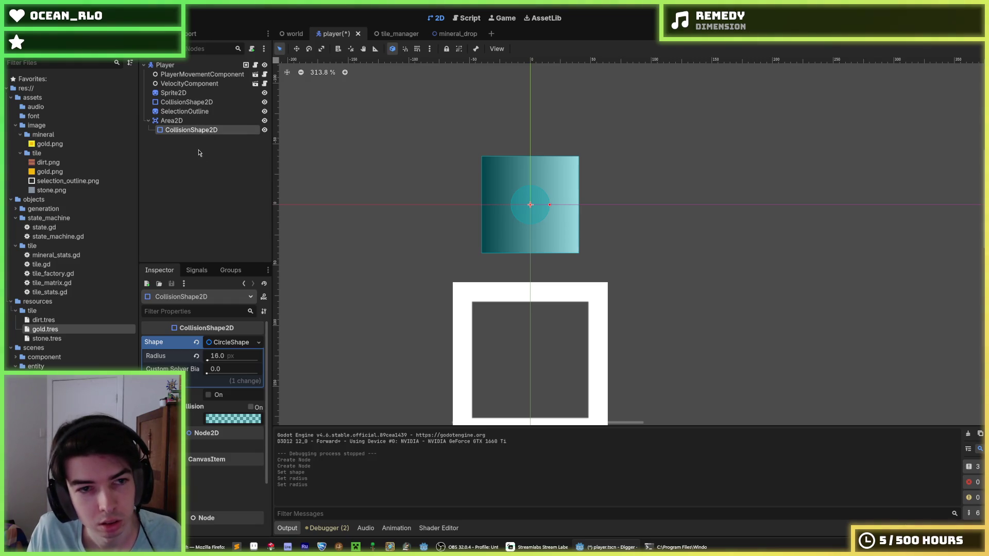
- Rename the Area2D to MineralArea and save the player scene
{"action": "left_click", "coordinate": [180, 121]}
{"action": "key", "text": "F2"}
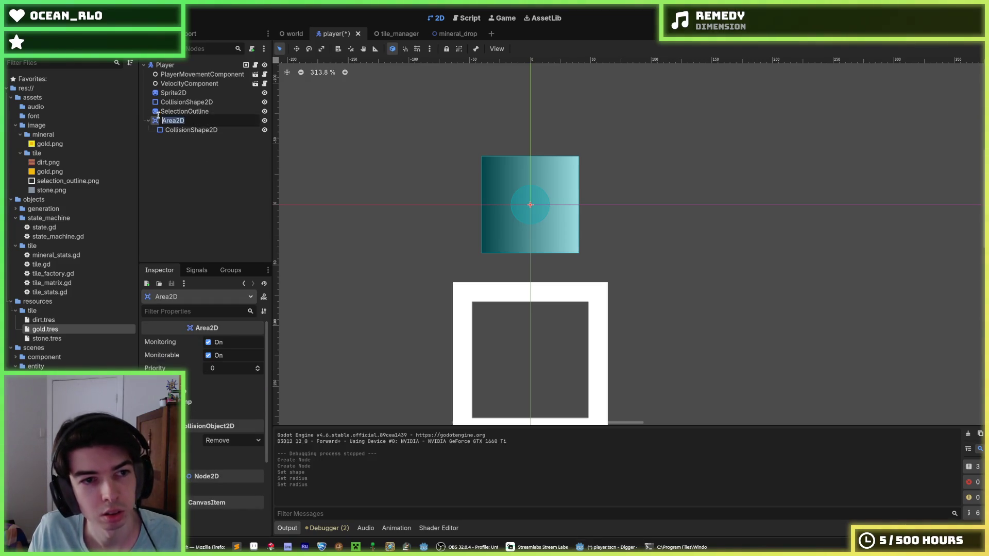
{"action": "type", "text": "G"}
{"action": "type", "text": "MineralA"}
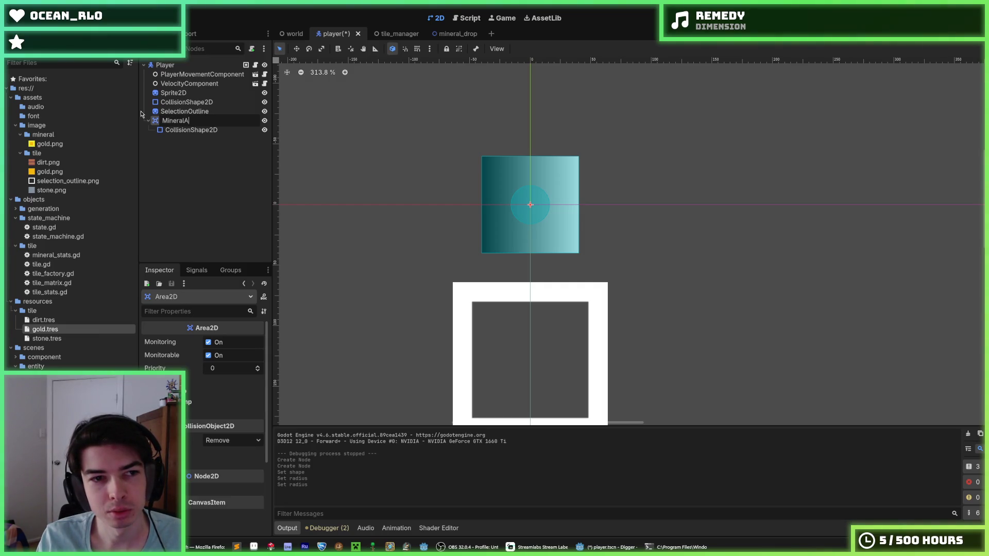
{"action": "type", "text": "rea"}
{"action": "key", "text": "Return"}
{"action": "key", "text": "ctrl+s"}
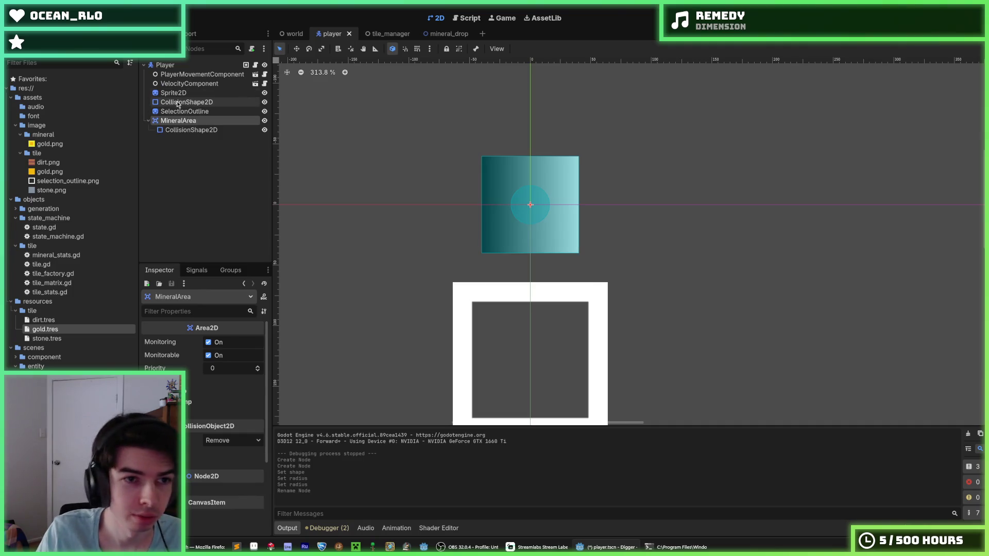
- Move SelectionOutline directly under Player after Sprite2D, then save and run the game
{"action": "left_click", "coordinate": [191, 111]}
{"action": "left_click", "coordinate": [191, 120]}
{"action": "left_click_drag", "start_coordinate": [193, 121], "coordinate": [194, 109]}
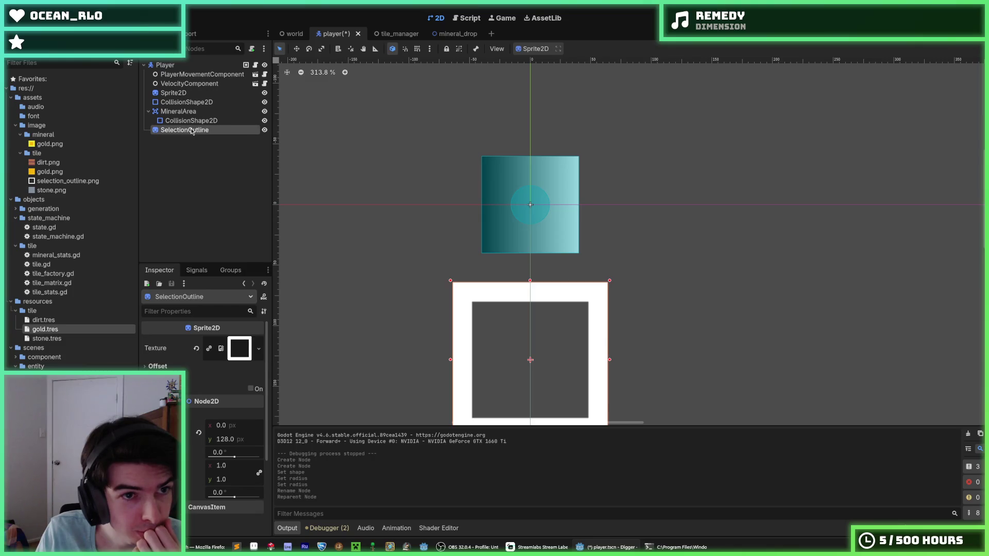
{"action": "left_click_drag", "start_coordinate": [189, 132], "coordinate": [191, 101]}
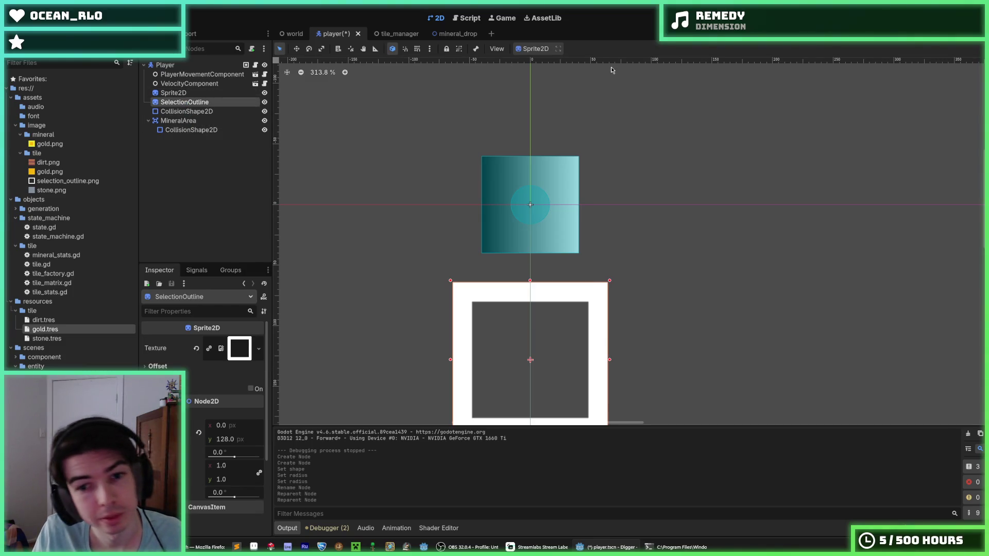
{"action": "key", "text": "F5"}
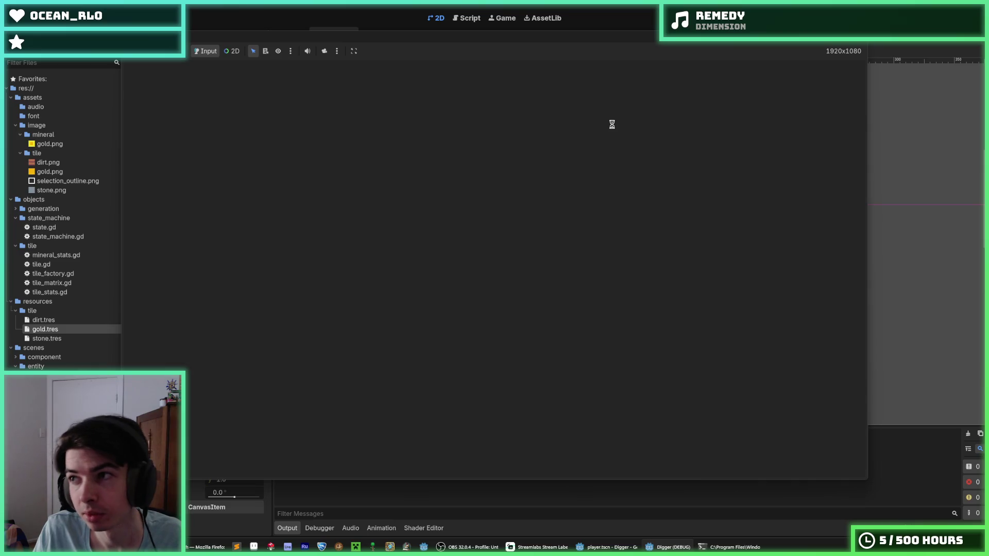
- Dig a winding tunnel right and down through the dirt and gold tiles
{"action": "key", "text": "d"}
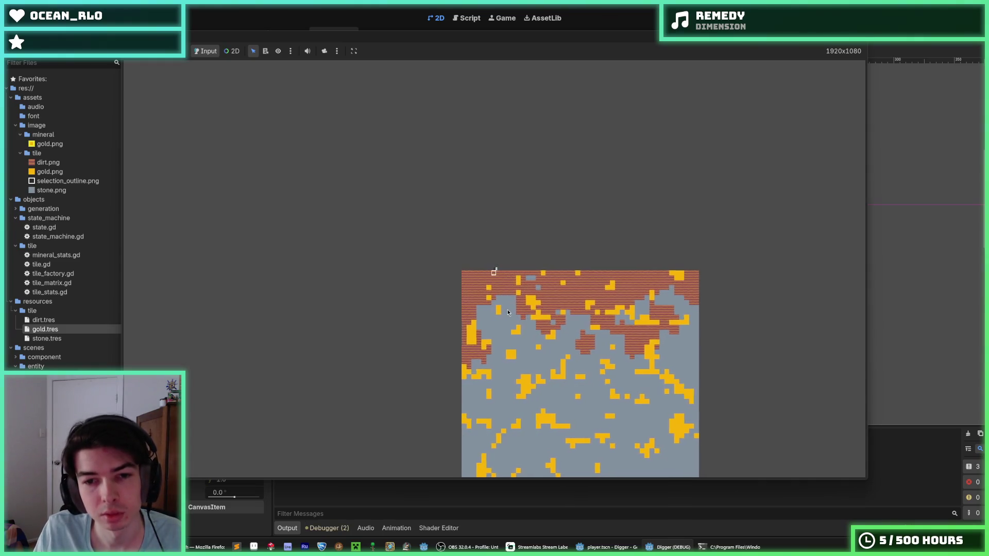
{"action": "key", "text": "s"}
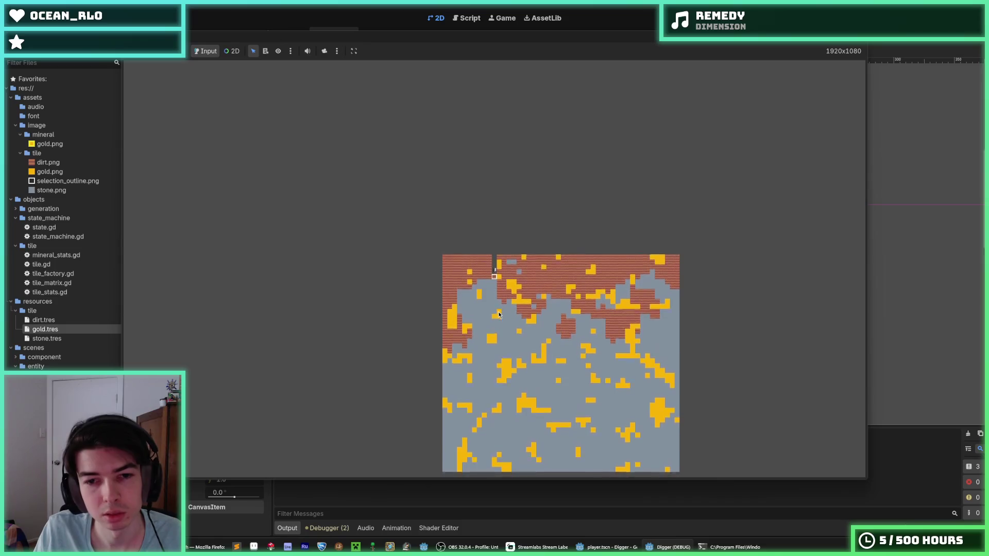
{"action": "scroll", "coordinate": [545, 243], "scroll_direction": "up", "scroll_amount": 3}
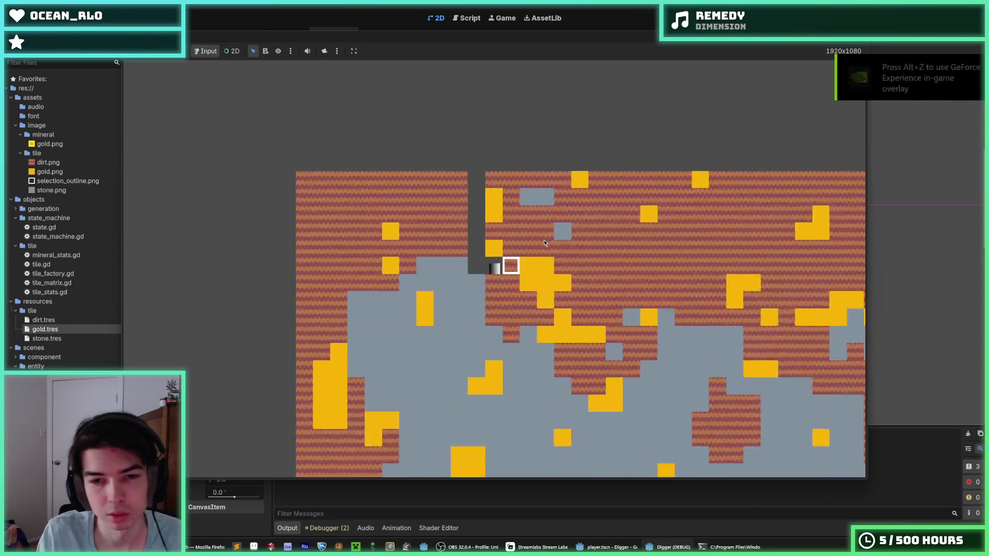
{"action": "key", "text": "d"}
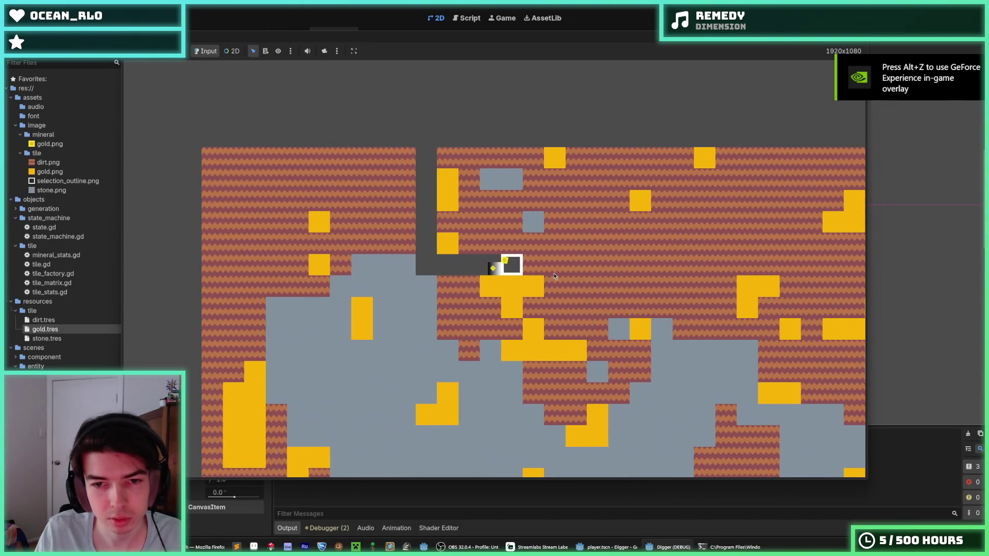
{"action": "key", "text": "s"}
{"action": "key", "text": "s"}
{"action": "key", "text": "s"}
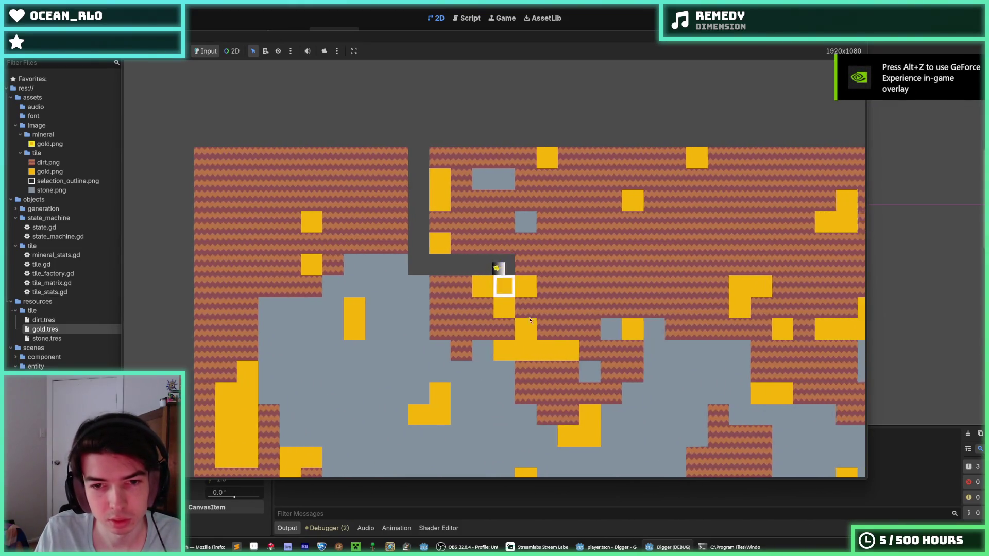
{"action": "key", "text": "d"}
{"action": "key", "text": "d"}
{"action": "key", "text": "s"}
{"action": "key", "text": "s"}
{"action": "key", "text": "s"}
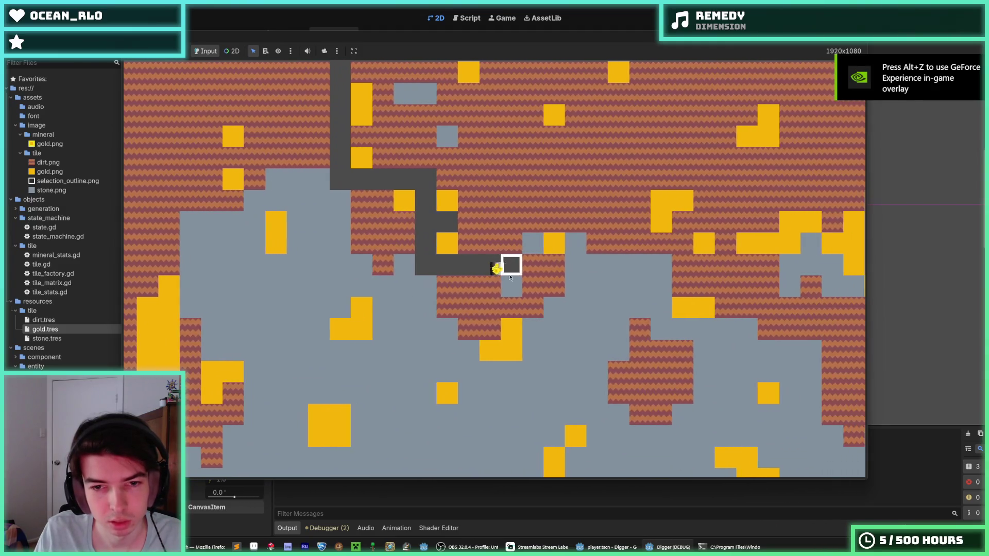
{"action": "key", "text": "a"}
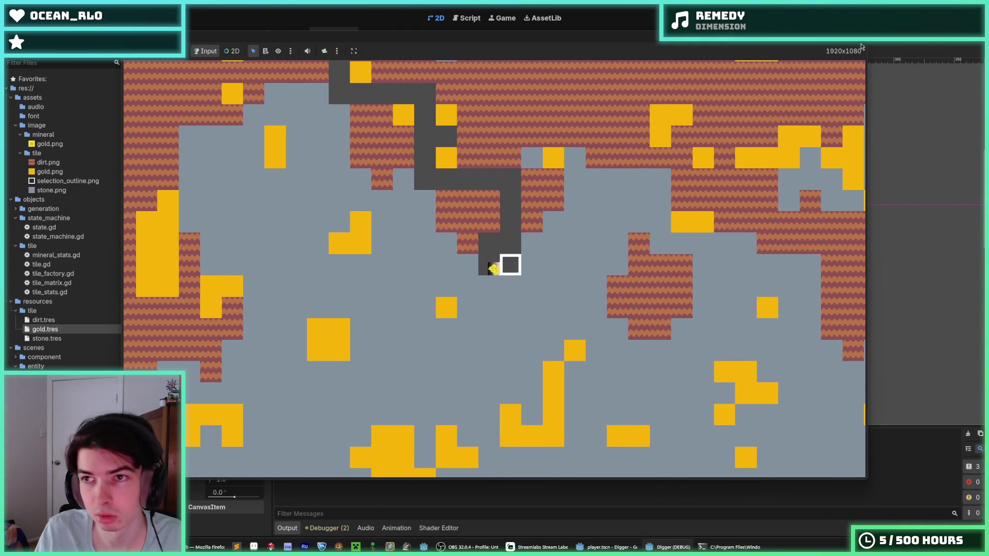
- Stop the game and select the Player's MineralArea and collision shape nodes
{"action": "key", "text": "F8"}
{"action": "left_click", "coordinate": [207, 120]}
{"action": "left_click", "coordinate": [206, 111]}
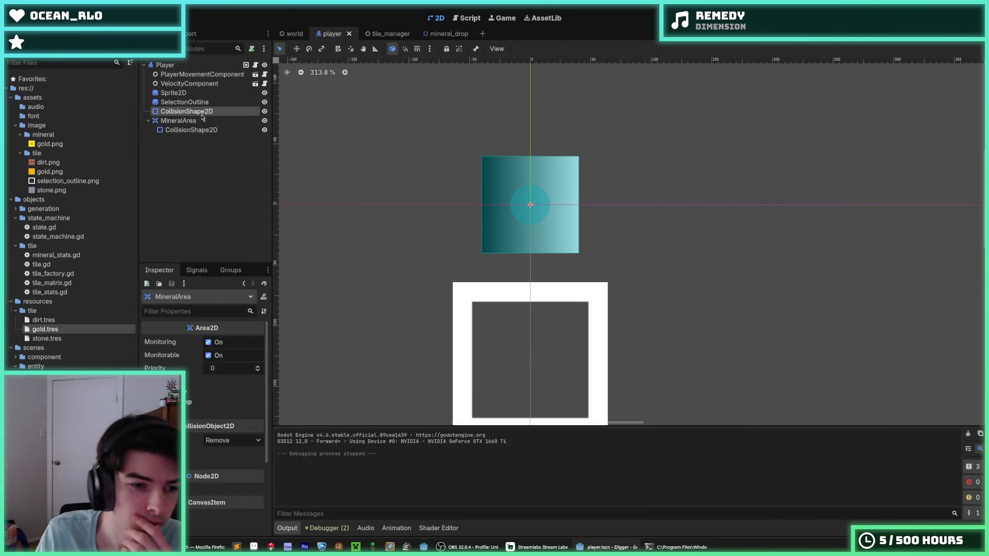
- Change MineralArea's collision layer and collision mask bits in the Inspector
{"action": "left_click", "coordinate": [194, 120]}
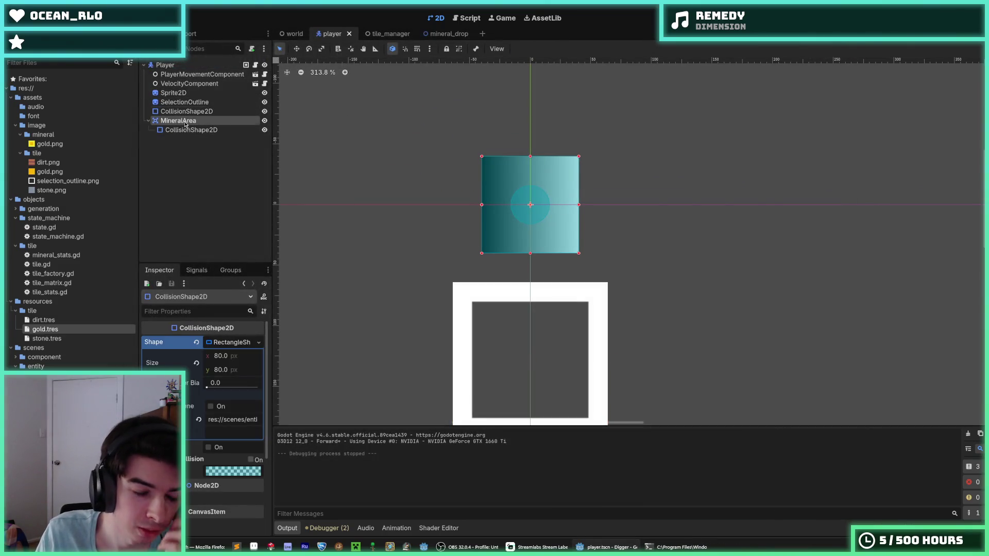
{"action": "left_click", "coordinate": [193, 111]}
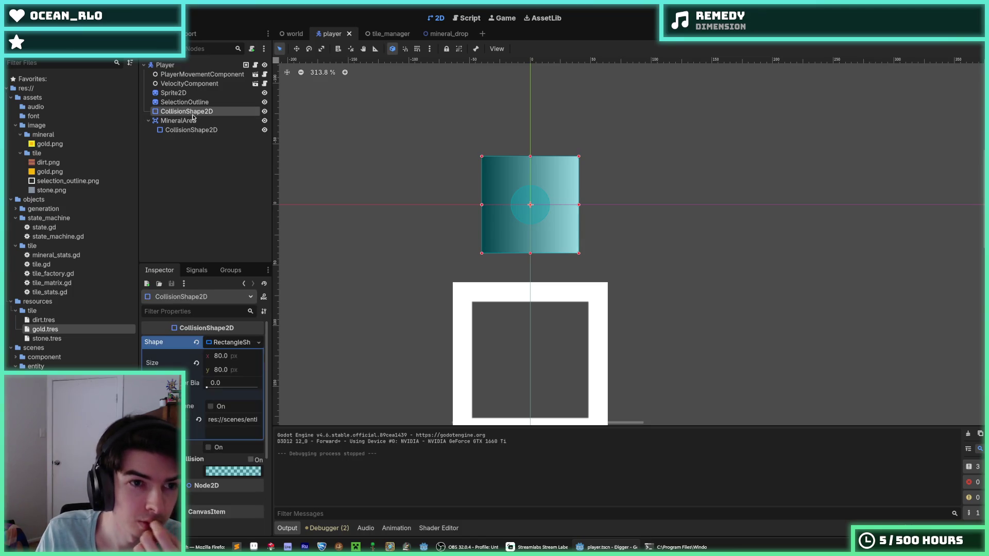
{"action": "left_click", "coordinate": [194, 120]}
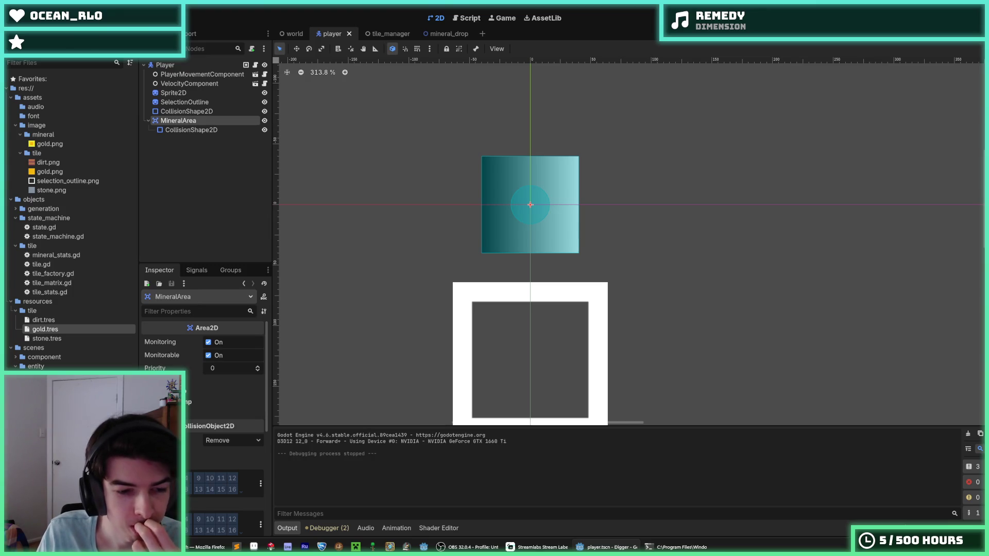
{"action": "left_click", "coordinate": [164, 478]}
{"action": "left_click", "coordinate": [164, 519]}
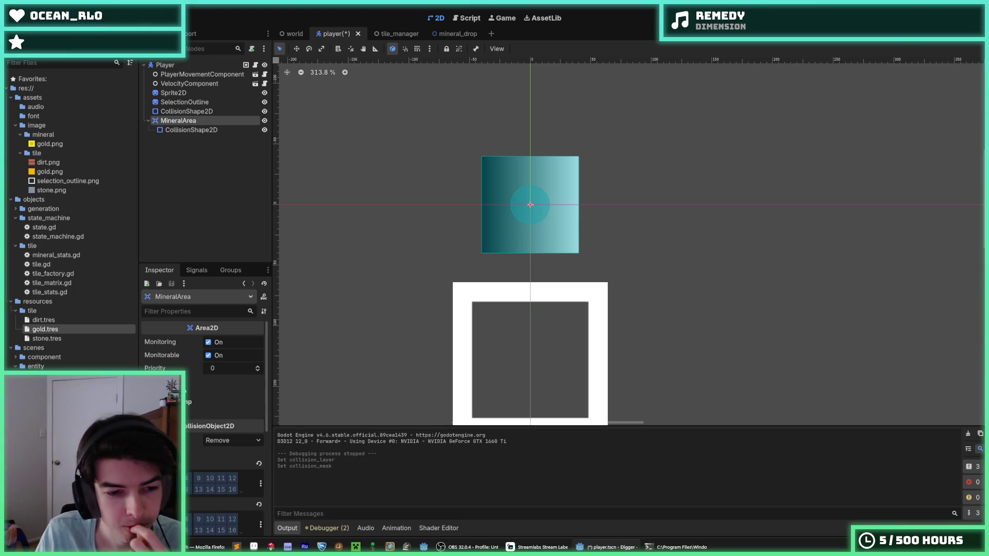
- Rename the MineralArea node to CollectArea and save the player scene
{"action": "right_click", "coordinate": [175, 122]}
{"action": "left_click", "coordinate": [213, 197]}
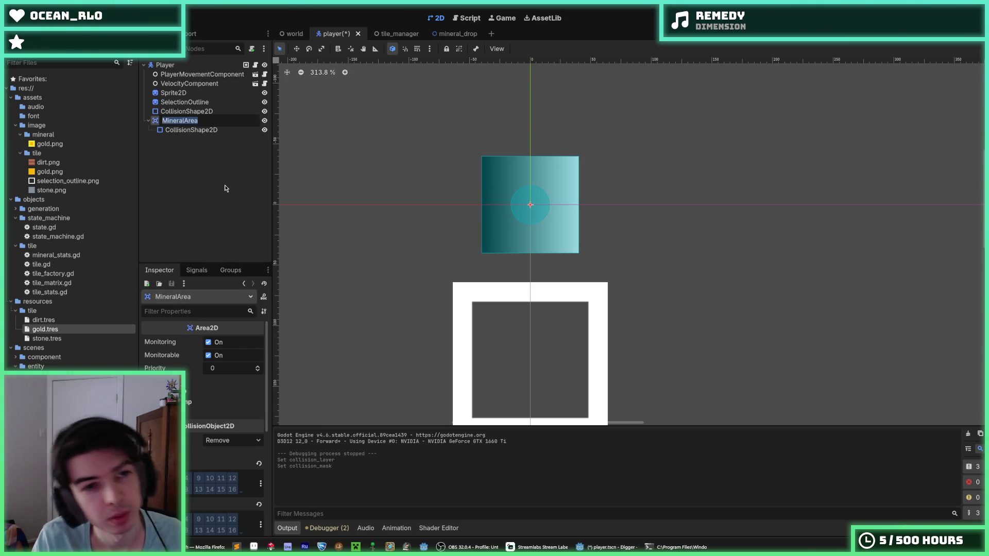
{"action": "type", "text": "MineralArea"}
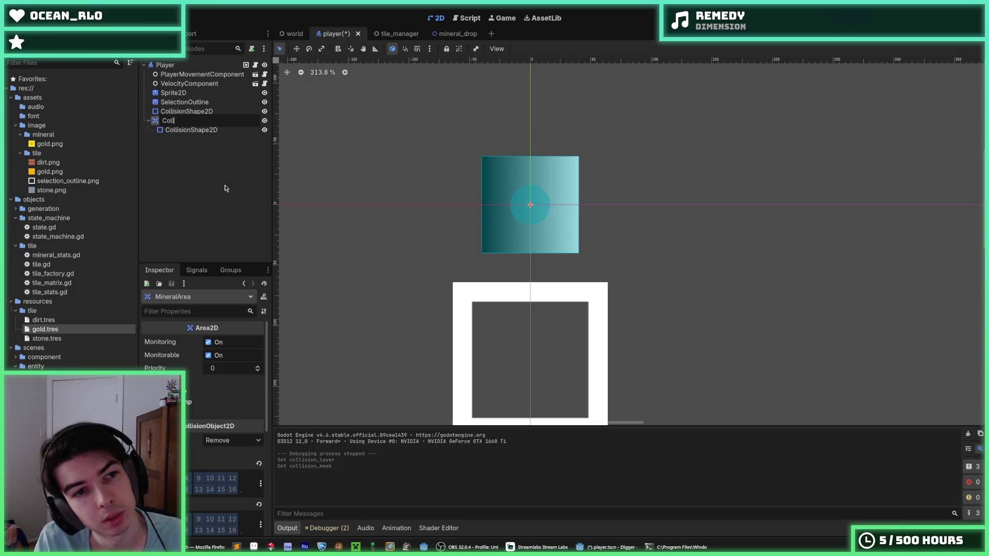
{"action": "key", "text": "Return"}
{"action": "type", "text": "CollectArea"}
{"action": "key", "text": "Return"}
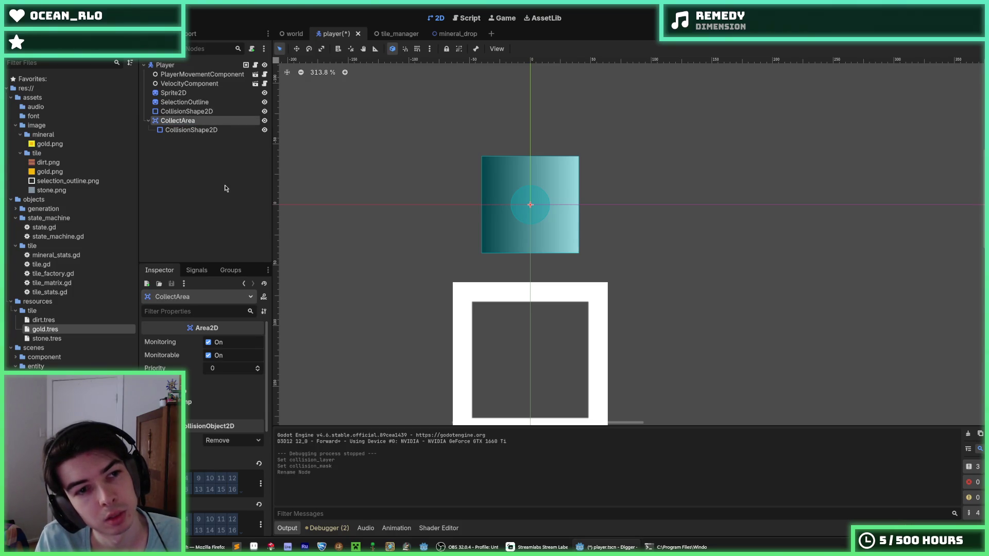
{"action": "key", "text": "ctrl+s"}
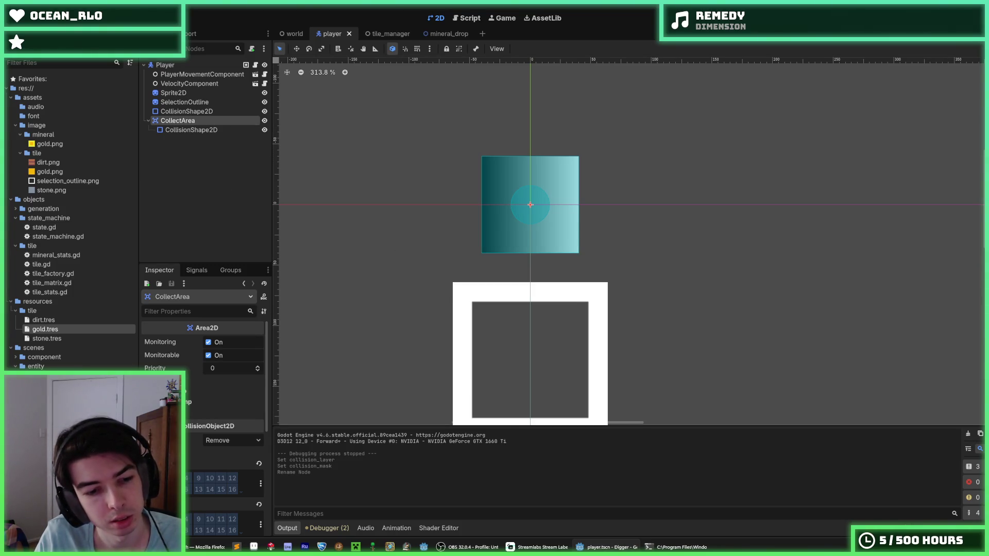
{"action": "key", "text": "ctrl+s"}
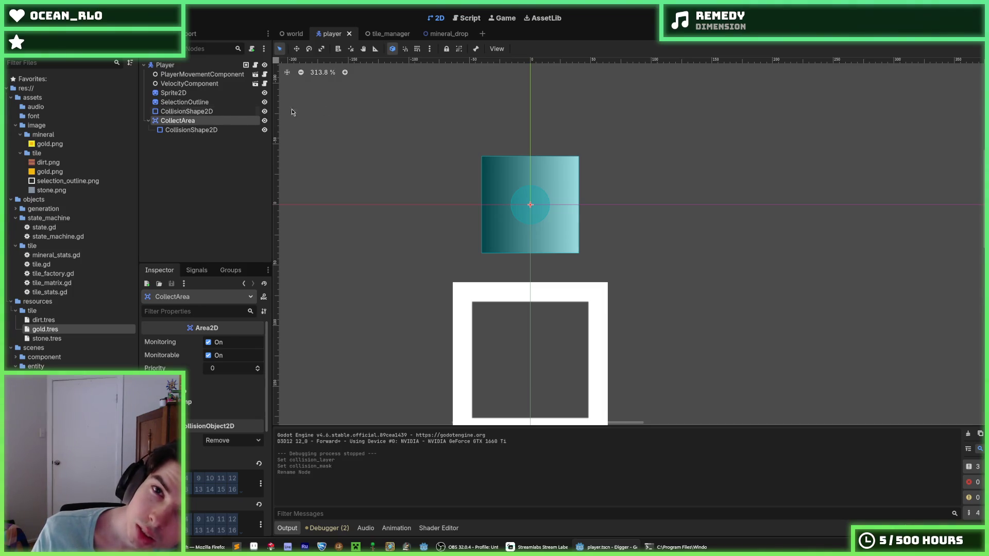
{"action": "left_click", "coordinate": [444, 34]}
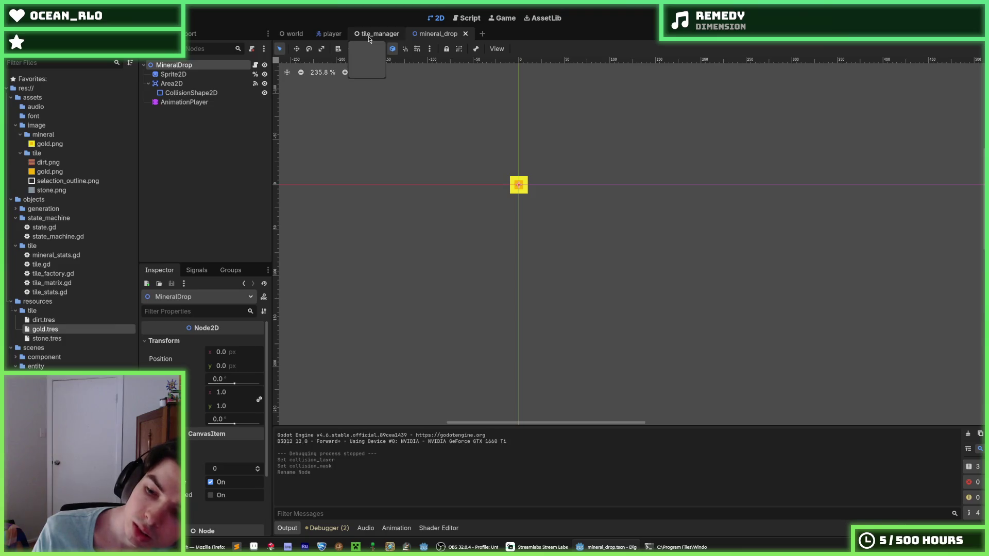
- Check the tile_manager and player scenes, return to mineral_drop, and run the game
{"action": "left_click", "coordinate": [369, 36]}
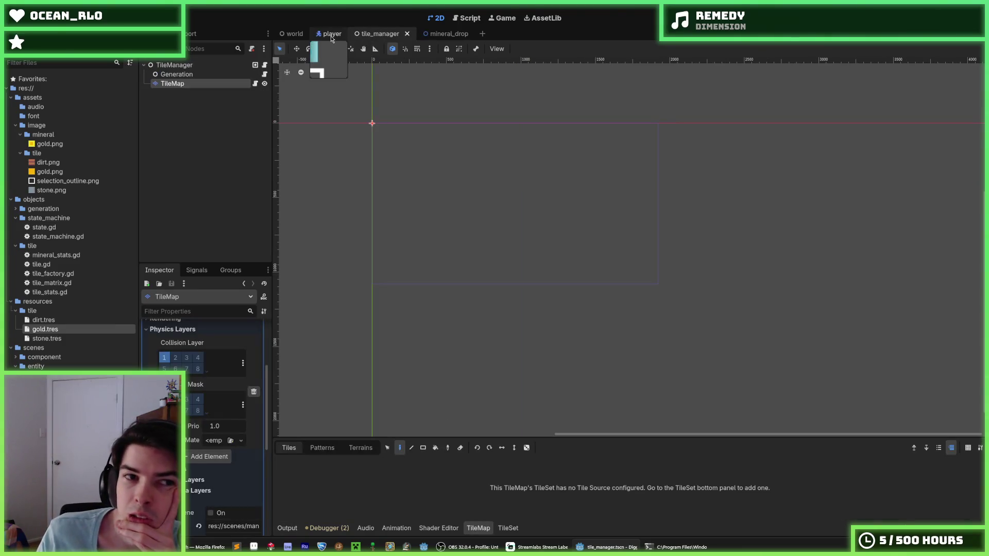
{"action": "left_click", "coordinate": [333, 37]}
{"action": "left_click", "coordinate": [431, 35]}
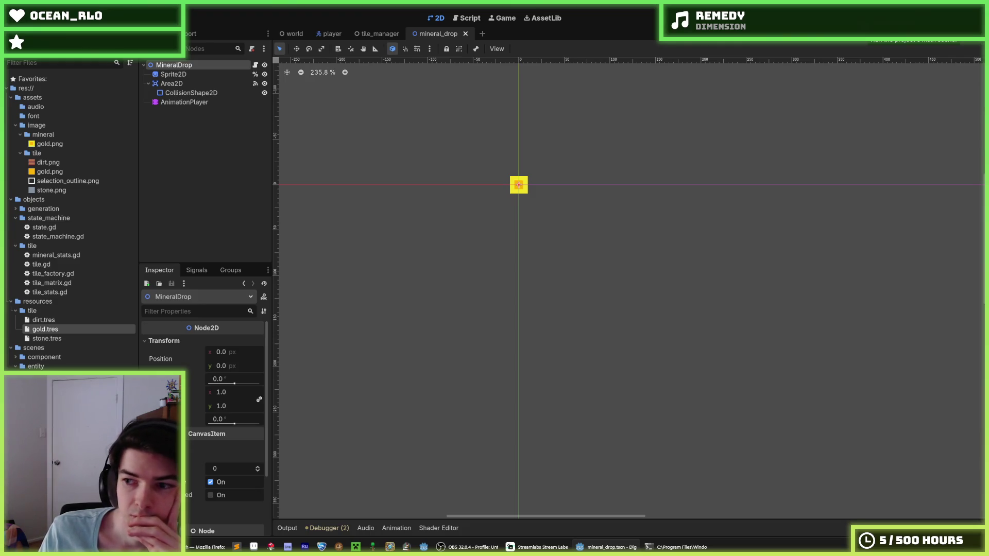
{"action": "key", "text": "F5"}
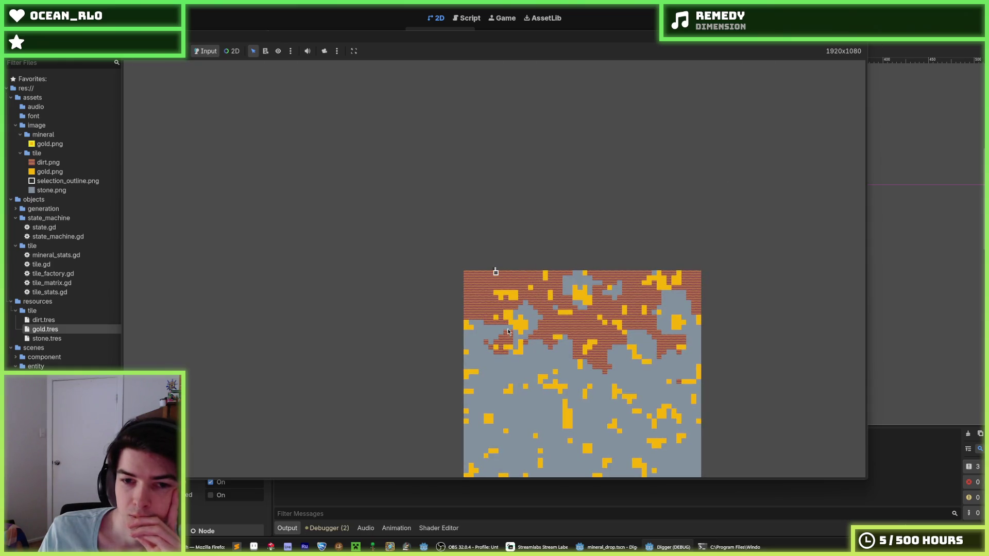
- Dig tunnels right and down through the gold tiles in the running Digger game
{"action": "left_click", "coordinate": [563, 485]}
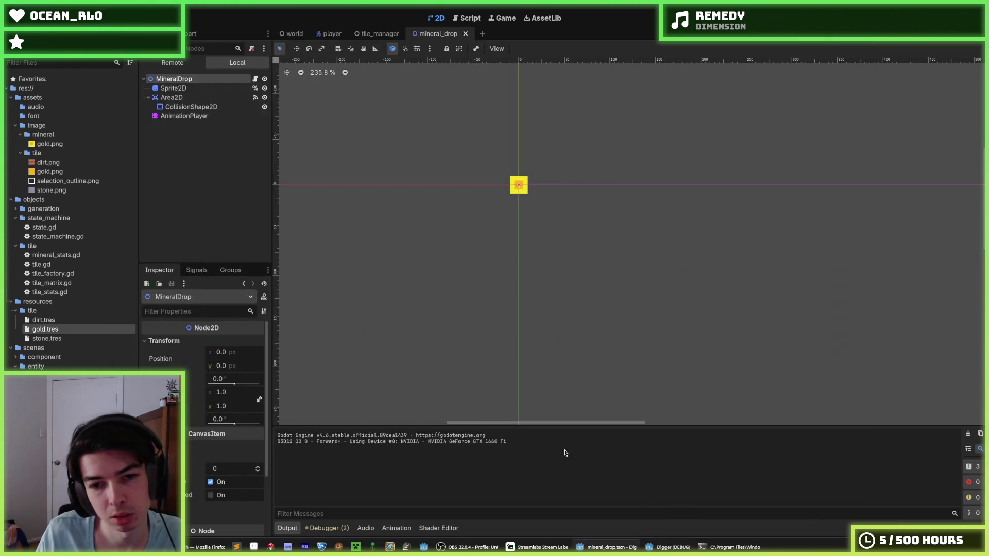
{"action": "left_click", "coordinate": [670, 547]}
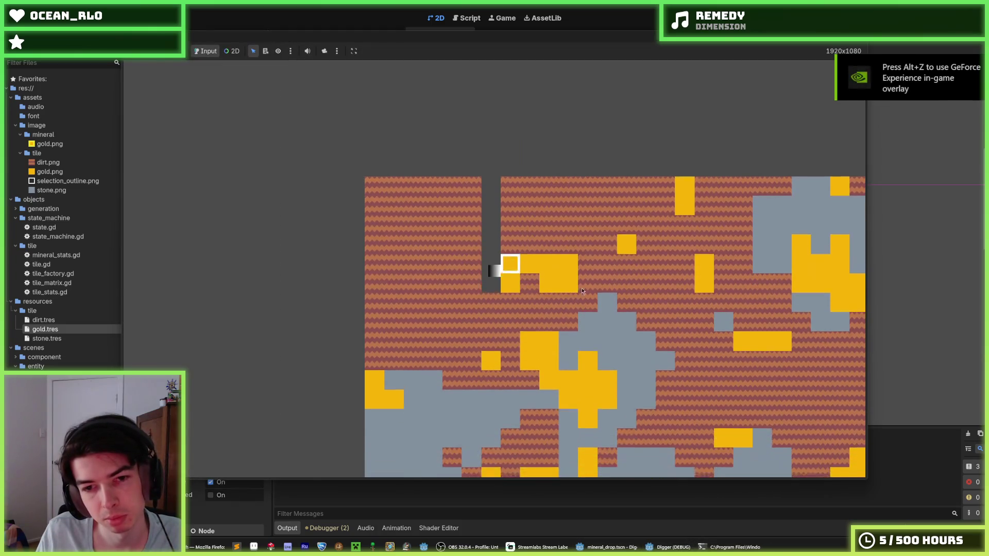
{"action": "key", "text": "Right"}
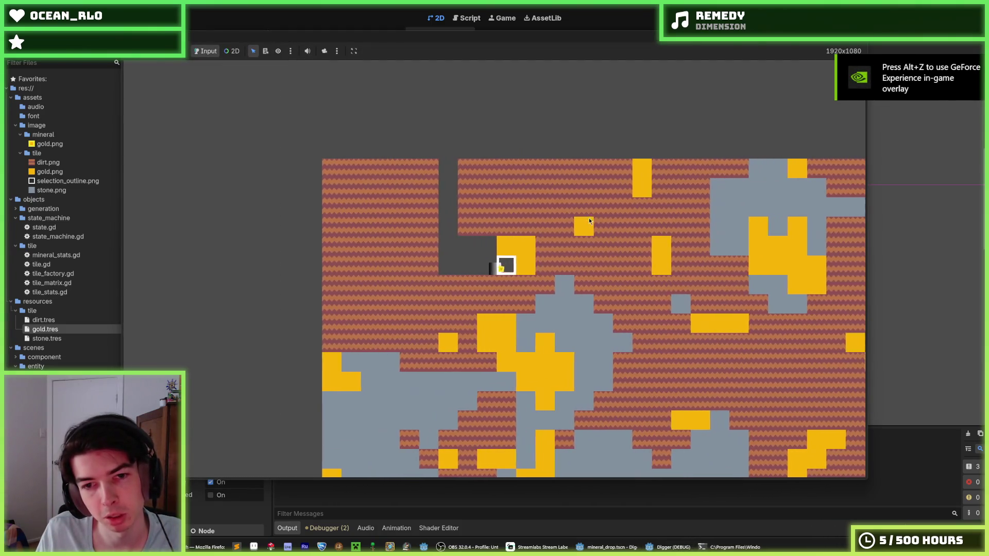
{"action": "key", "text": "Down"}
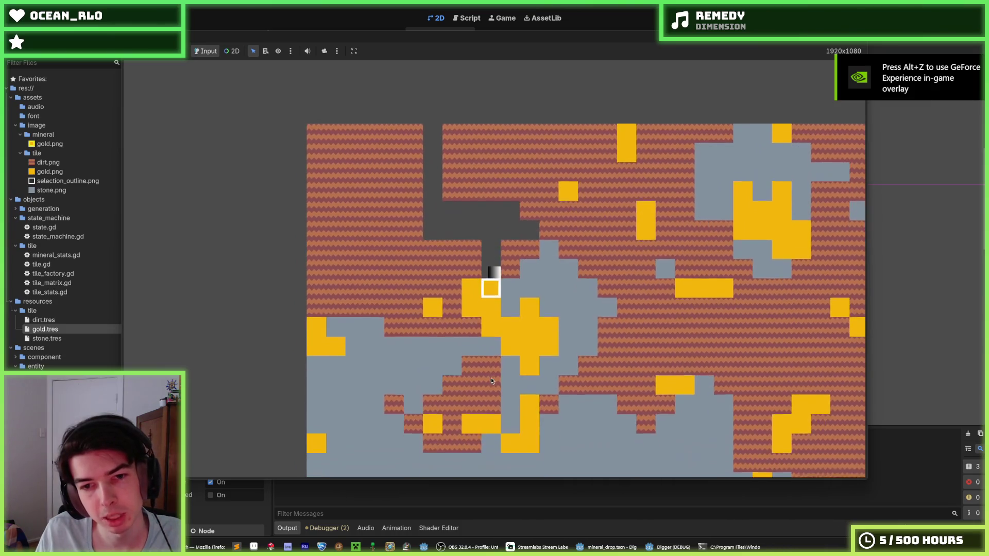
{"action": "key", "text": "Right"}
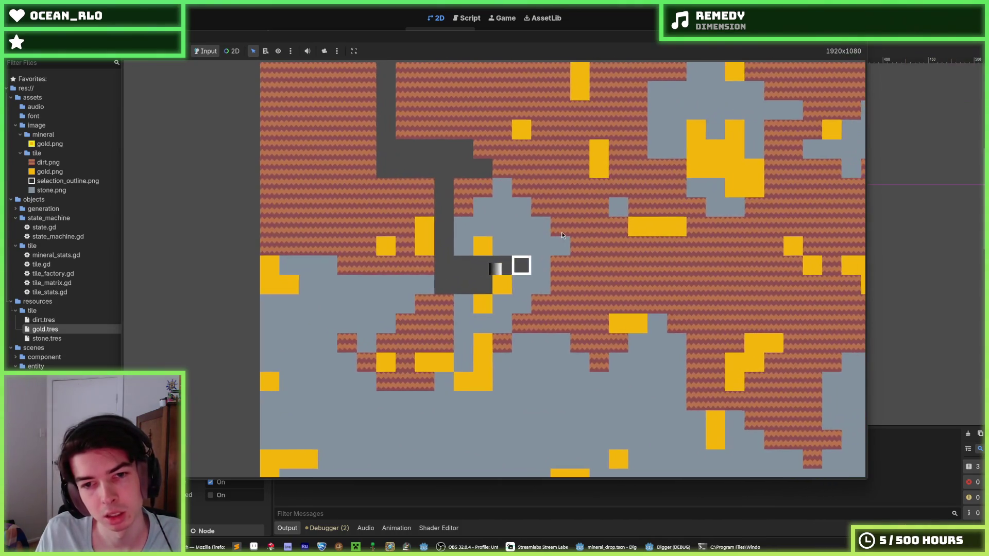
{"action": "key", "text": "Down"}
{"action": "key", "text": "Up"}
{"action": "key", "text": "Right"}
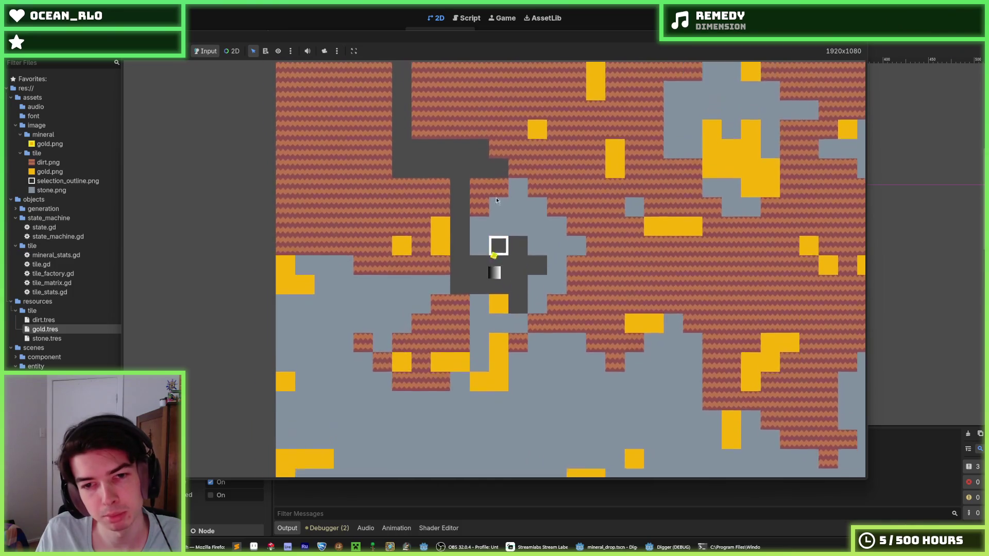
{"action": "key", "text": "Down"}
{"action": "key", "text": "Down"}
{"action": "key", "text": "Right"}
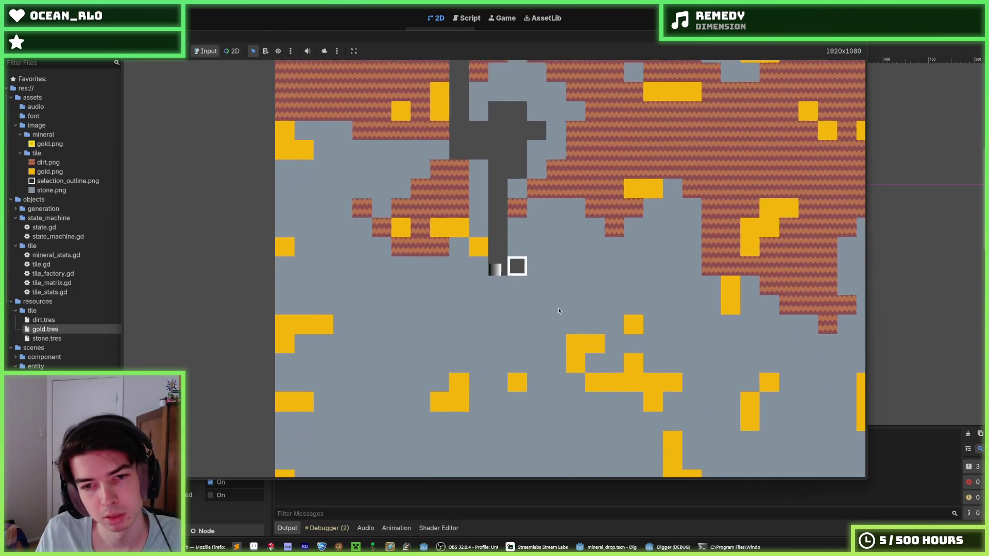
{"action": "key", "text": "Right"}
{"action": "key", "text": "Right"}
{"action": "key", "text": "Down"}
{"action": "key", "text": "Down"}
{"action": "key", "text": "Down"}
{"action": "key", "text": "Left"}
{"action": "key", "text": "Down"}
{"action": "key", "text": "Down"}
{"action": "key", "text": "Left"}
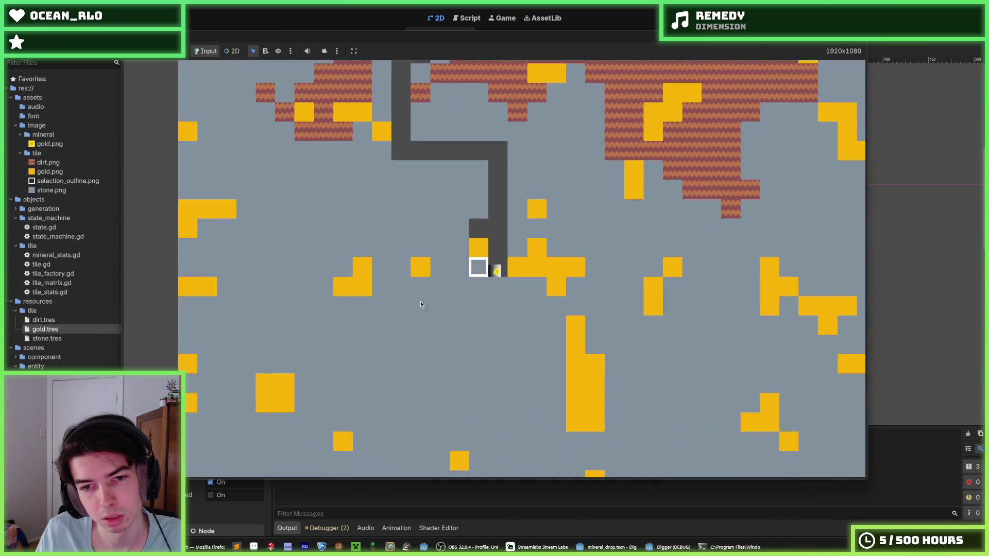
{"action": "key", "text": "Left"}
{"action": "key", "text": "Up"}
{"action": "key", "text": "Right"}
{"action": "key", "text": "Right"}
{"action": "key", "text": "Right"}
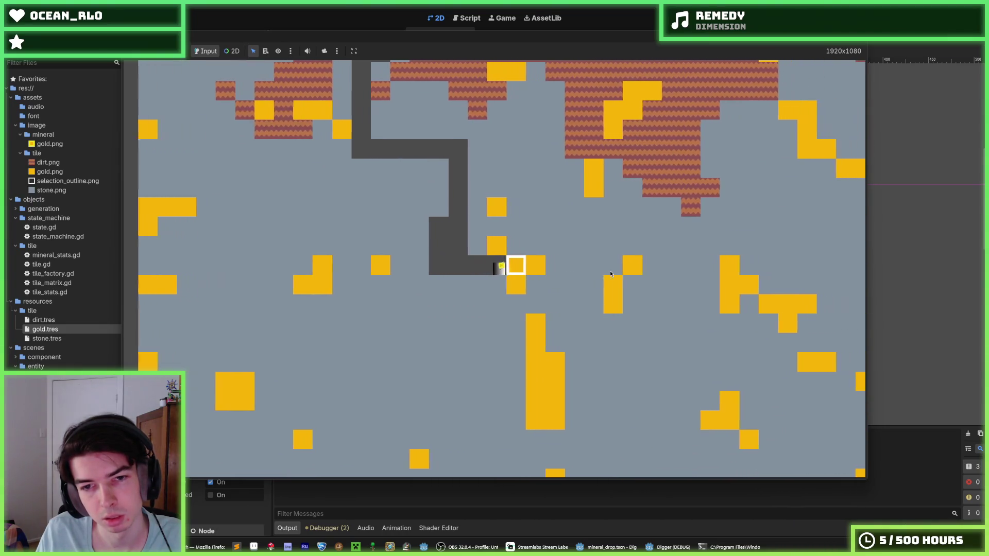
{"action": "key", "text": "Down"}
{"action": "key", "text": "Down"}
{"action": "key", "text": "Left"}
{"action": "key", "text": "Left"}
{"action": "key", "text": "Right"}
{"action": "key", "text": "Right"}
{"action": "key", "text": "Right"}
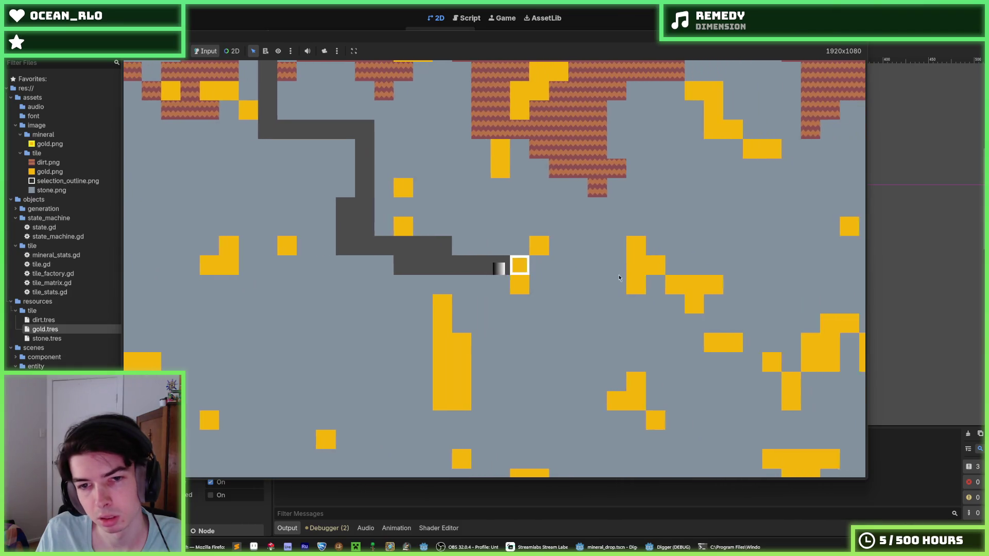
{"action": "key", "text": "Up"}
{"action": "key", "text": "Right"}
{"action": "key", "text": "Down"}
{"action": "key", "text": "Down"}
{"action": "key", "text": "Left"}
{"action": "key", "text": "Left"}
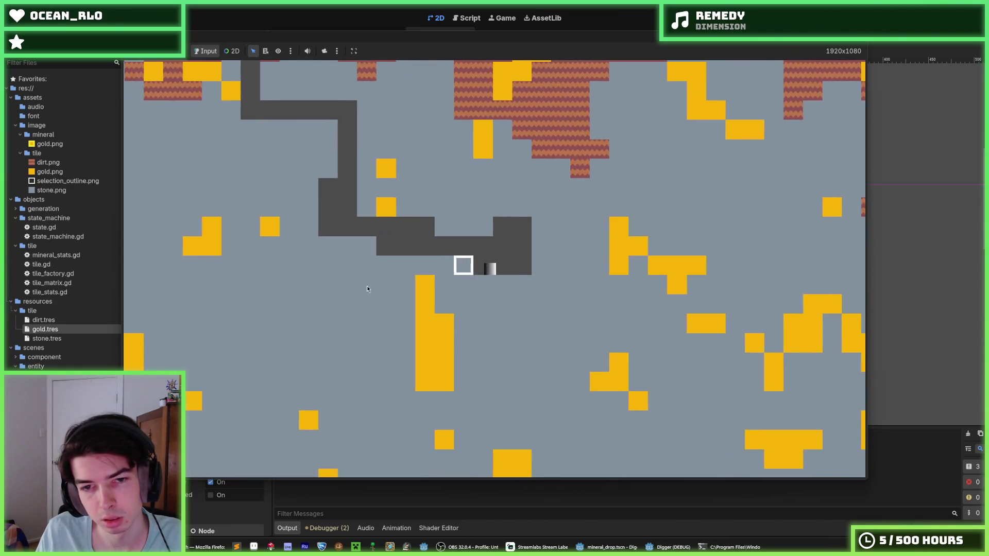
{"action": "key", "text": "Left"}
{"action": "key", "text": "Left"}
{"action": "key", "text": "Left"}
{"action": "key", "text": "Down"}
{"action": "key", "text": "Down"}
{"action": "key", "text": "Down"}
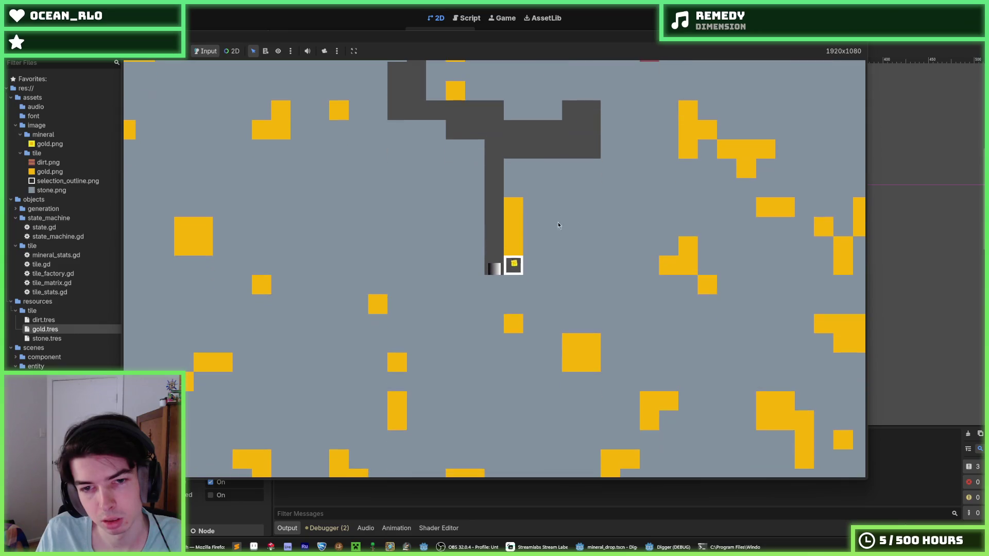
- Carve a shaft, pockets and further gold tunnels, then stop the game with F8
{"action": "key", "text": "Right"}
{"action": "key", "text": "Up"}
{"action": "key", "text": "Up"}
{"action": "key", "text": "Up"}
{"action": "key", "text": "Up"}
{"action": "key", "text": "Down"}
{"action": "key", "text": "Down"}
{"action": "key", "text": "Down"}
{"action": "key", "text": "Right"}
{"action": "key", "text": "Right"}
{"action": "key", "text": "Right"}
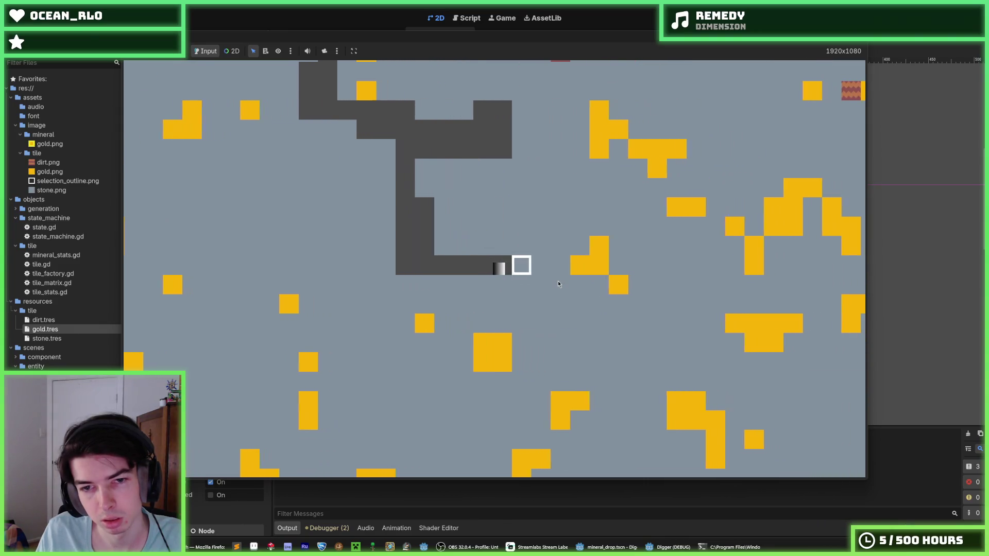
{"action": "key", "text": "Right"}
{"action": "key", "text": "Right"}
{"action": "key", "text": "Right"}
{"action": "key", "text": "Up"}
{"action": "key", "text": "Right"}
{"action": "key", "text": "Right"}
{"action": "key", "text": "Right"}
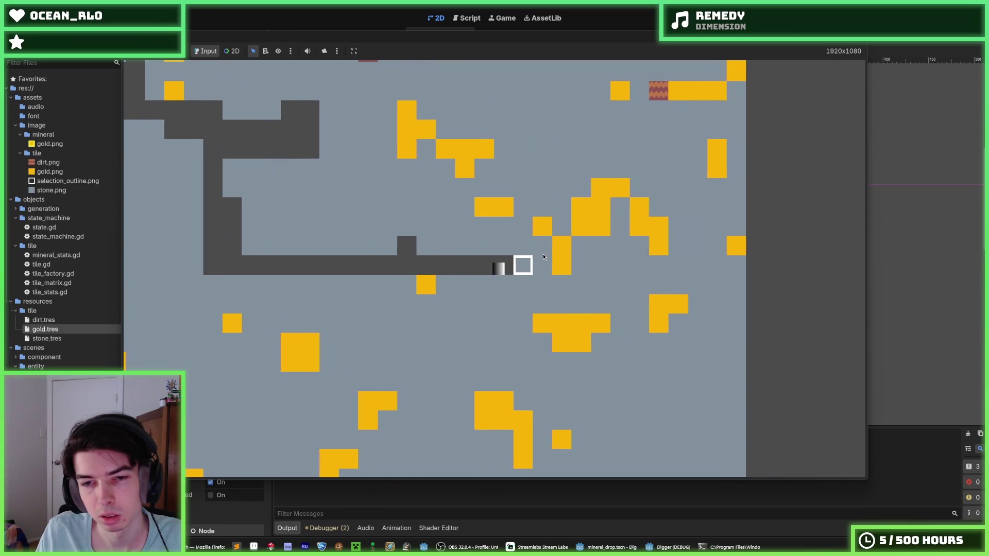
{"action": "key", "text": "Right"}
{"action": "key", "text": "Right"}
{"action": "key", "text": "Right"}
{"action": "key", "text": "Up"}
{"action": "key", "text": "Up"}
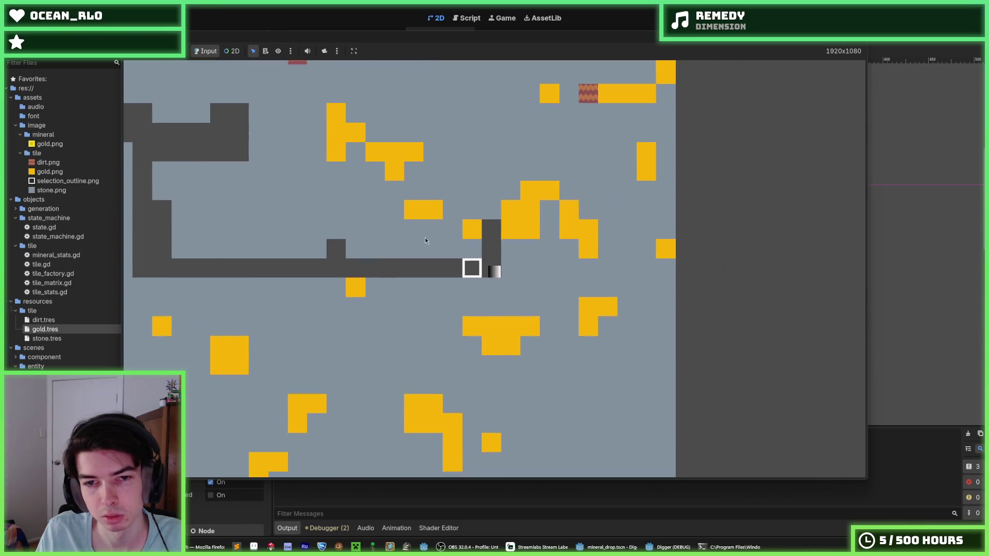
{"action": "key", "text": "Down"}
{"action": "key", "text": "Left"}
{"action": "key", "text": "Left"}
{"action": "key", "text": "Up"}
{"action": "key", "text": "Left"}
{"action": "key", "text": "Left"}
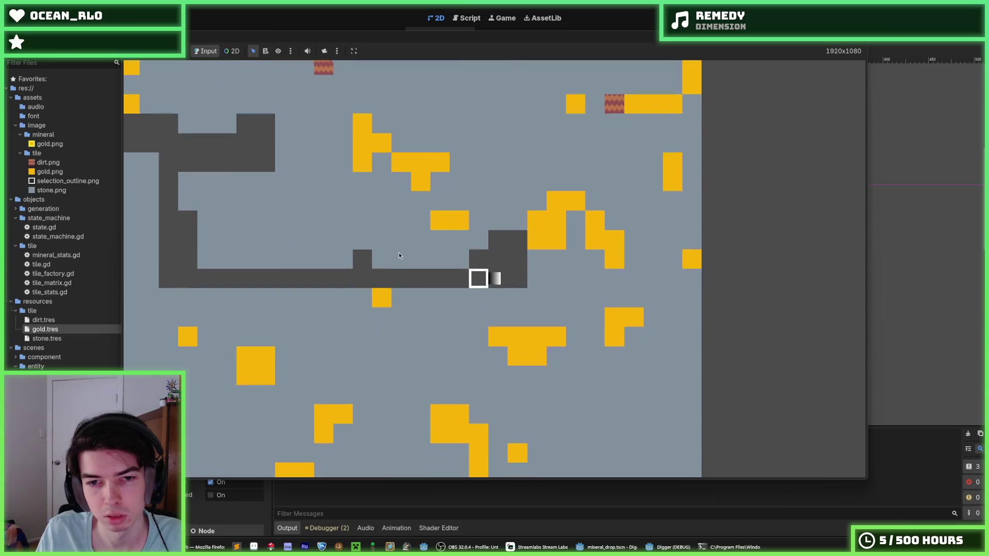
{"action": "key", "text": "Down"}
{"action": "key", "text": "Left"}
{"action": "key", "text": "Up"}
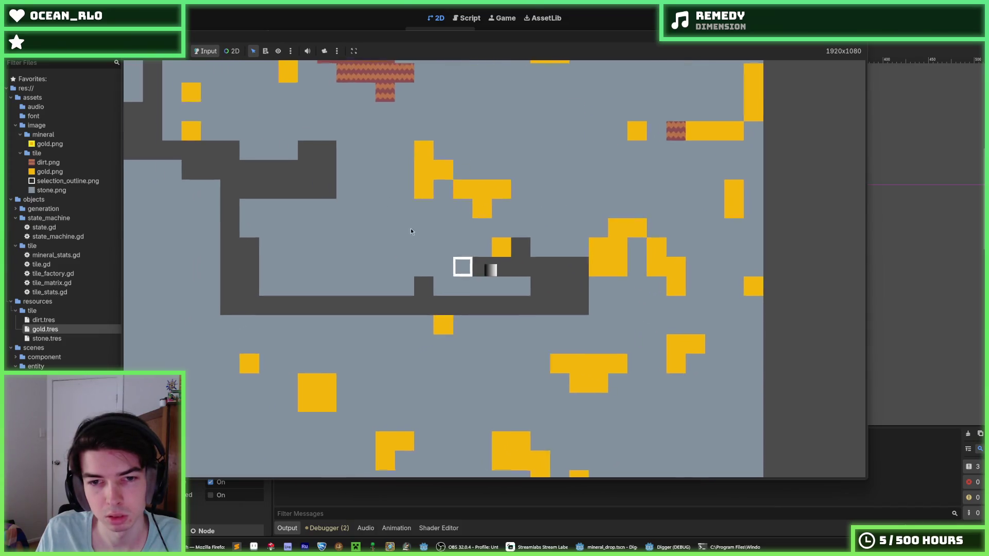
{"action": "key", "text": "Left"}
{"action": "key", "text": "Right"}
{"action": "key", "text": "Left"}
{"action": "key", "text": "Up"}
{"action": "key", "text": "Left"}
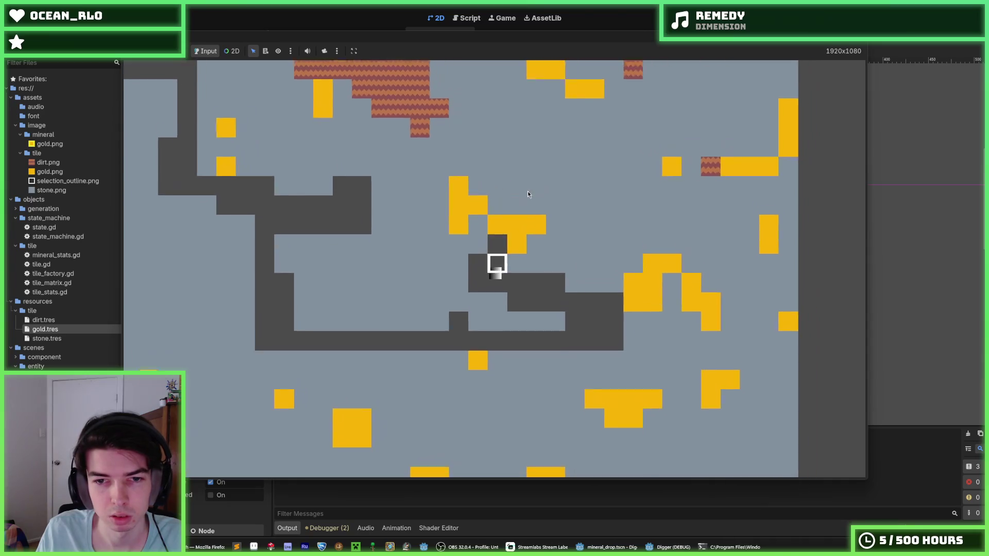
{"action": "key", "text": "Up"}
{"action": "key", "text": "Up"}
{"action": "key", "text": "Right"}
{"action": "key", "text": "Right"}
{"action": "key", "text": "Right"}
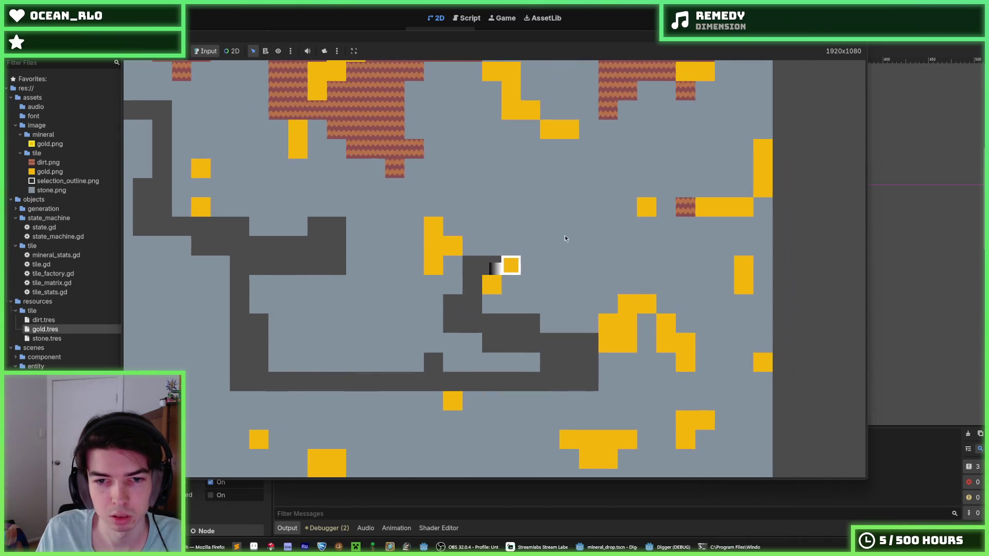
{"action": "key", "text": "Right"}
{"action": "key", "text": "Right"}
{"action": "key", "text": "Right"}
{"action": "key", "text": "Left"}
{"action": "key", "text": "Down"}
{"action": "key", "text": "Down"}
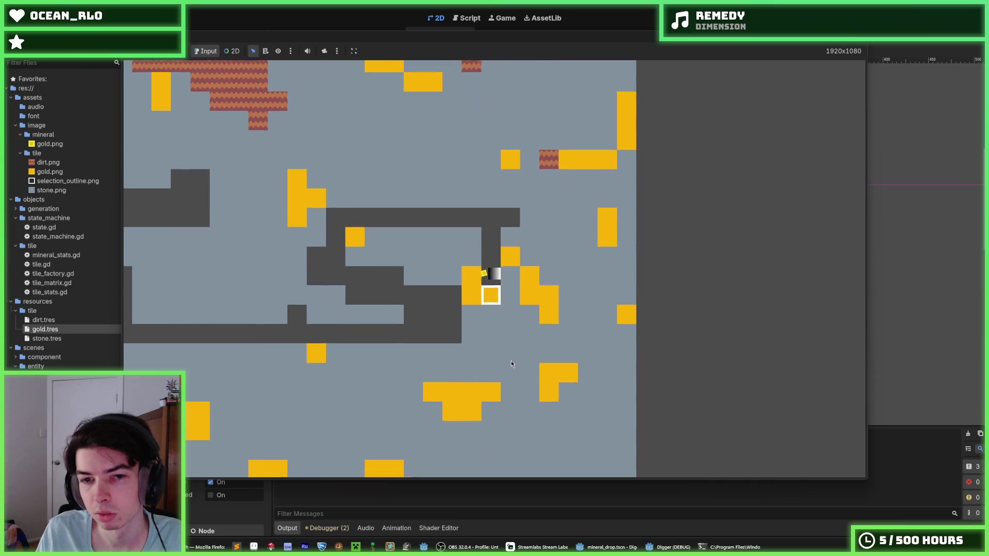
{"action": "key", "text": "Down"}
{"action": "key", "text": "Down"}
{"action": "key", "text": "Down"}
{"action": "key", "text": "Left"}
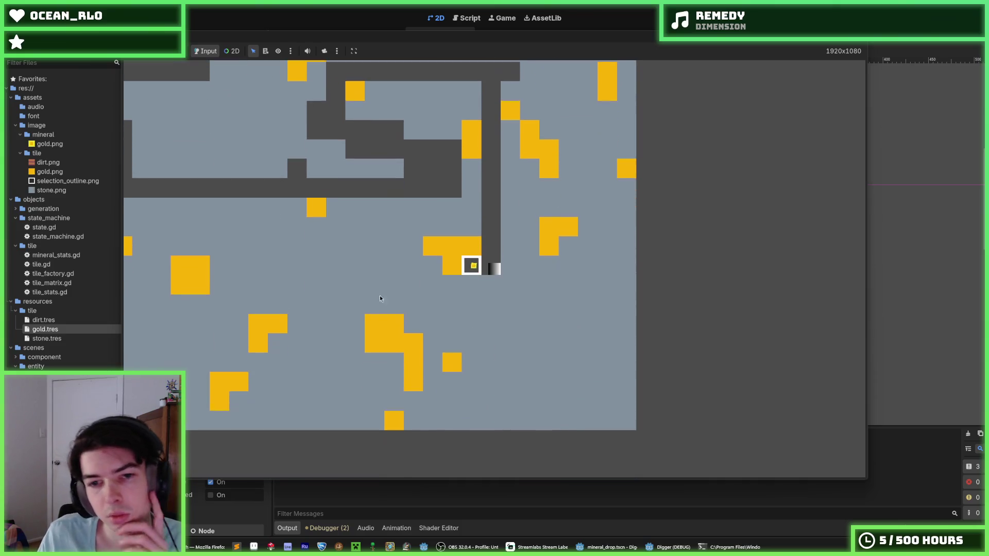
{"action": "key", "text": "Up"}
{"action": "key", "text": "Left"}
{"action": "key", "text": "Left"}
{"action": "key", "text": "Right"}
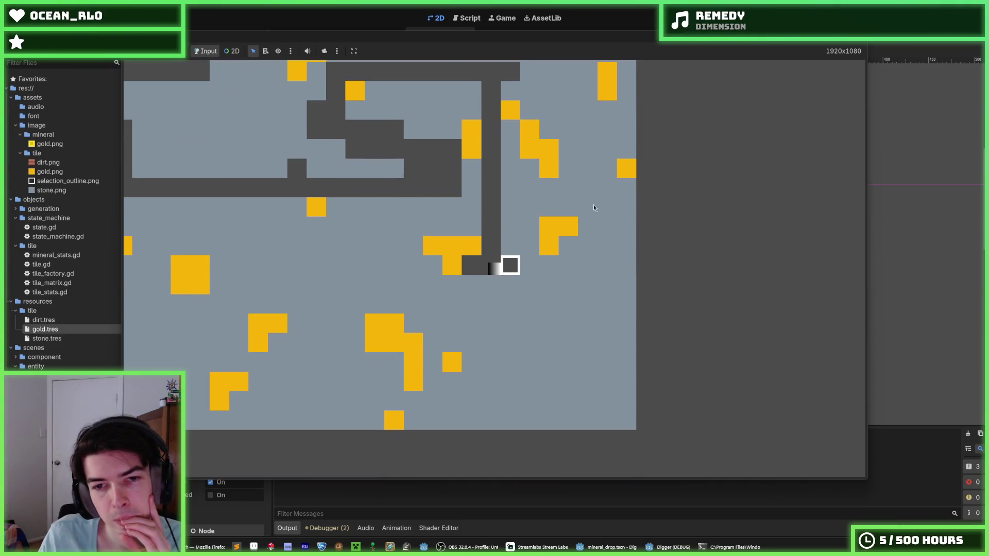
{"action": "key", "text": "Right"}
{"action": "key", "text": "Up"}
{"action": "key", "text": "Down"}
{"action": "key", "text": "Right"}
{"action": "key", "text": "F8"}
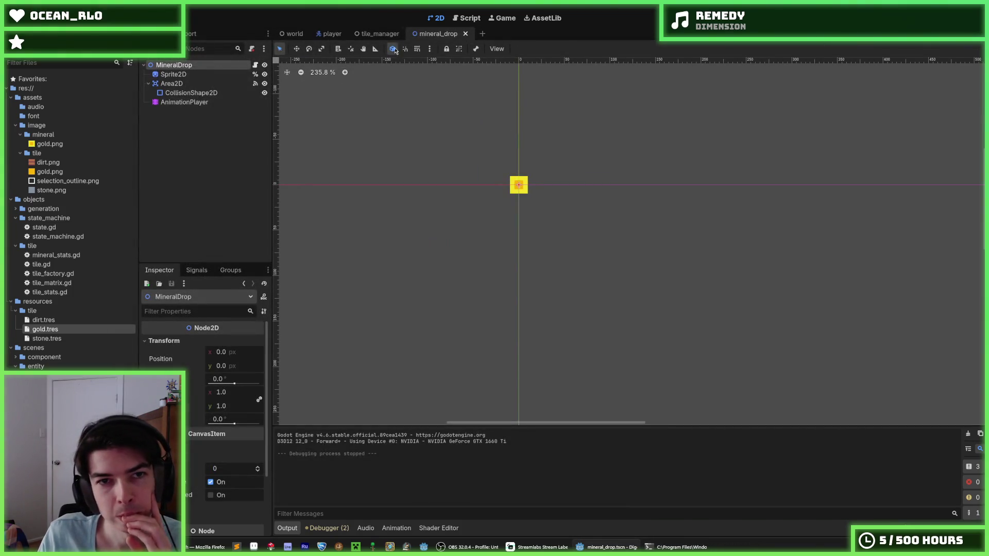
- Inspect mineral_drop.gd's _physics_process, its movement(delta) call, and the player-group lookup steering drops
{"action": "left_click", "coordinate": [461, 18]}
{"action": "left_click", "coordinate": [600, 216]}
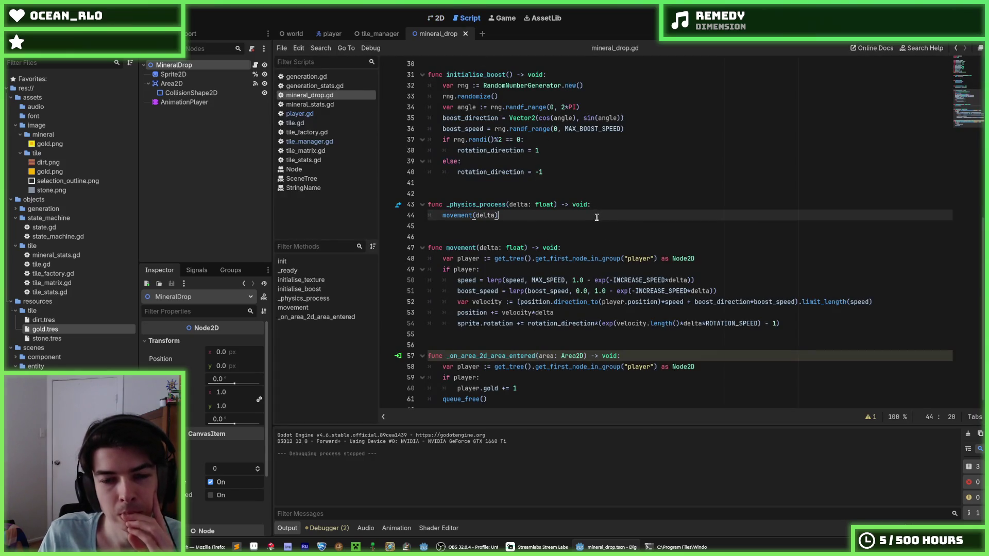
{"action": "left_click", "coordinate": [604, 204]}
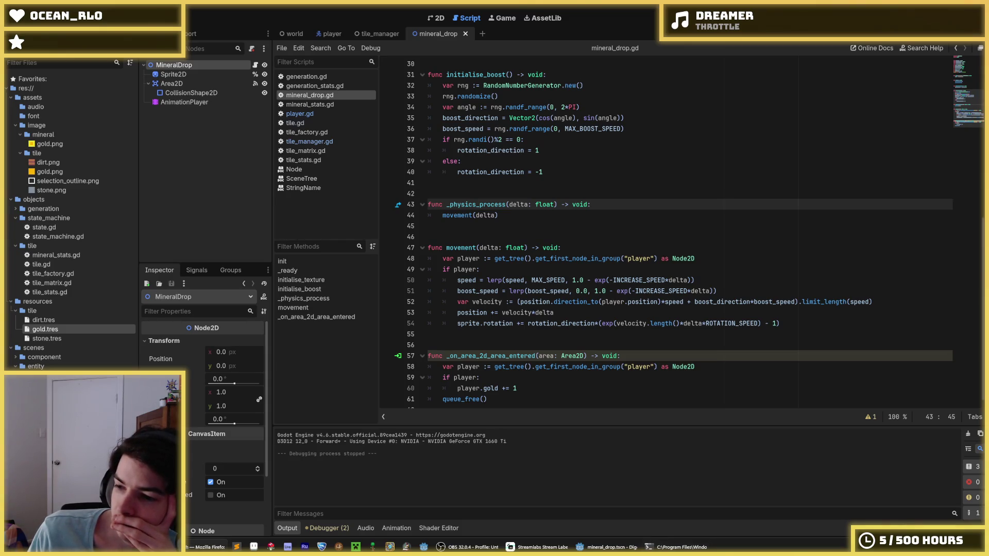
{"action": "left_click", "coordinate": [629, 265]}
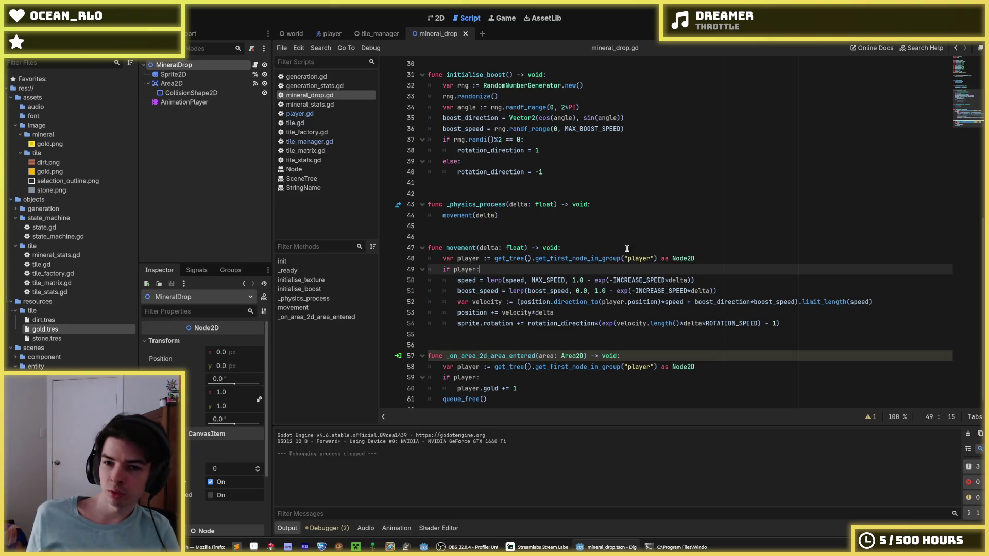
{"action": "left_click", "coordinate": [698, 258]}
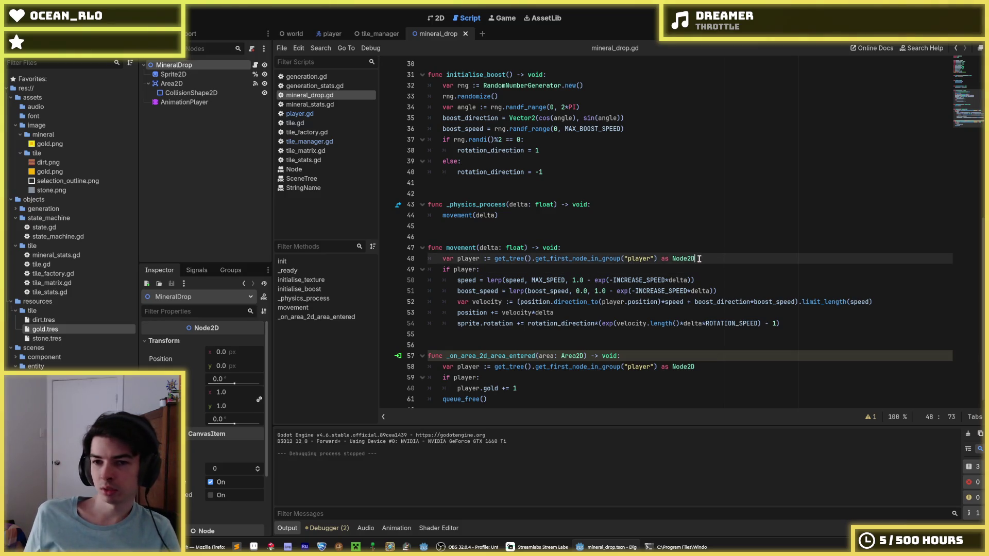
{"action": "left_click", "coordinate": [557, 269]}
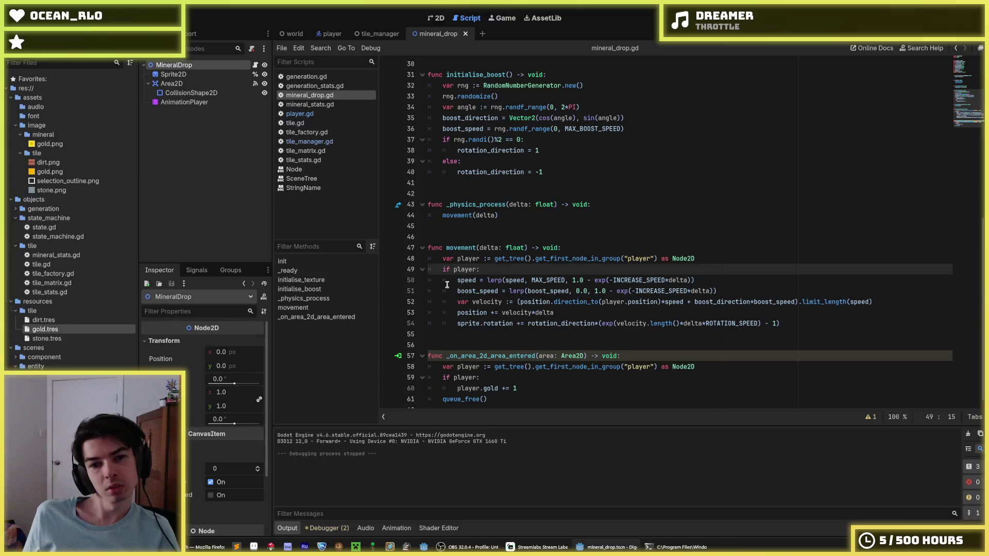
{"action": "left_click", "coordinate": [702, 259]}
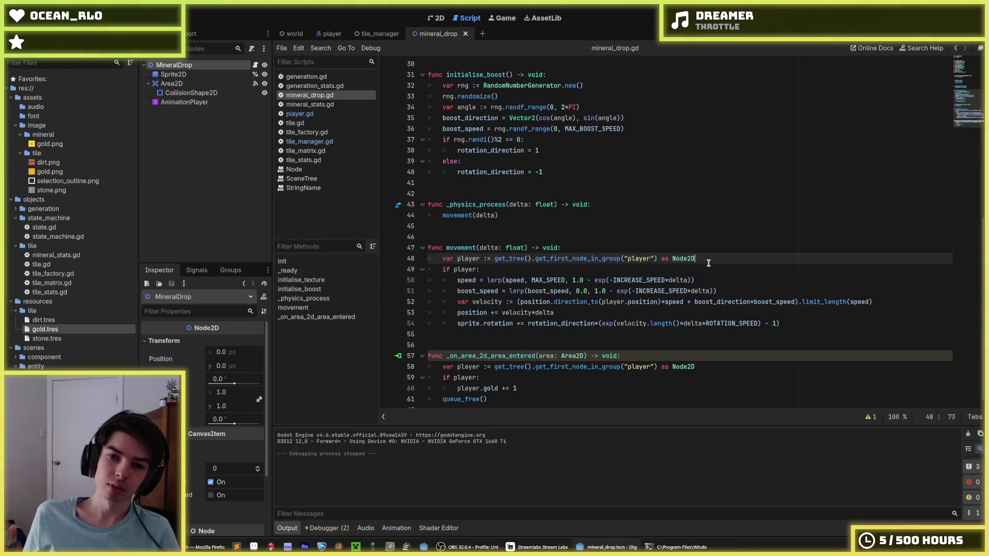
{"action": "scroll", "coordinate": [709, 263], "scroll_direction": "up", "scroll_amount": 3}
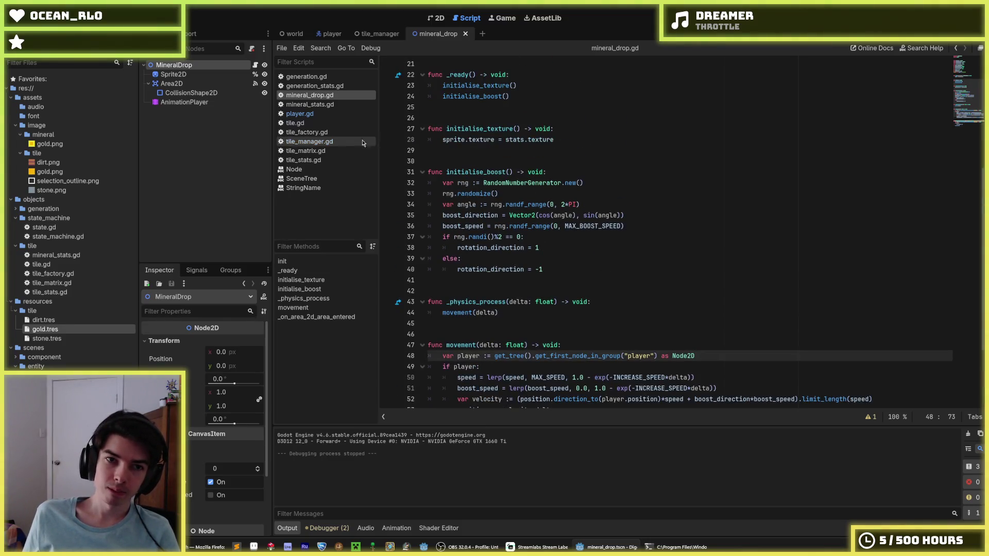
- Add a print(gold) debug line to _process in player.gd after _update_selected_coords
{"action": "left_click", "coordinate": [297, 114]}
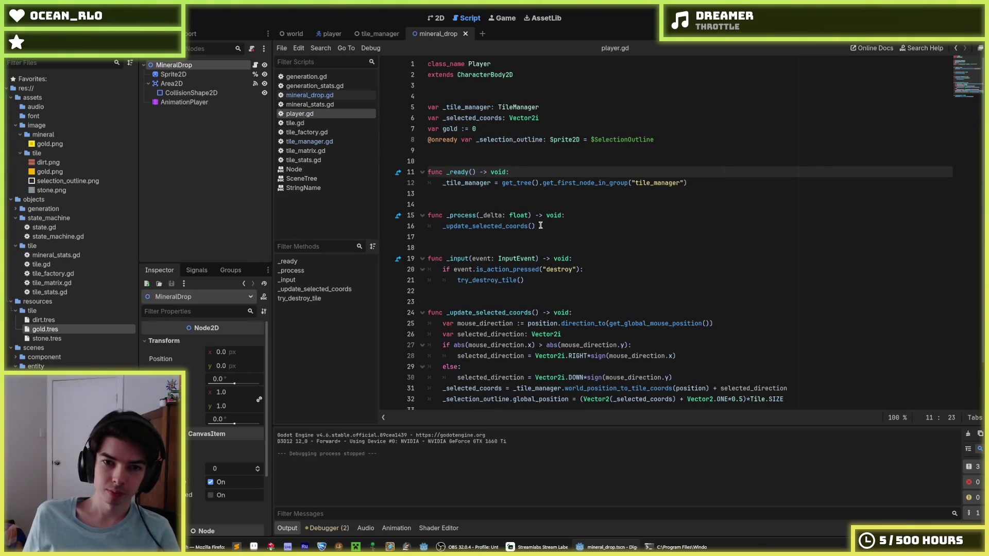
{"action": "scroll", "coordinate": [538, 232], "scroll_direction": "down", "scroll_amount": 1}
{"action": "left_click", "coordinate": [567, 193]}
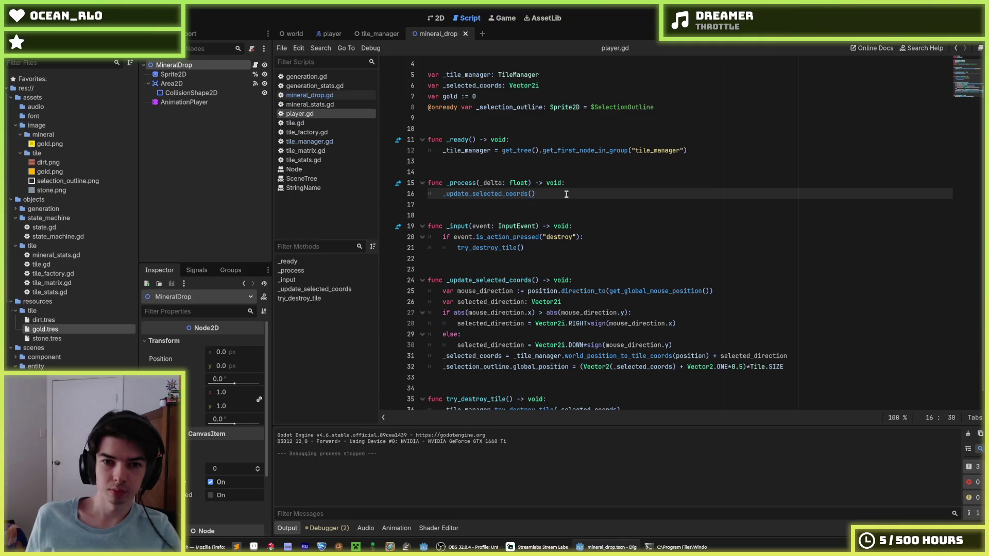
{"action": "key", "text": "Return"}
{"action": "type", "text": "print(gol"}
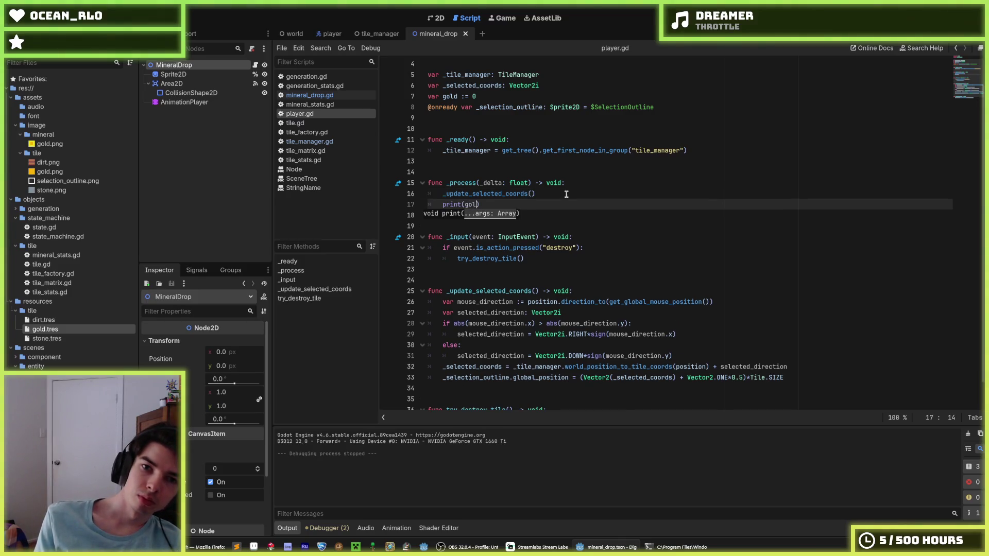
{"action": "type", "text": "d"}
- Run the game and dig down, left and right to collect gold, then stop it
{"action": "key", "text": "F5"}
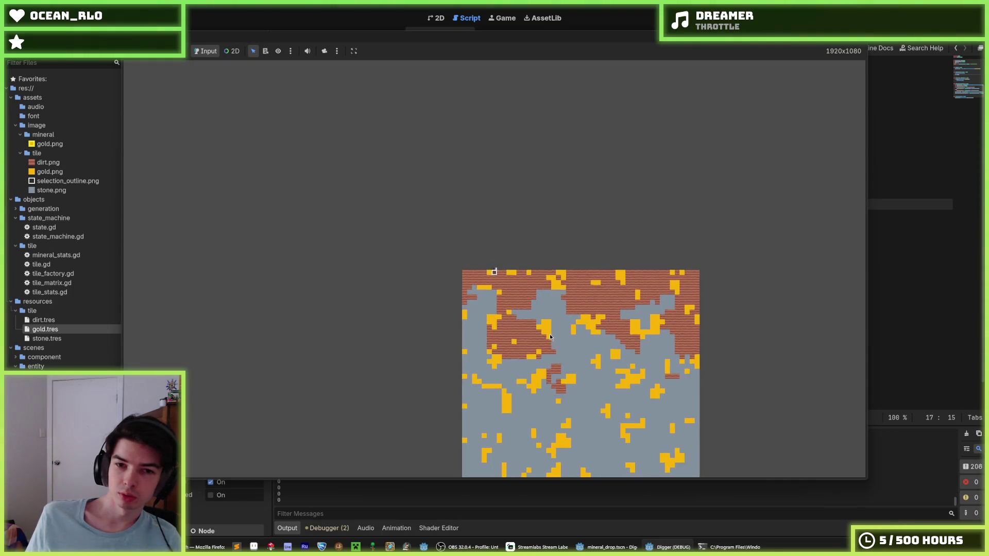
{"action": "key", "text": "Down"}
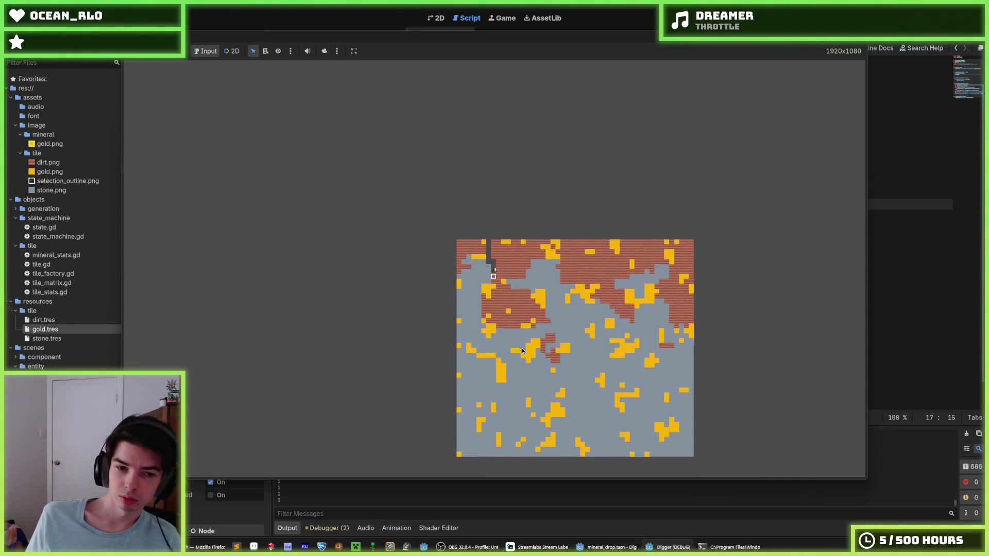
{"action": "key", "text": "Down"}
{"action": "key", "text": "Left"}
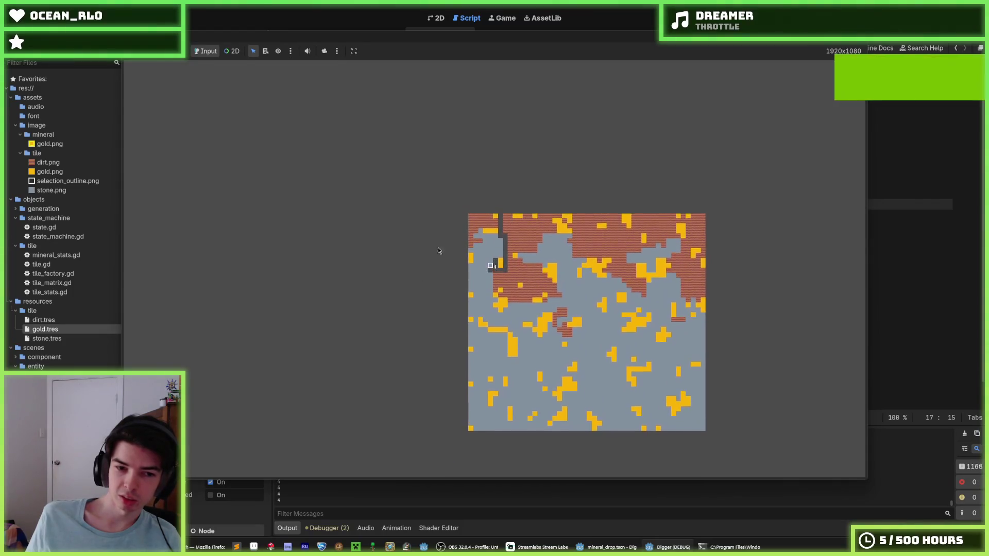
{"action": "key", "text": "Right"}
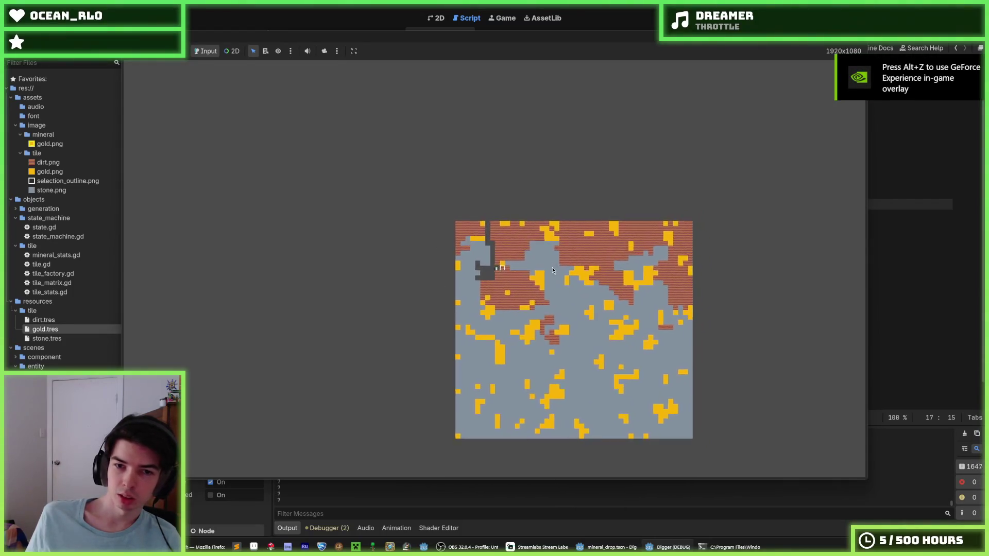
{"action": "key", "text": "Right"}
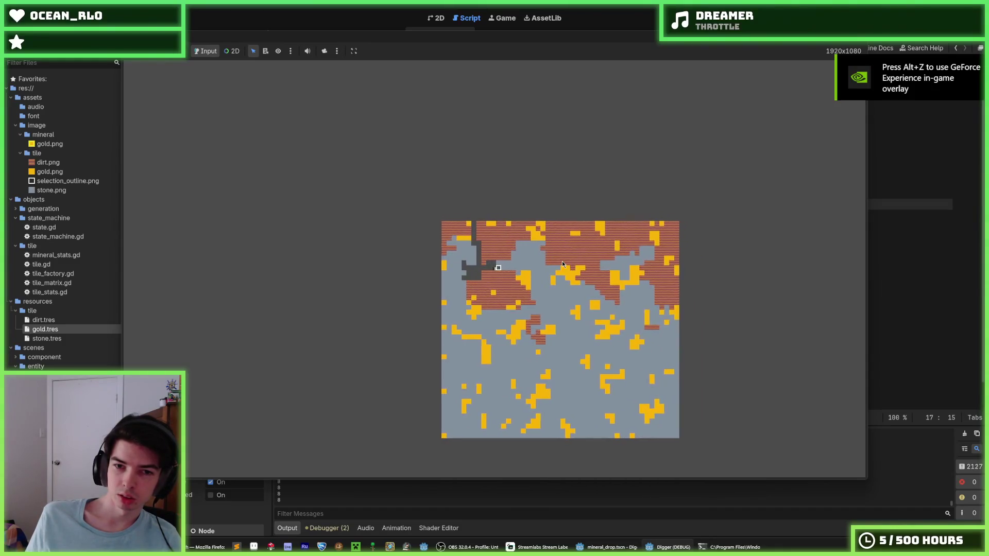
{"action": "key", "text": "F8"}
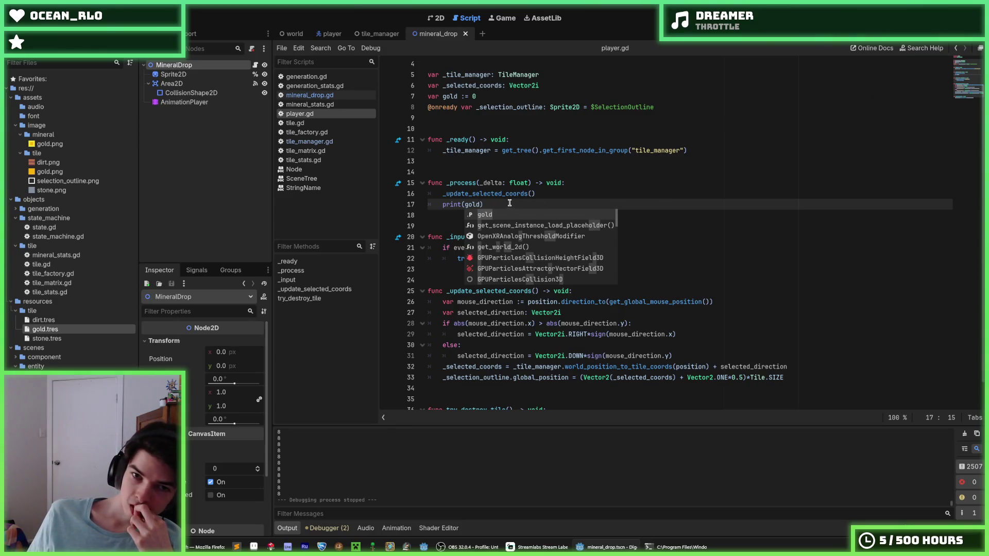
- Delete the print(gold) line, switch via tile.gd to mineral_drop.gd, and rerun the game
{"action": "left_click_drag", "start_coordinate": [509, 203], "coordinate": [397, 204]}
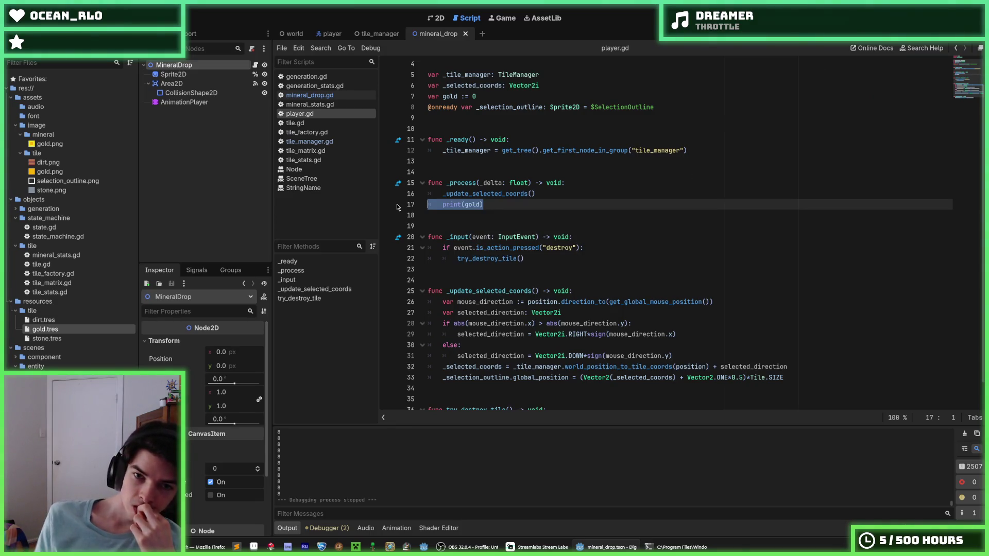
{"action": "key", "text": "BackSpace"}
{"action": "key", "text": "BackSpace"}
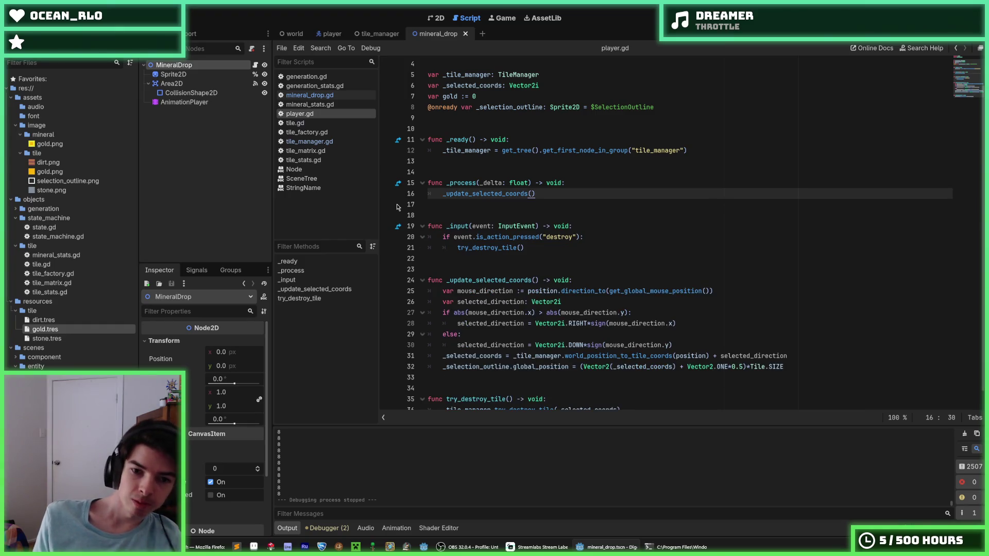
{"action": "left_click", "coordinate": [311, 125]}
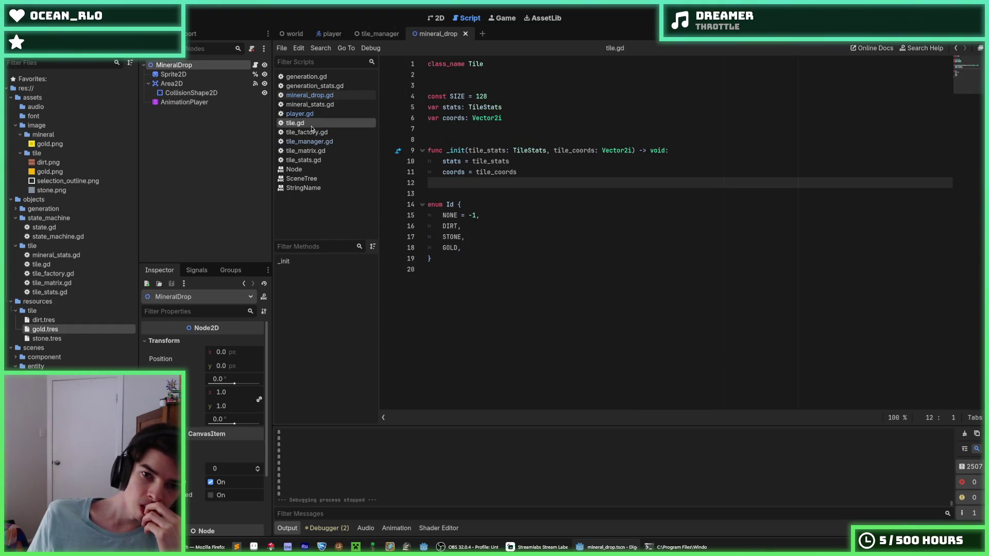
{"action": "left_click", "coordinate": [314, 96]}
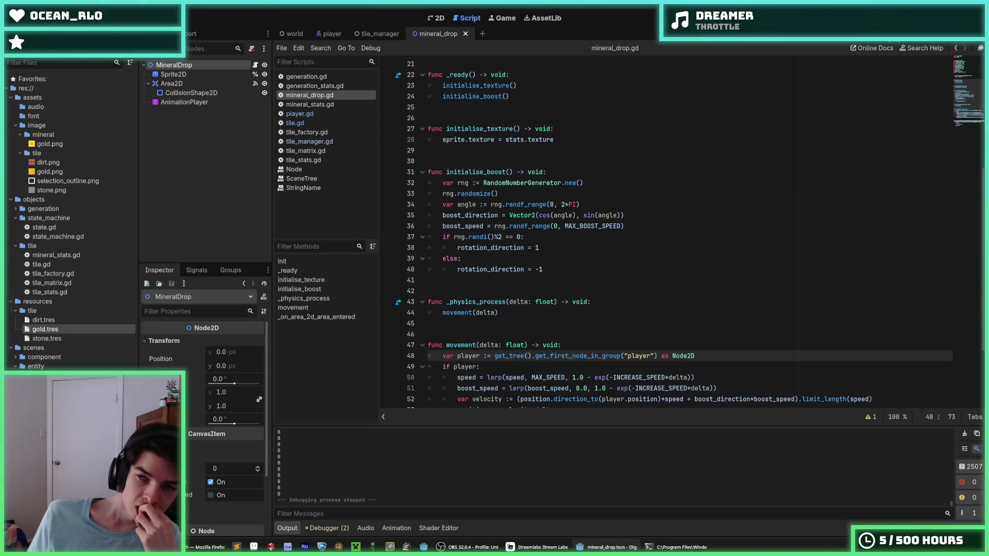
{"action": "key", "text": "F5"}
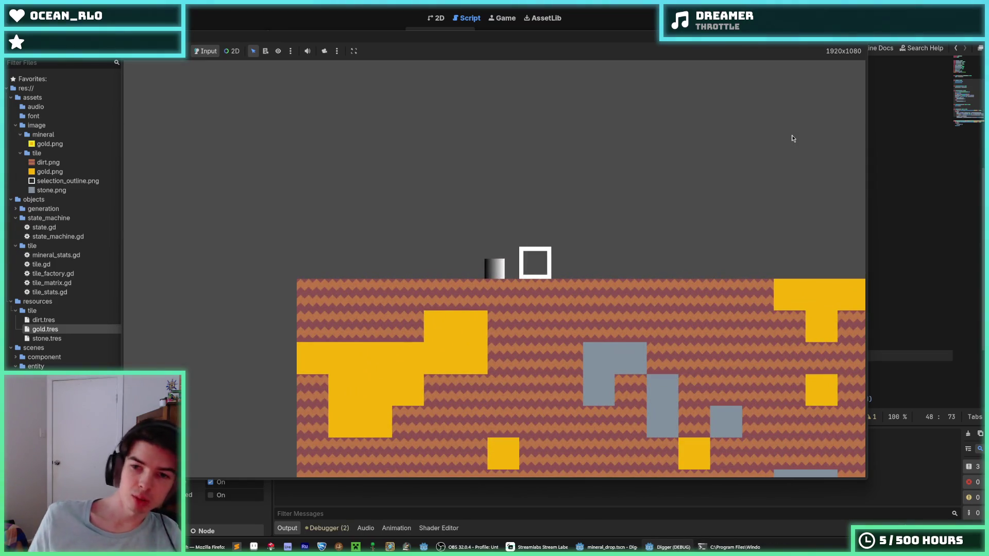
- Dig a shaft down through dirt, then tunnel left and right through stone to gold tiles
{"action": "mouse_move", "coordinate": [540, 363]}
{"action": "left_mouse_down"}
{"action": "mouse_move", "coordinate": [483, 387]}
{"action": "mouse_move", "coordinate": [485, 352]}
{"action": "mouse_move", "coordinate": [505, 370]}
{"action": "mouse_move", "coordinate": [587, 305]}
{"action": "mouse_move", "coordinate": [472, 380]}
{"action": "mouse_move", "coordinate": [610, 301]}
{"action": "mouse_move", "coordinate": [623, 330]}
{"action": "mouse_move", "coordinate": [647, 294]}
{"action": "mouse_move", "coordinate": [551, 365]}
{"action": "mouse_move", "coordinate": [567, 282]}
{"action": "mouse_move", "coordinate": [526, 199]}
{"action": "mouse_move", "coordinate": [582, 261]}
{"action": "mouse_move", "coordinate": [515, 376]}
{"action": "mouse_move", "coordinate": [469, 414]}
{"action": "mouse_move", "coordinate": [370, 264]}
{"action": "mouse_move", "coordinate": [496, 166]}
{"action": "mouse_move", "coordinate": [462, 172]}
{"action": "mouse_move", "coordinate": [591, 208]}
{"action": "mouse_move", "coordinate": [537, 234]}
{"action": "mouse_move", "coordinate": [569, 230]}
{"action": "left_mouse_up"}
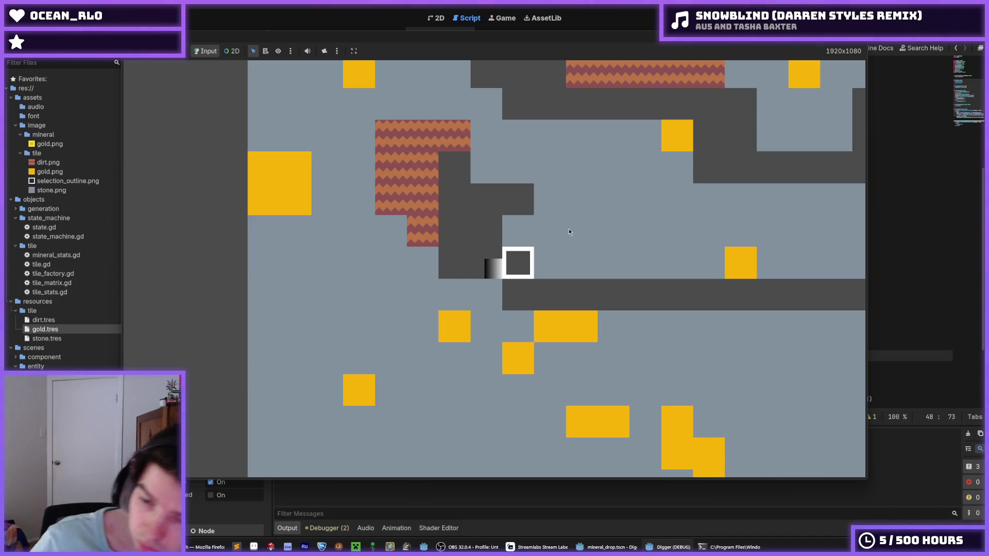
{"action": "key", "text": "d"}
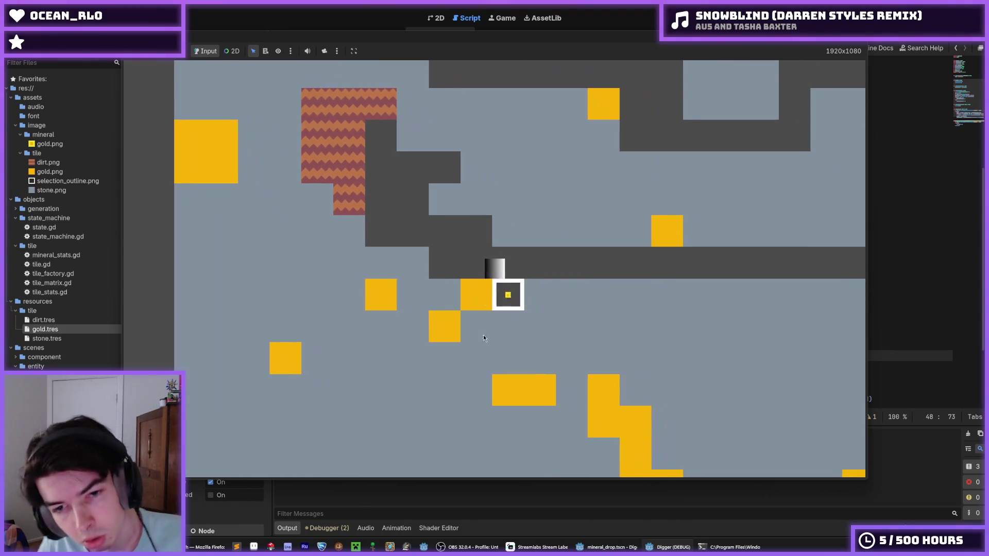
{"action": "key", "text": "s"}
{"action": "key", "text": "s"}
{"action": "key", "text": "s"}
{"action": "key", "text": "s"}
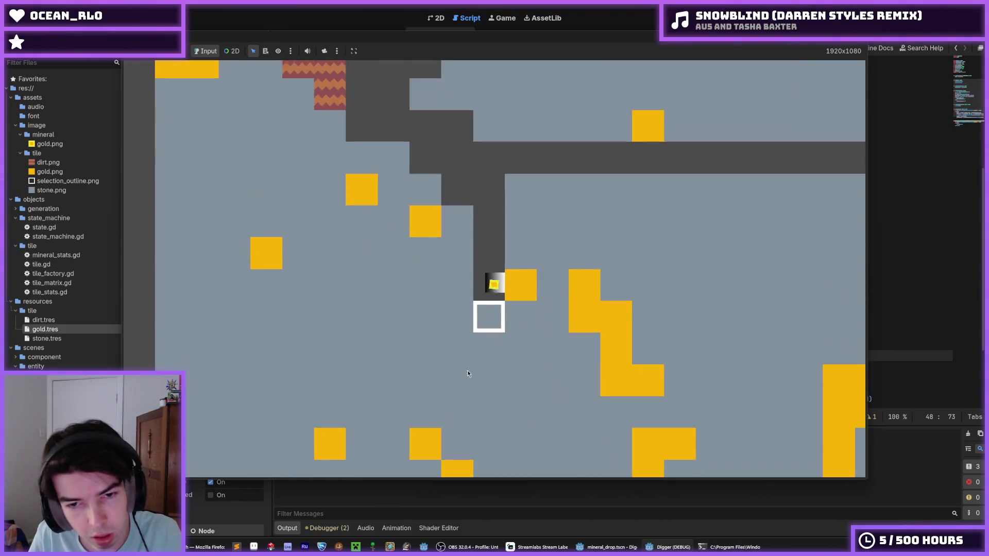
{"action": "key", "text": "d"}
{"action": "key", "text": "d"}
{"action": "key", "text": "s"}
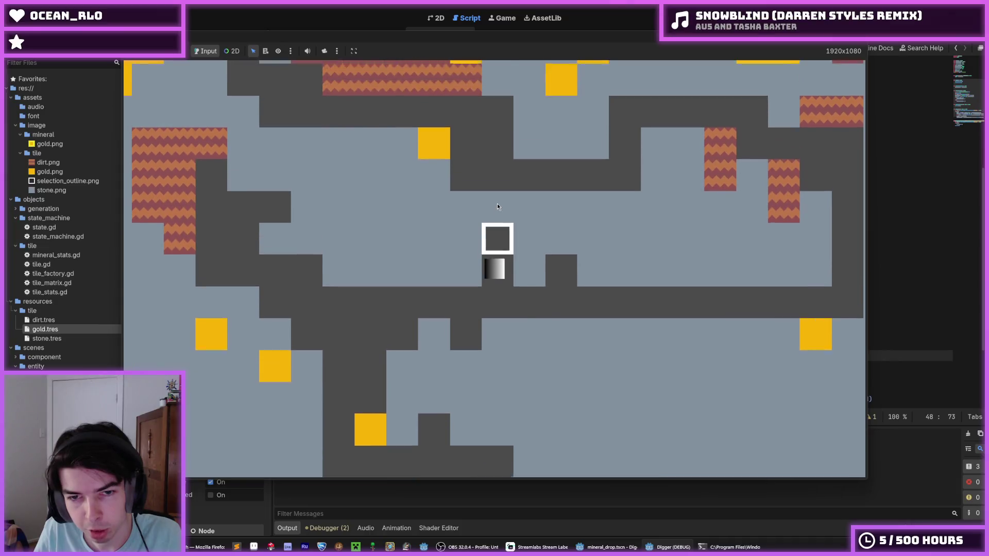
{"action": "key", "text": "w"}
{"action": "key", "text": "w"}
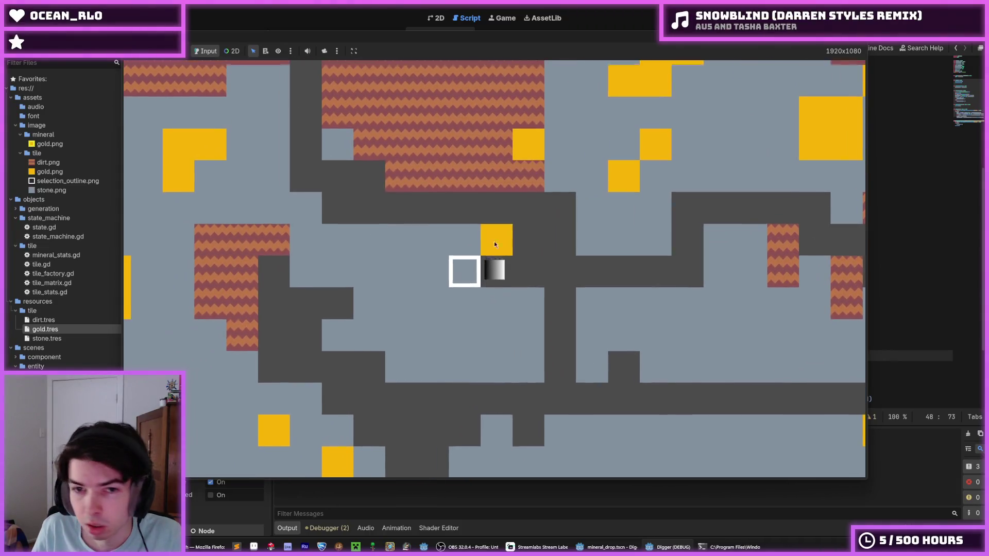
{"action": "key", "text": "a"}
{"action": "key", "text": "a"}
{"action": "key", "text": "a"}
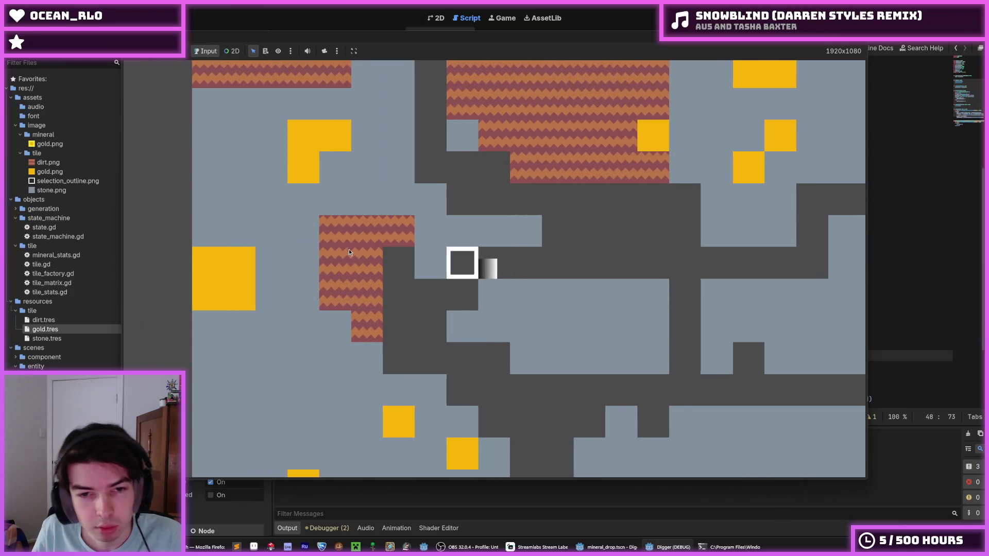
{"action": "key", "text": "a"}
{"action": "key", "text": "a"}
{"action": "key", "text": "s"}
{"action": "key", "text": "s"}
{"action": "key", "text": "s"}
{"action": "key", "text": "w"}
{"action": "key", "text": "w"}
{"action": "key", "text": "w"}
{"action": "key", "text": "s"}
{"action": "key", "text": "s"}
{"action": "key", "text": "s"}
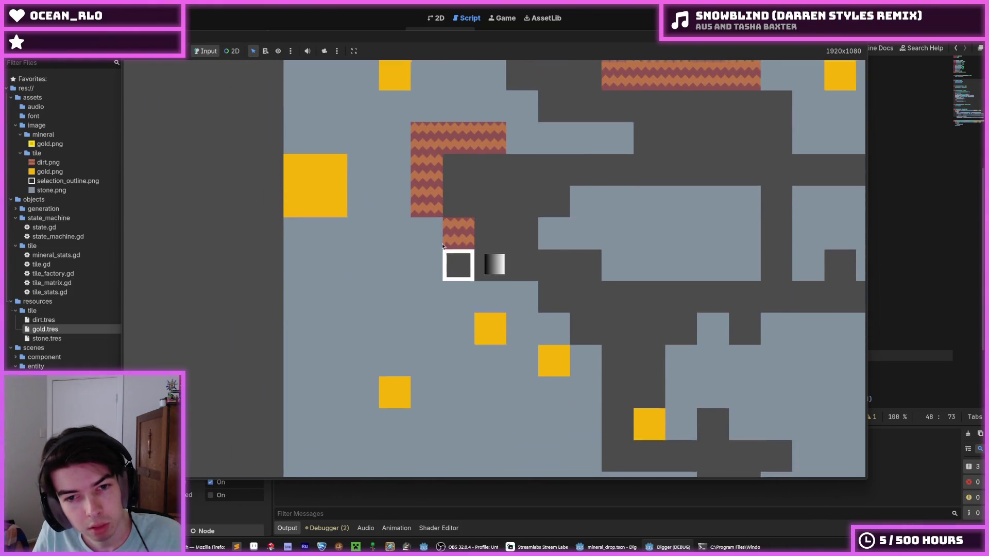
{"action": "key", "text": "w"}
{"action": "key", "text": "w"}
{"action": "key", "text": "w"}
{"action": "key", "text": "d"}
{"action": "key", "text": "d"}
{"action": "key", "text": "d"}
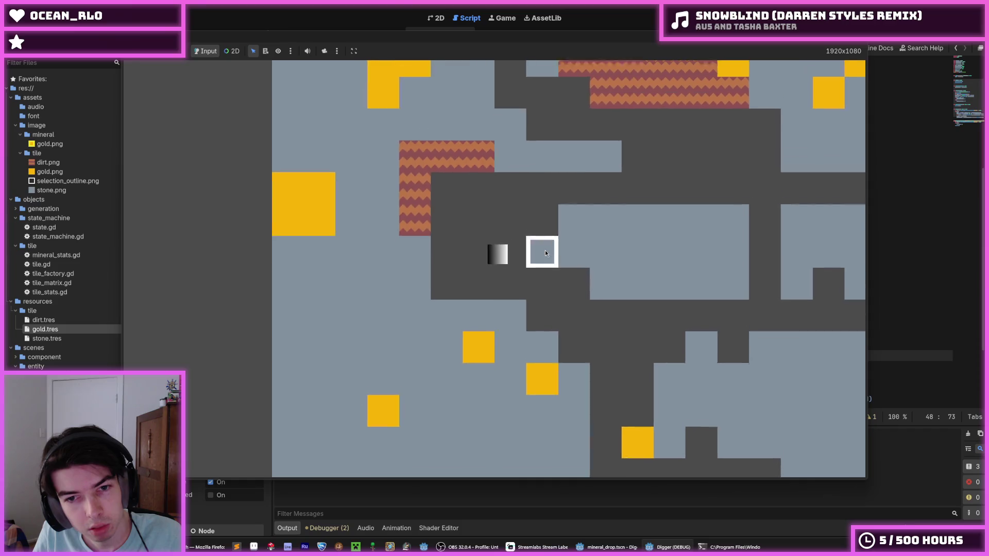
{"action": "key", "text": "s"}
{"action": "key", "text": "s"}
{"action": "key", "text": "d"}
{"action": "key", "text": "d"}
{"action": "key", "text": "d"}
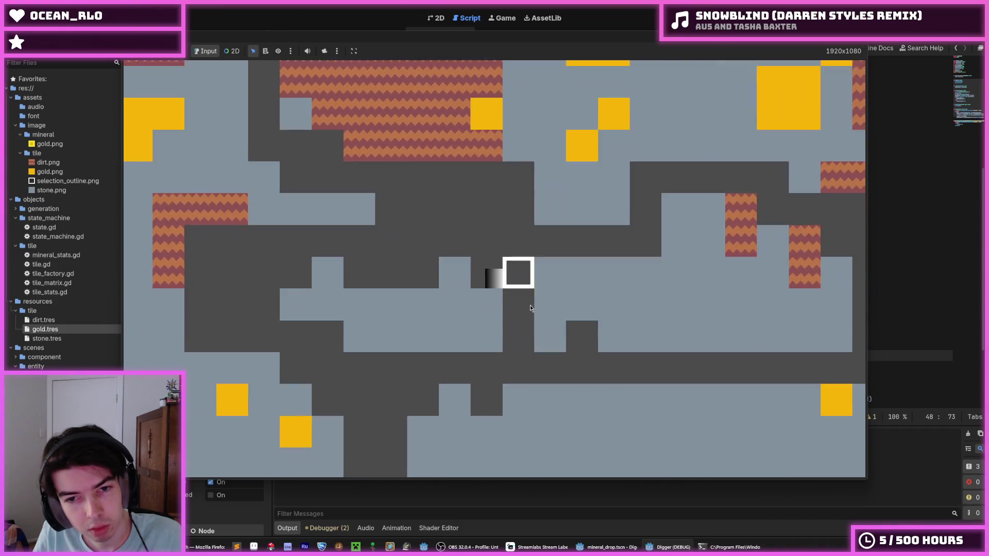
- Keep tunnelling through stone and gold tiles, then stop the game and return to mineral_drop.gd
{"action": "key", "text": "s"}
{"action": "key", "text": "a"}
{"action": "key", "text": "a"}
{"action": "key", "text": "a"}
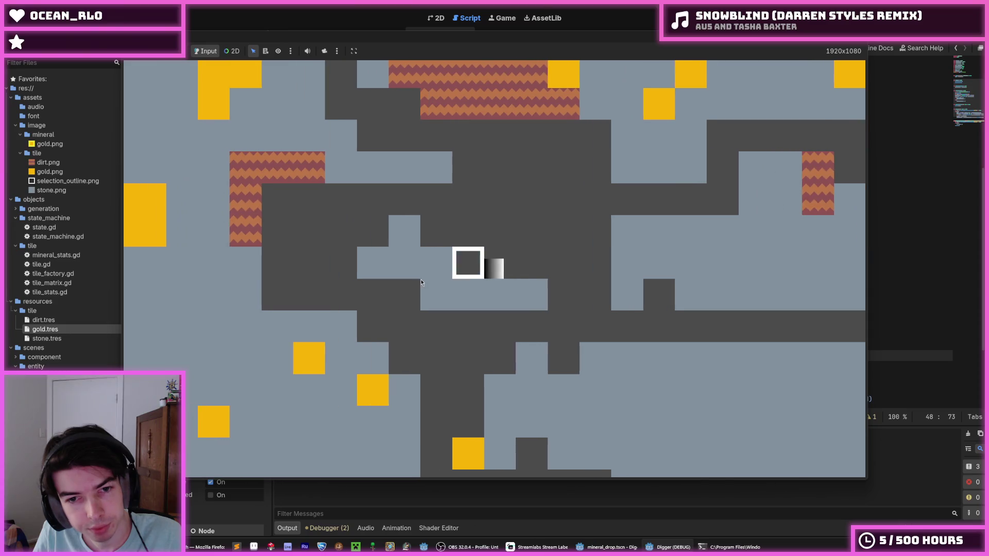
{"action": "key", "text": "a"}
{"action": "key", "text": "a"}
{"action": "key", "text": "a"}
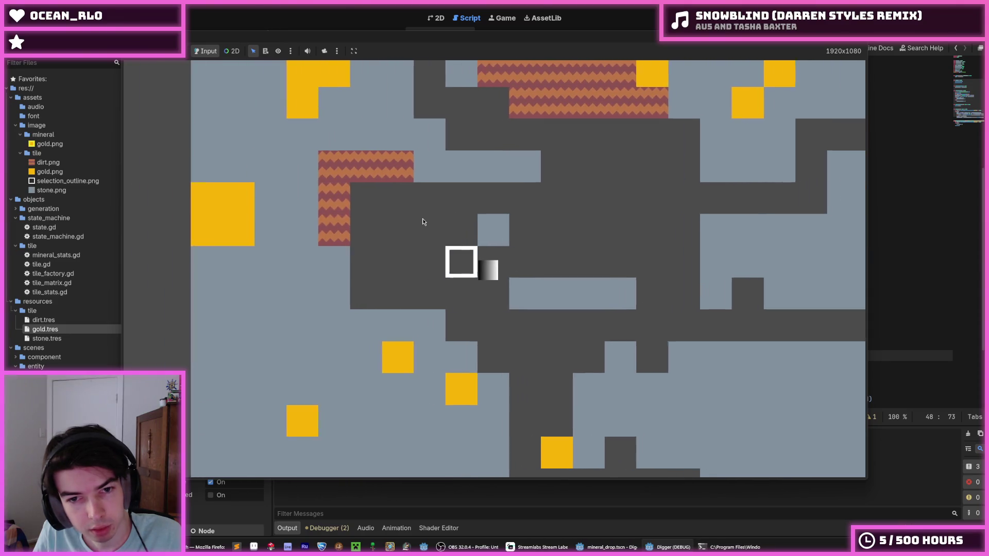
{"action": "key", "text": "s"}
{"action": "key", "text": "w"}
{"action": "key", "text": "w"}
{"action": "key", "text": "d"}
{"action": "key", "text": "d"}
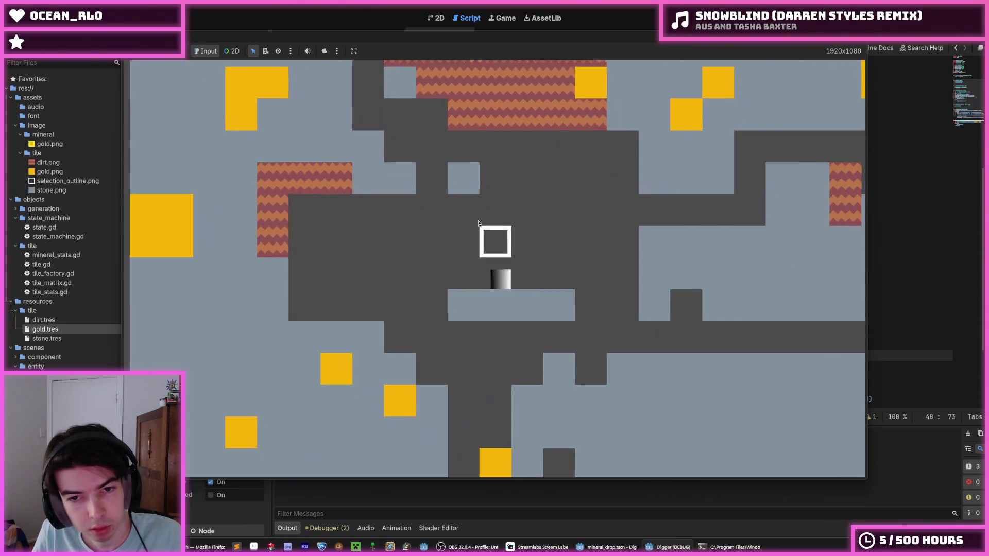
{"action": "key", "text": "w"}
{"action": "key", "text": "w"}
{"action": "key", "text": "w"}
{"action": "key", "text": "s"}
{"action": "key", "text": "s"}
{"action": "key", "text": "w"}
{"action": "key", "text": "w"}
{"action": "key", "text": "a"}
{"action": "key", "text": "a"}
{"action": "key", "text": "a"}
{"action": "key", "text": "a"}
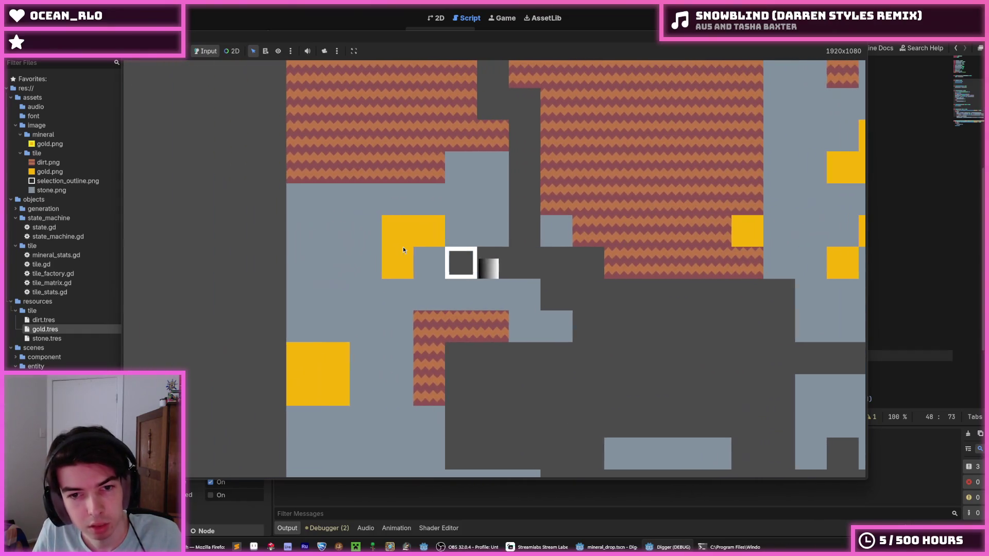
{"action": "key", "text": "a"}
{"action": "key", "text": "a"}
{"action": "key", "text": "w"}
{"action": "key", "text": "d"}
{"action": "key", "text": "d"}
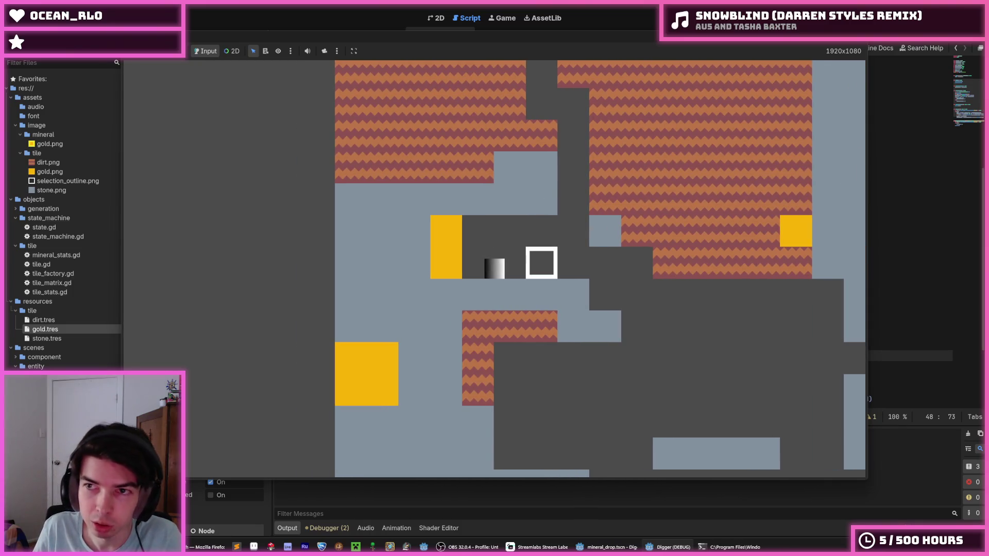
{"action": "key", "text": "F8"}
{"action": "left_click", "coordinate": [666, 184]}
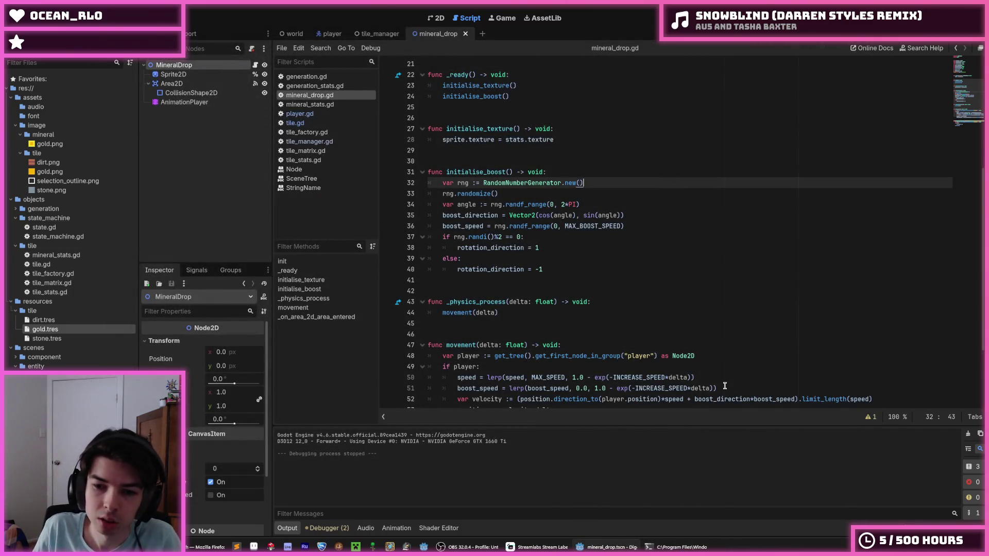
- Put the caret at the end of line 34 in mineral_drop.gd and rerun the Digger game
{"action": "left_click", "coordinate": [718, 205]}
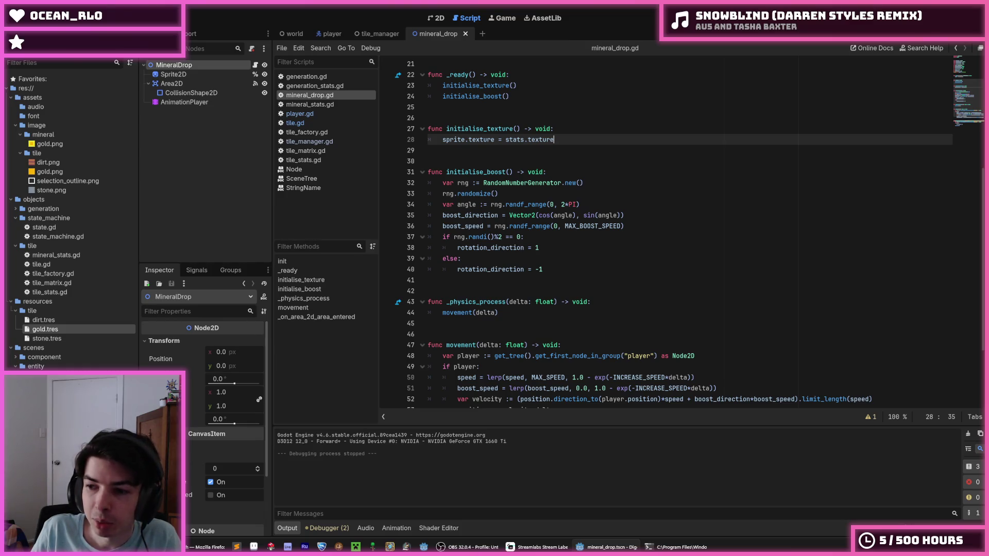
{"action": "key", "text": "F5"}
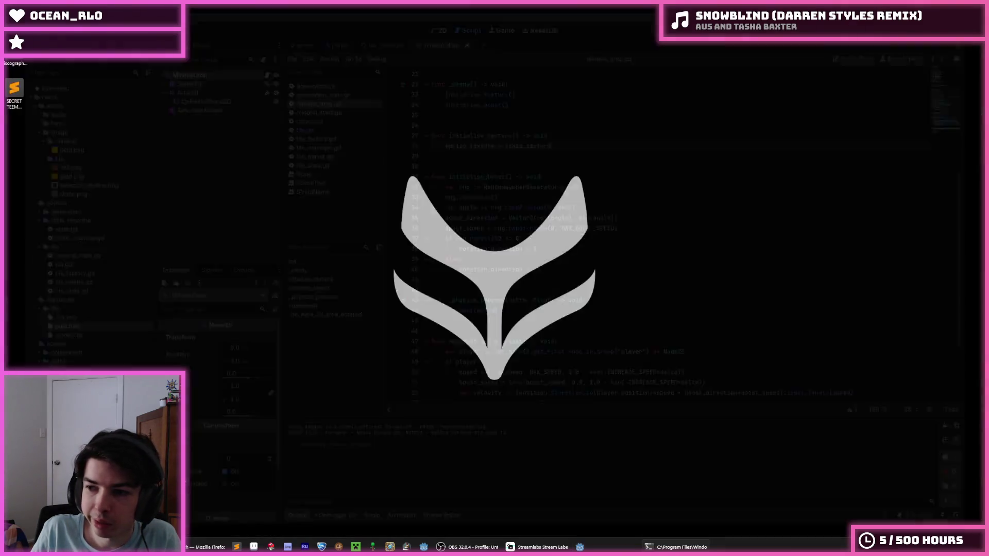
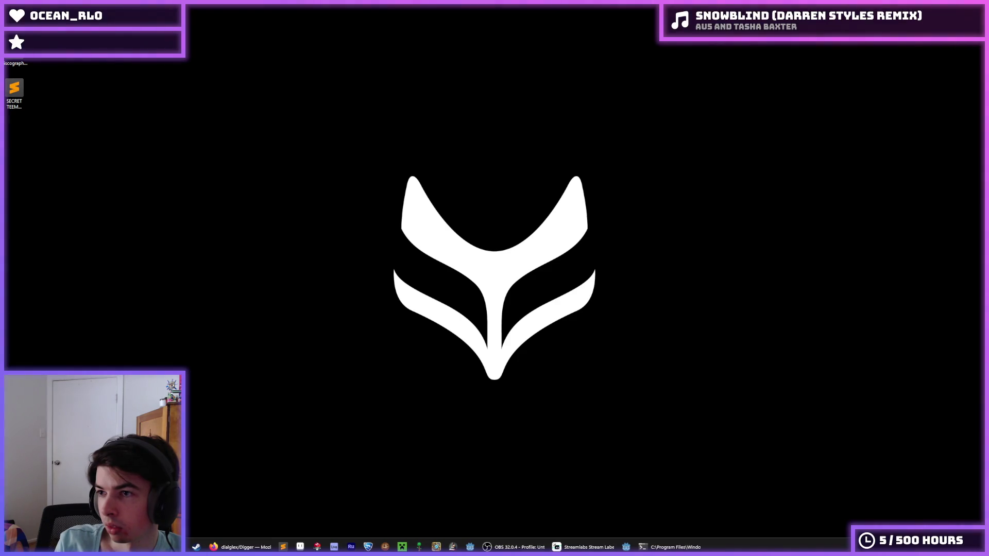
- Create a new empty folder named aaaa in the Godot projects folder
{"action": "key", "text": "alt+F4"}
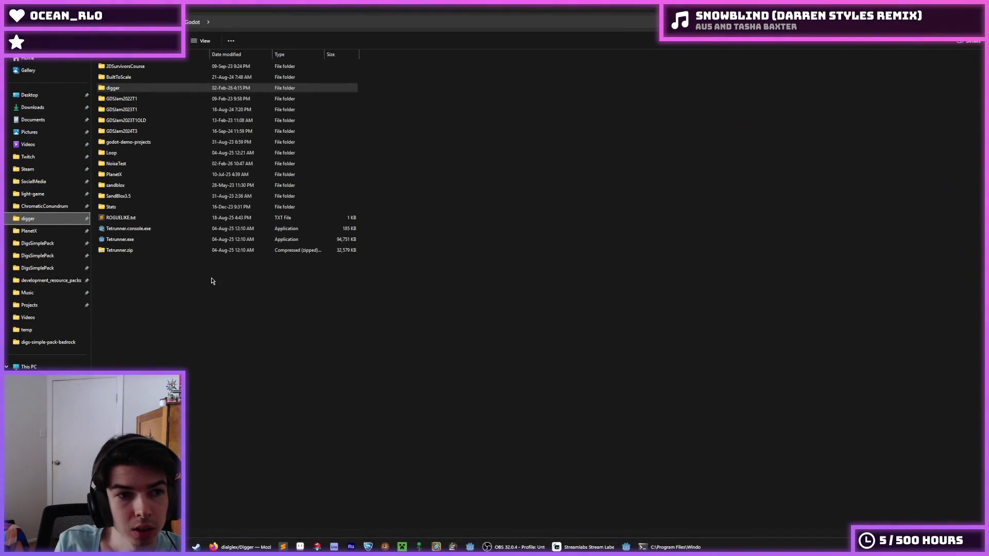
{"action": "right_click", "coordinate": [212, 279]}
{"action": "mouse_move", "coordinate": [304, 339]}
{"action": "left_click", "coordinate": [342, 337]}
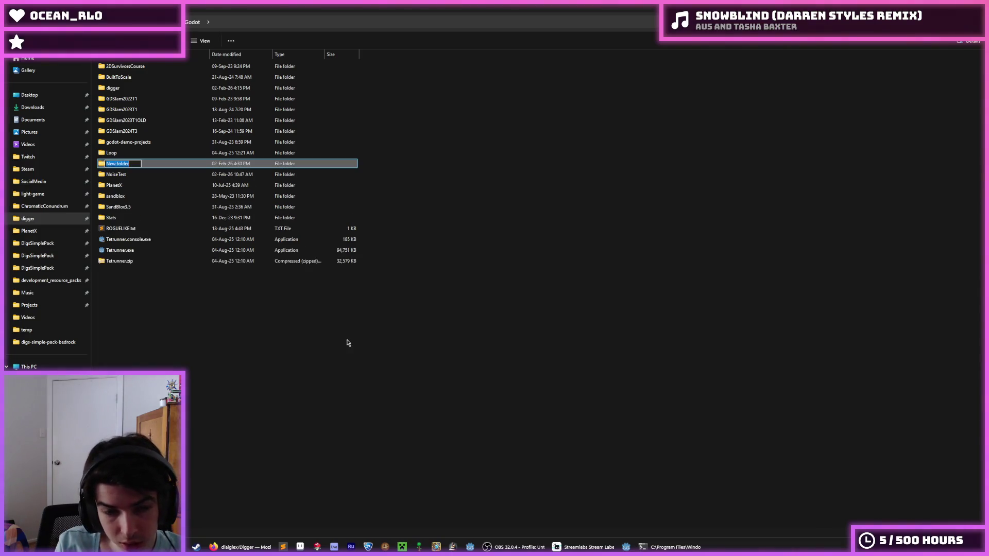
{"action": "type", "text": "aaaa"}
{"action": "key", "text": "Return"}
{"action": "key", "text": "Return"}
- Open a PowerShell terminal inside the aaaa folder
{"action": "right_click", "coordinate": [242, 181]}
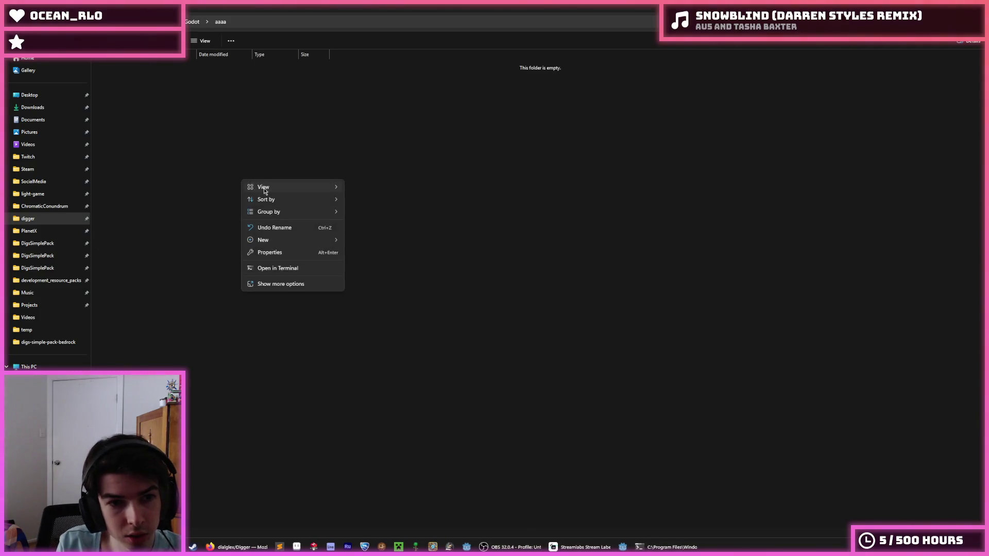
{"action": "left_click", "coordinate": [178, 189]}
{"action": "right_click", "coordinate": [232, 197]}
{"action": "left_click", "coordinate": [270, 284]}
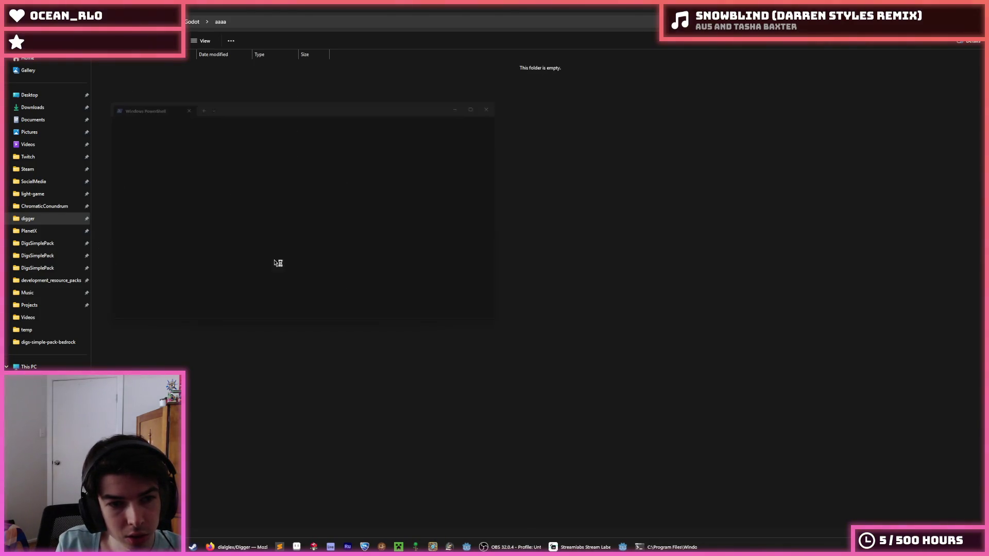
- Run git clone with the pasted Digger repository URL, then close PowerShell
{"action": "type", "text": "yt-dlp https://www.youtube.com/watch?v=ekB0IvaTamU"}
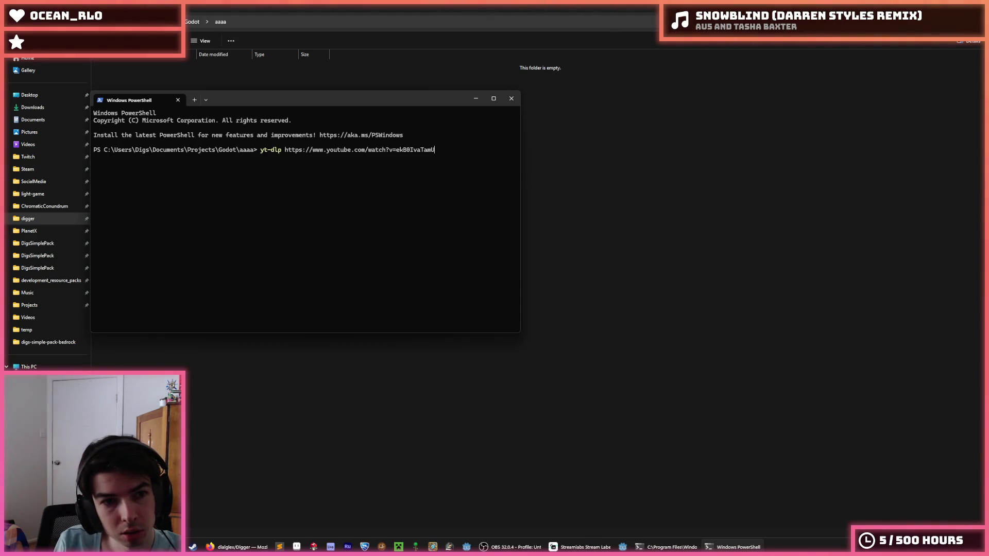
{"action": "key", "text": "BackSpace"}
{"action": "key", "text": "BackSpace"}
{"action": "key", "text": "BackSpace"}
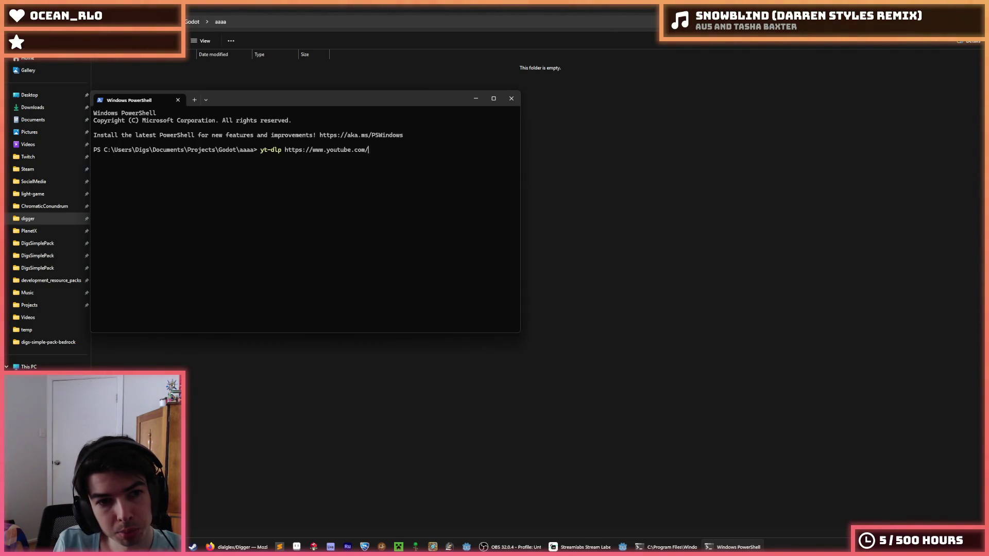
{"action": "key", "text": "BackSpace"}
{"action": "key", "text": "BackSpace"}
{"action": "key", "text": "BackSpace"}
{"action": "type", "text": "https://github.com/dialglex/Digger.git"}
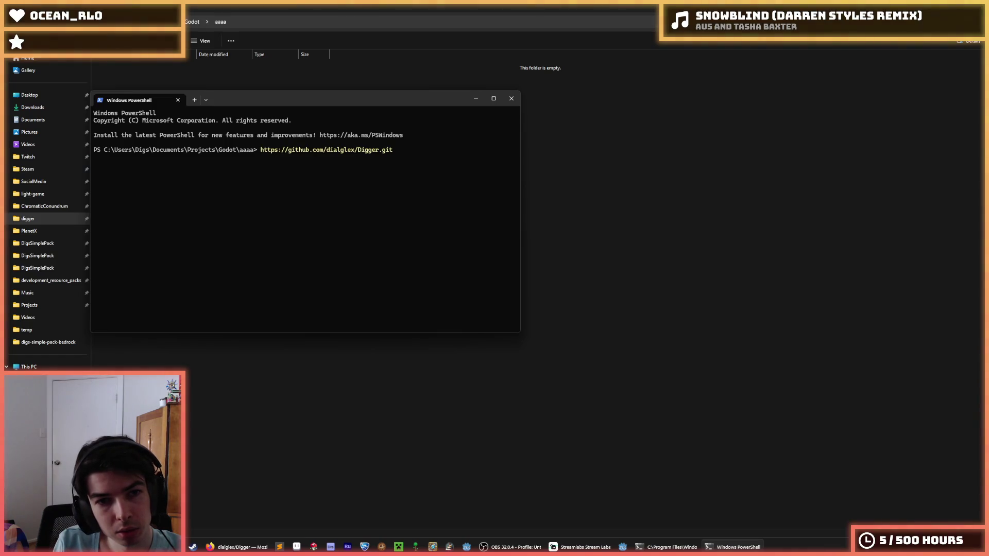
{"action": "key", "text": "Home"}
{"action": "type", "text": "git clone"}
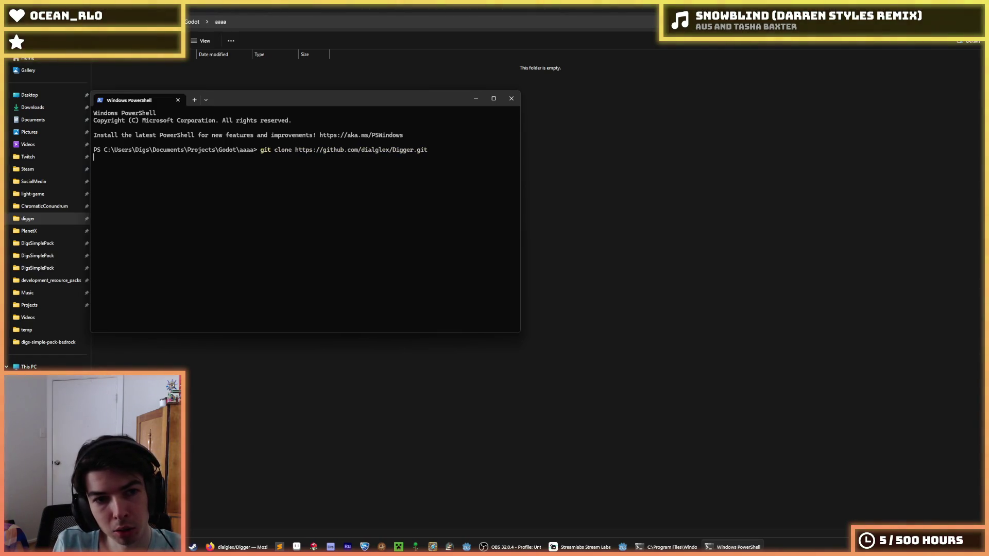
{"action": "key", "text": "Return"}
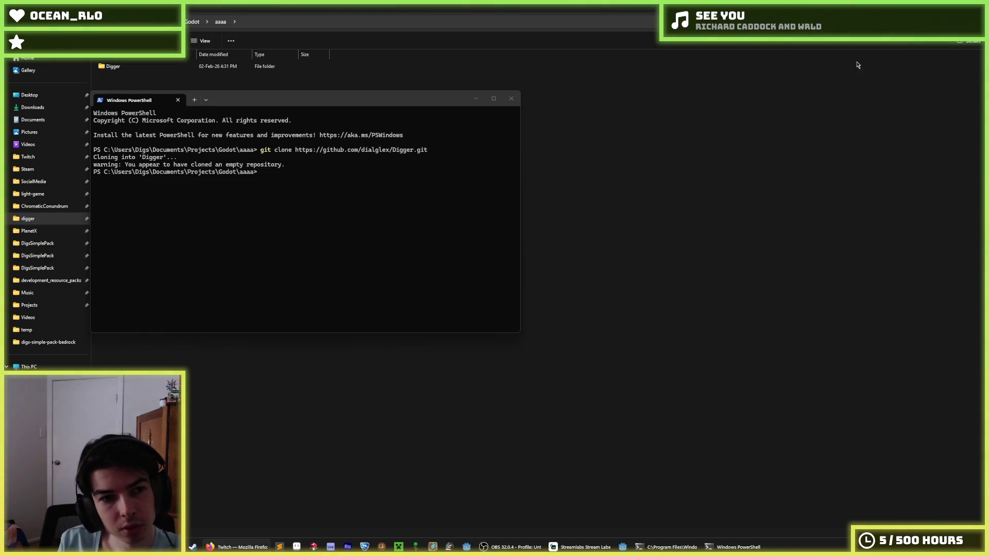
{"action": "left_click", "coordinate": [519, 99]}
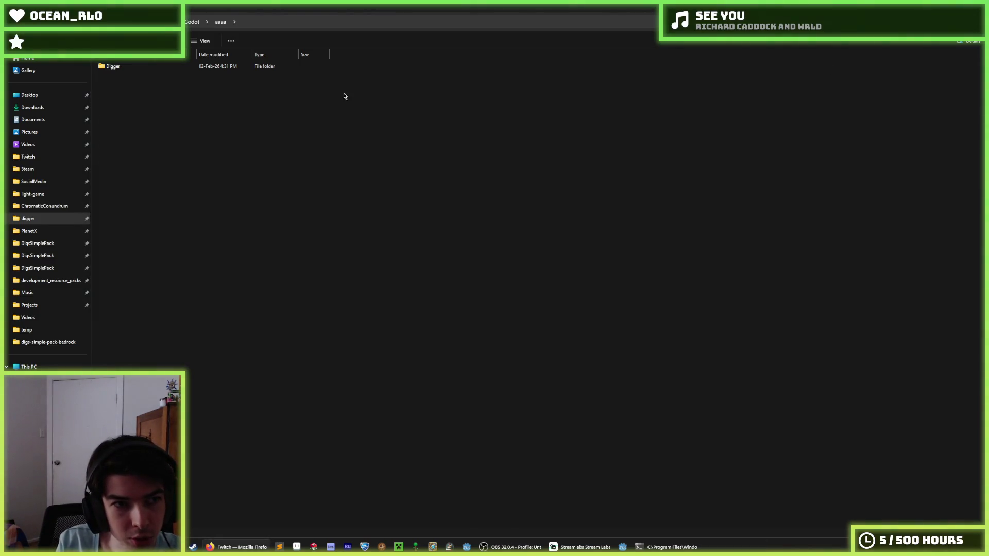
- Select the old digger project's files from assets through project.godot, leaving out .godot
{"action": "double_click", "coordinate": [231, 67]}
{"action": "left_click", "coordinate": [220, 21]}
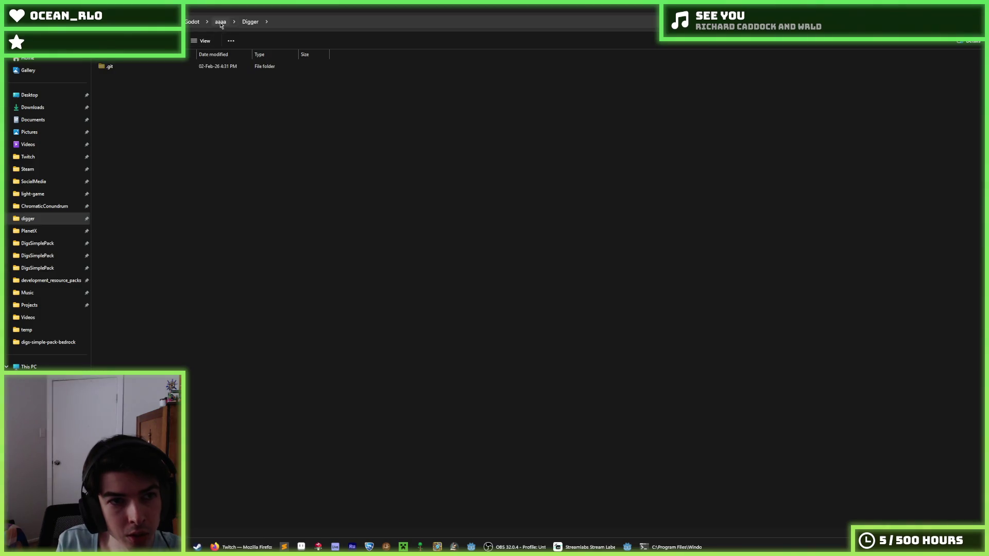
{"action": "left_click", "coordinate": [192, 21]}
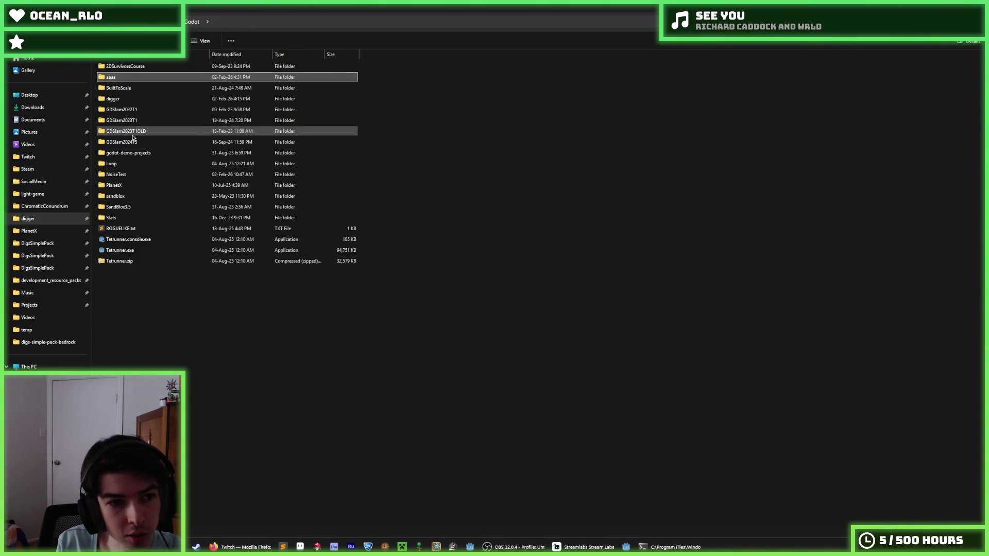
{"action": "left_click", "coordinate": [119, 99]}
{"action": "double_click", "coordinate": [119, 99]}
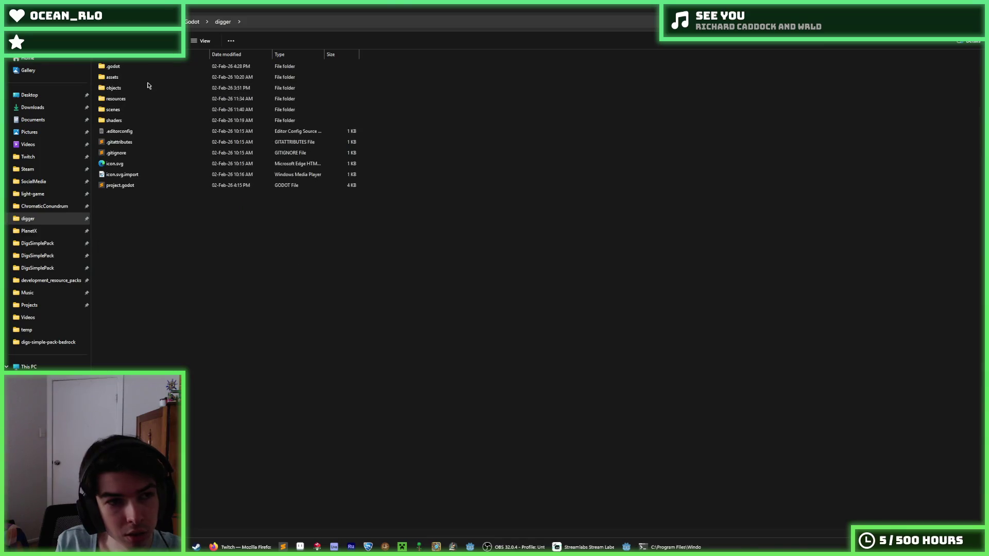
{"action": "left_click_drag", "start_coordinate": [150, 199], "coordinate": [142, 63]}
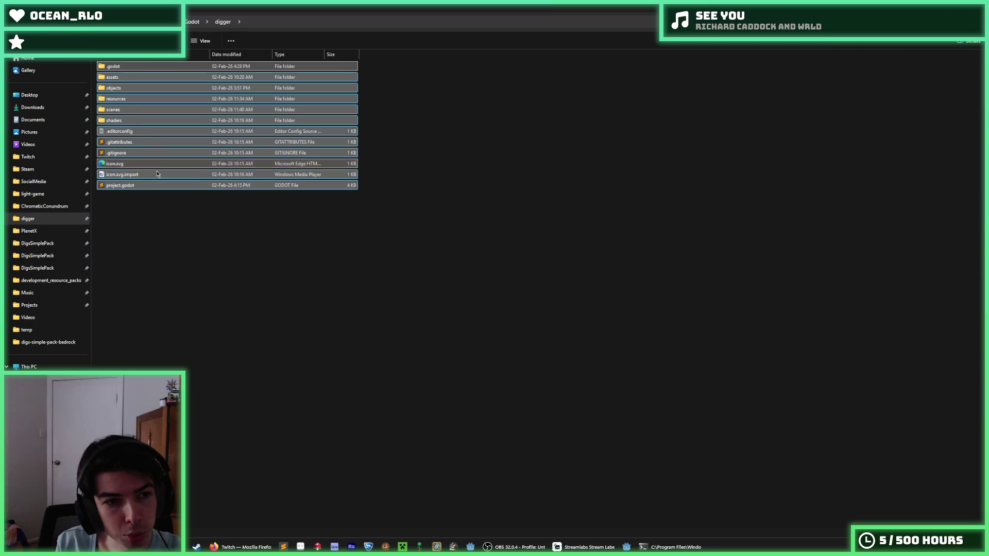
{"action": "left_click_drag", "start_coordinate": [165, 205], "coordinate": [138, 72]}
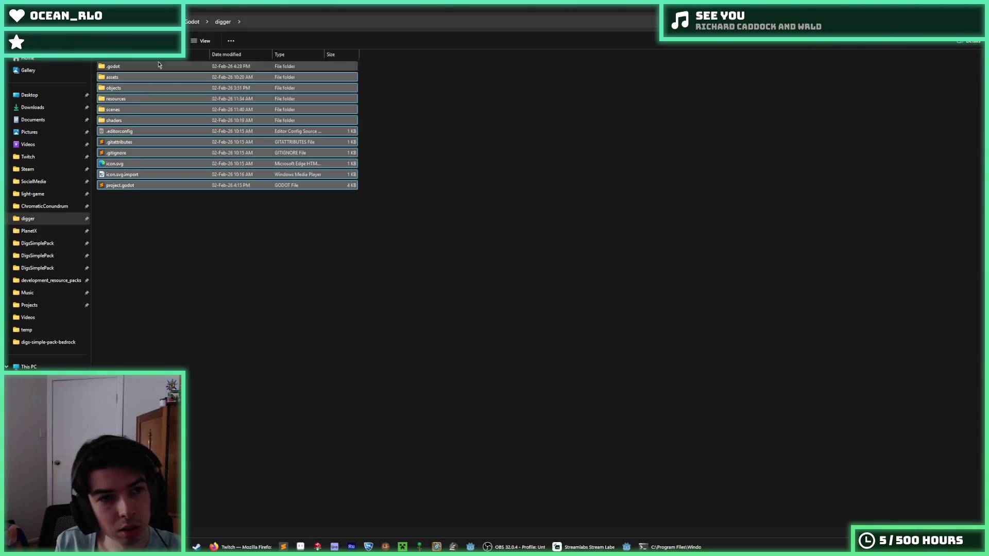
- Create a new folder named Godot inside aaaa\Digger
{"action": "left_click", "coordinate": [193, 22]}
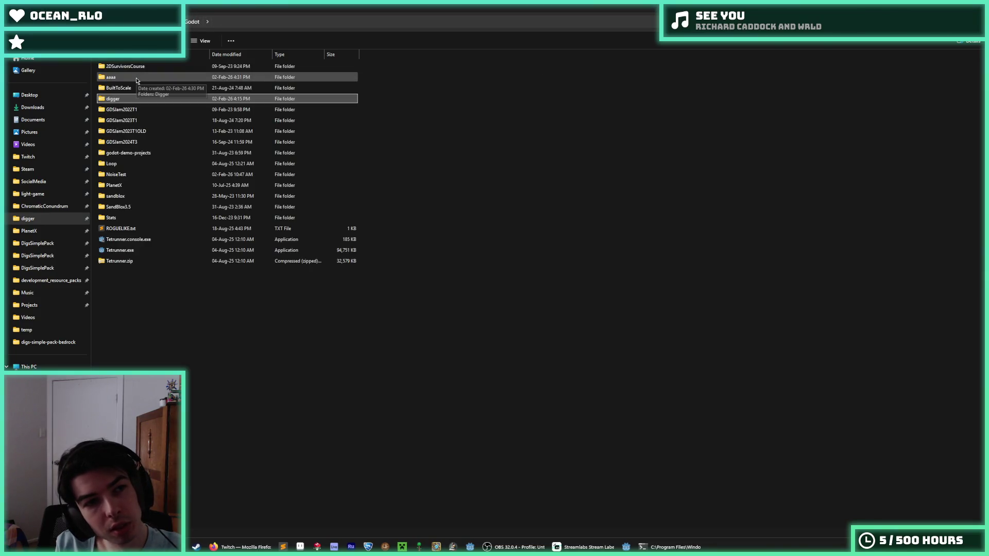
{"action": "left_click", "coordinate": [138, 80]}
{"action": "double_click", "coordinate": [138, 78]}
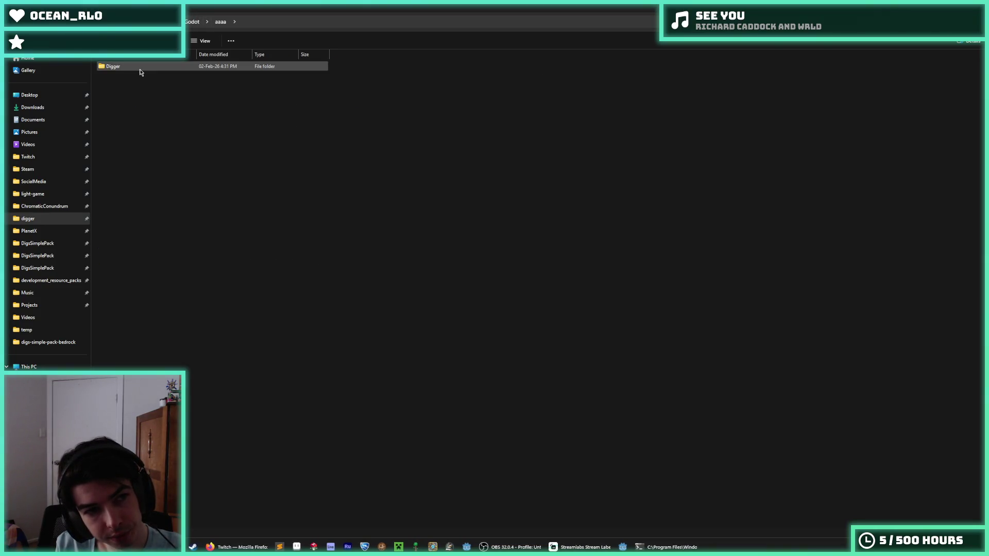
{"action": "double_click", "coordinate": [138, 67]}
{"action": "right_click", "coordinate": [182, 112]}
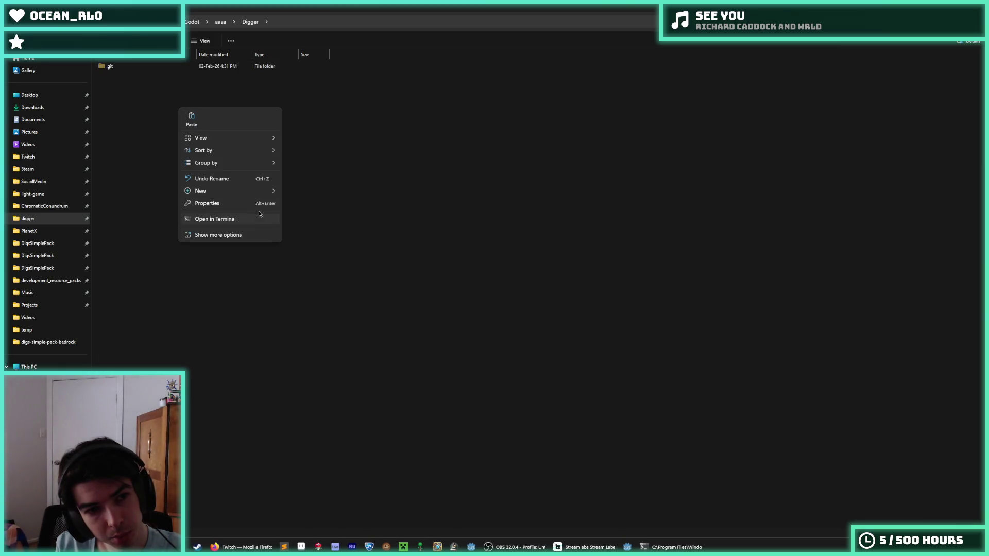
{"action": "left_click", "coordinate": [299, 194]}
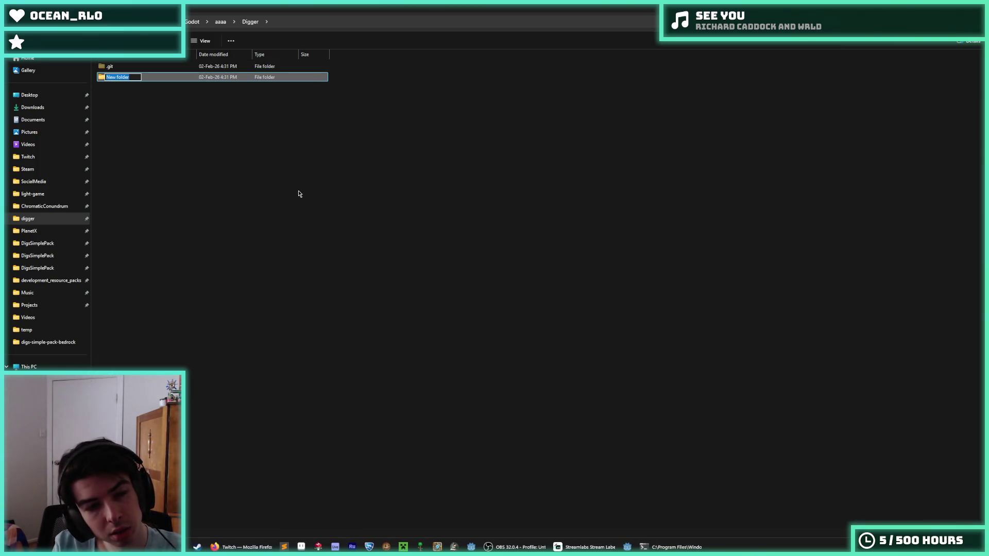
{"action": "type", "text": "Godot"}
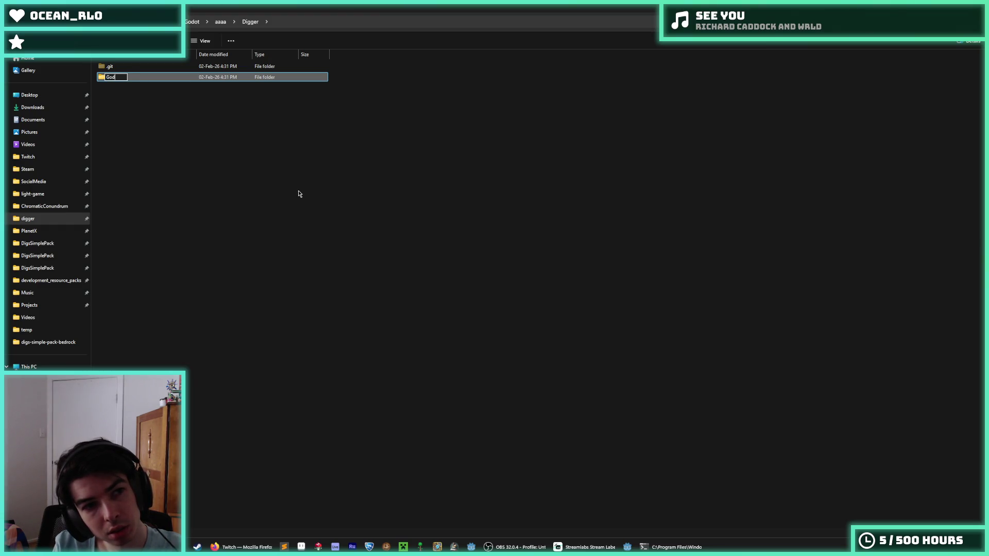
{"action": "key", "text": "Return"}
{"action": "key", "text": "Return"}
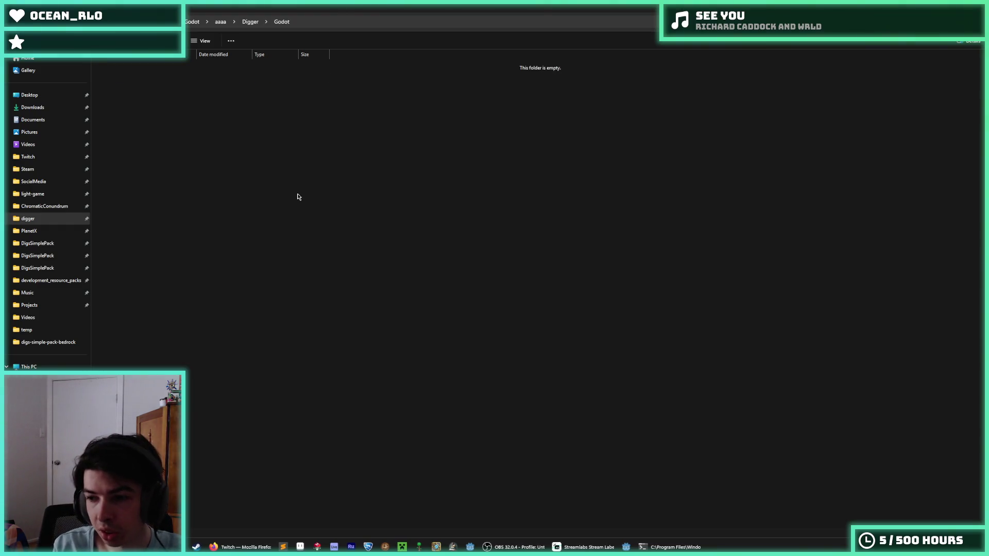
- Paste the copied project files into Godot and return to the Digger folder
{"action": "key", "text": "ctrl+v"}
{"action": "left_click", "coordinate": [273, 216]}
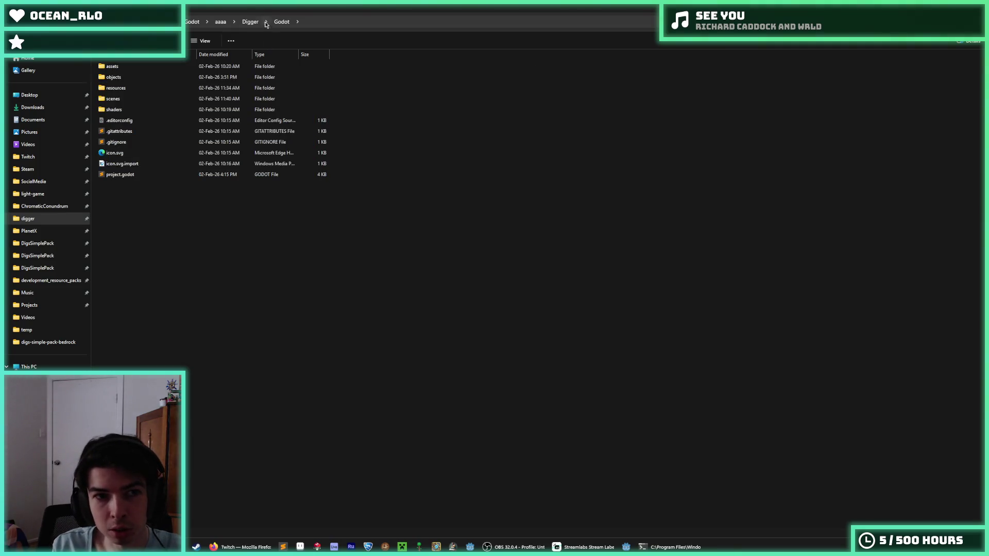
{"action": "left_click", "coordinate": [245, 24]}
{"action": "left_click", "coordinate": [220, 22]}
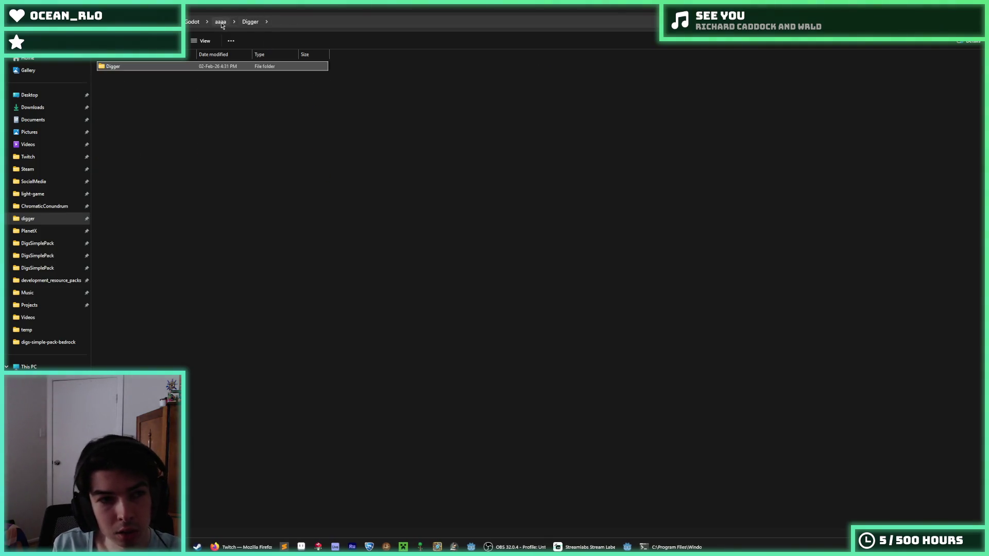
{"action": "left_click", "coordinate": [192, 21]}
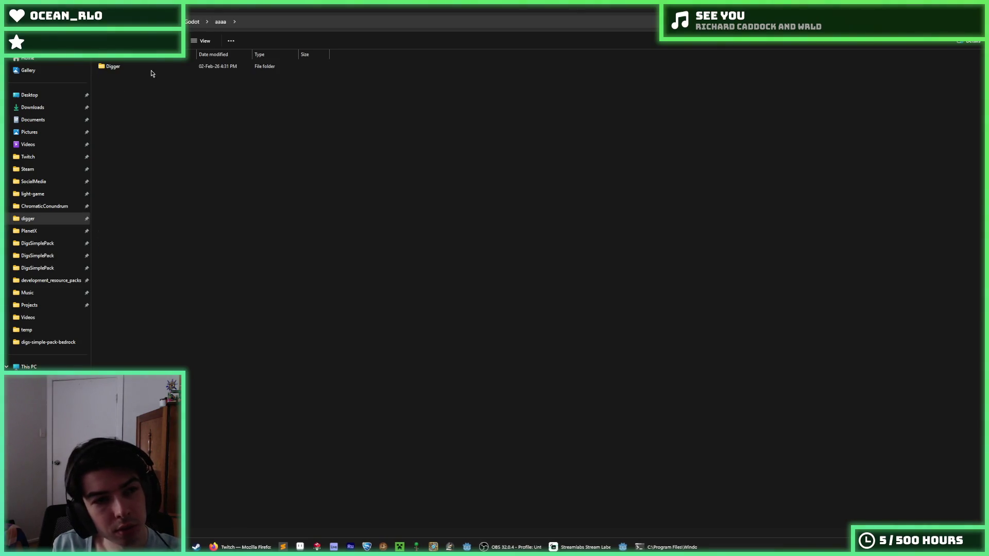
{"action": "double_click", "coordinate": [150, 68]}
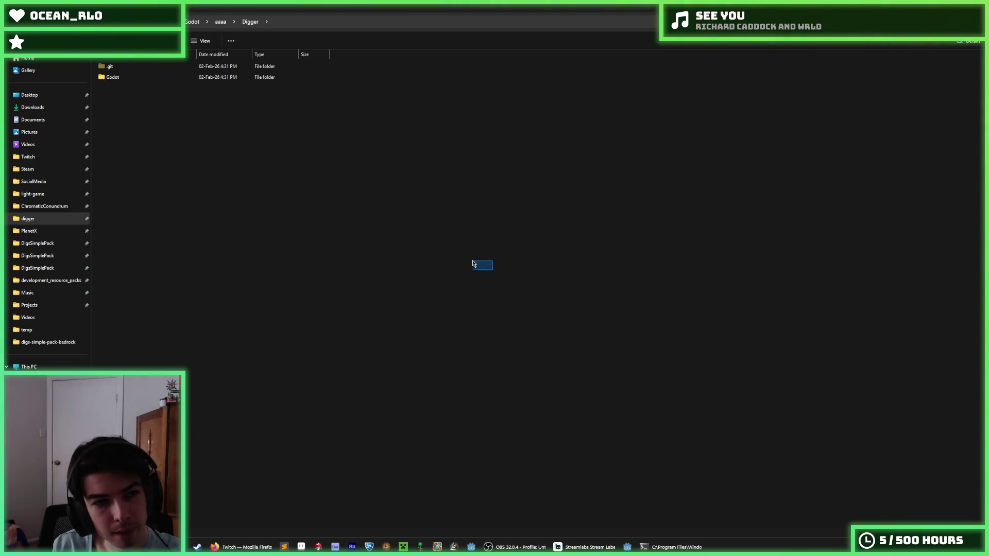
{"action": "left_click", "coordinate": [302, 23]}
{"action": "key", "text": "Escape"}
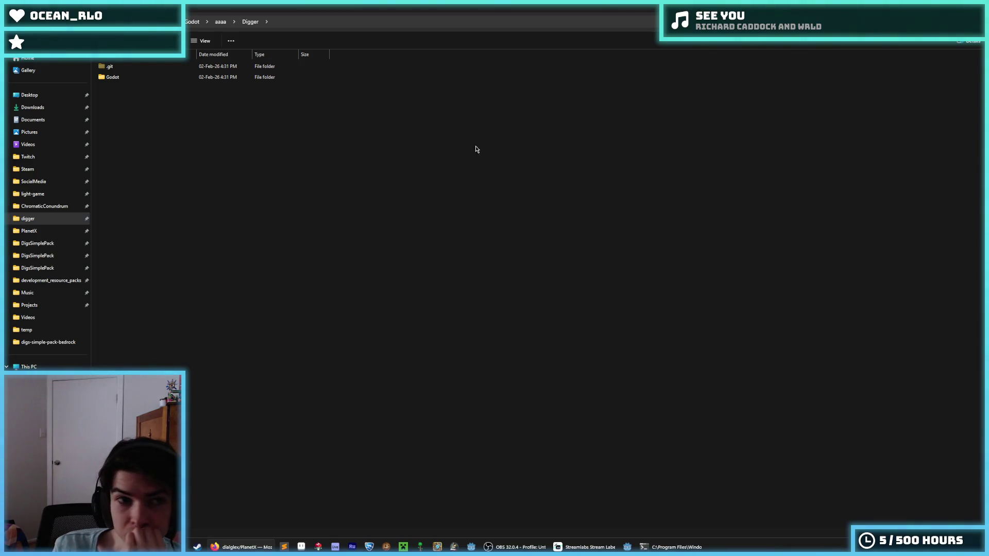
{"action": "left_click", "coordinate": [167, 79]}
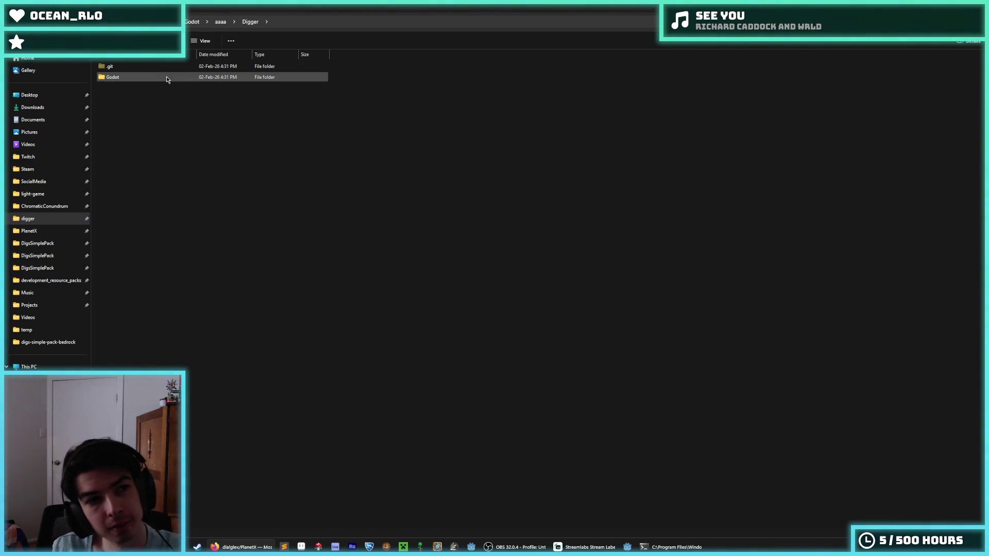
{"action": "double_click", "coordinate": [166, 77]}
{"action": "left_click", "coordinate": [250, 21]}
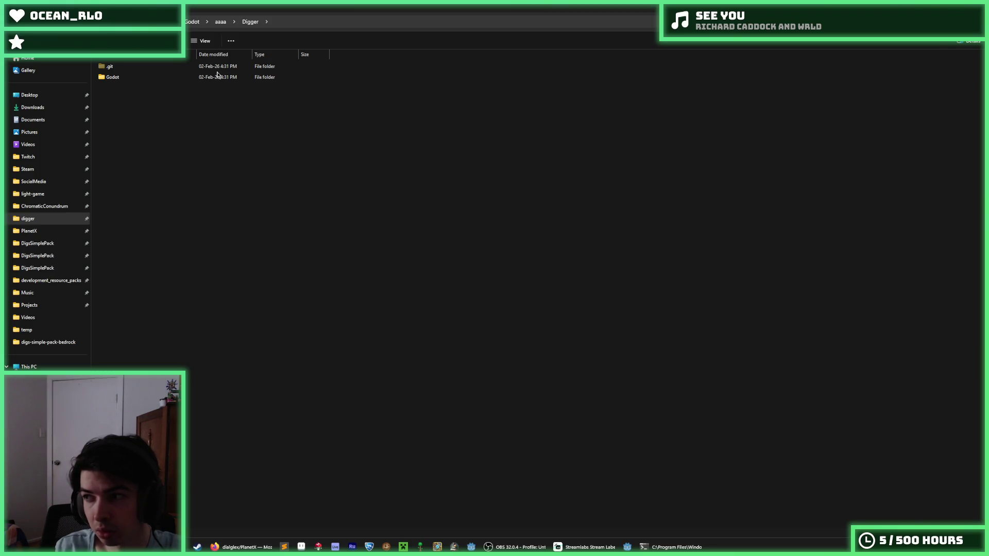
{"action": "left_click", "coordinate": [221, 22]}
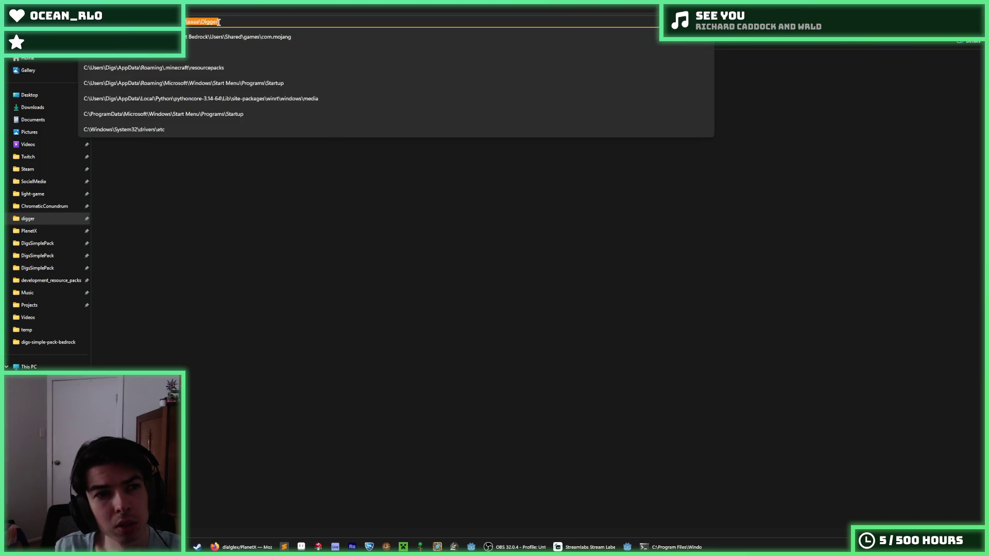
- Copy .gitattributes and .gitignore from PlanetX into the Digger folder
{"action": "key", "text": "Escape"}
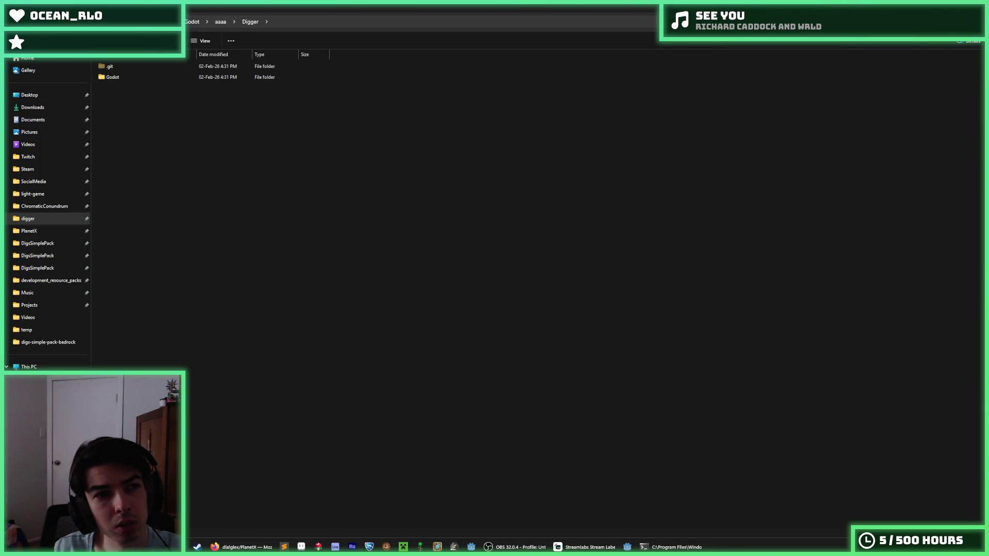
{"action": "right_click", "coordinate": [57, 220]}
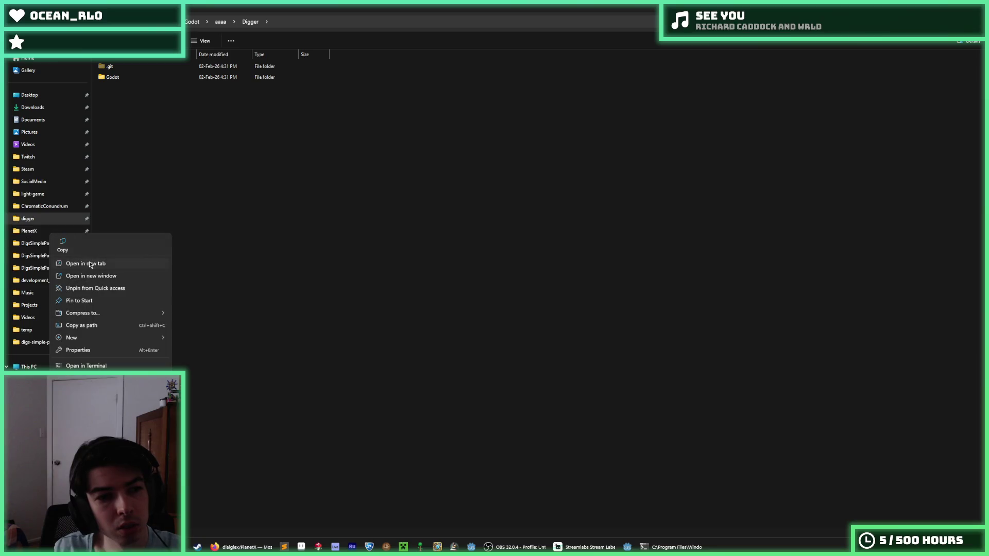
{"action": "left_click", "coordinate": [134, 134]}
{"action": "key", "text": "alt+d"}
{"action": "left_click", "coordinate": [150, 90]}
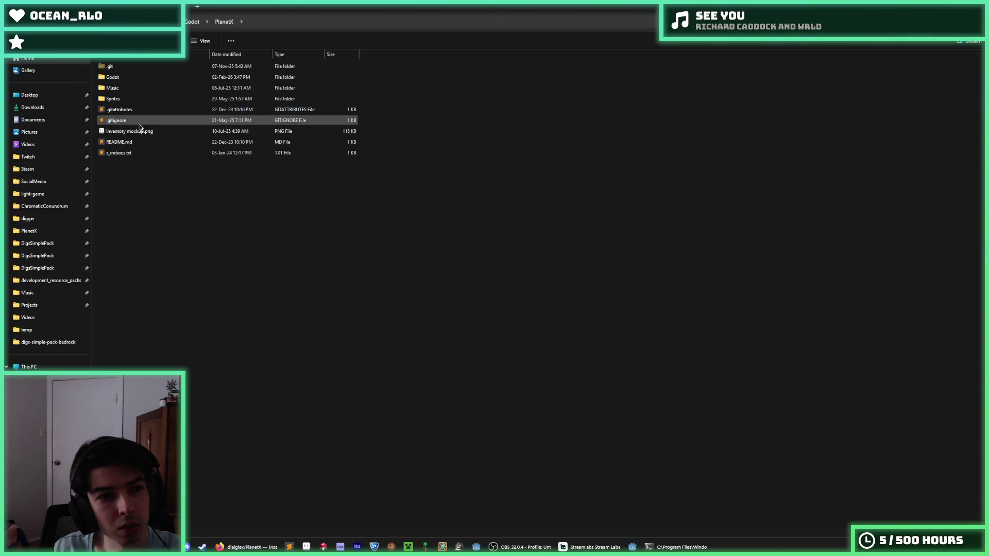
{"action": "left_click", "coordinate": [137, 121]}
{"action": "left_click", "coordinate": [120, 109], "text": "ctrl"}
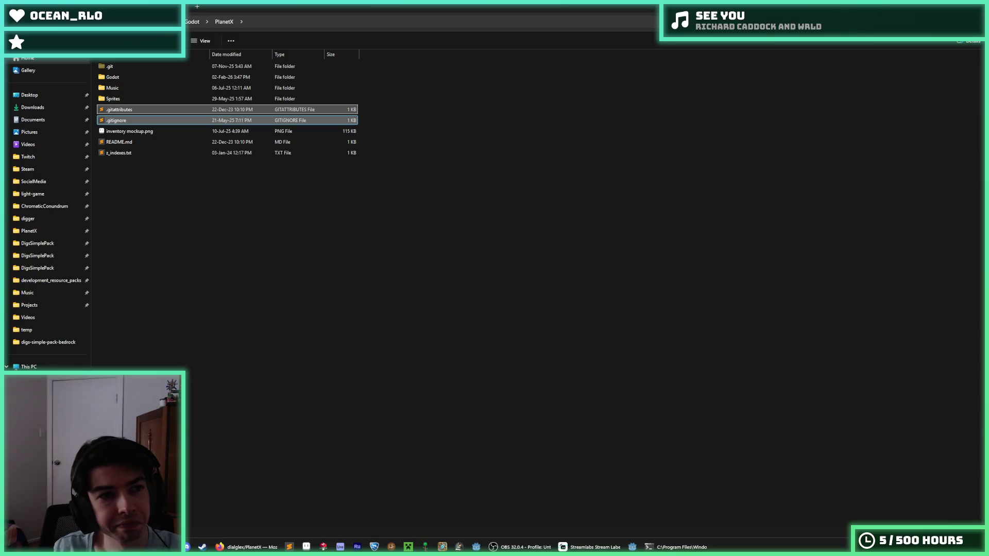
{"action": "key", "text": "ctrl+c"}
{"action": "key", "text": "alt+Left"}
{"action": "key", "text": "ctrl+v"}
{"action": "left_click", "coordinate": [198, 112]}
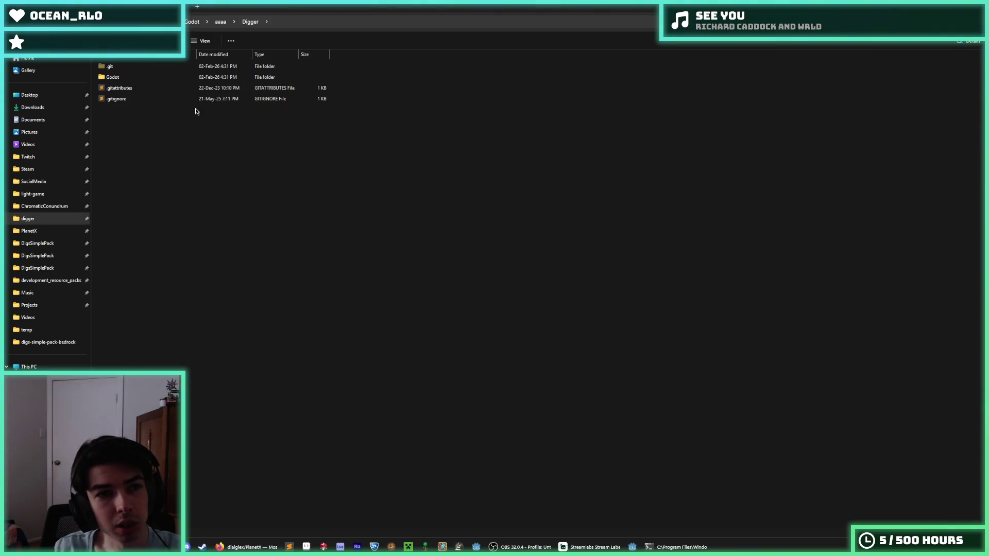
- Check the Godot subfolder's contents and return to the Digger folder
{"action": "double_click", "coordinate": [157, 75]}
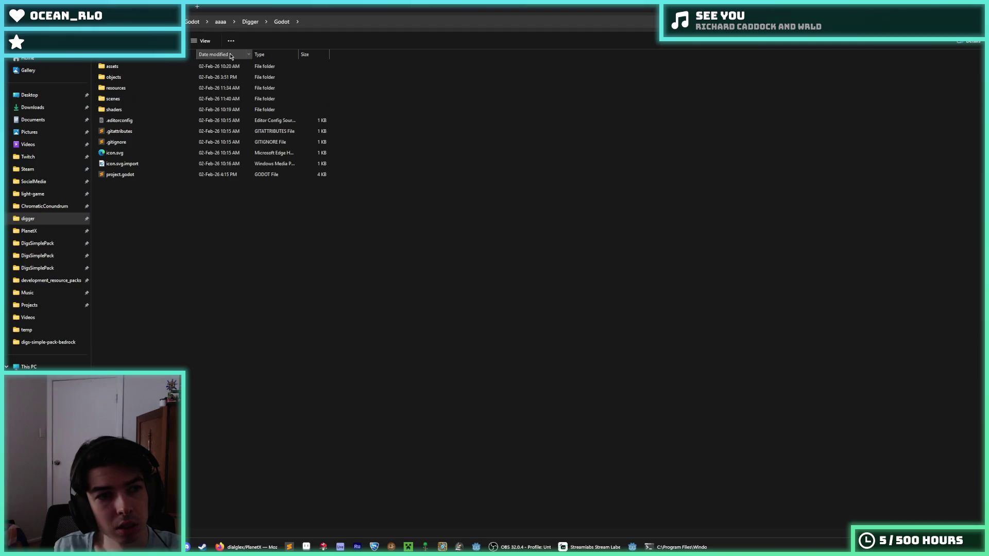
{"action": "left_click", "coordinate": [243, 21]}
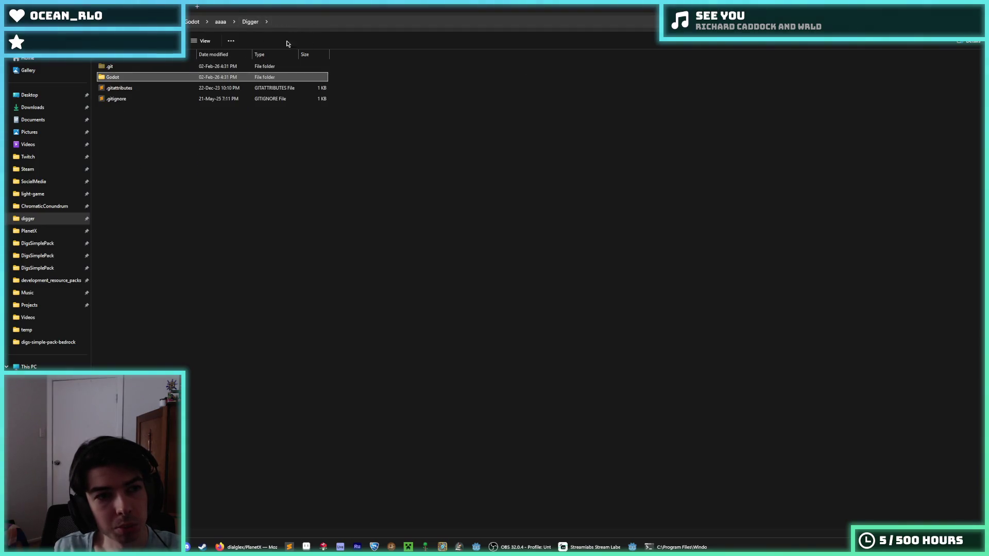
{"action": "left_click", "coordinate": [293, 22]}
{"action": "key", "text": "Escape"}
{"action": "left_click", "coordinate": [344, 237]}
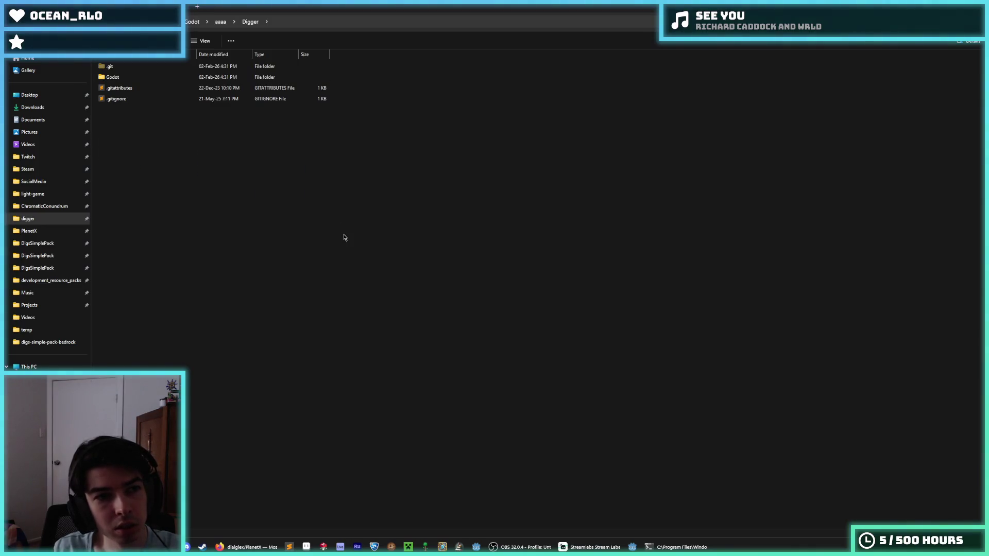
{"action": "key", "text": "super"}
{"action": "type", "text": "c"}
{"action": "key", "text": "Escape"}
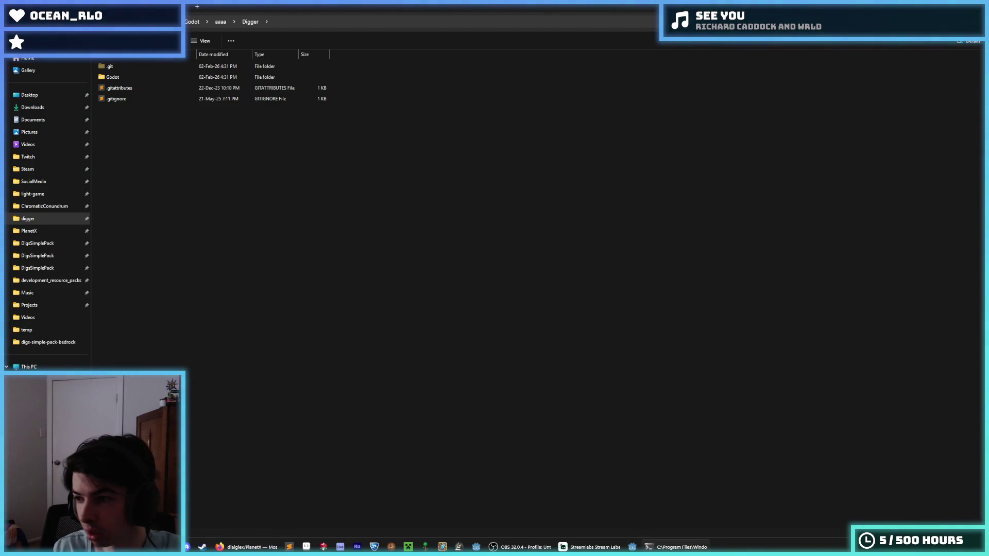
- Open a PowerShell terminal in the Digger folder and enter a cd command with its path
{"action": "right_click", "coordinate": [557, 379]}
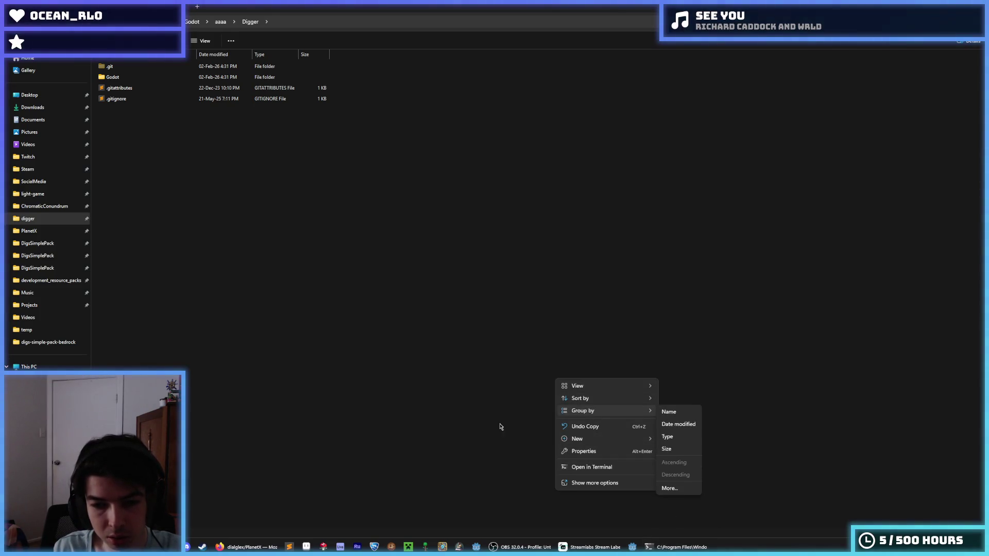
{"action": "left_click", "coordinate": [593, 468]}
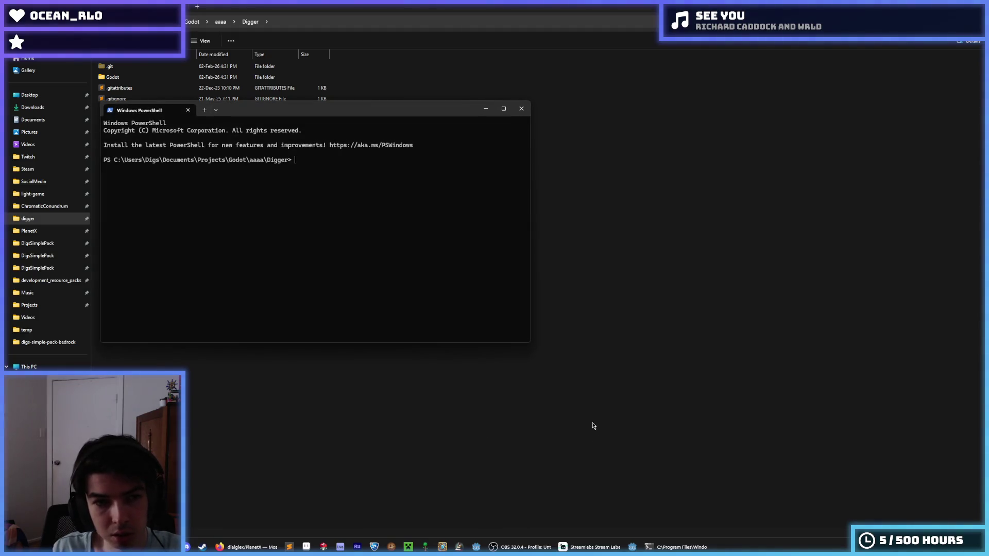
{"action": "type", "text": "cd"}
{"action": "key", "text": "ctrl+v"}
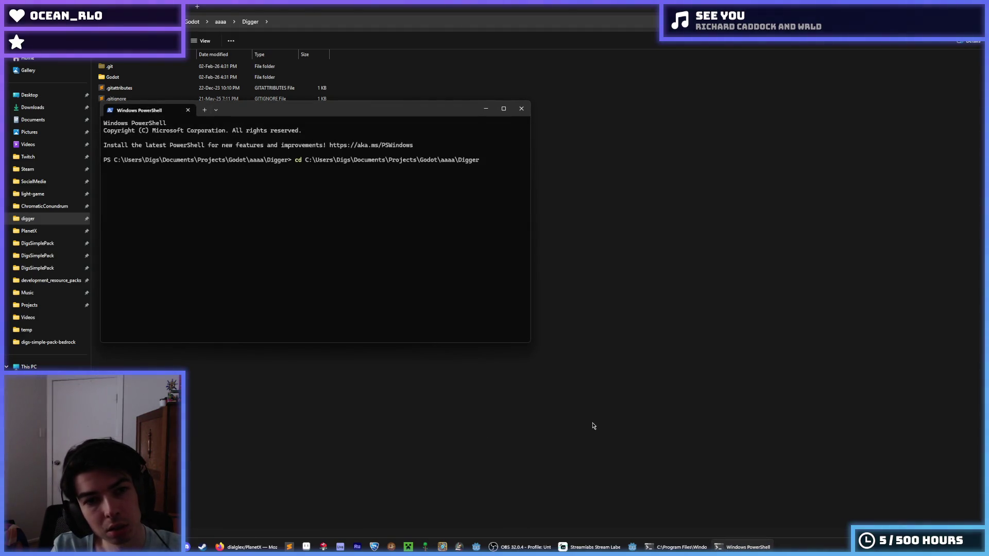
- Check git status and stage all project files with git add *
{"action": "key", "text": "BackSpace"}
{"action": "key", "text": "BackSpace"}
{"action": "key", "text": "BackSpace"}
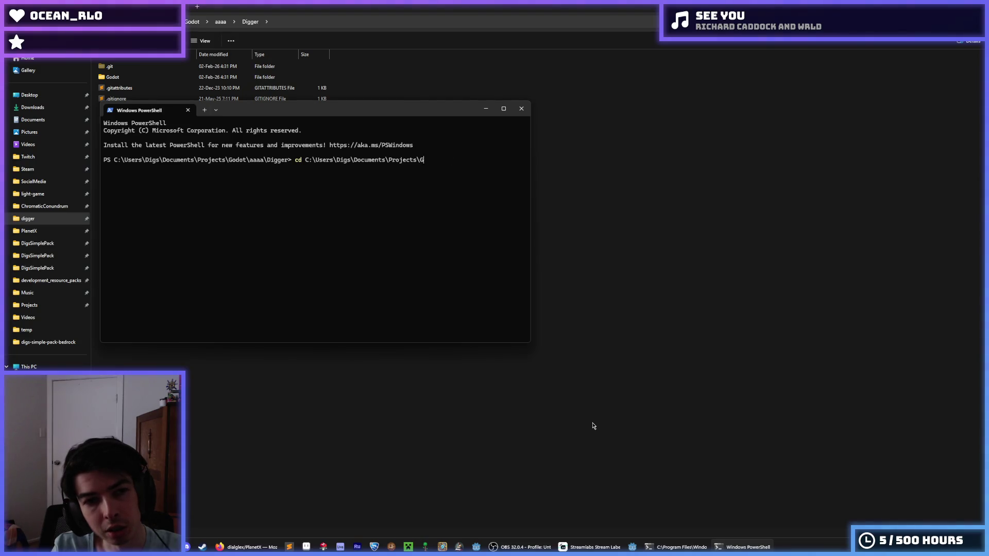
{"action": "type", "text": "git status"}
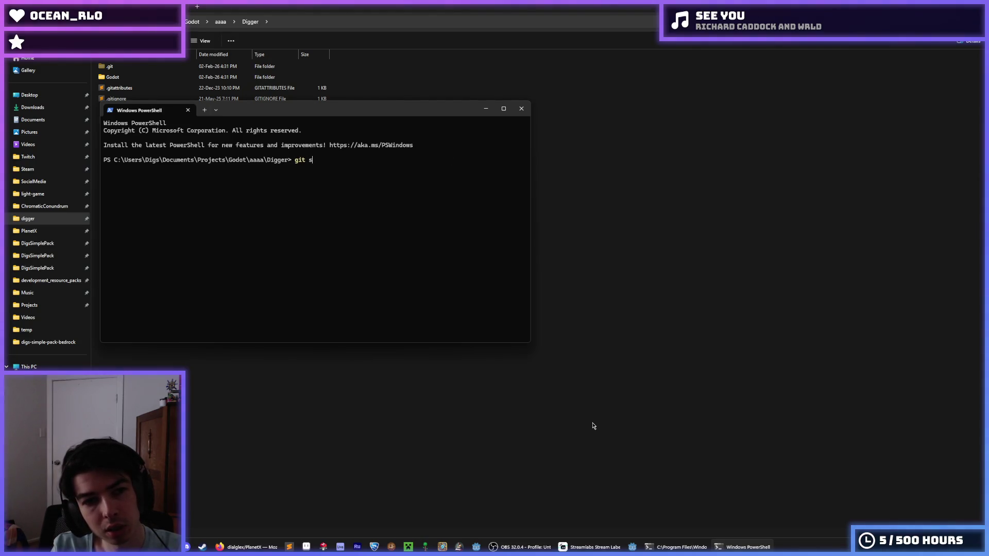
{"action": "key", "text": "Return"}
{"action": "type", "text": "git add *"}
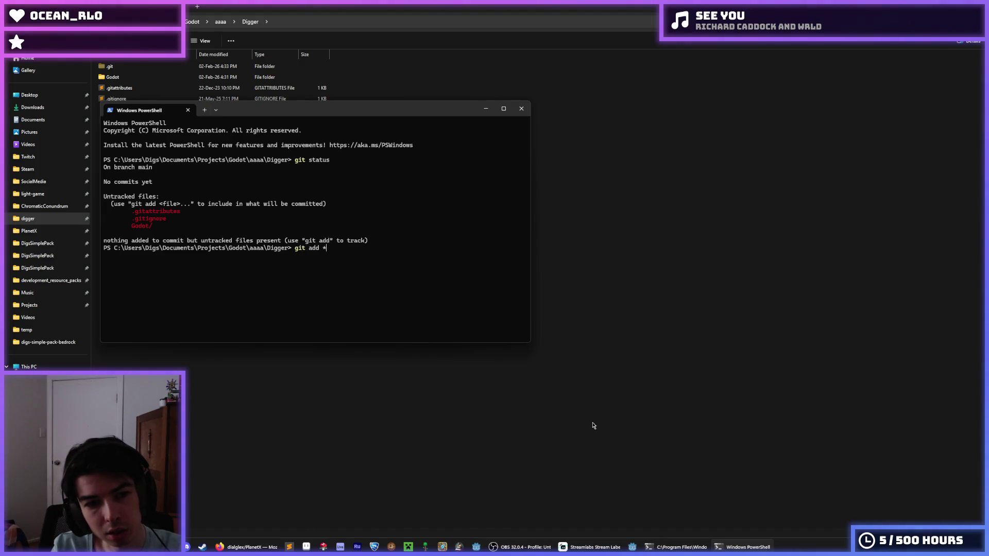
{"action": "type", "text": "git"}
{"action": "type", "text": "status"}
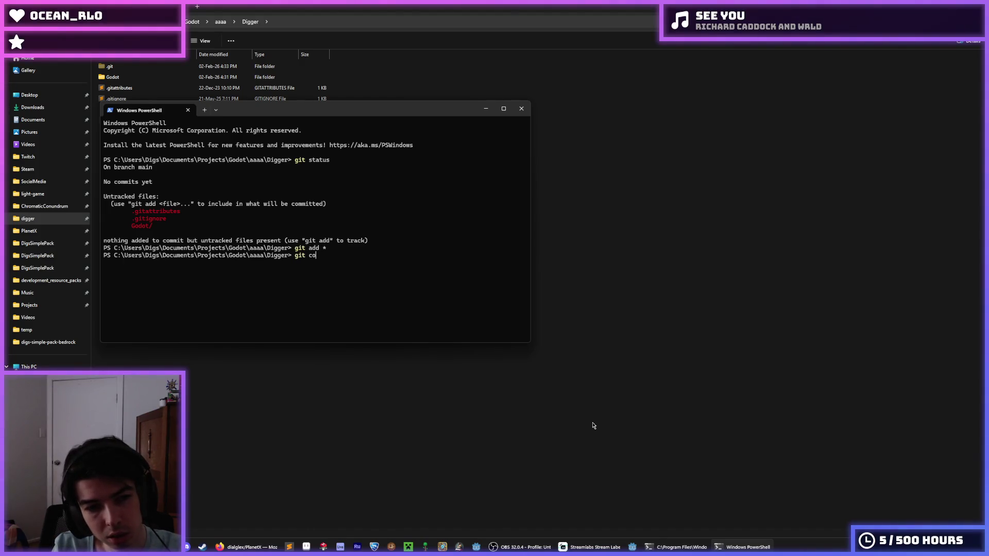
{"action": "key", "text": "Return"}
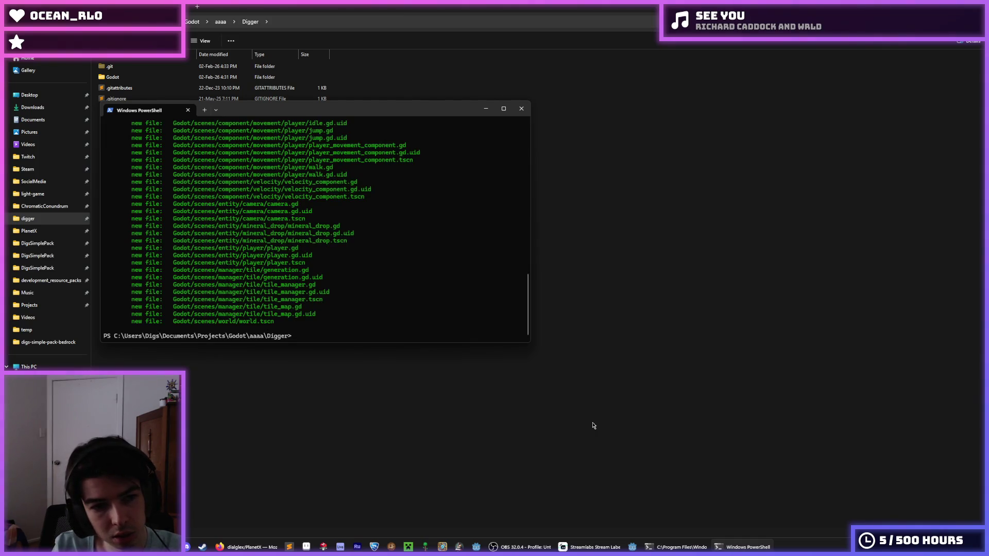
- Commit with the message "Basic player movement, world gen, and tile destruction"
{"action": "type", "text": "git a"}
{"action": "scroll", "coordinate": [360, 303], "scroll_direction": "up", "scroll_amount": 15}
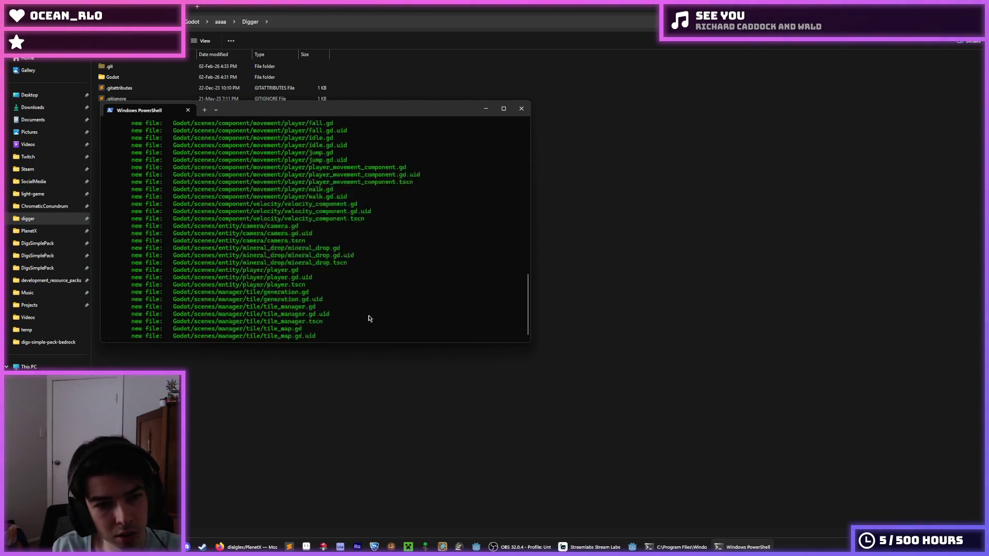
{"action": "scroll", "coordinate": [355, 297], "scroll_direction": "down", "scroll_amount": 15}
{"action": "type", "text": "git co"}
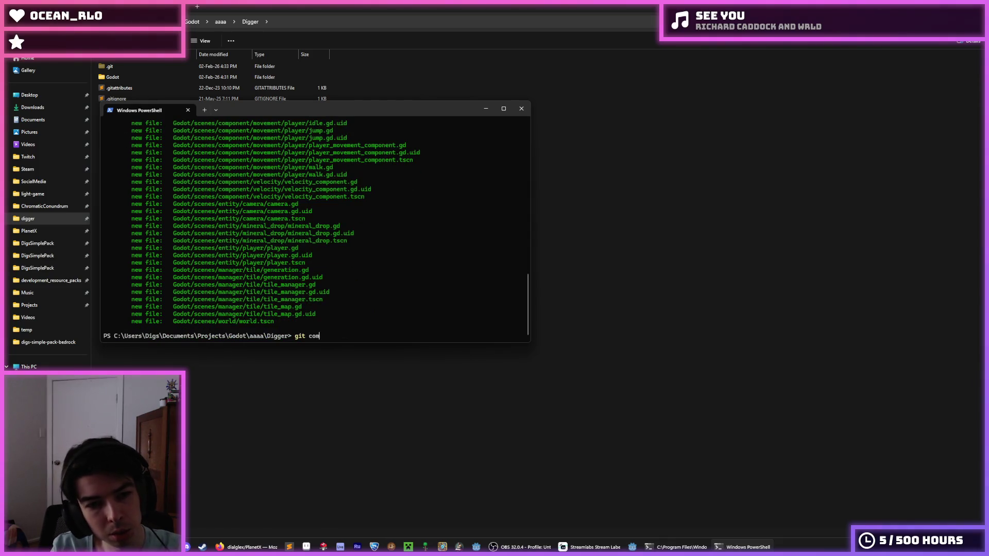
{"action": "type", "text": "mit -"}
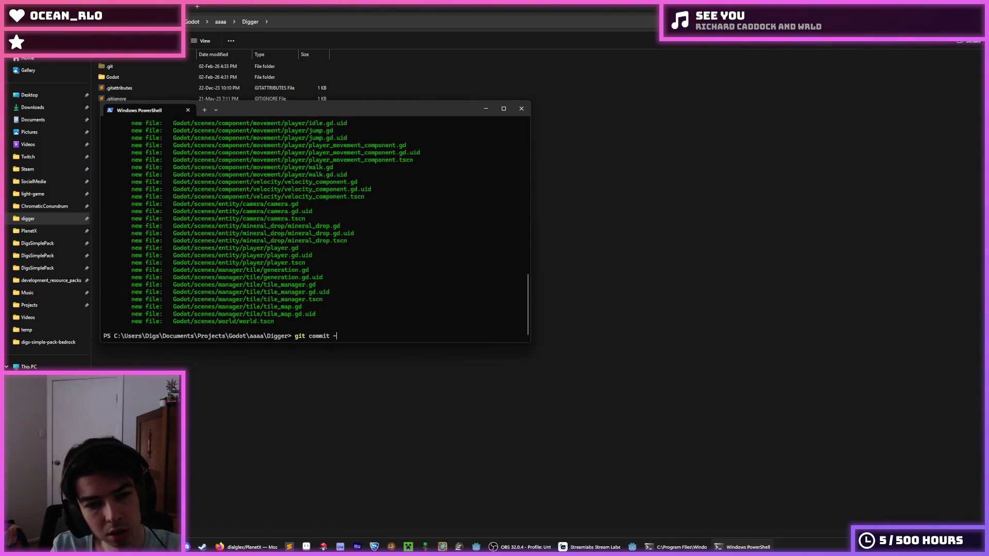
{"action": "type", "text": "m \"Added "}
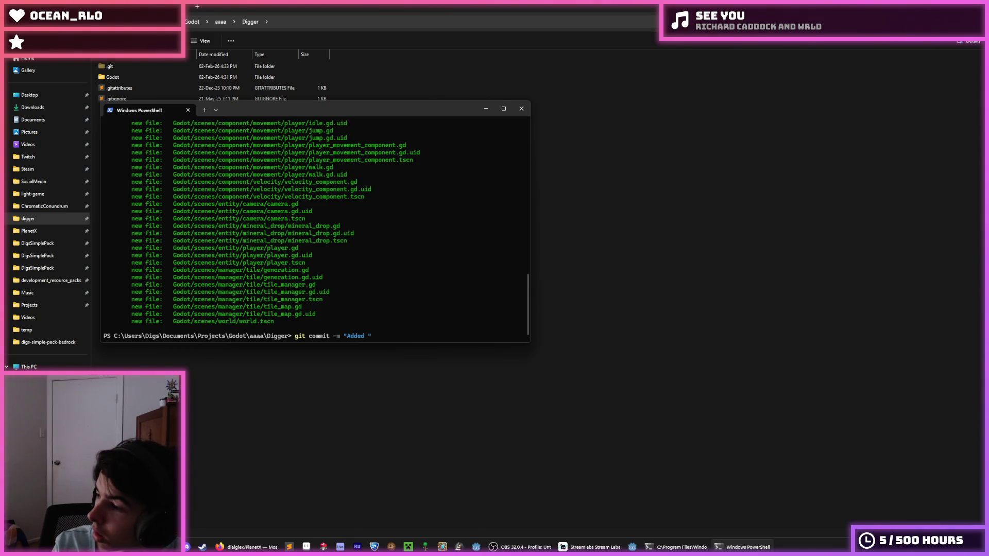
{"action": "type", "text": "stuff"}
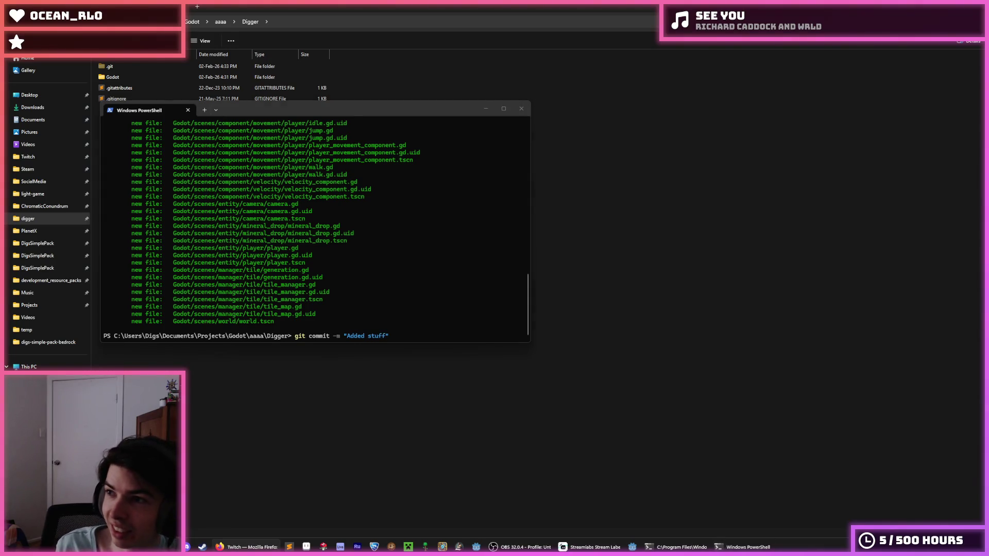
{"action": "left_click", "coordinate": [408, 293]}
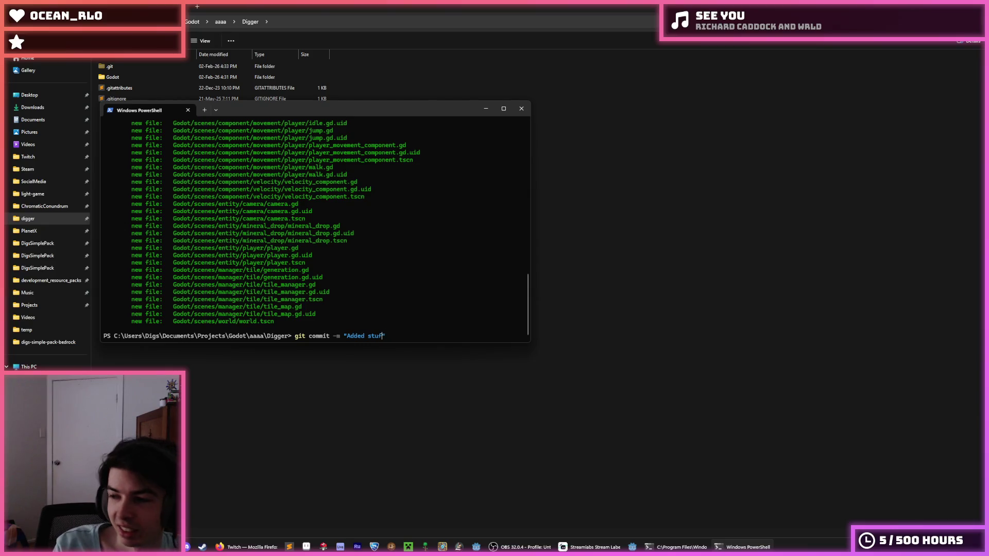
{"action": "key", "text": "BackSpace"}
{"action": "key", "text": "BackSpace"}
{"action": "key", "text": "BackSpace"}
{"action": "key", "text": "BackSpace"}
{"action": "key", "text": "BackSpace"}
{"action": "key", "text": "BackSpace"}
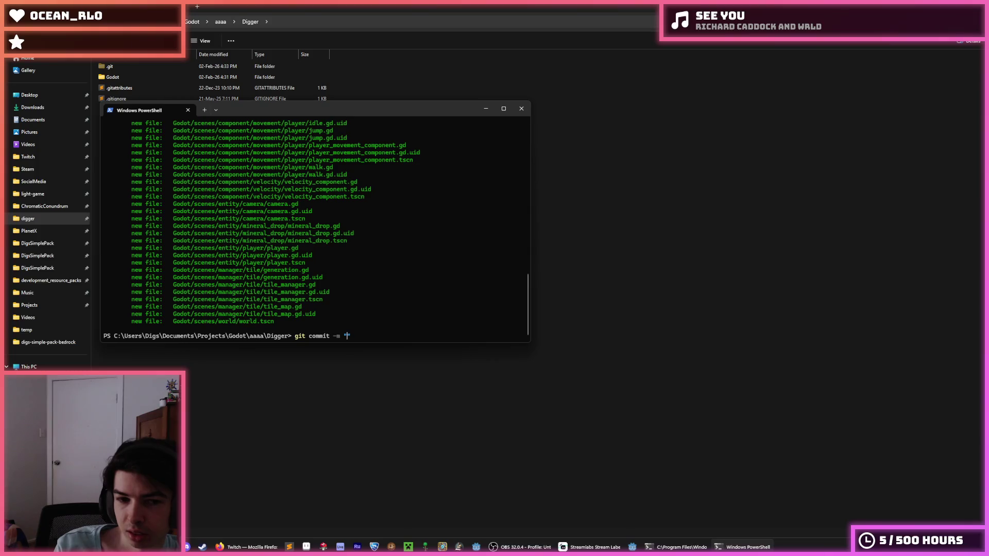
{"action": "type", "text": "Basic "}
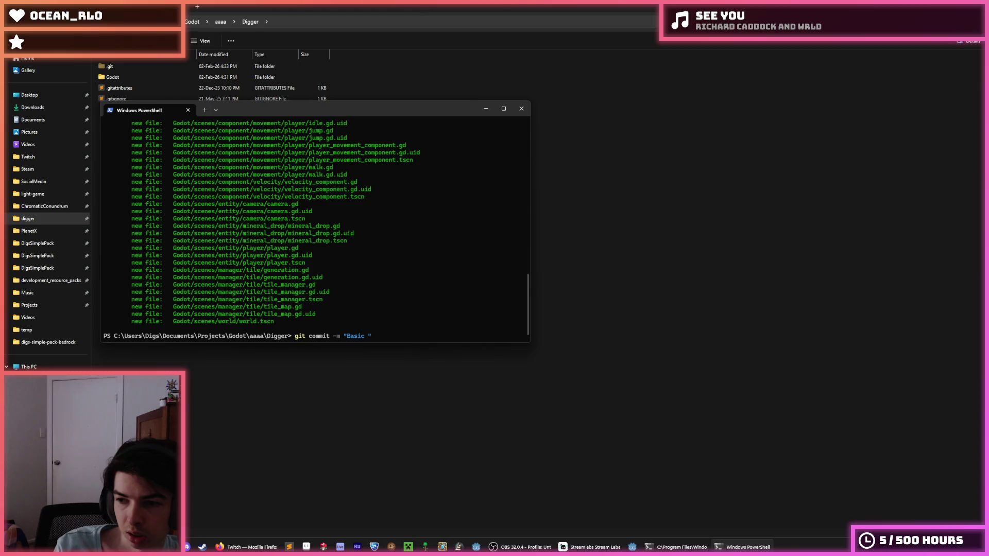
{"action": "type", "text": "player "}
{"action": "type", "text": "movement, "}
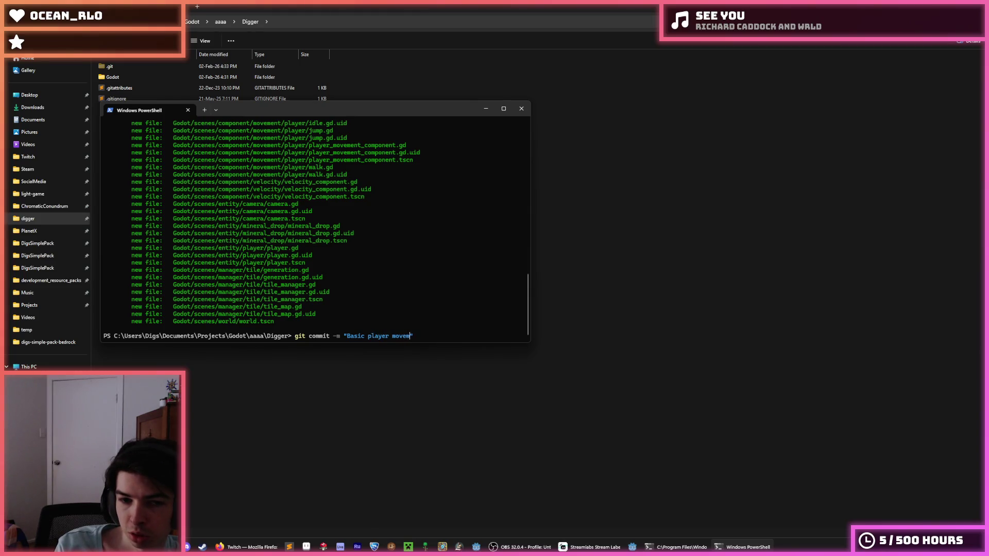
{"action": "type", "text": "world, gen"}
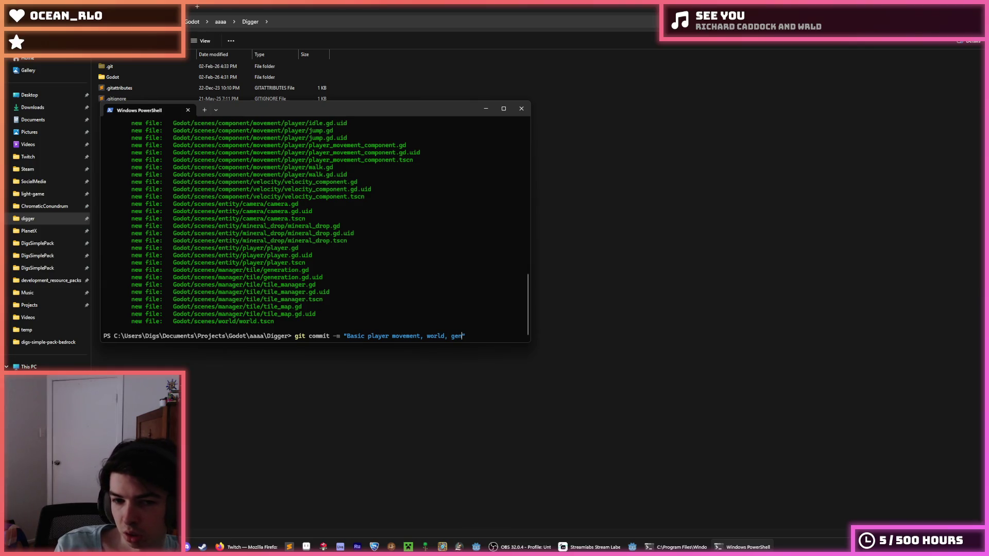
{"action": "key", "text": "BackSpace"}
{"action": "key", "text": "BackSpace"}
{"action": "type", "text": "gen, and "}
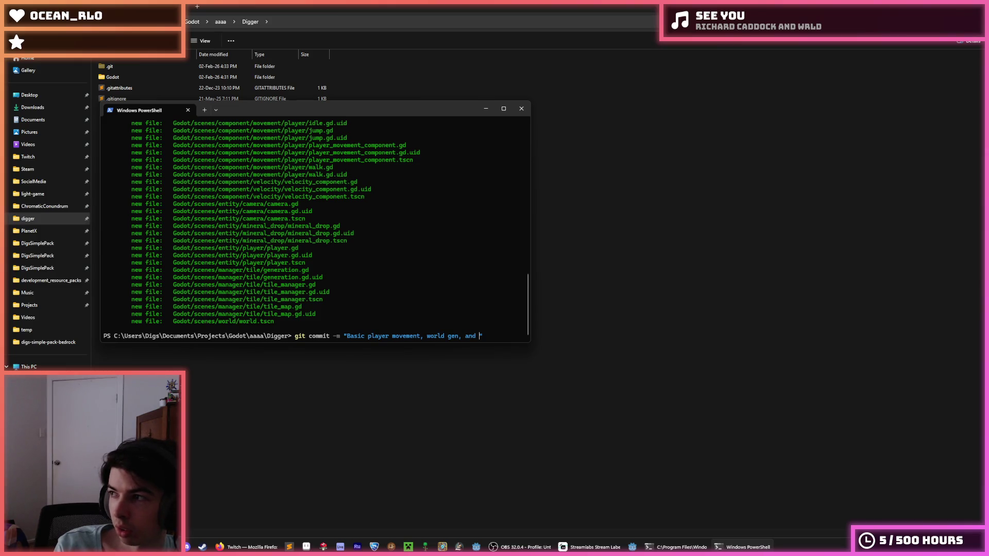
{"action": "type", "text": "tile d"}
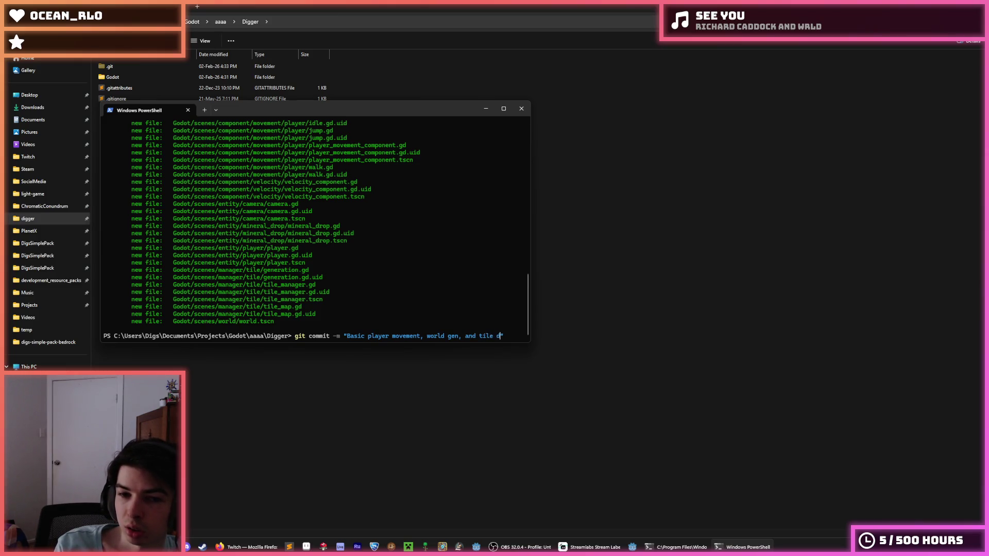
{"action": "type", "text": "estruction"}
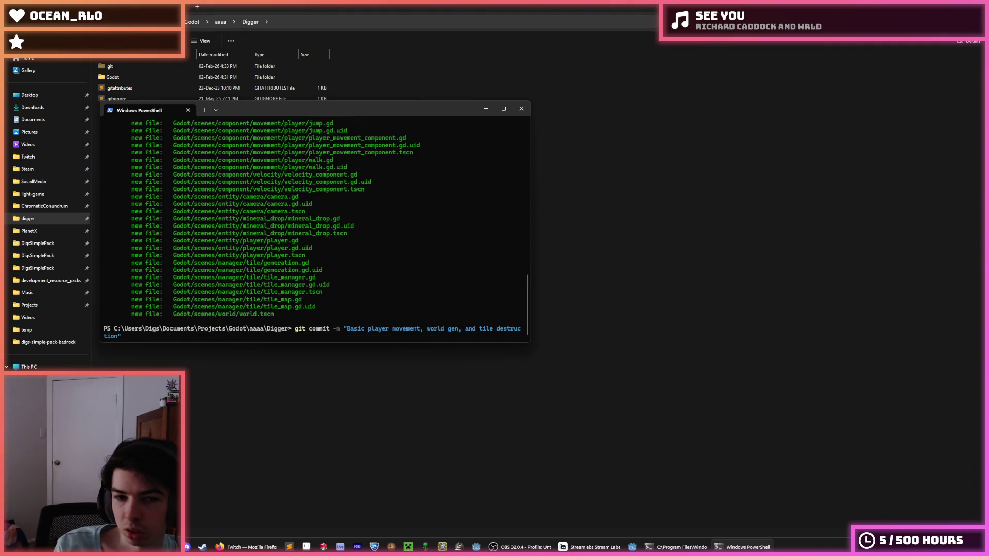
{"action": "key", "text": "Return"}
- Push the commit with git push and run git status
{"action": "type", "text": "git push"}
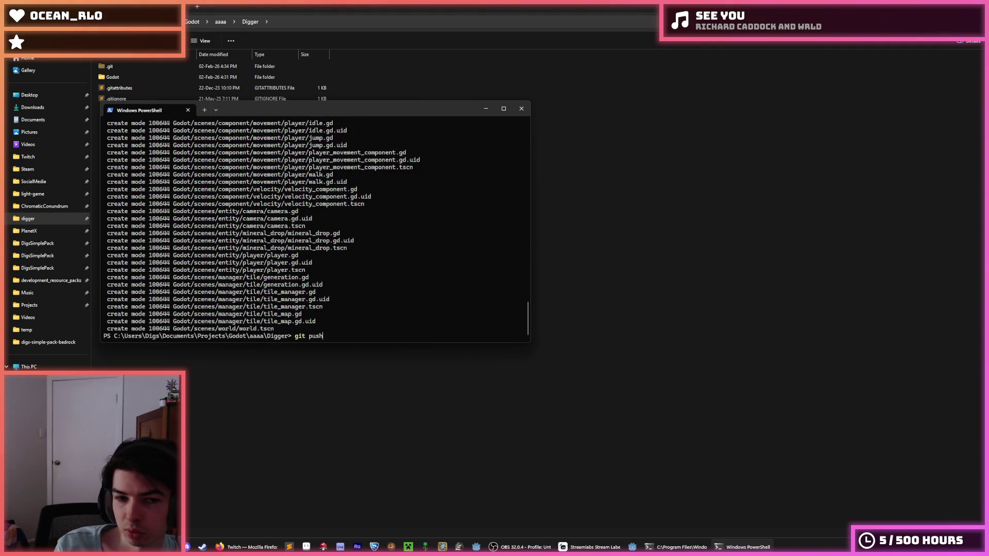
{"action": "key", "text": "Return"}
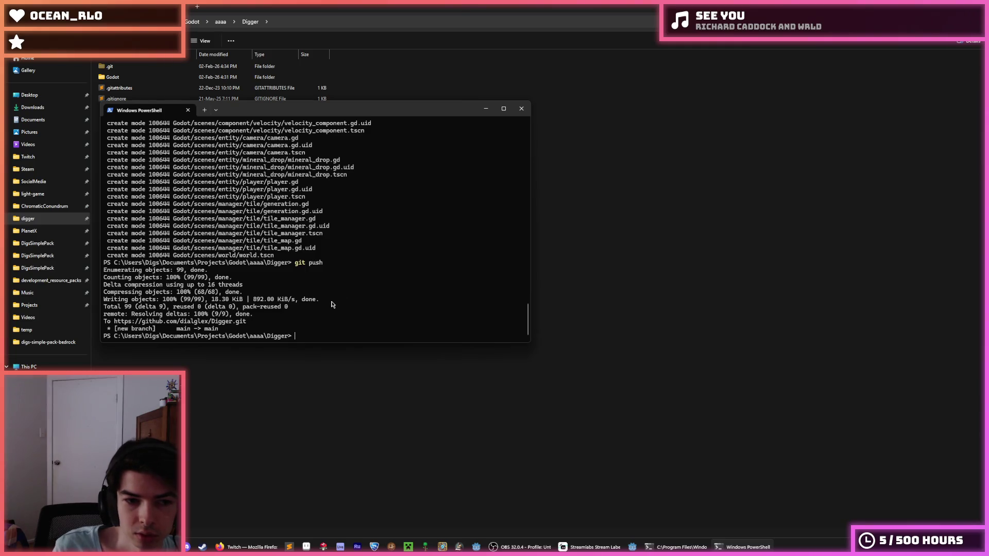
{"action": "type", "text": "git sta"}
{"action": "key", "text": "BackSpace"}
{"action": "type", "text": "tus"}
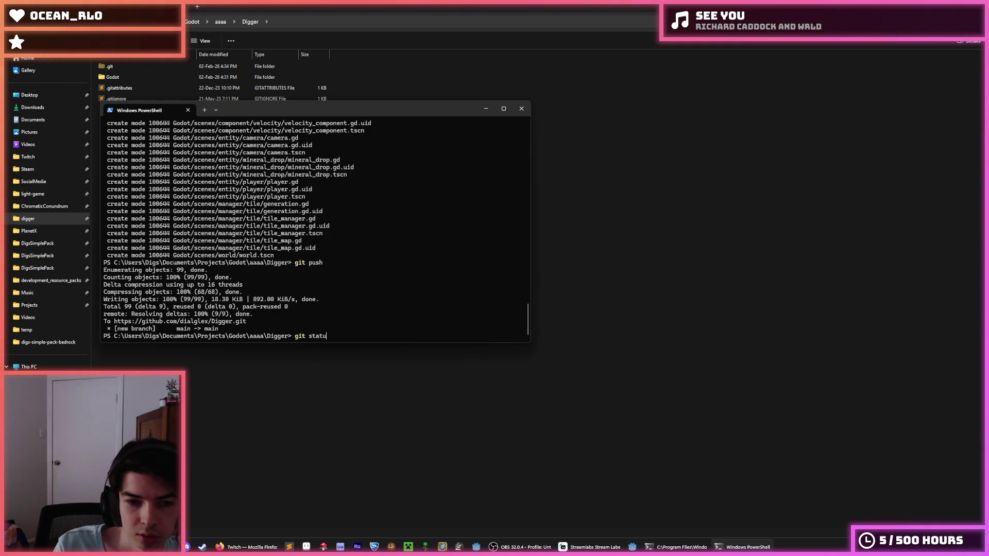
{"action": "key", "text": "Return"}
- Review the status output showing nothing to commit, then close PowerShell
{"action": "left_click", "coordinate": [642, 190]}
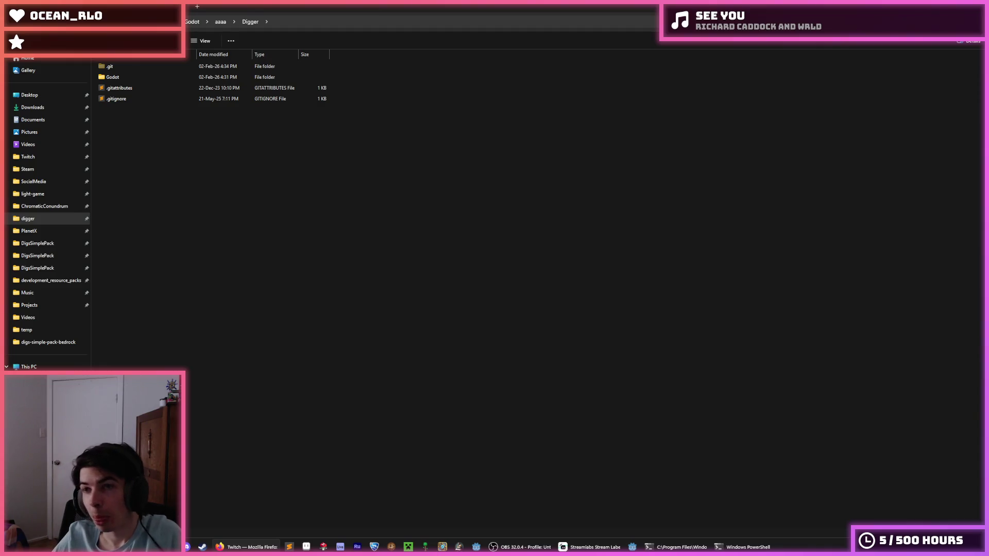
{"action": "left_click", "coordinate": [748, 547]}
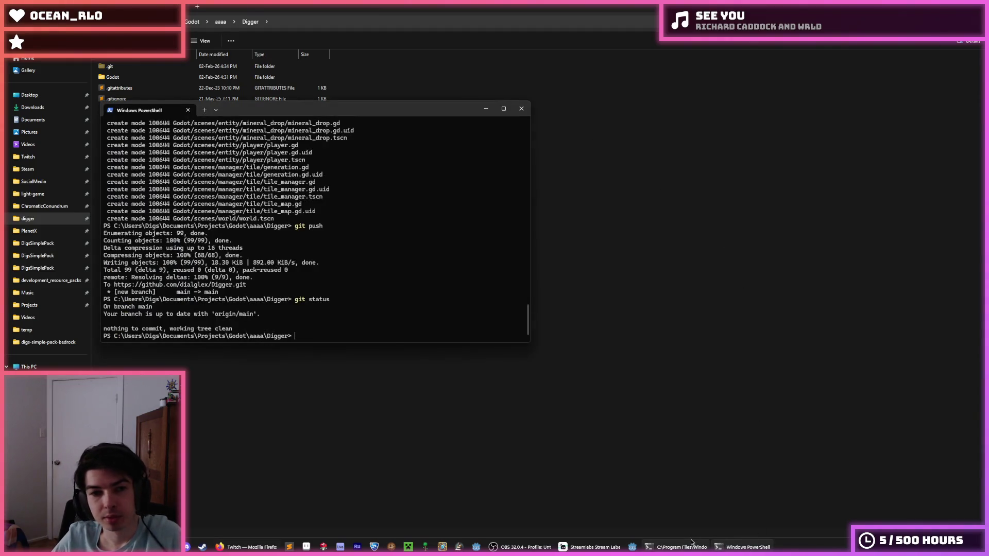
{"action": "scroll", "coordinate": [447, 237], "scroll_direction": "up", "scroll_amount": 20}
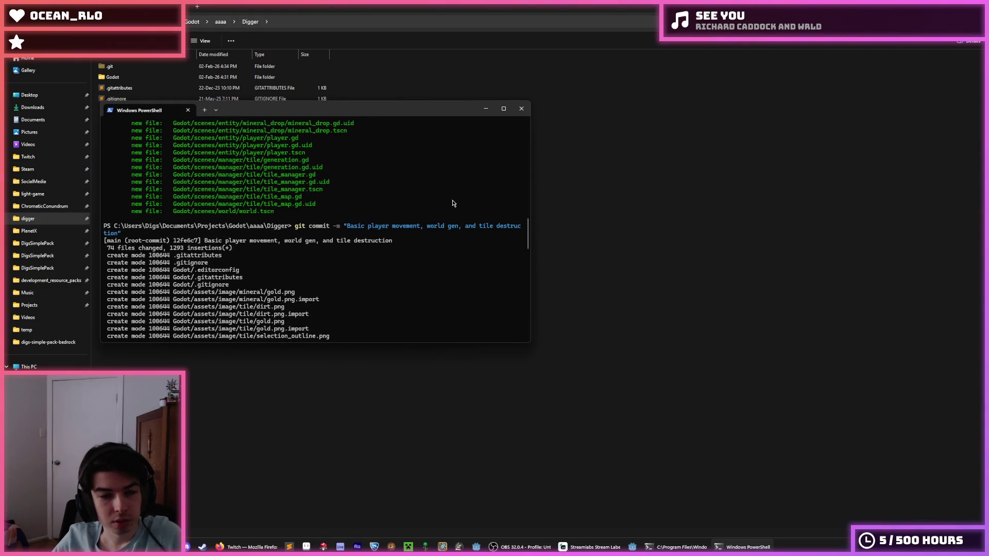
{"action": "scroll", "coordinate": [454, 201], "scroll_direction": "down", "scroll_amount": 7}
{"action": "scroll", "coordinate": [421, 260], "scroll_direction": "down", "scroll_amount": 15}
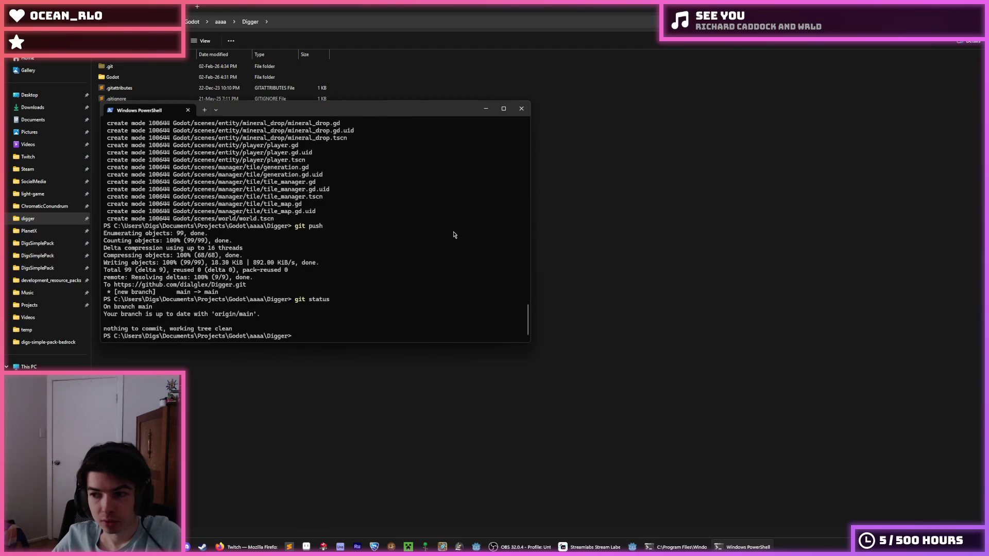
{"action": "left_click", "coordinate": [521, 111]}
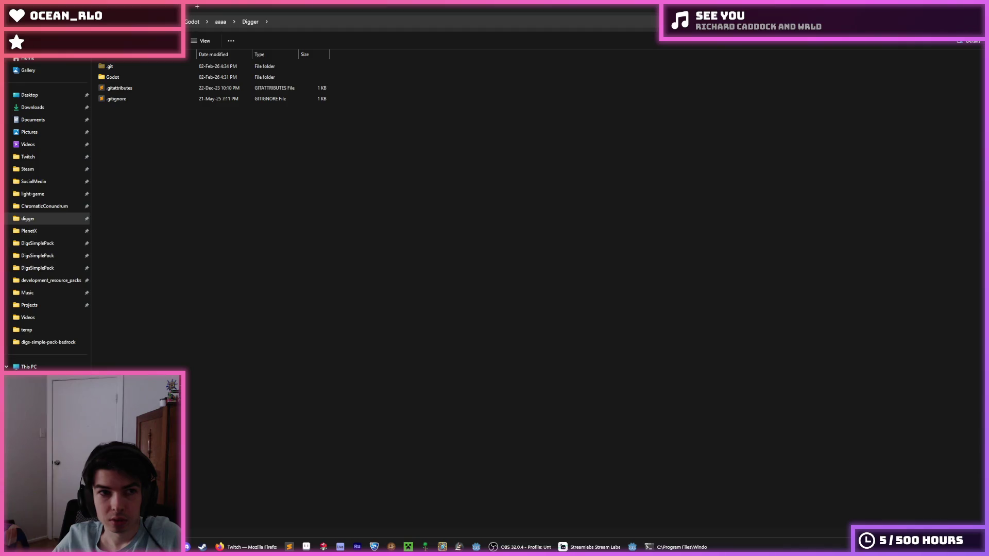
- Browse from the Godot projects folder through Digger into its Godot subfolder
{"action": "key", "text": "alt+Left"}
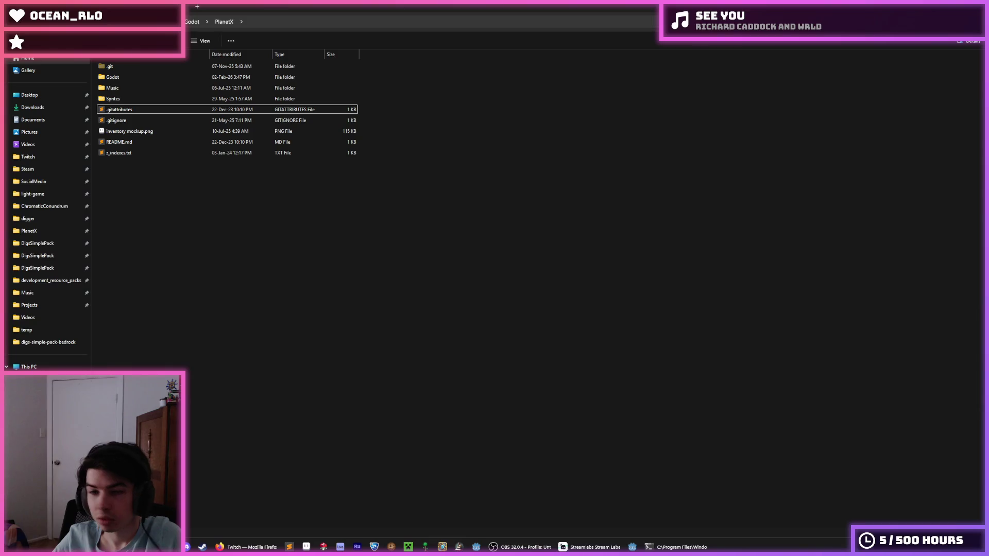
{"action": "key", "text": "alt+Right"}
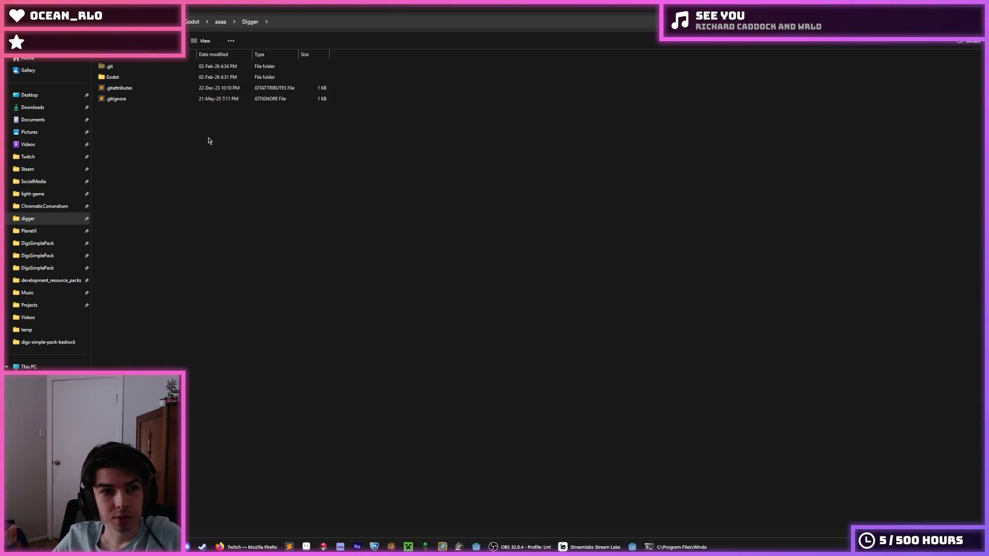
{"action": "left_click", "coordinate": [220, 22]}
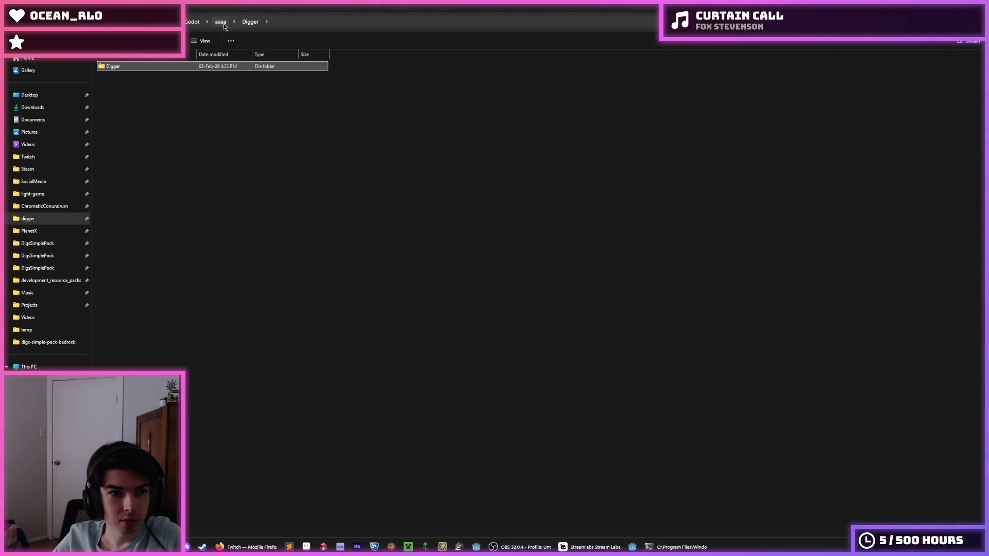
{"action": "key", "text": "alt+Up"}
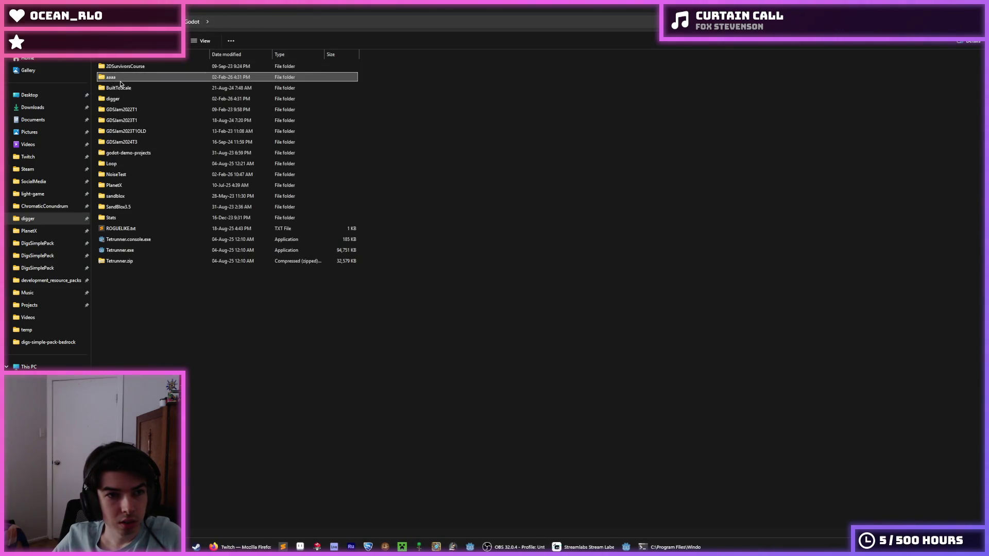
{"action": "double_click", "coordinate": [122, 77]}
{"action": "double_click", "coordinate": [128, 67]}
{"action": "double_click", "coordinate": [145, 78]}
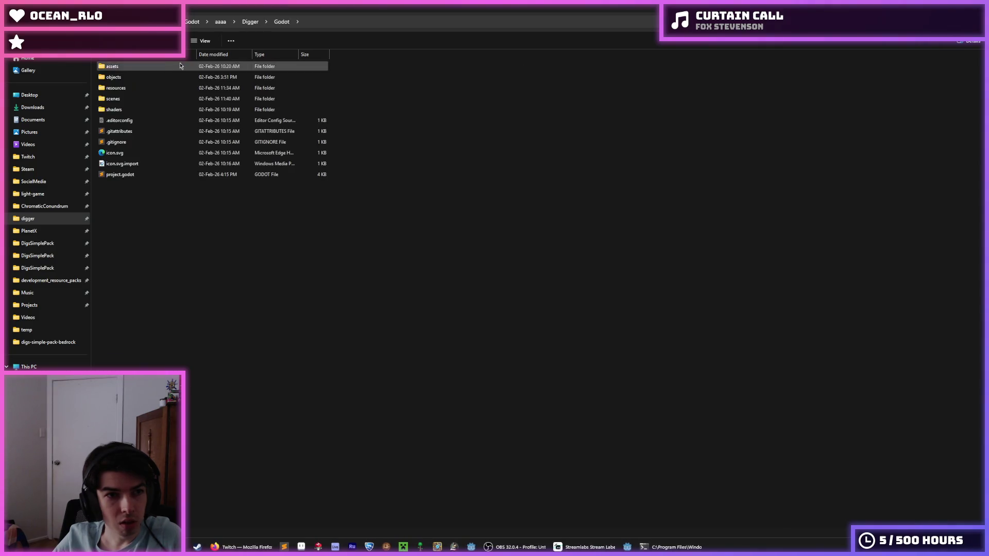
{"action": "left_click", "coordinate": [194, 23]}
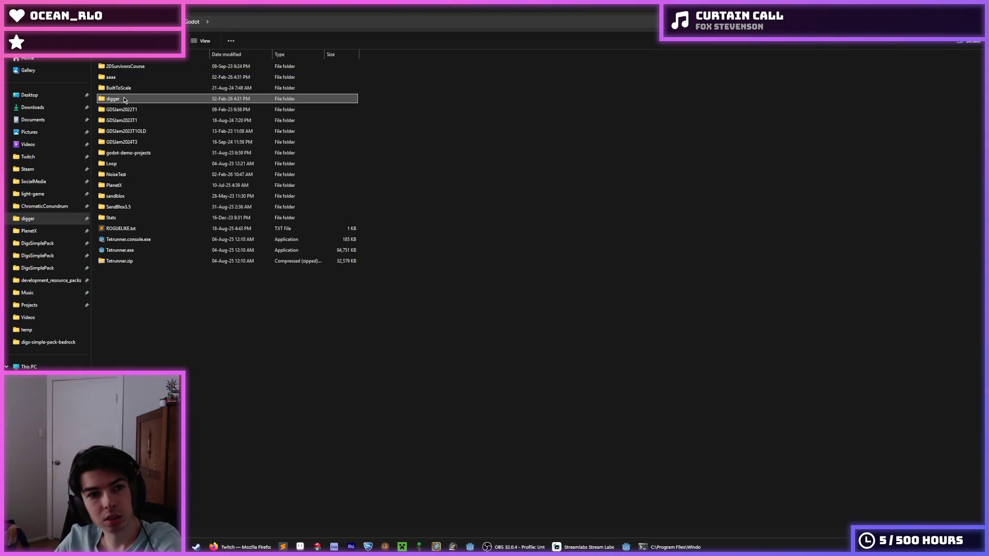
{"action": "double_click", "coordinate": [129, 77]}
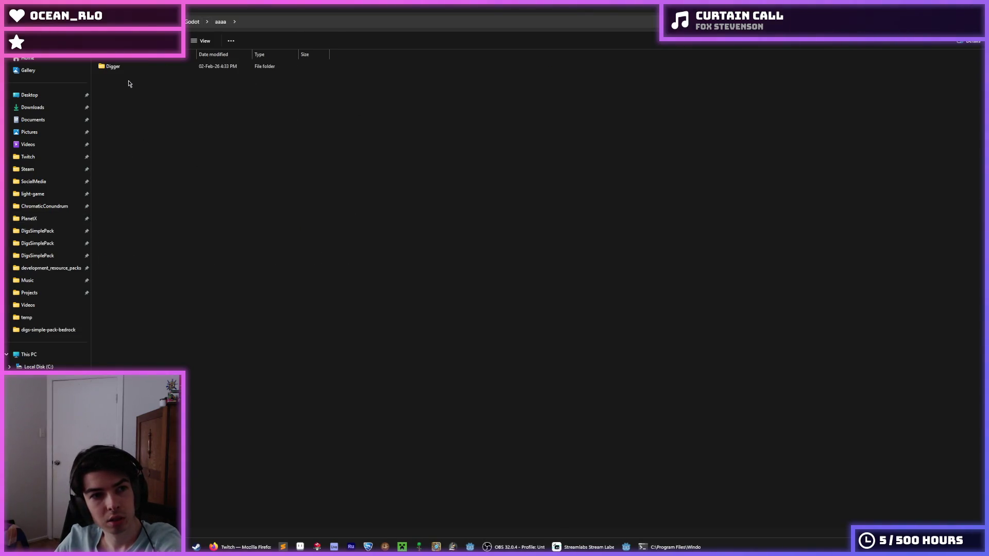
{"action": "left_click", "coordinate": [193, 24]}
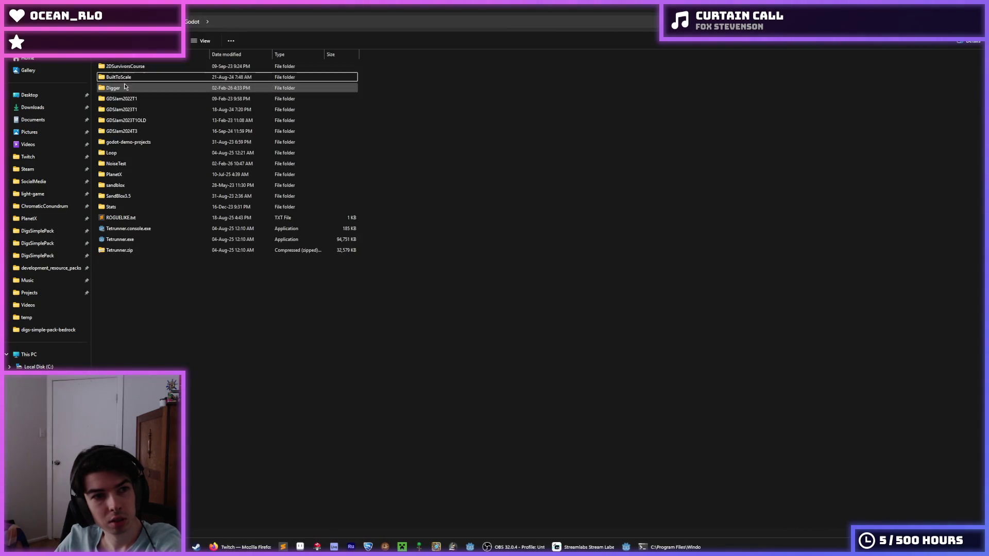
{"action": "double_click", "coordinate": [126, 98]}
{"action": "double_click", "coordinate": [146, 81]}
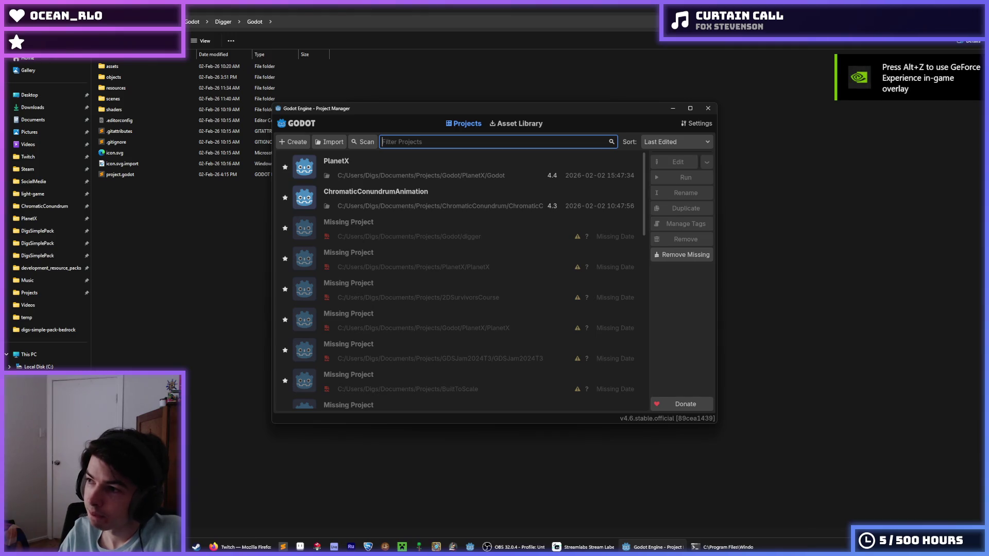
- Import the project from Projects/Godot/Digger/Godot with Edit Now checked
{"action": "key", "text": "alt+Tab"}
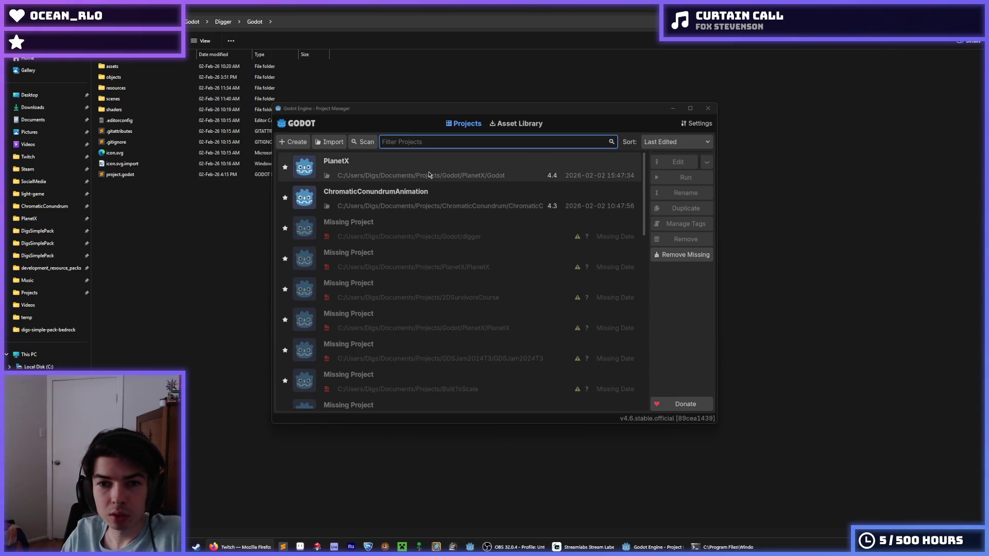
{"action": "scroll", "coordinate": [428, 273], "scroll_direction": "down", "scroll_amount": 5}
{"action": "scroll", "coordinate": [443, 274], "scroll_direction": "up", "scroll_amount": 5}
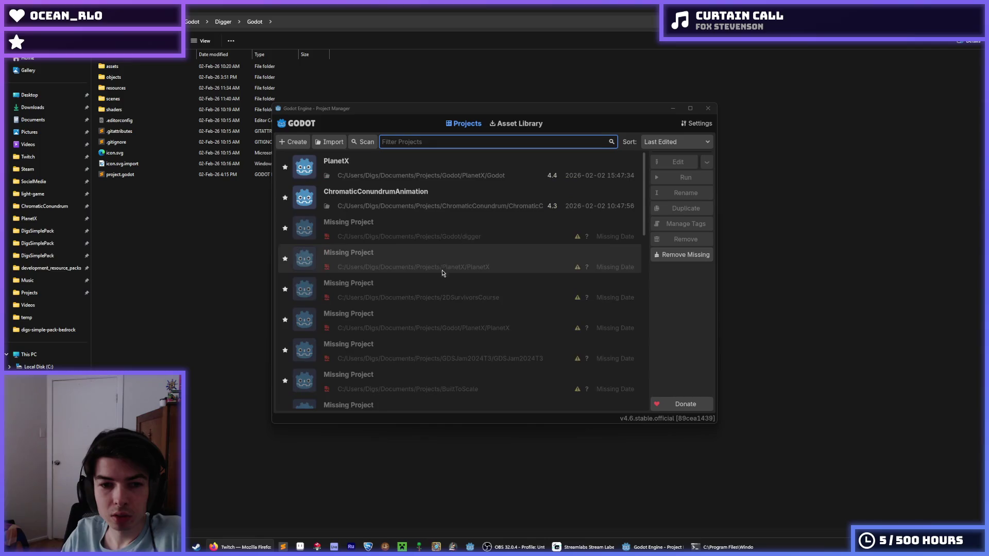
{"action": "left_click", "coordinate": [330, 143]}
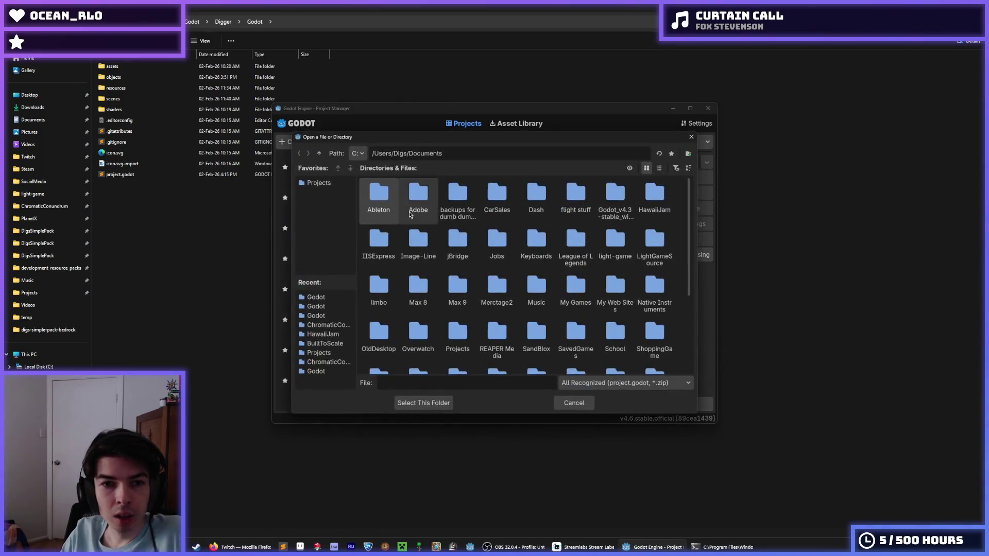
{"action": "left_click", "coordinate": [330, 343]}
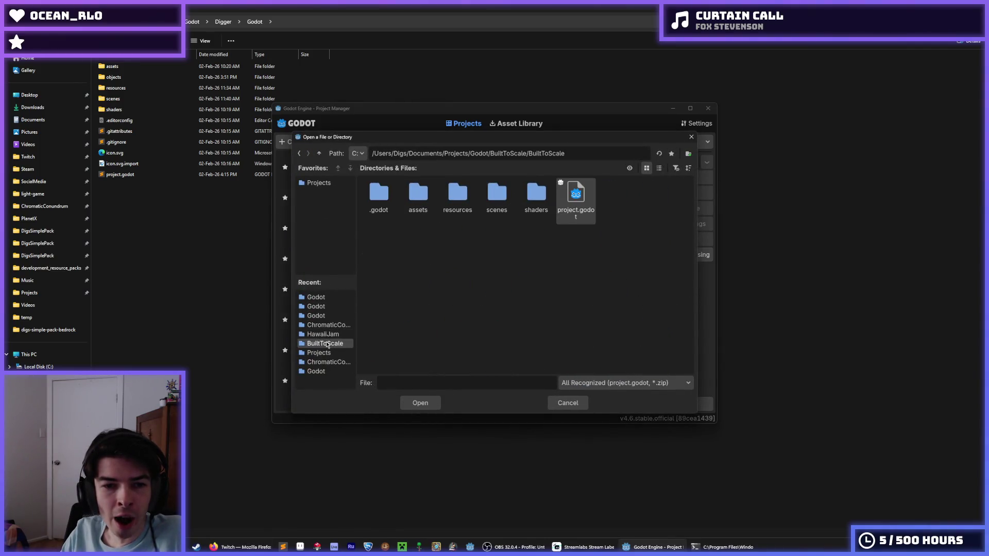
{"action": "left_click", "coordinate": [319, 154]}
{"action": "left_click", "coordinate": [319, 154]}
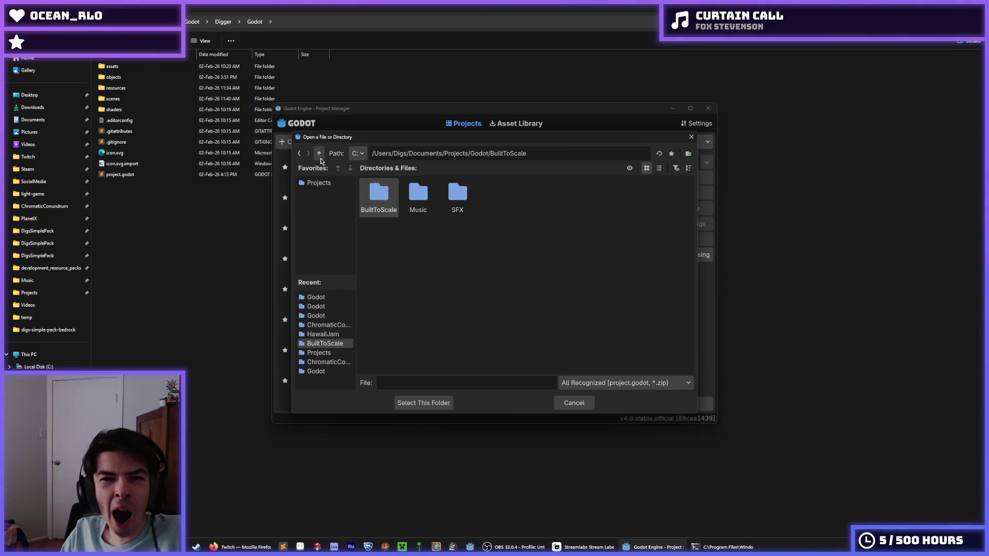
{"action": "double_click", "coordinate": [466, 199]}
{"action": "double_click", "coordinate": [378, 196]}
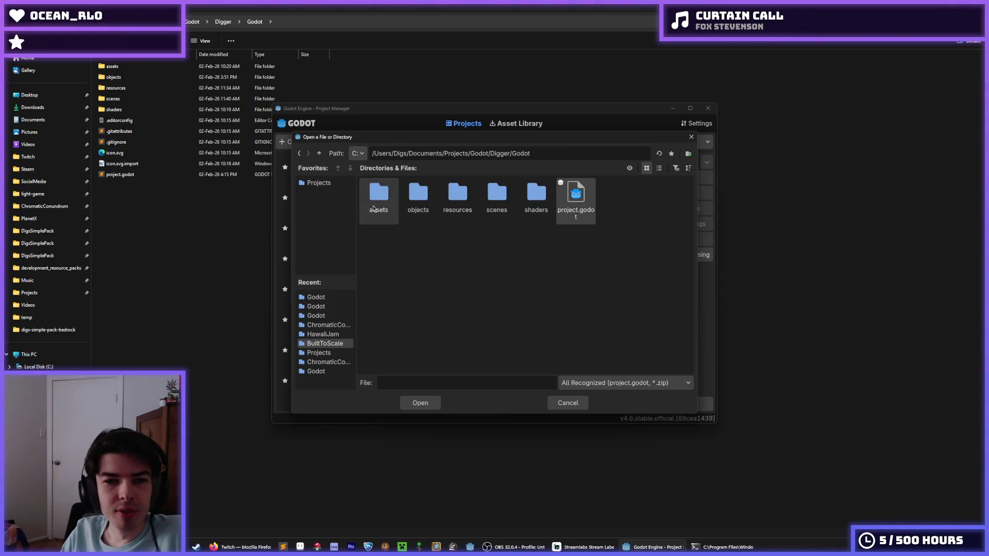
{"action": "double_click", "coordinate": [573, 204]}
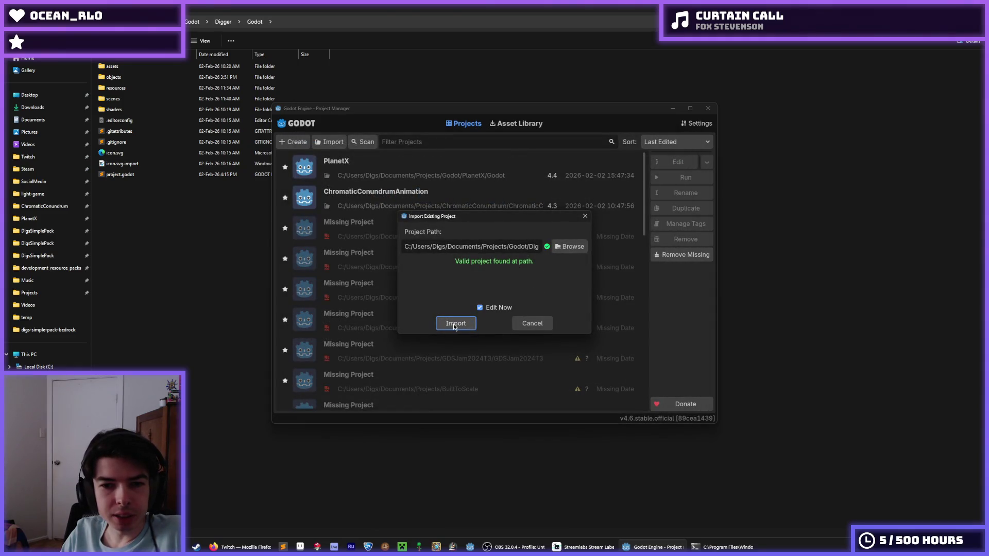
{"action": "left_click", "coordinate": [454, 325]}
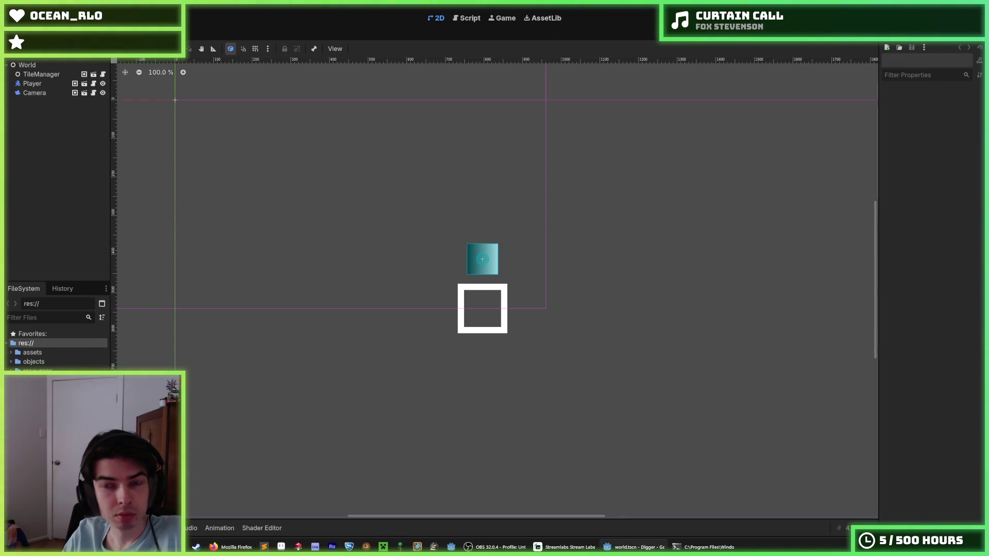
- Run Digger with F5 and dig tunnels downward and sideways through the tiles
{"action": "key", "text": "F5"}
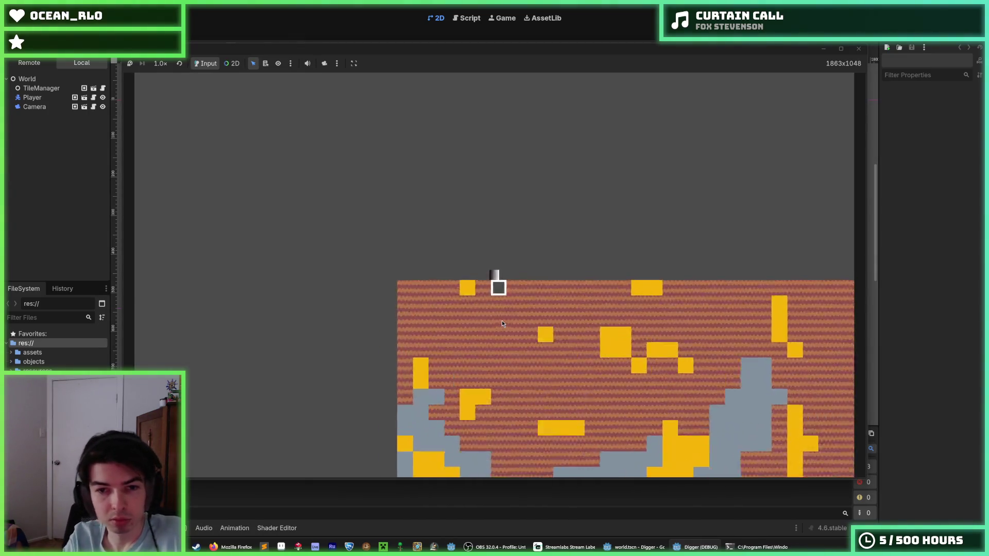
{"action": "key", "text": "Down"}
{"action": "key", "text": "Right"}
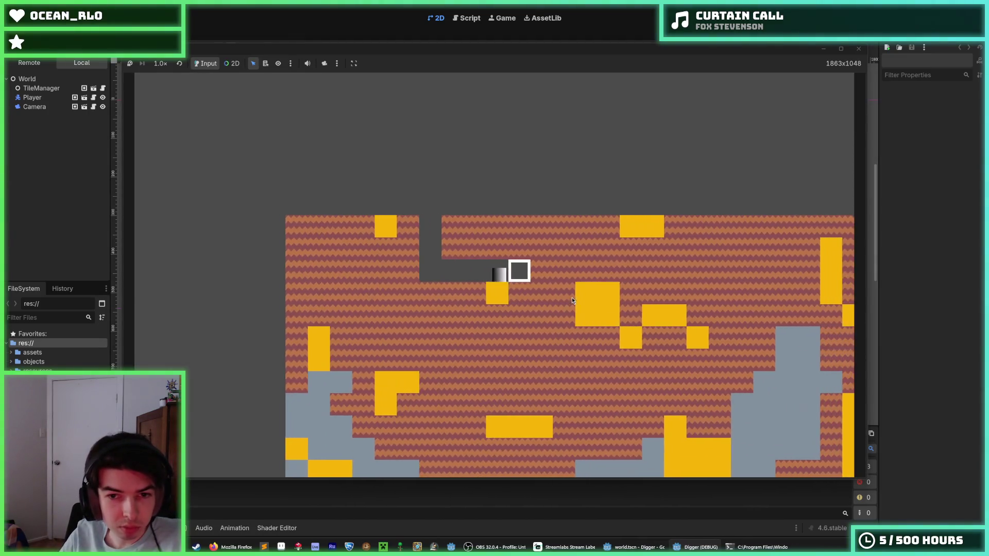
{"action": "key", "text": "Left"}
{"action": "key", "text": "Down"}
{"action": "key", "text": "Right"}
{"action": "key", "text": "Down"}
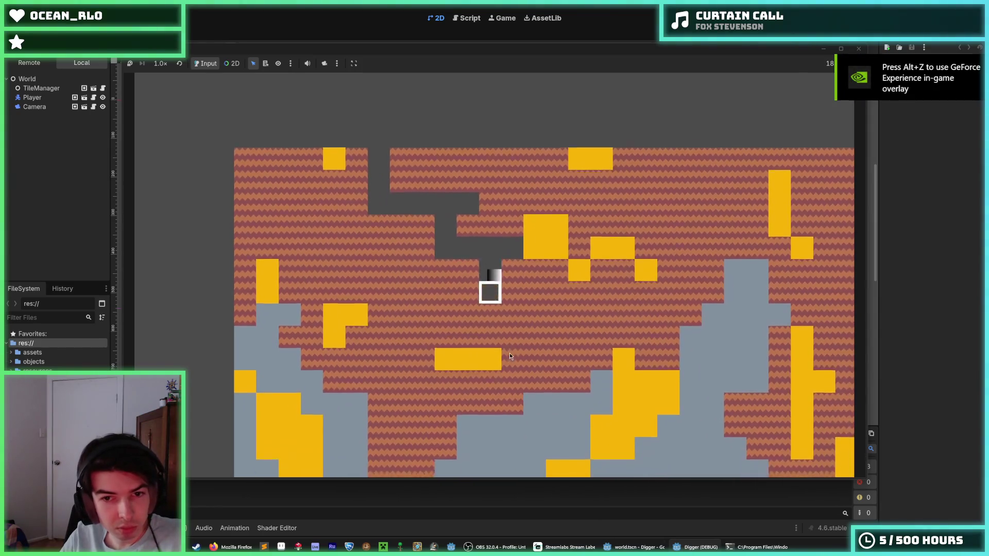
{"action": "key", "text": "Down"}
{"action": "key", "text": "Right"}
- Stop the game, save the scene, and switch to the Script workspace
{"action": "key", "text": "F8"}
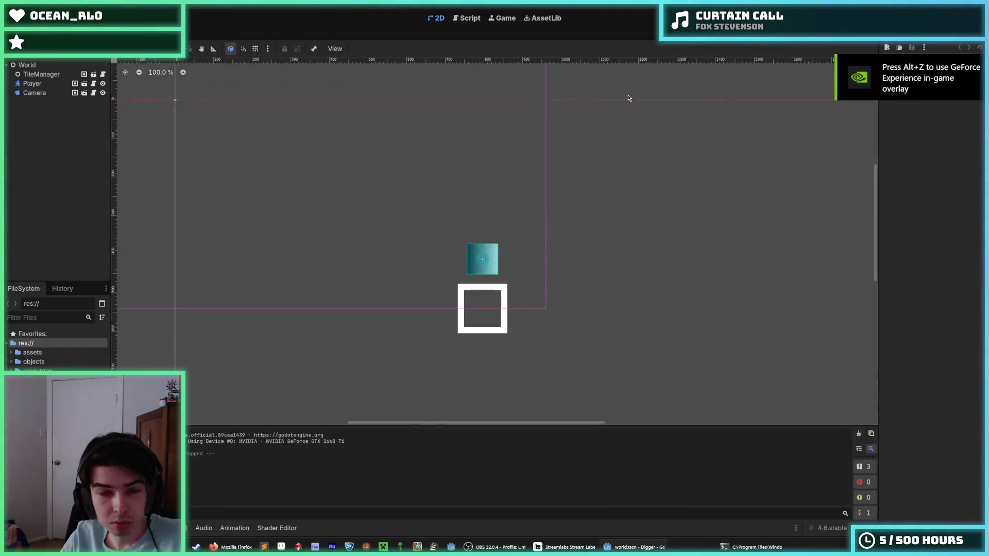
{"action": "key", "text": "ctrl+s"}
{"action": "left_click", "coordinate": [469, 18]}
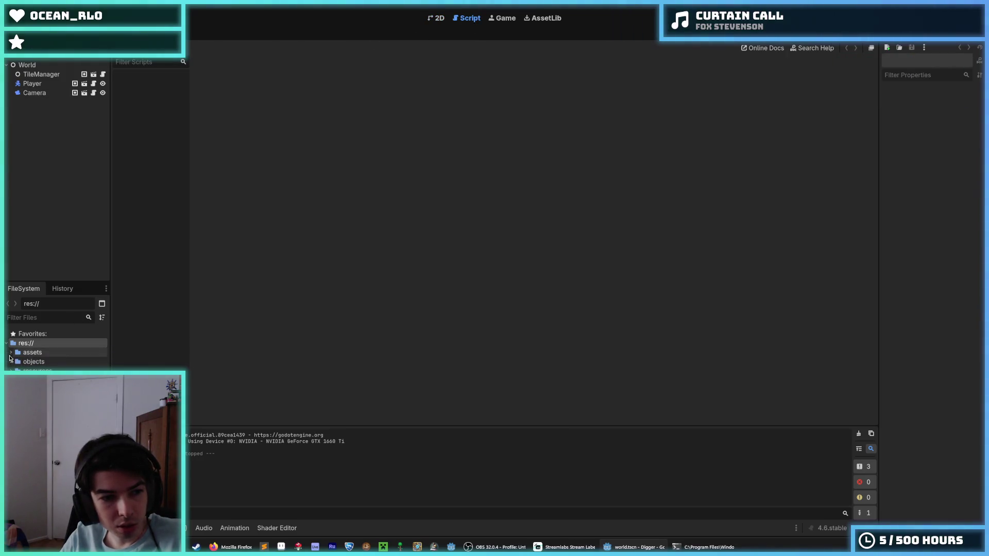
- Open objects/tile/tile.gd in the script editor
{"action": "left_click", "coordinate": [31, 361]}
{"action": "left_click", "coordinate": [11, 362]}
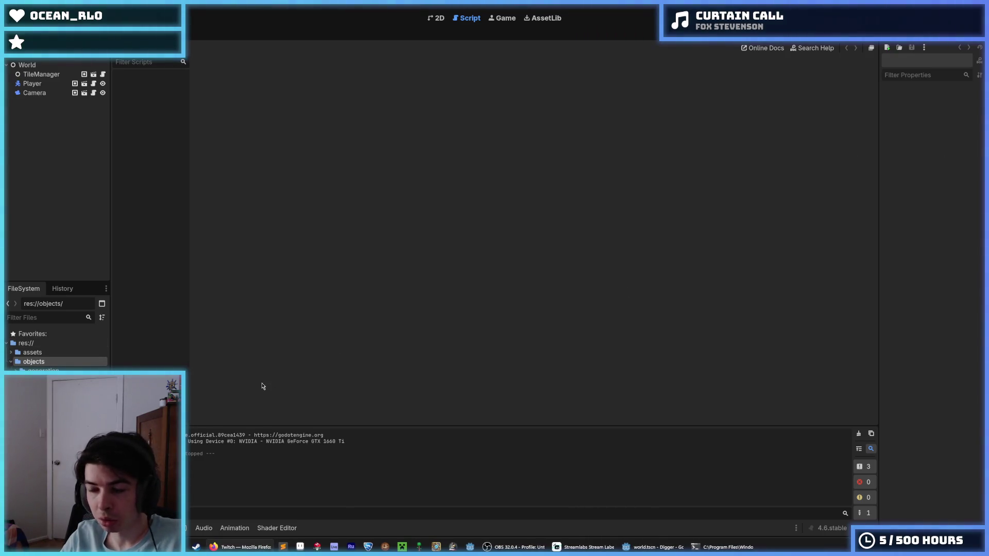
{"action": "left_click", "coordinate": [42, 380]}
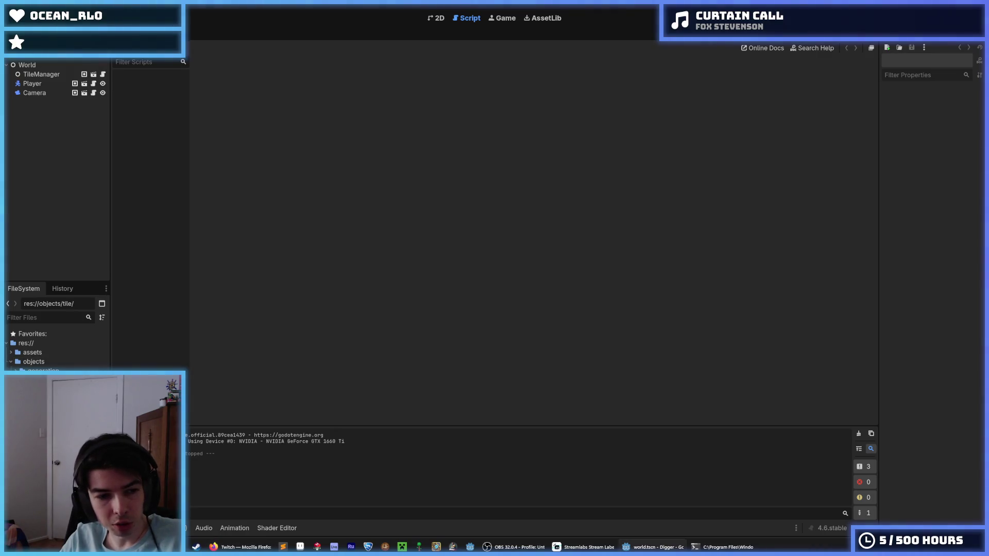
{"action": "double_click", "coordinate": [46, 390]}
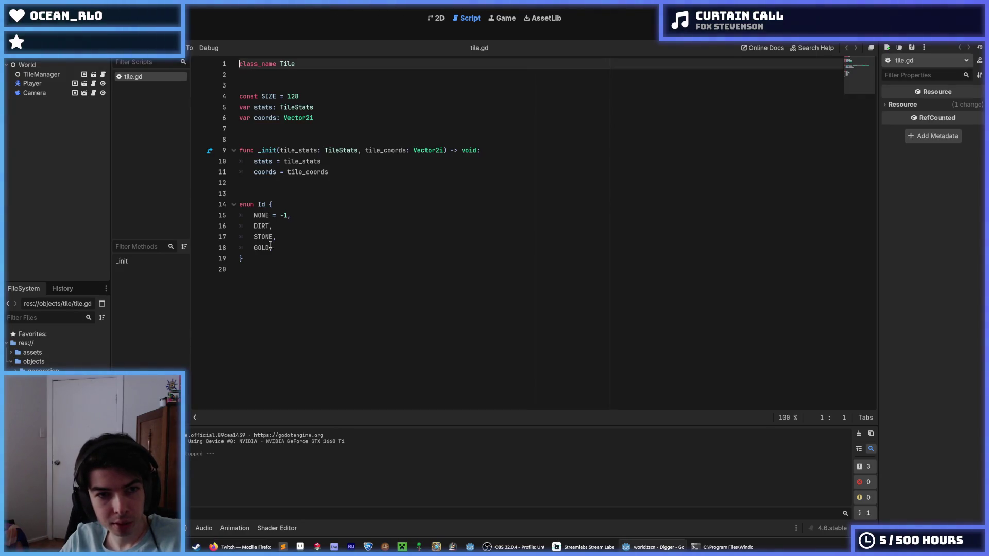
- Declare 'var health: int' below the coords variable and save tile.gd
{"action": "left_click", "coordinate": [328, 118]}
{"action": "key", "text": "Return"}
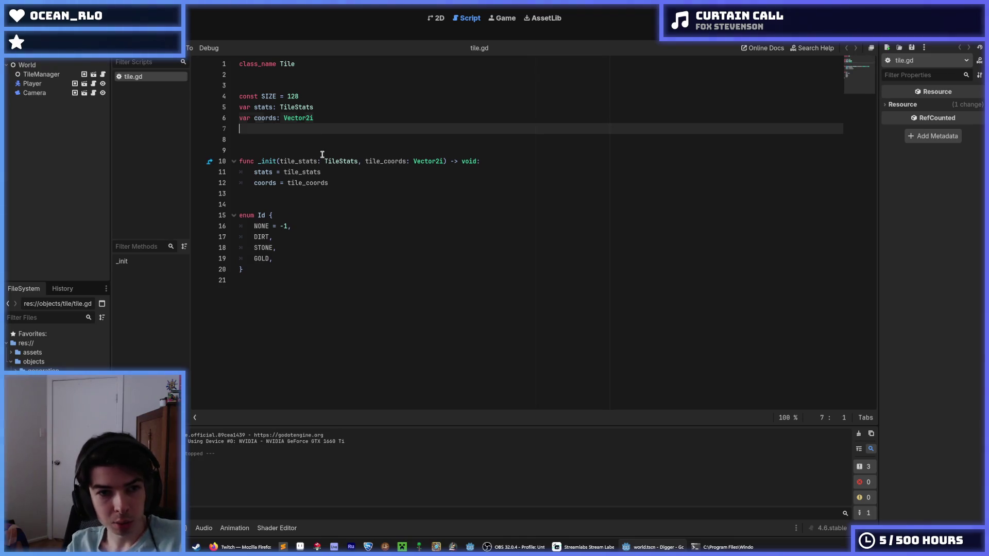
{"action": "type", "text": "var h"}
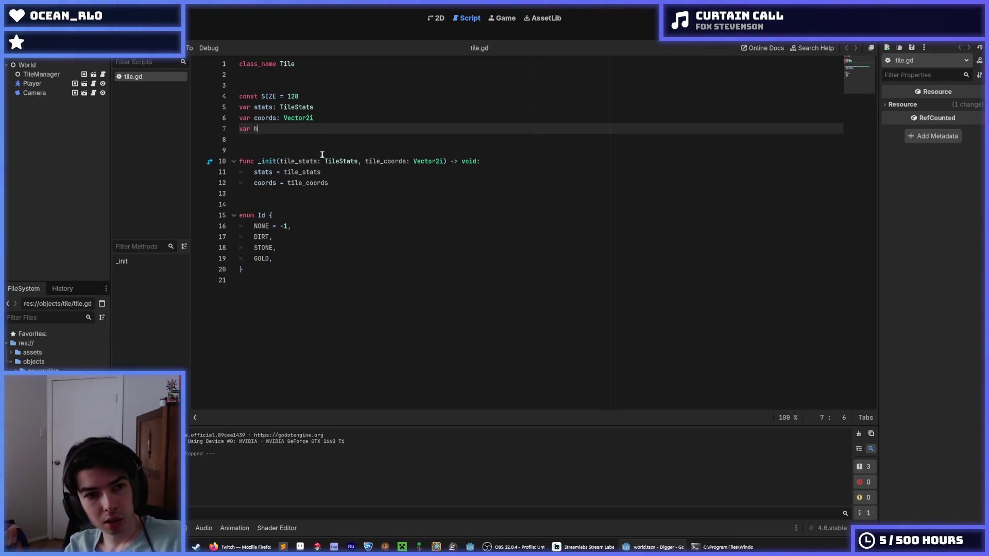
{"action": "type", "text": "ealth: 3"}
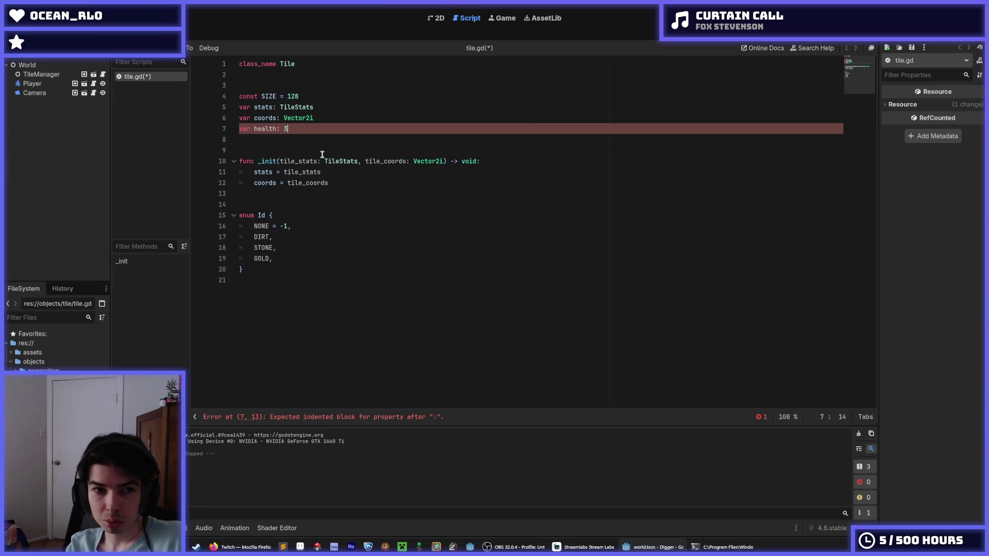
{"action": "key", "text": "Left"}
{"action": "key", "text": "BackSpace"}
{"action": "key", "text": "BackSpace"}
{"action": "key", "text": "BackSpace"}
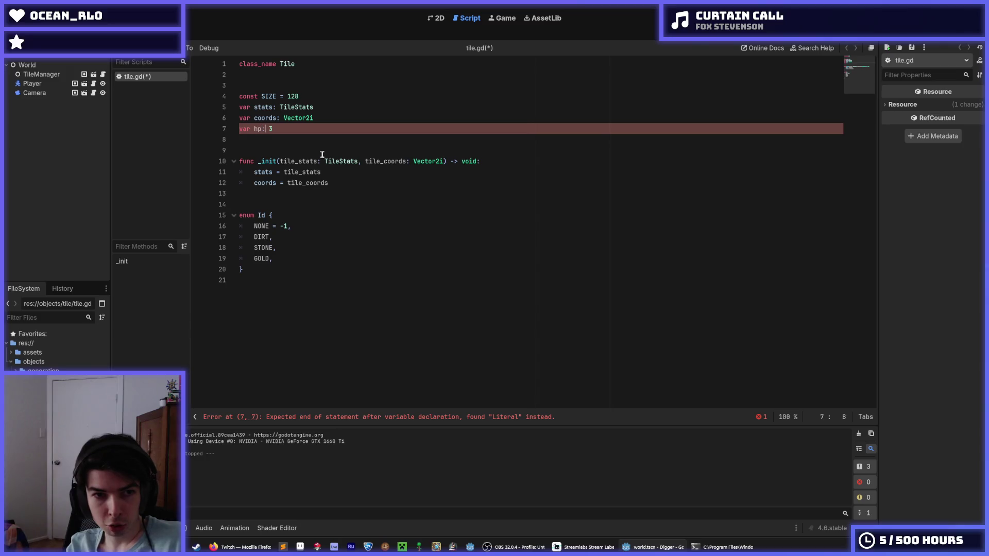
{"action": "key", "text": "BackSpace"}
{"action": "type", "text": "ealth"}
{"action": "key", "text": "End"}
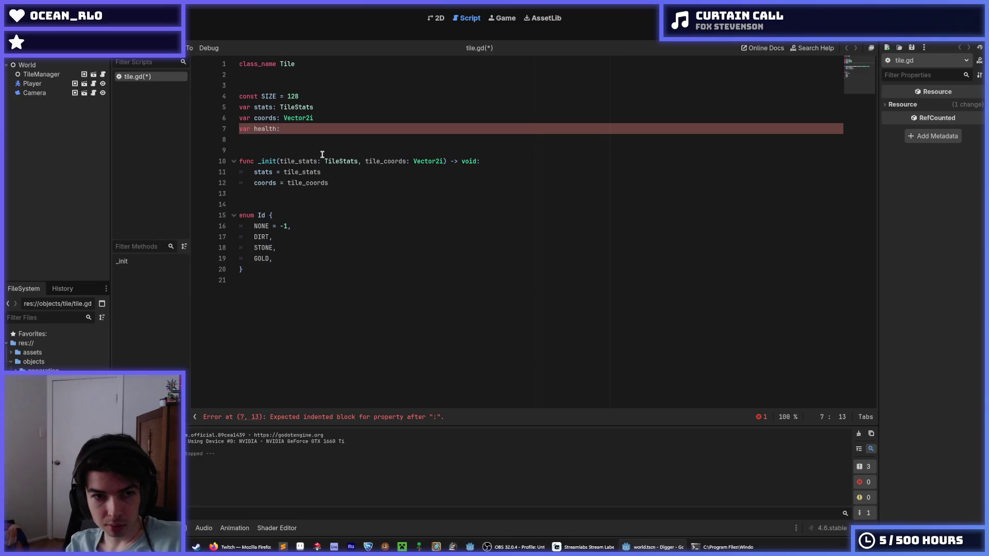
{"action": "type", "text": "= 3"}
{"action": "key", "text": "ctrl+s"}
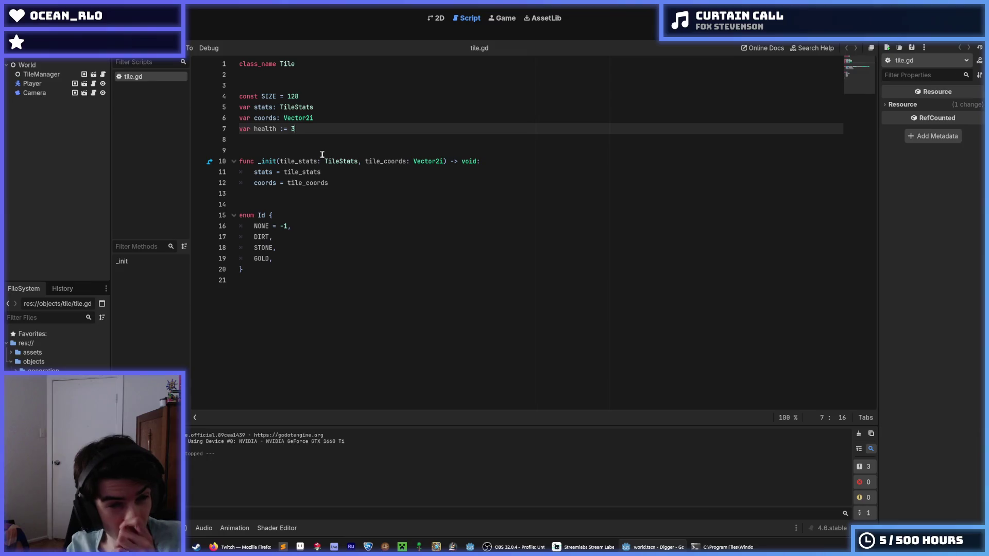
{"action": "key", "text": "Down"}
{"action": "key", "text": "Down"}
{"action": "key", "text": "Down"}
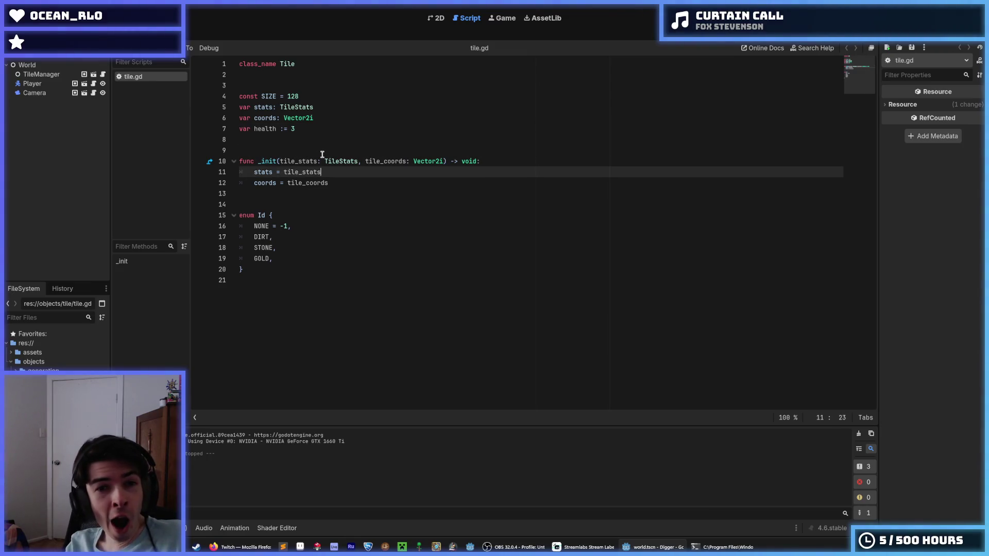
{"action": "left_click", "coordinate": [323, 154]}
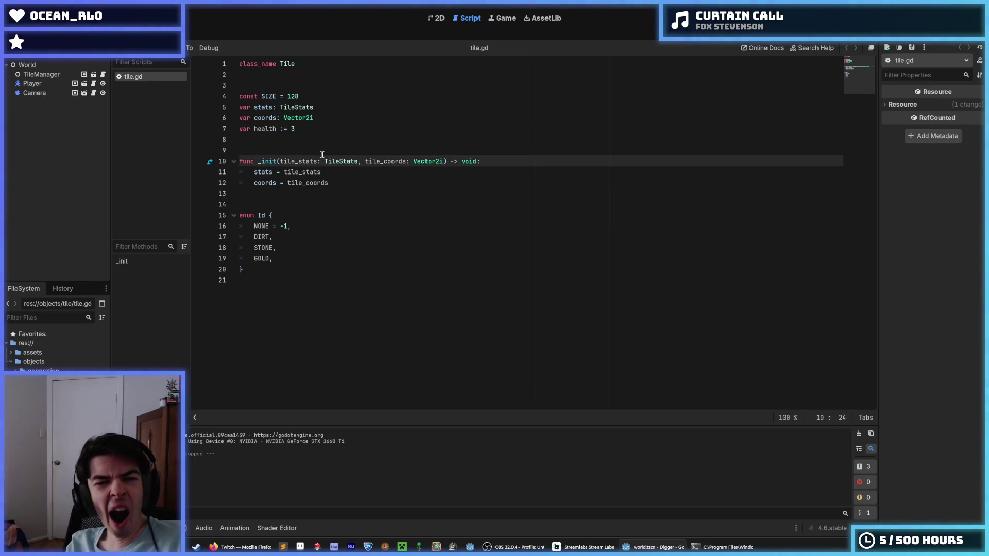
{"action": "key", "text": "Up"}
{"action": "key", "text": "Up"}
{"action": "key", "text": "Up"}
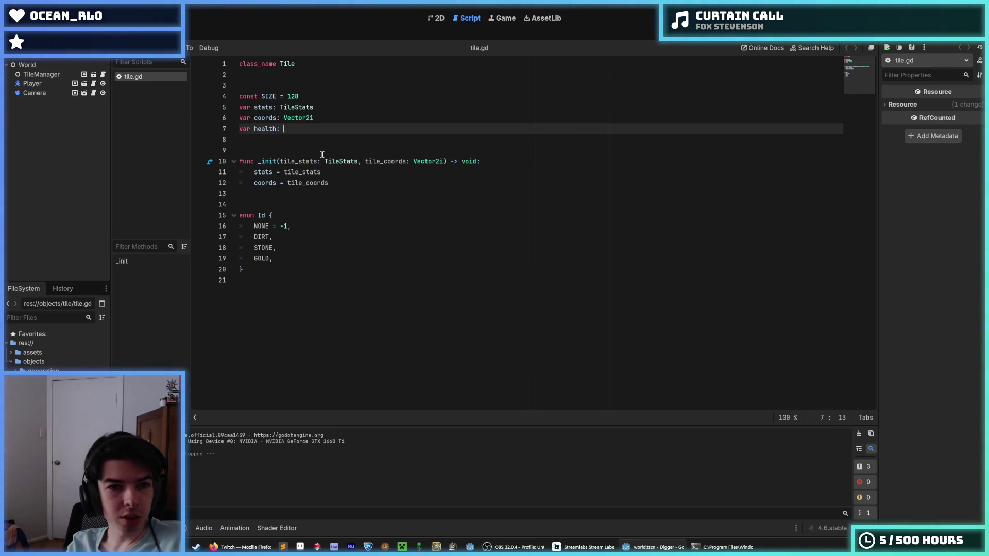
{"action": "type", "text": "int"}
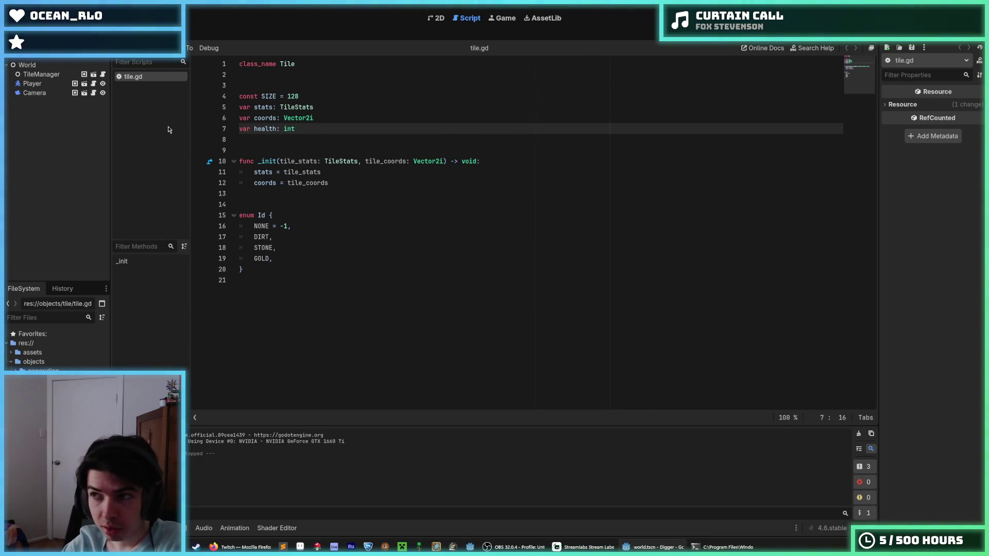
- Add 'health = tile_stats.health' inside _init, accepting the autocomplete suggestion
{"action": "left_click", "coordinate": [344, 170]}
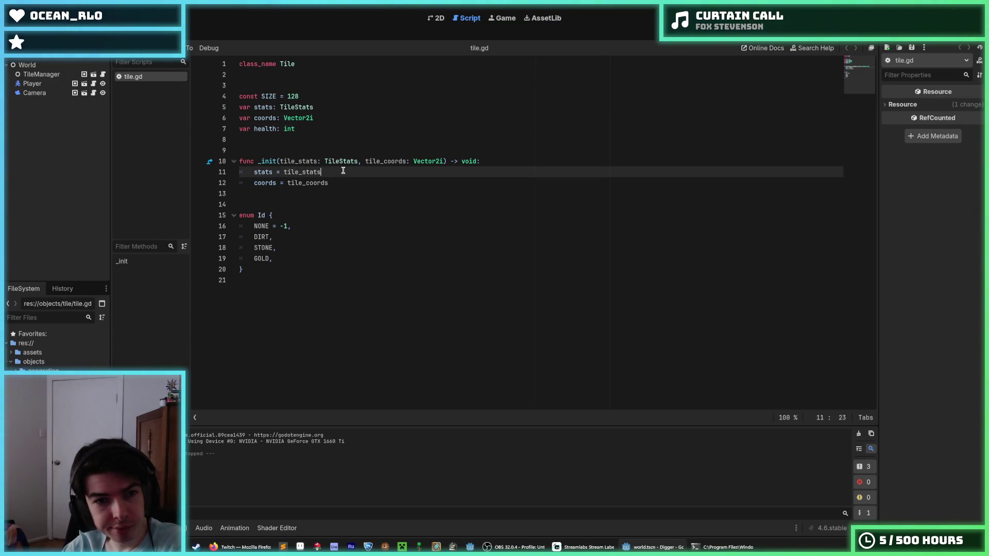
{"action": "key", "text": "Return"}
{"action": "type", "text": "health "}
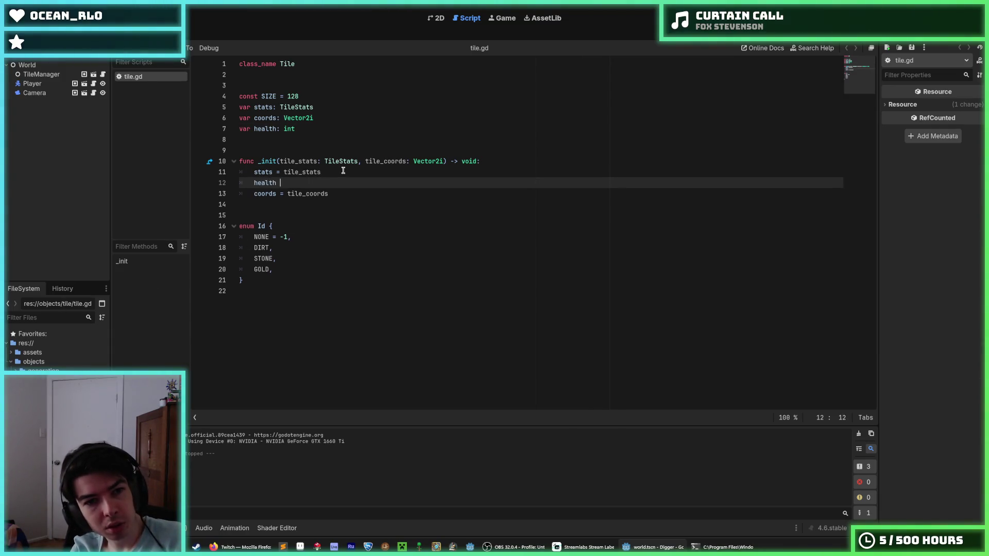
{"action": "type", "text": "= tile_stats.a"}
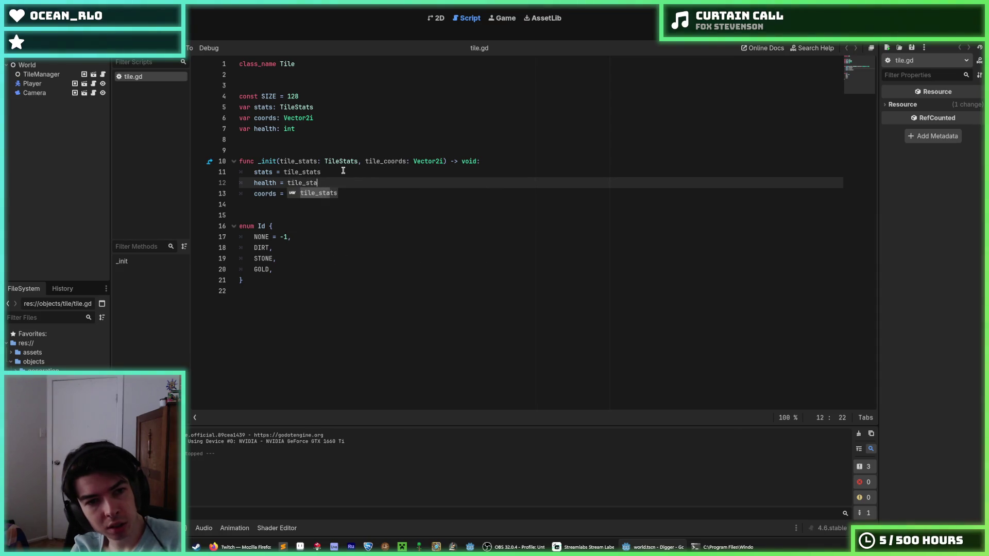
{"action": "key", "text": "BackSpace"}
{"action": "type", "text": "heal"}
{"action": "key", "text": "Return"}
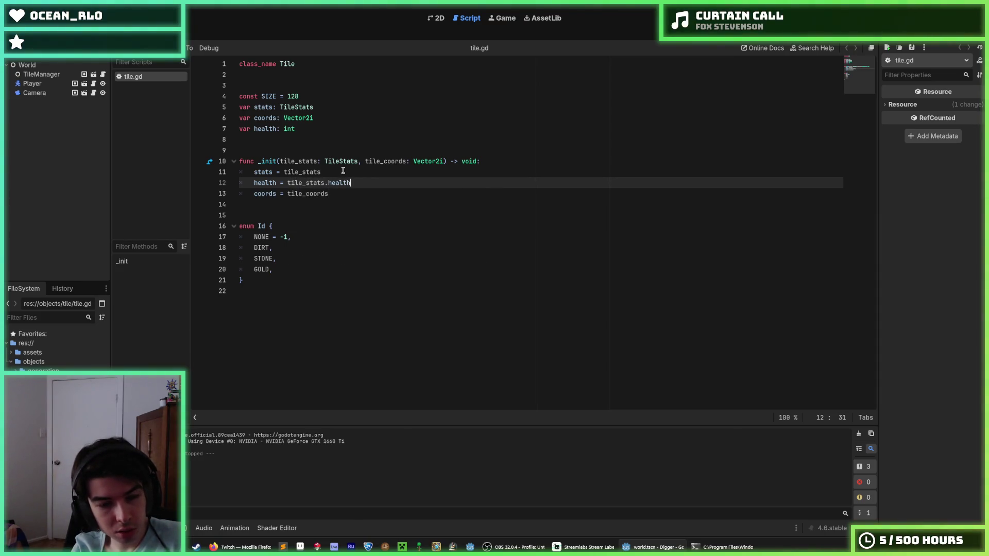
{"action": "key", "text": "Down"}
{"action": "key", "text": "Down"}
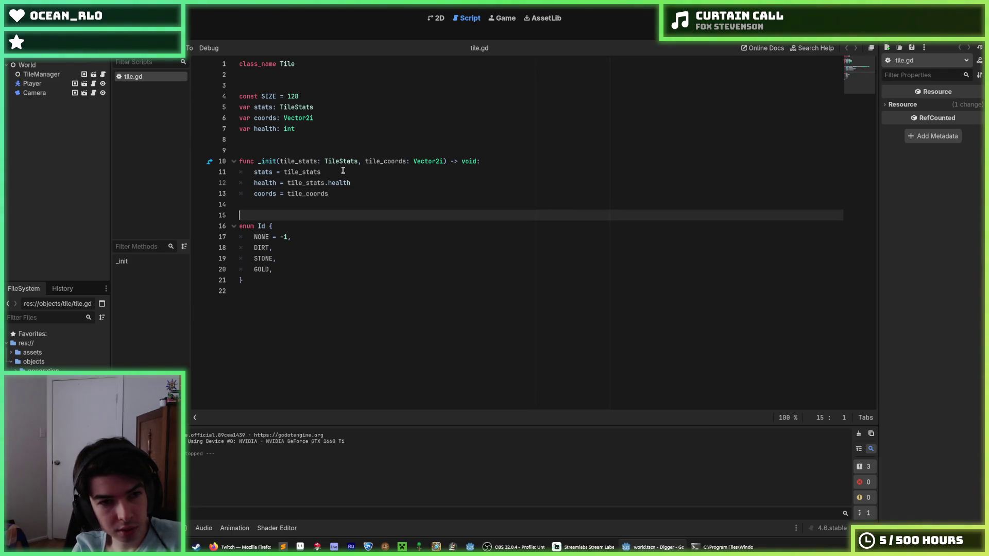
{"action": "key", "text": "Down"}
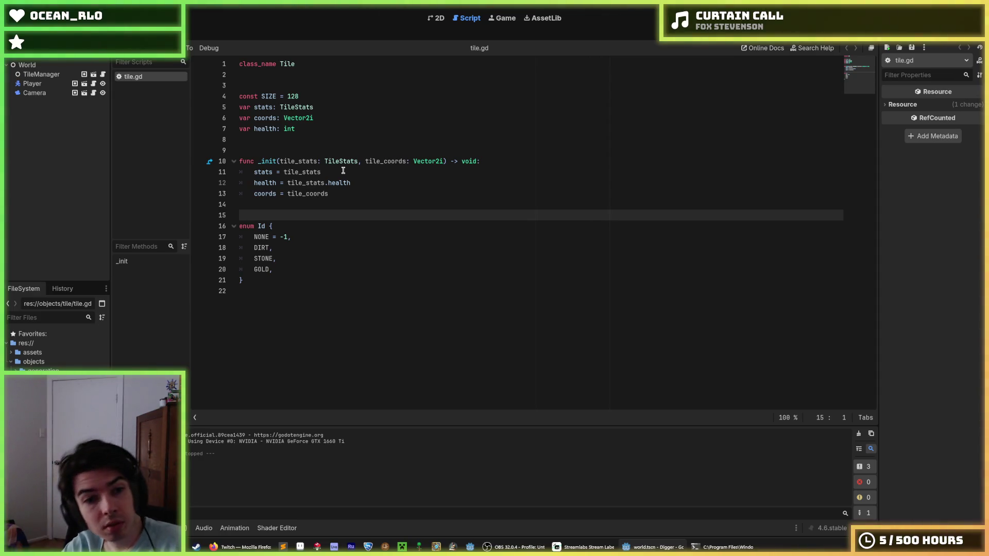
{"action": "key", "text": "Up"}
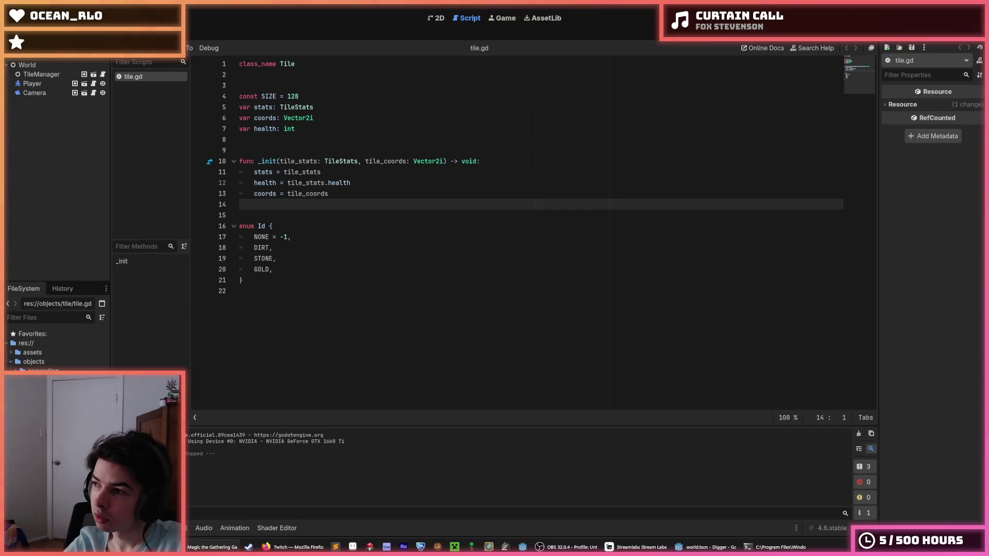
- Show gold.tres (ID Gold) in the Inspector and open the FileSystem dock's Dock Position popup
{"action": "left_click", "coordinate": [350, 302]}
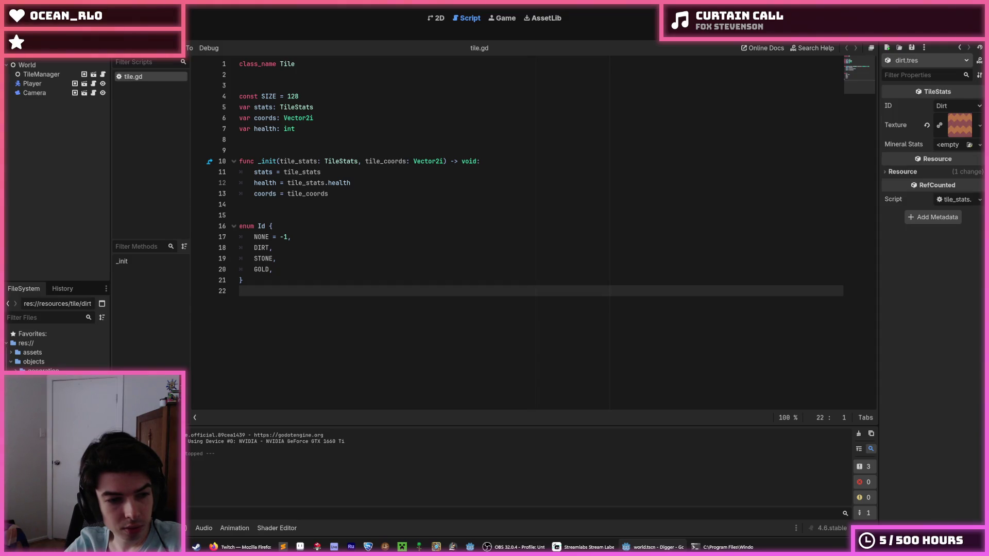
{"action": "key", "text": "Up"}
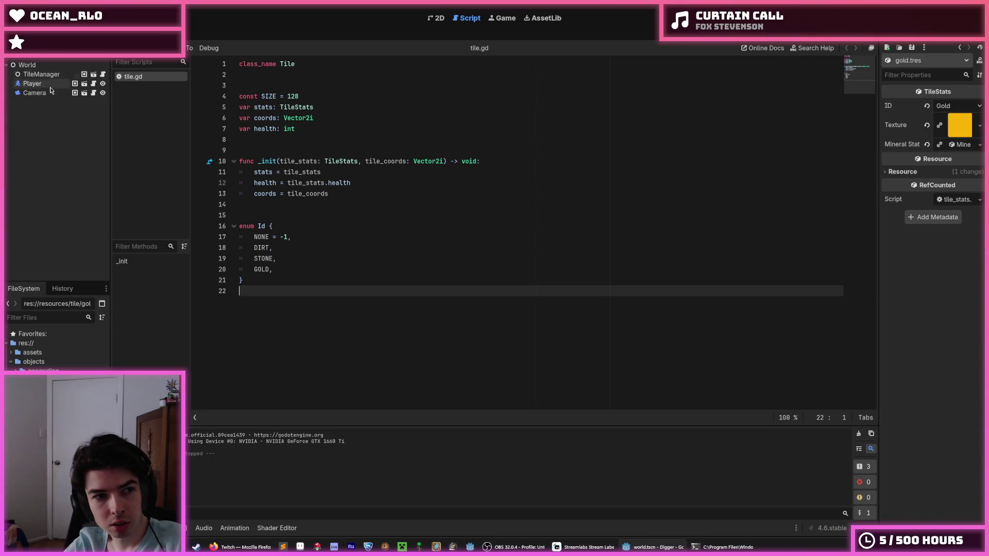
{"action": "mouse_move", "coordinate": [12, 290]}
{"action": "left_mouse_down"}
{"action": "mouse_move", "coordinate": [24, 238]}
{"action": "mouse_move", "coordinate": [14, 292]}
{"action": "left_mouse_up"}
{"action": "right_click", "coordinate": [28, 293]}
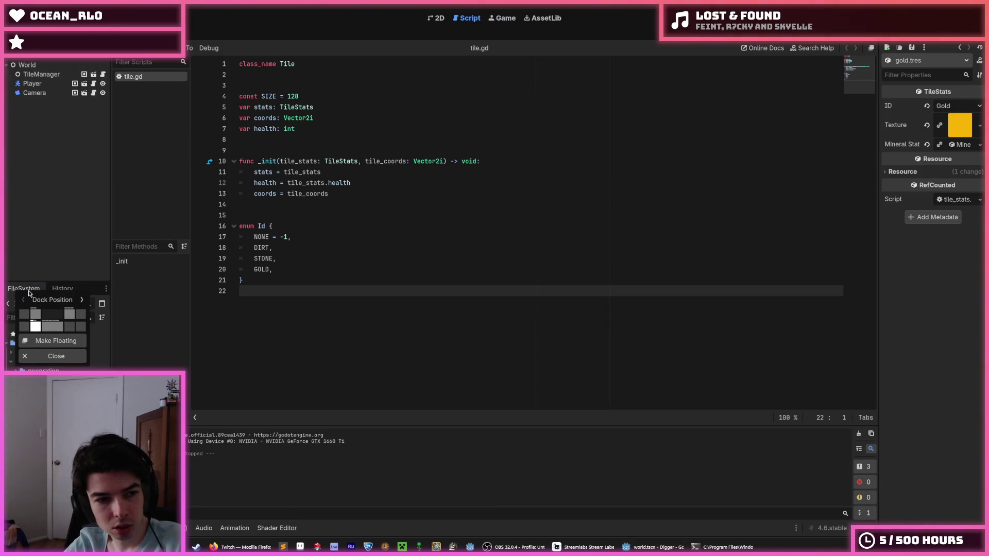
- Give FileSystem its own left column and move Inspector, Signals and Groups to the lower-left dock
{"action": "left_click", "coordinate": [23, 315]}
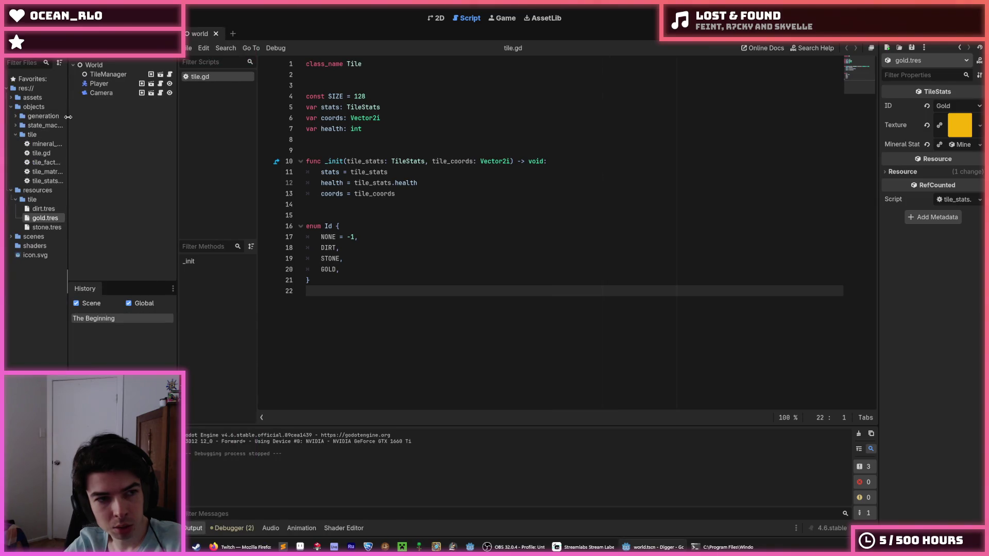
{"action": "left_click_drag", "start_coordinate": [68, 117], "coordinate": [158, 119]}
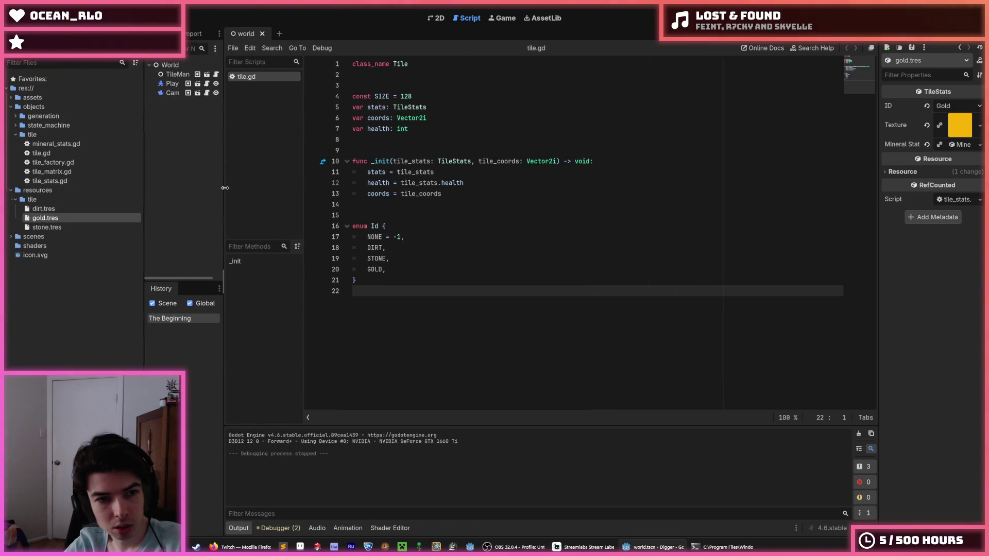
{"action": "left_click_drag", "start_coordinate": [226, 186], "coordinate": [328, 187]}
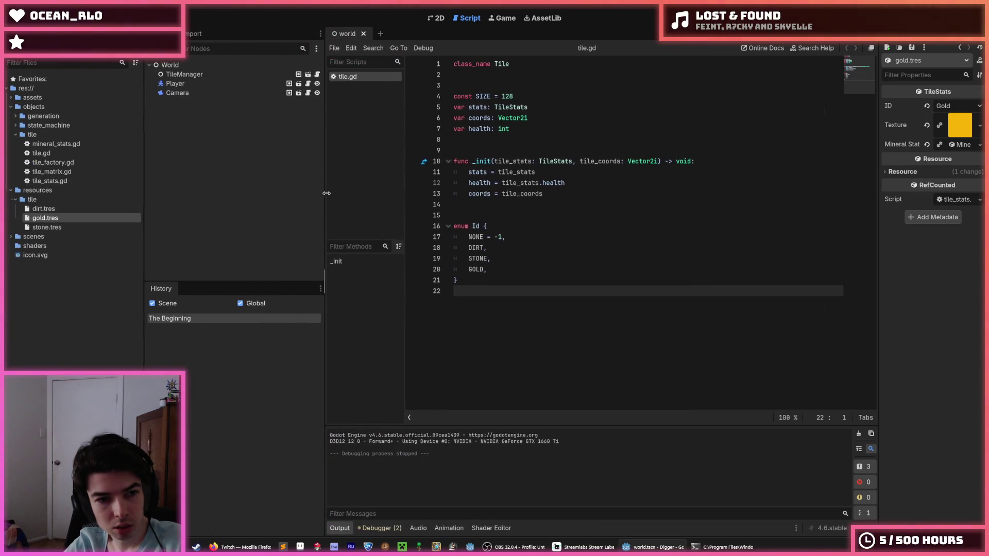
{"action": "left_click", "coordinate": [195, 34]}
{"action": "mouse_move", "coordinate": [908, 52]}
{"action": "left_mouse_down"}
{"action": "mouse_move", "coordinate": [788, 102]}
{"action": "mouse_move", "coordinate": [237, 154]}
{"action": "mouse_move", "coordinate": [176, 290]}
{"action": "left_mouse_up"}
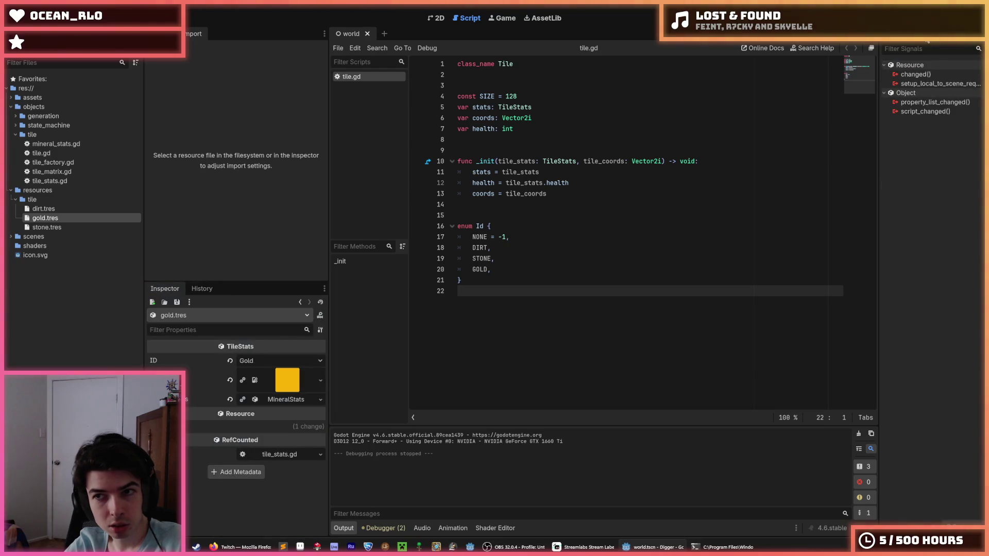
{"action": "left_click_drag", "start_coordinate": [881, 52], "coordinate": [175, 290]}
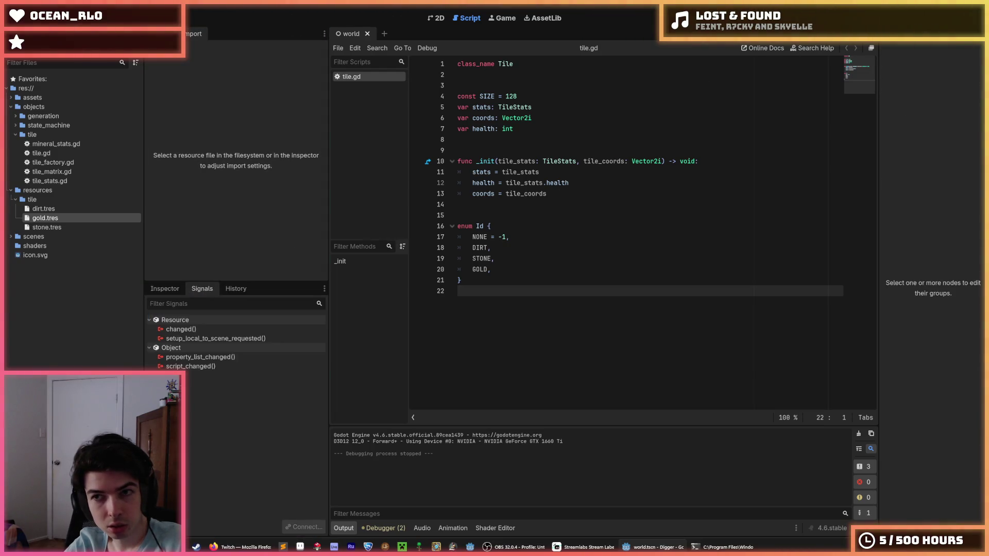
{"action": "mouse_move", "coordinate": [881, 52]}
{"action": "left_mouse_down"}
{"action": "mouse_move", "coordinate": [237, 206]}
{"action": "mouse_move", "coordinate": [176, 289]}
{"action": "left_mouse_up"}
- Close the History panel, show the Scene tree and Inspector, and widen the script editor
{"action": "left_click", "coordinate": [268, 289]}
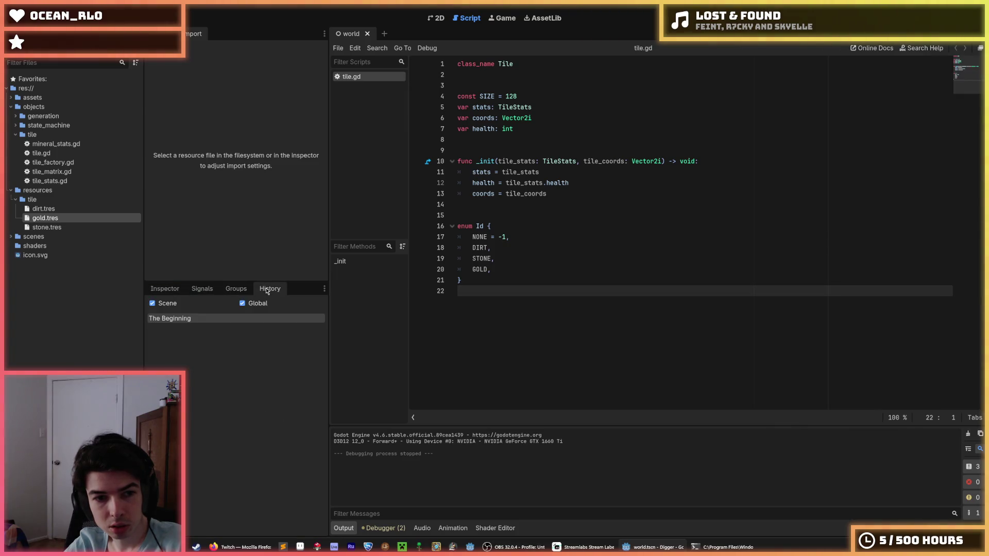
{"action": "right_click", "coordinate": [267, 290]}
{"action": "left_click", "coordinate": [304, 356]}
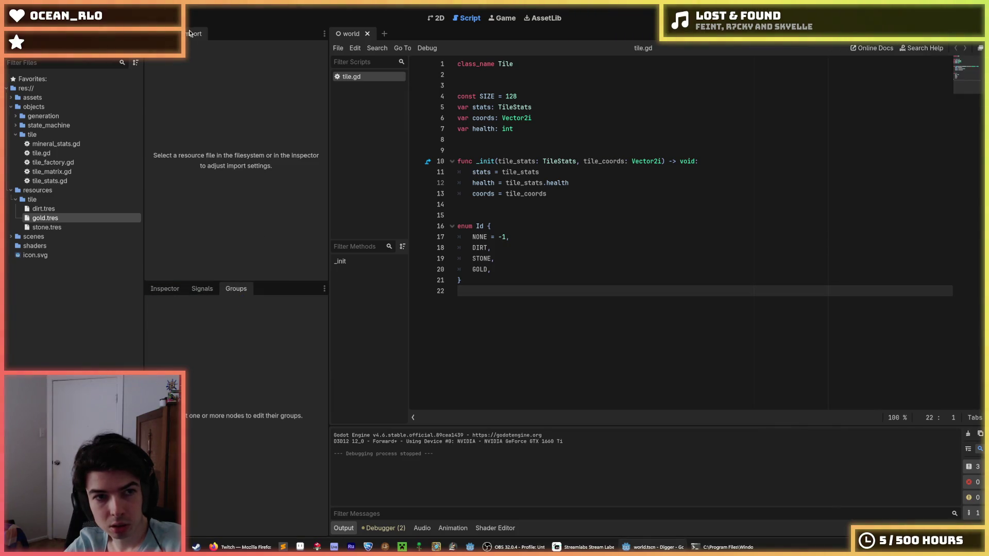
{"action": "left_click", "coordinate": [154, 34]}
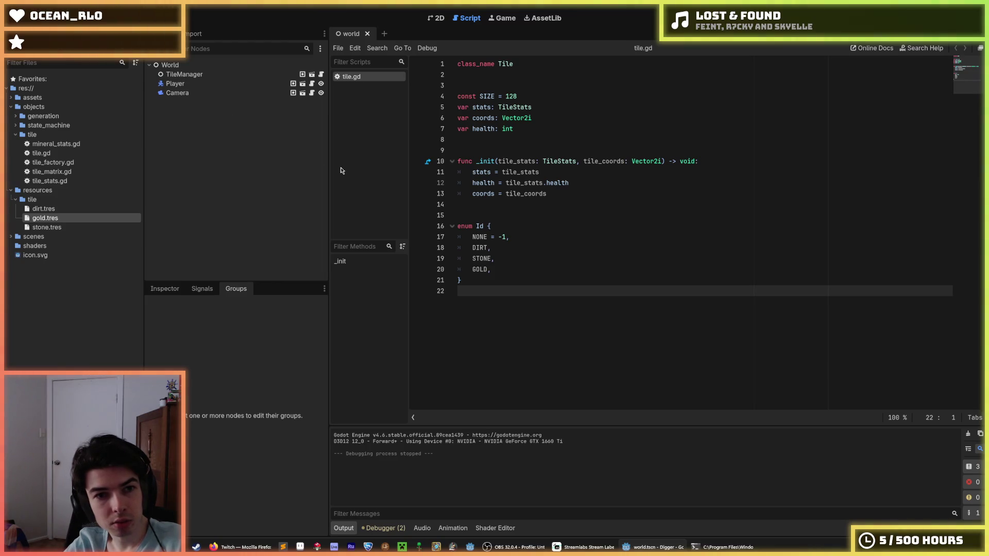
{"action": "mouse_move", "coordinate": [327, 175]}
{"action": "left_mouse_down"}
{"action": "mouse_move", "coordinate": [241, 185]}
{"action": "mouse_move", "coordinate": [279, 196]}
{"action": "left_mouse_up"}
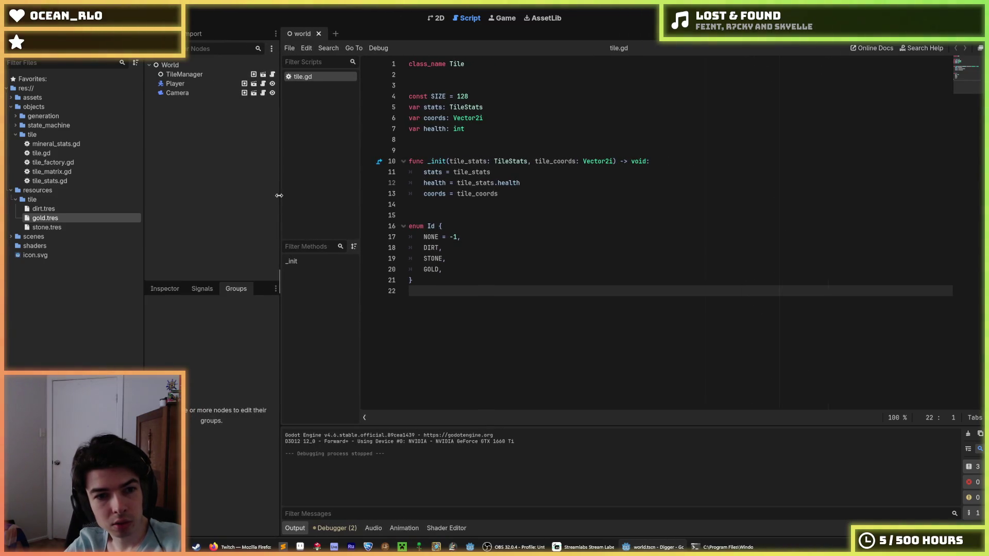
{"action": "left_click", "coordinate": [164, 289]}
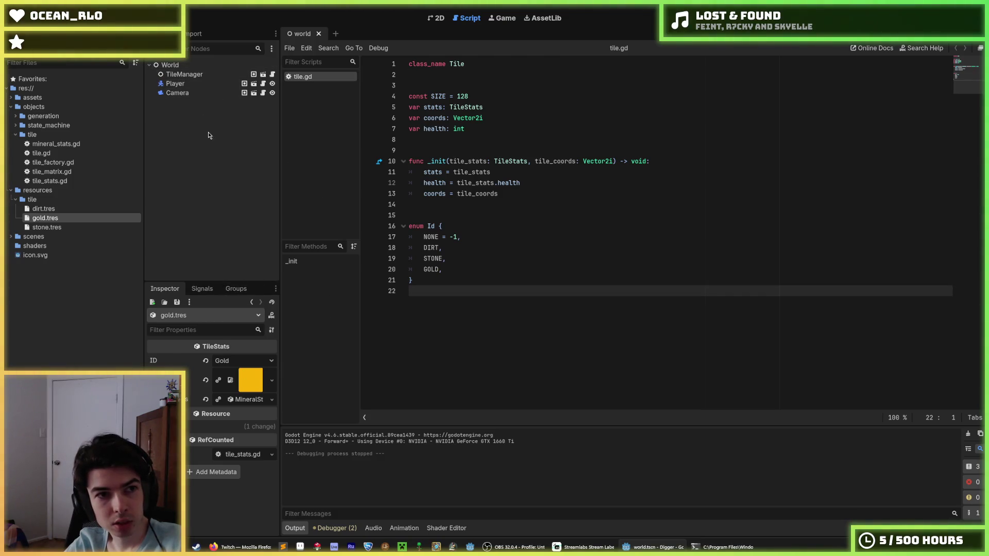
{"action": "right_click", "coordinate": [236, 173]}
{"action": "left_click", "coordinate": [186, 273]}
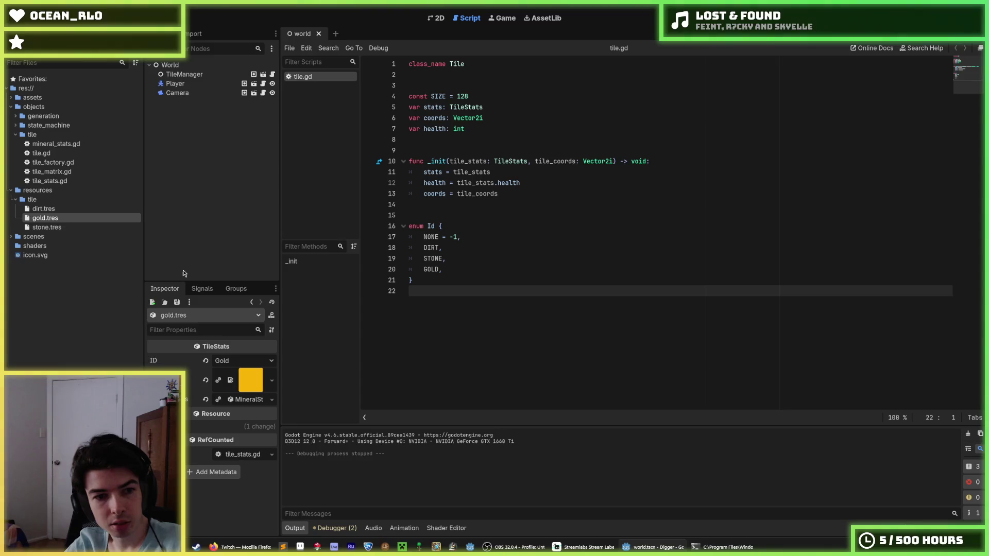
{"action": "left_click", "coordinate": [276, 290]}
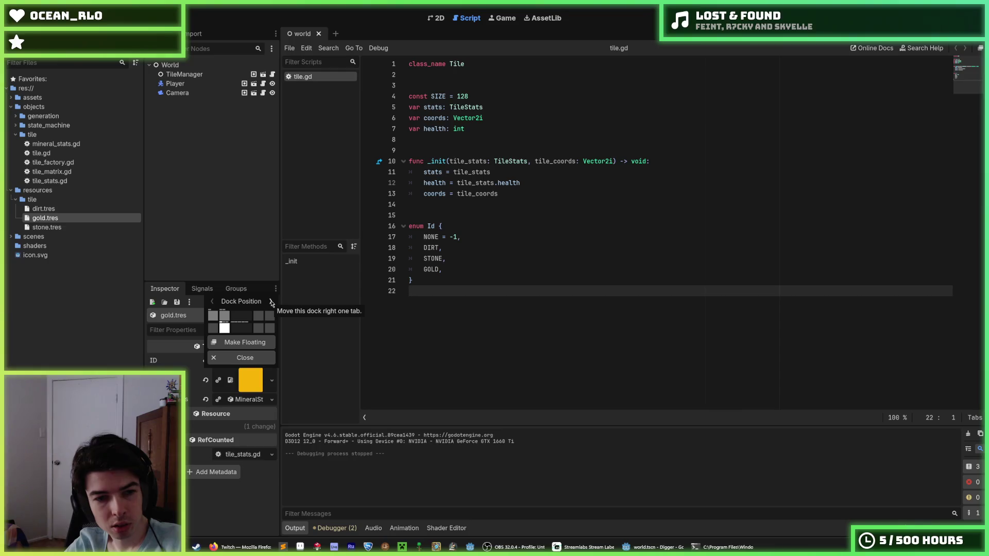
- Widen the file browser and the Scene/Inspector panels a bit further
{"action": "left_click", "coordinate": [44, 18]}
{"action": "mouse_move", "coordinate": [98, 18]}
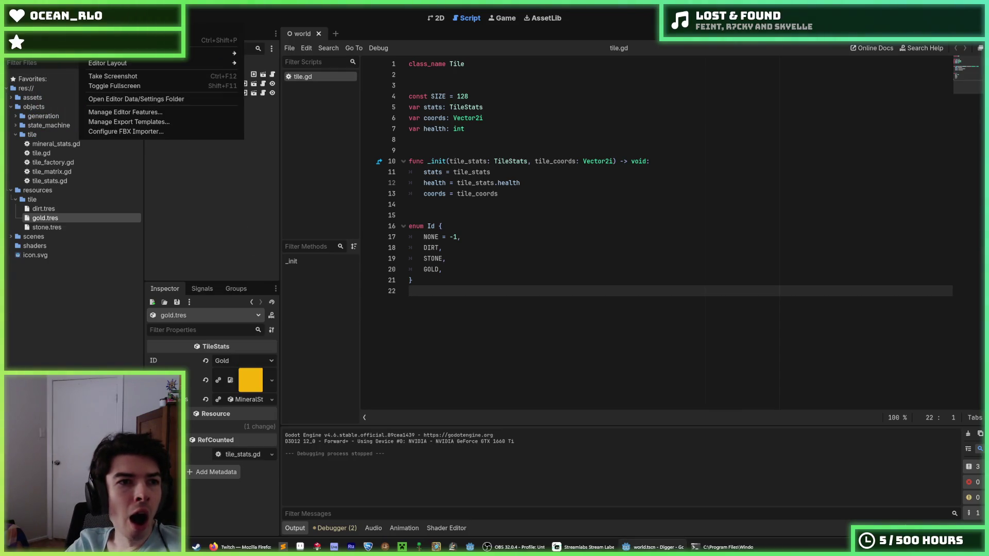
{"action": "mouse_move", "coordinate": [111, 68]}
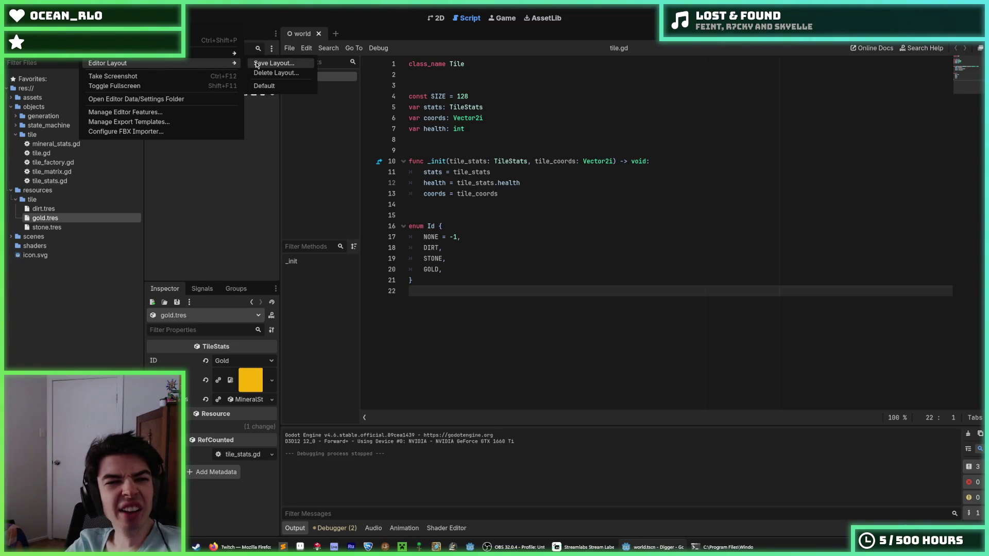
{"action": "left_click", "coordinate": [247, 176]}
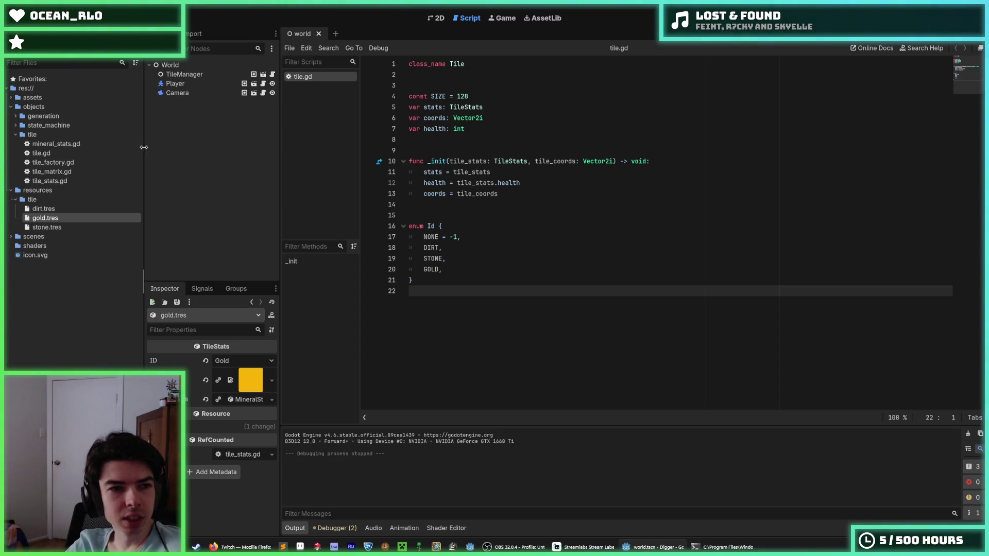
{"action": "left_click_drag", "start_coordinate": [145, 147], "coordinate": [144, 148]}
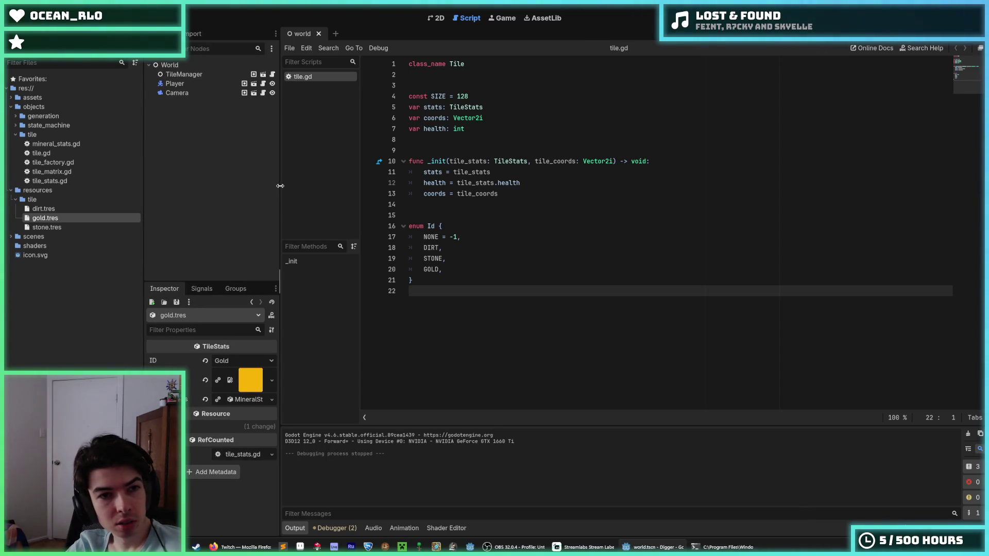
{"action": "mouse_move", "coordinate": [281, 189]}
{"action": "left_mouse_down"}
{"action": "mouse_move", "coordinate": [329, 188]}
{"action": "mouse_move", "coordinate": [317, 188]}
{"action": "left_mouse_up"}
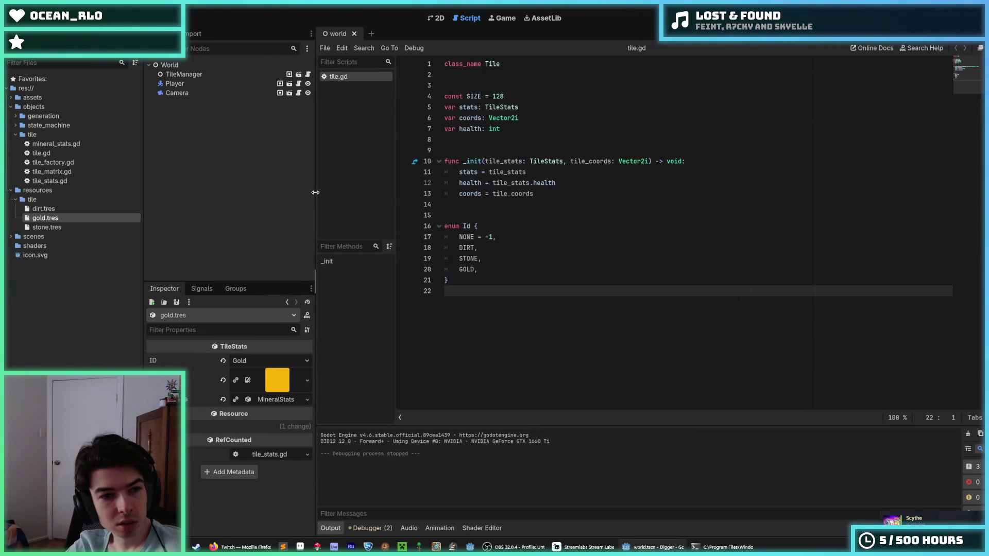
{"action": "left_click_drag", "start_coordinate": [142, 169], "coordinate": [166, 169]}
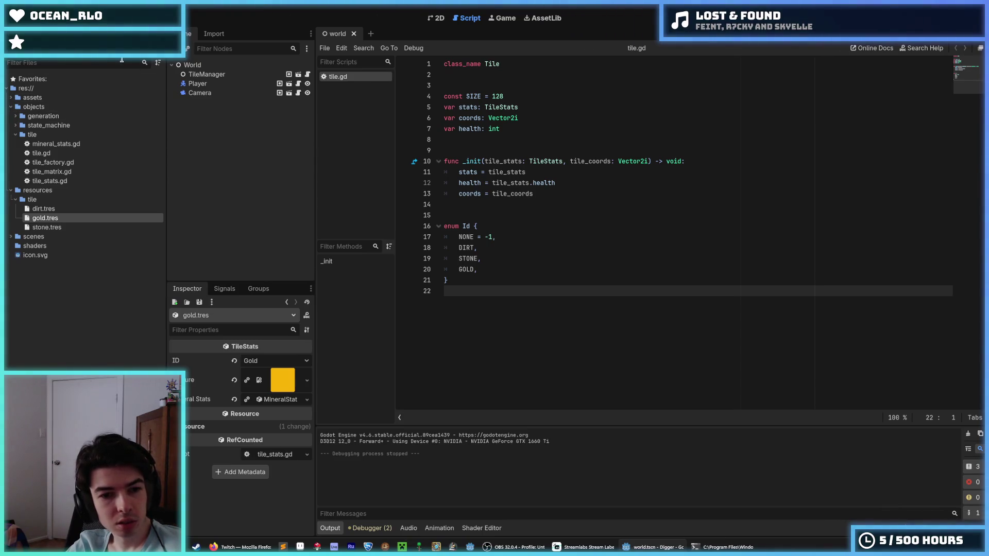
- Open the Save Layout dialog from Editor > Editor Layout
{"action": "left_click", "coordinate": [60, 18]}
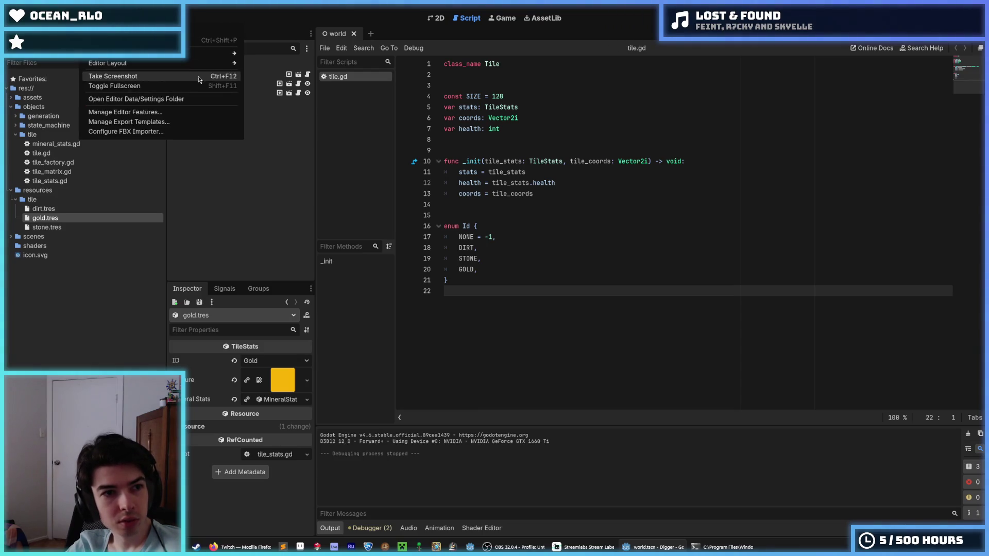
{"action": "mouse_move", "coordinate": [222, 65]}
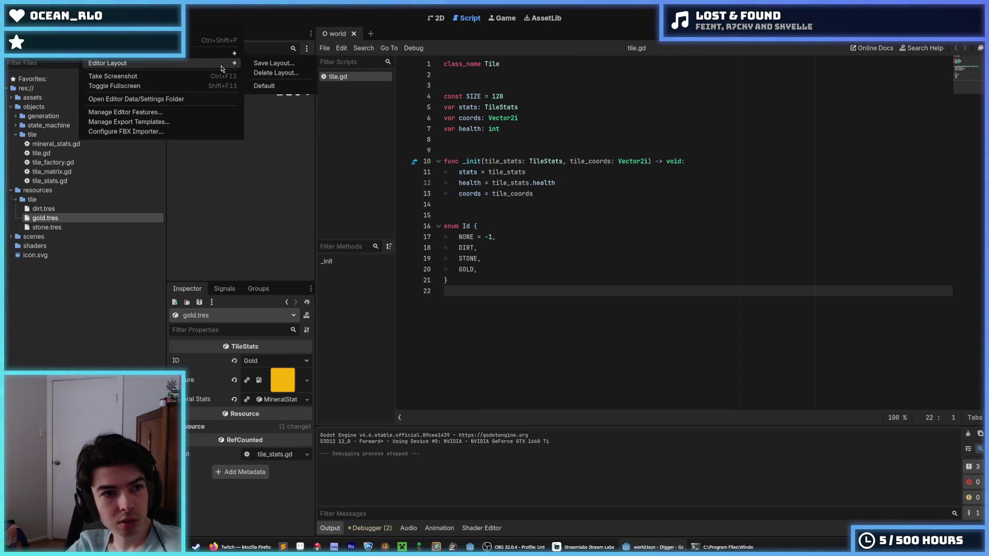
{"action": "left_click", "coordinate": [252, 63]}
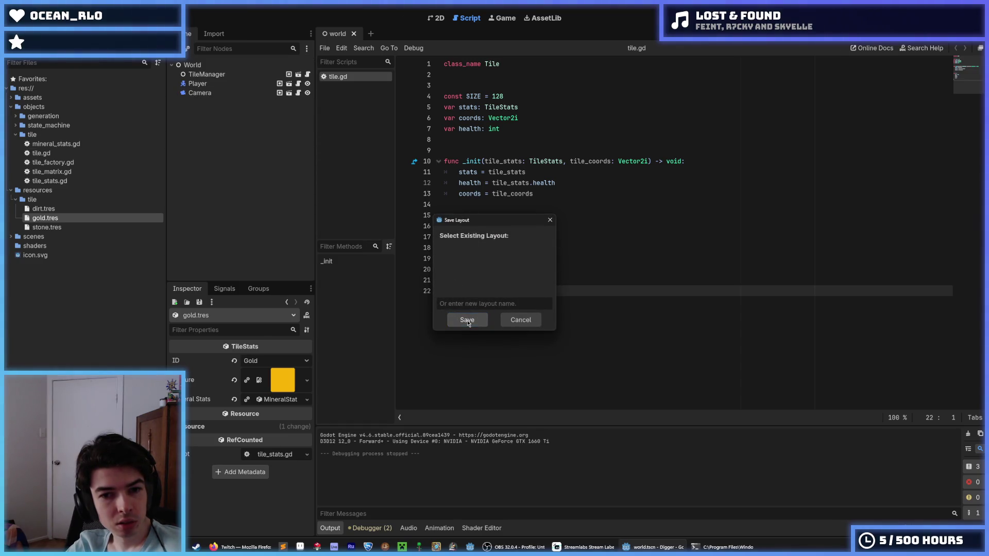
- Save the current dock arrangement as a layout named 'g'
{"action": "left_click", "coordinate": [466, 304]}
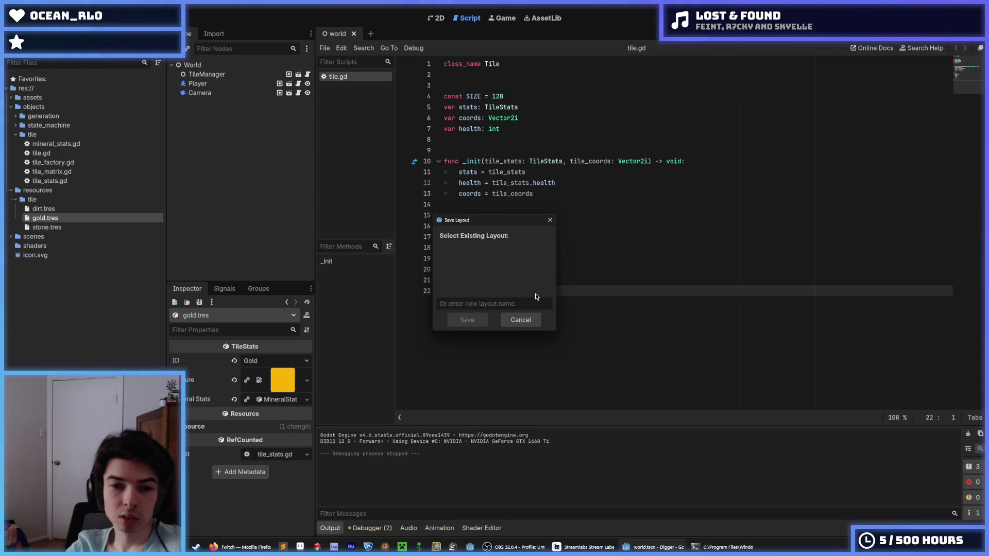
{"action": "type", "text": "good"}
{"action": "left_click", "coordinate": [484, 321]}
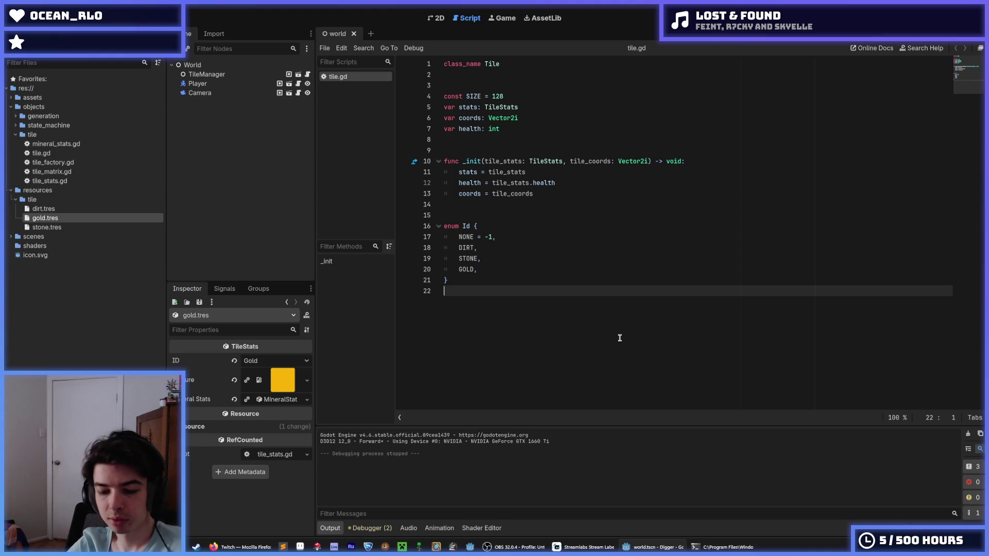
{"action": "left_click", "coordinate": [605, 269]}
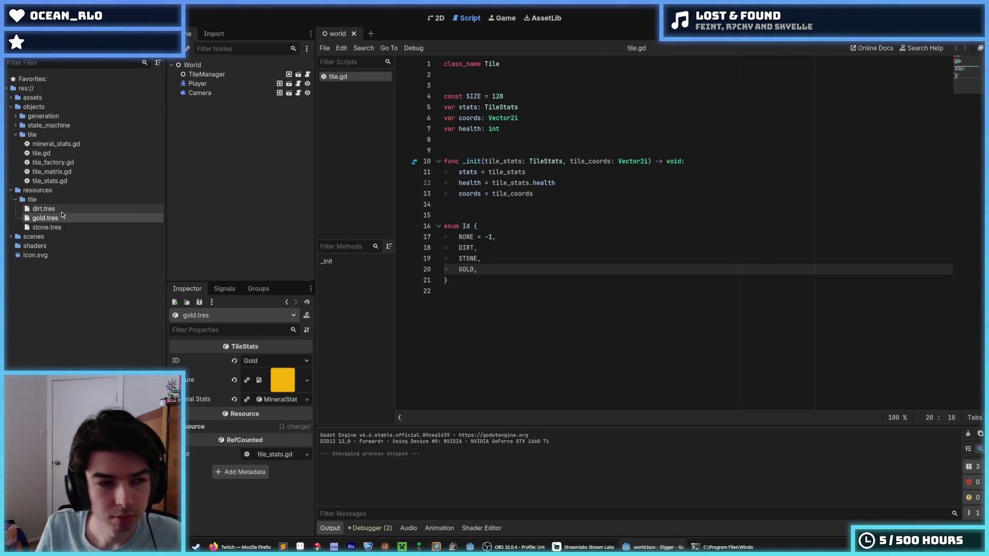
- Check dirt.tres and gold.tres, narrow the FileSystem and Inspector docks, and open tile_stats.gd
{"action": "left_click", "coordinate": [61, 213]}
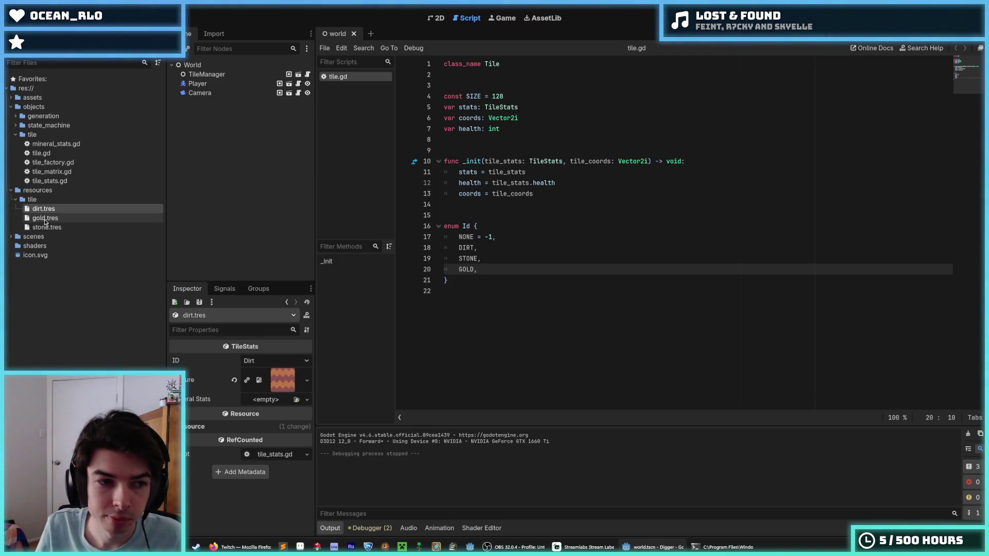
{"action": "left_click", "coordinate": [45, 220]}
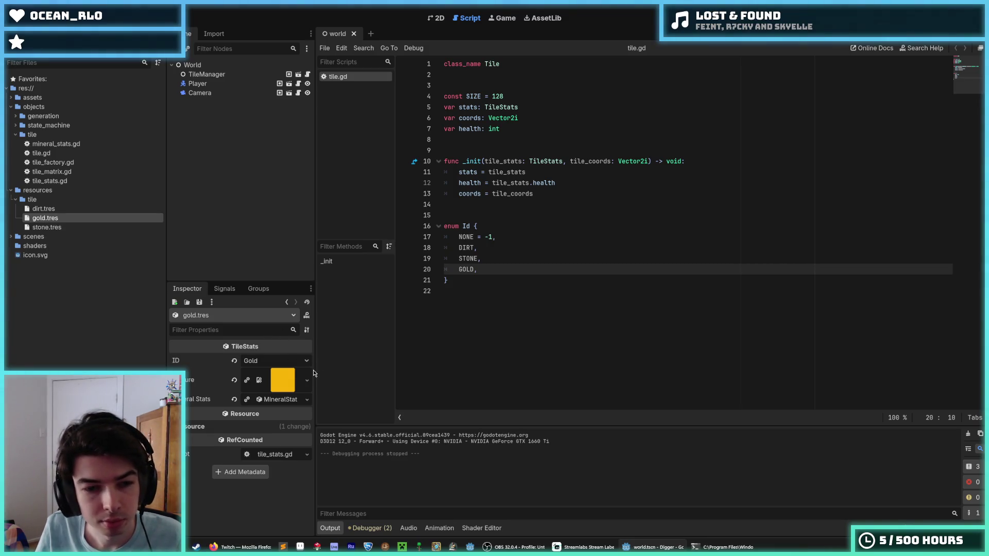
{"action": "mouse_move", "coordinate": [314, 373]}
{"action": "left_mouse_down"}
{"action": "mouse_move", "coordinate": [333, 376]}
{"action": "mouse_move", "coordinate": [319, 376]}
{"action": "left_mouse_up"}
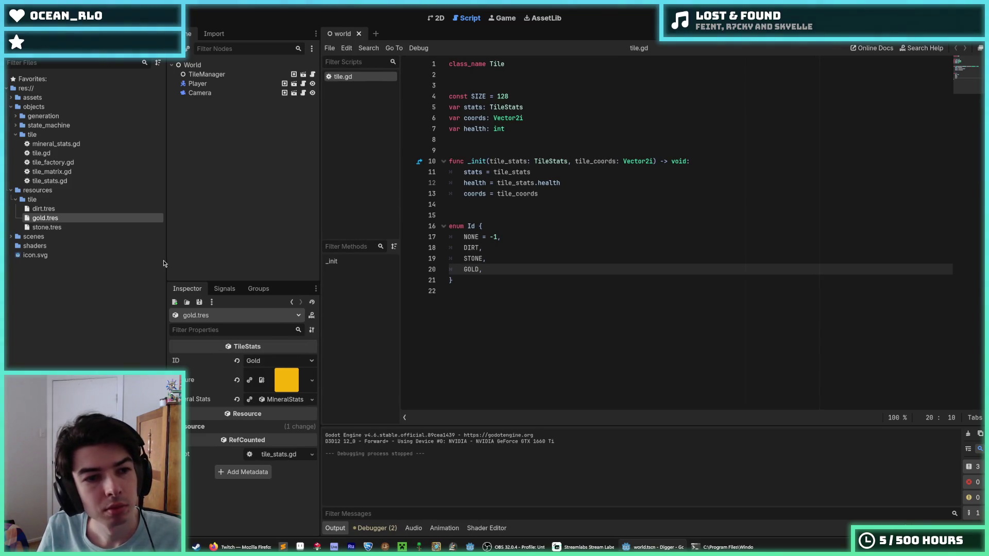
{"action": "left_click_drag", "start_coordinate": [163, 264], "coordinate": [130, 262]}
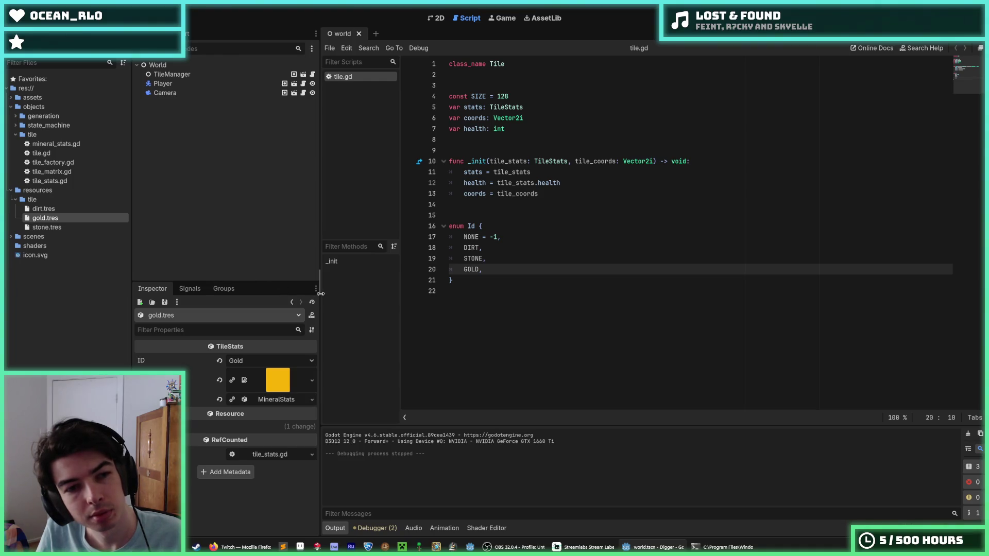
{"action": "mouse_move", "coordinate": [321, 294]}
{"action": "left_mouse_down"}
{"action": "mouse_move", "coordinate": [271, 300]}
{"action": "mouse_move", "coordinate": [292, 303]}
{"action": "left_mouse_up"}
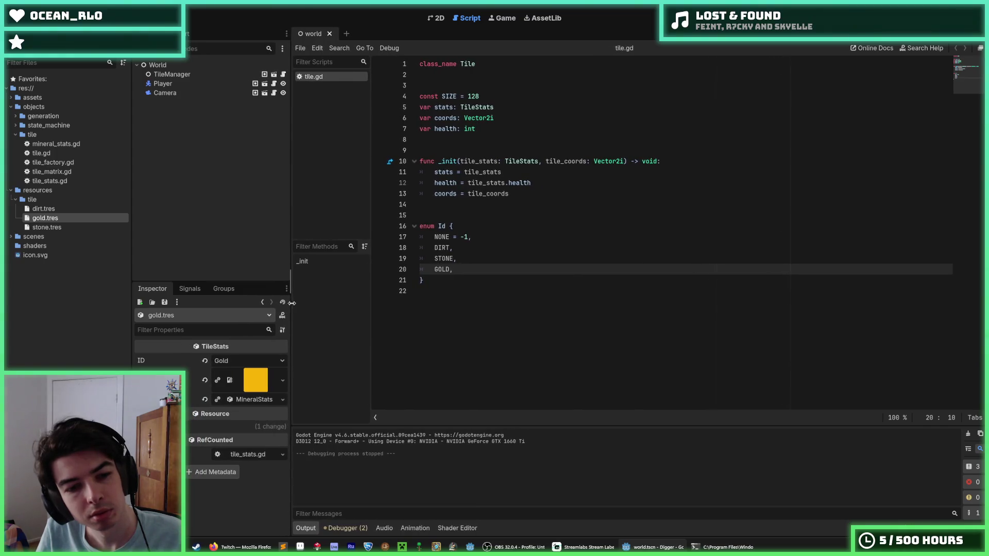
{"action": "left_click", "coordinate": [541, 325]}
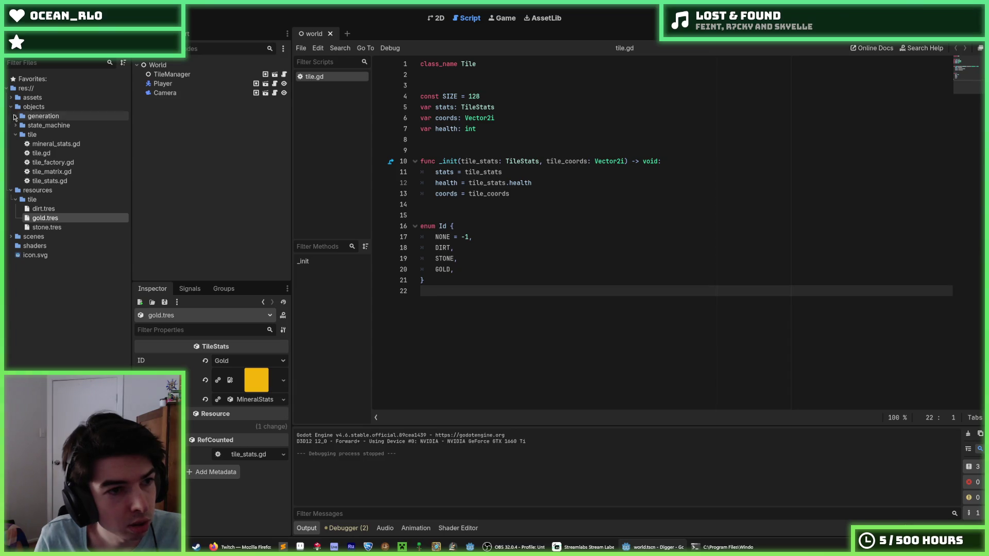
{"action": "double_click", "coordinate": [52, 181]}
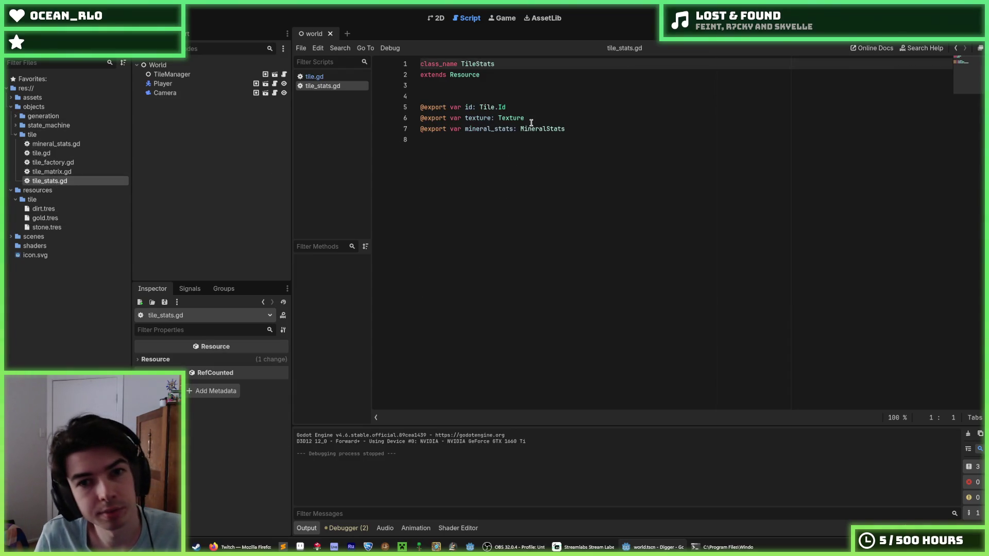
- Duplicate the mineral_stats export line, turn the copy into 'health: int', and save tile_stats.gd
{"action": "left_click", "coordinate": [565, 128]}
{"action": "key", "text": "ctrl+shift+d"}
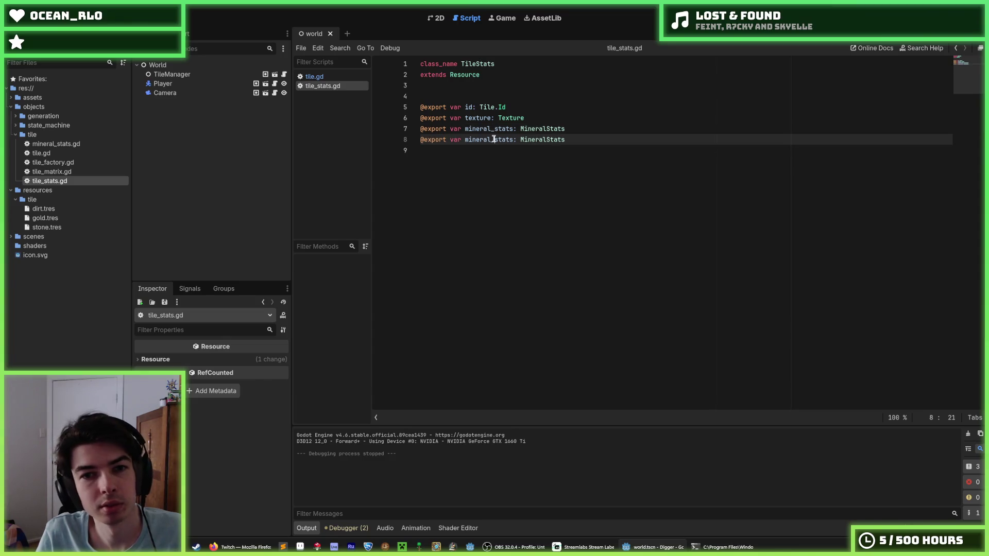
{"action": "key", "text": "Up"}
{"action": "double_click", "coordinate": [508, 128]}
{"action": "type", "text": "health"}
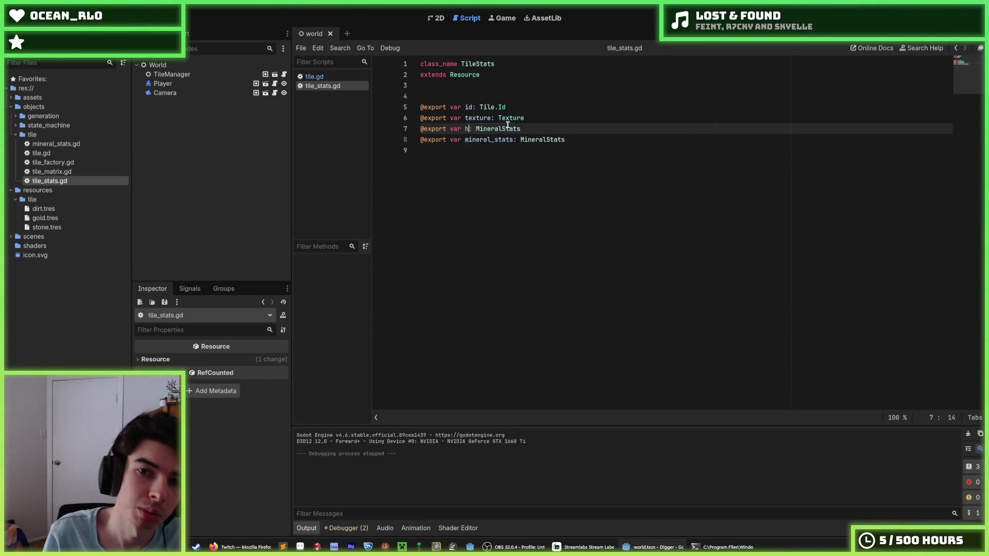
{"action": "key", "text": "End"}
{"action": "key", "text": "BackSpace"}
{"action": "key", "text": "BackSpace"}
{"action": "key", "text": "BackSpace"}
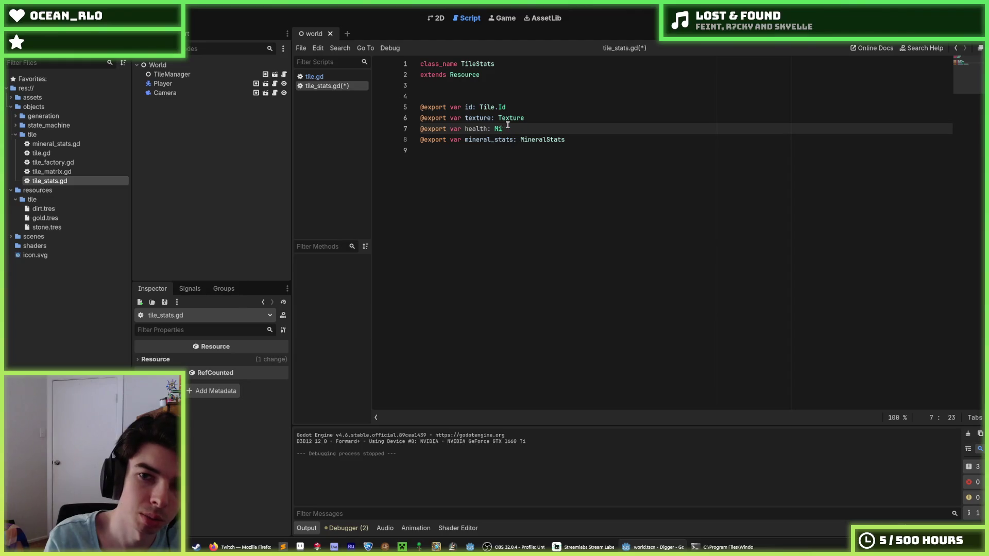
{"action": "type", "text": "int"}
{"action": "key", "text": "ctrl+s"}
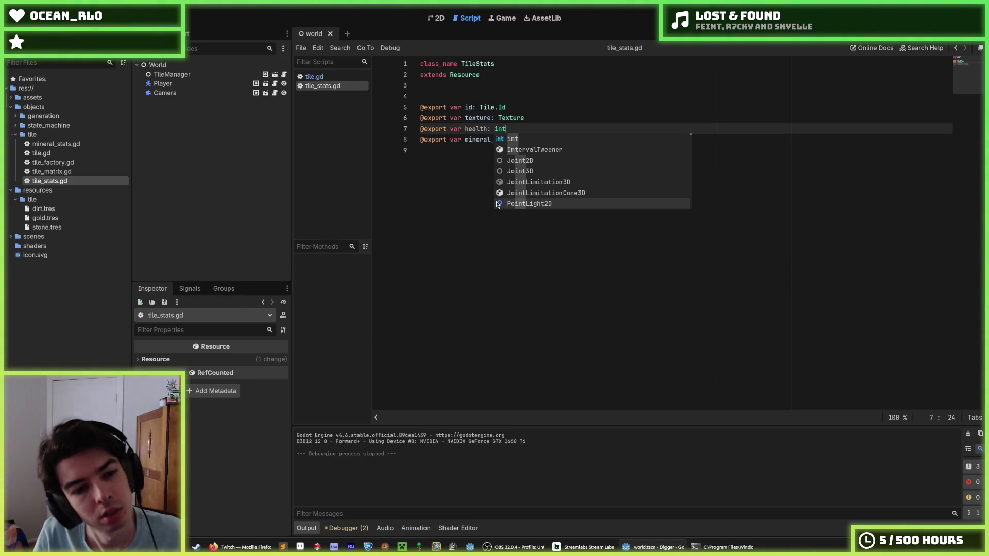
{"action": "left_click", "coordinate": [521, 225]}
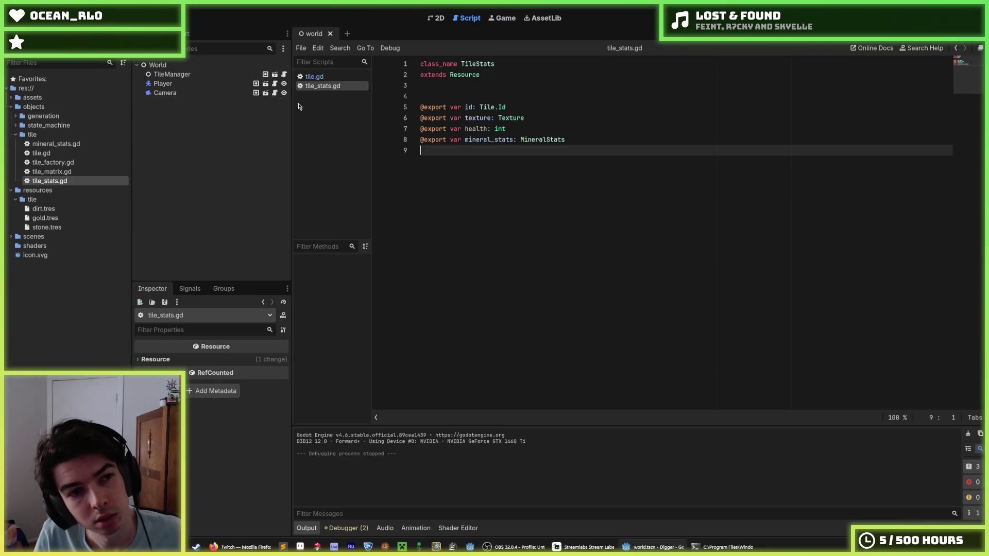
- Try out health values (3, 5, 4) on the tile resources in the Inspector
{"action": "left_click", "coordinate": [44, 209]}
{"action": "left_click", "coordinate": [233, 401]}
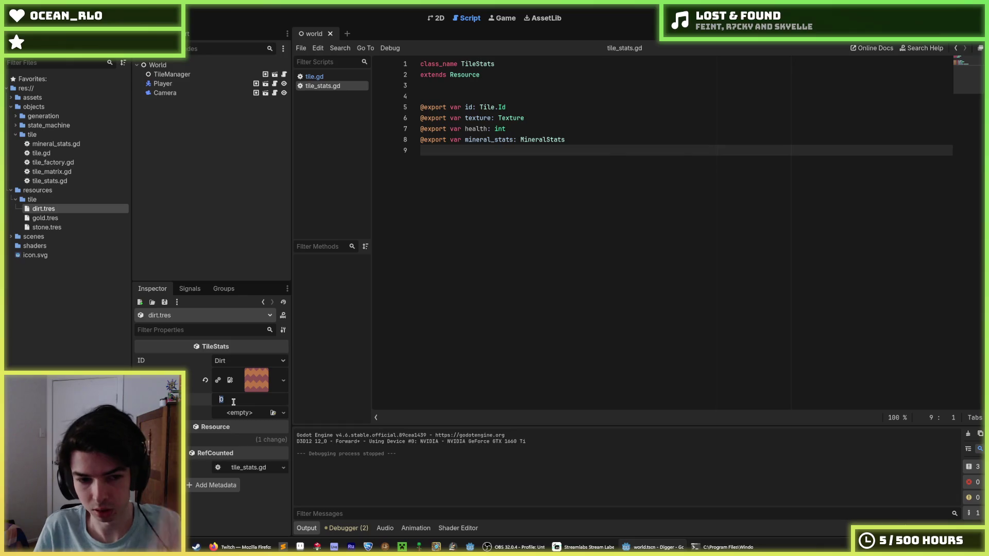
{"action": "type", "text": "3"}
{"action": "key", "text": "Return"}
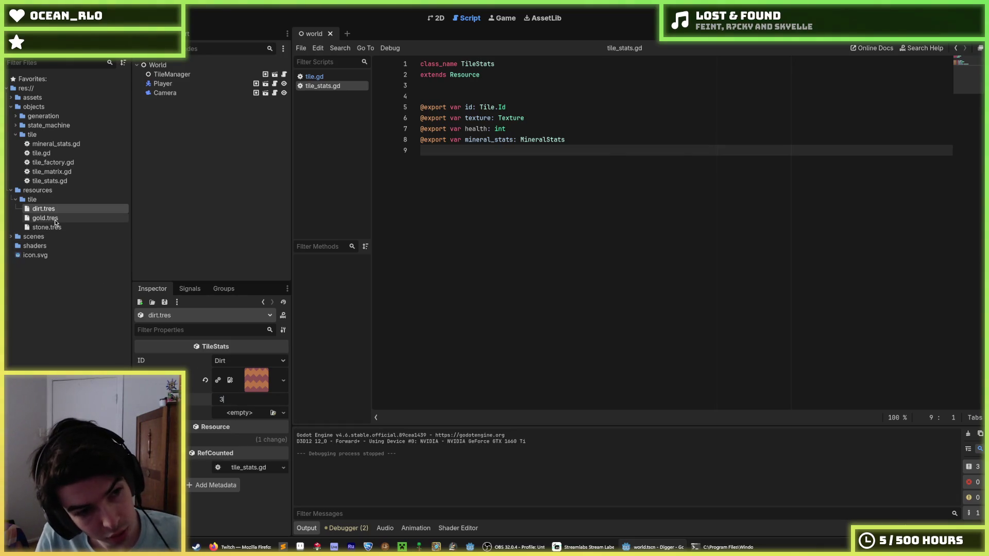
{"action": "left_click", "coordinate": [46, 227]}
{"action": "left_click", "coordinate": [244, 402]}
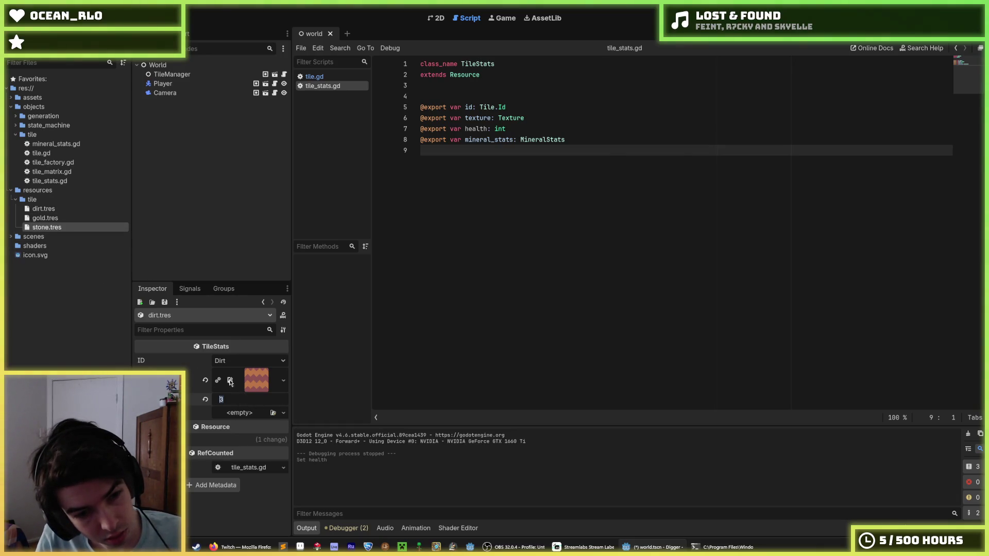
{"action": "type", "text": "5"}
{"action": "left_click", "coordinate": [45, 218]}
{"action": "left_click", "coordinate": [235, 397]}
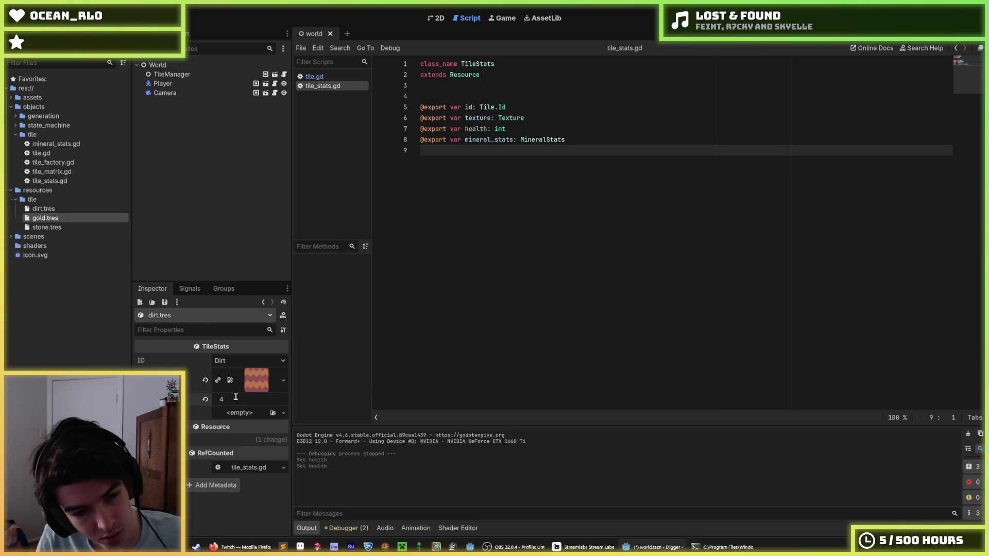
{"action": "key", "text": "Return"}
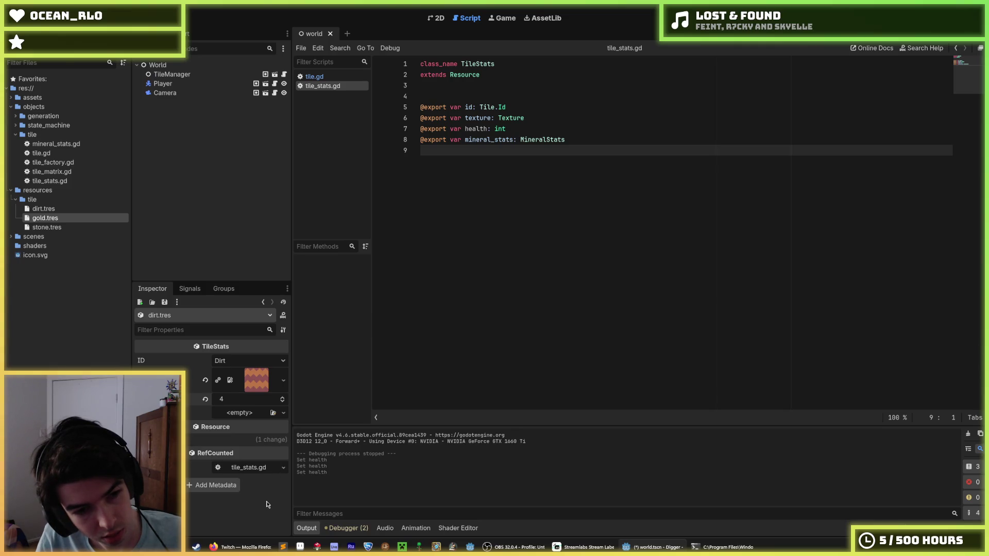
- Set stone.tres health to 10 and gold.tres health to 5, then save
{"action": "left_click", "coordinate": [40, 211]}
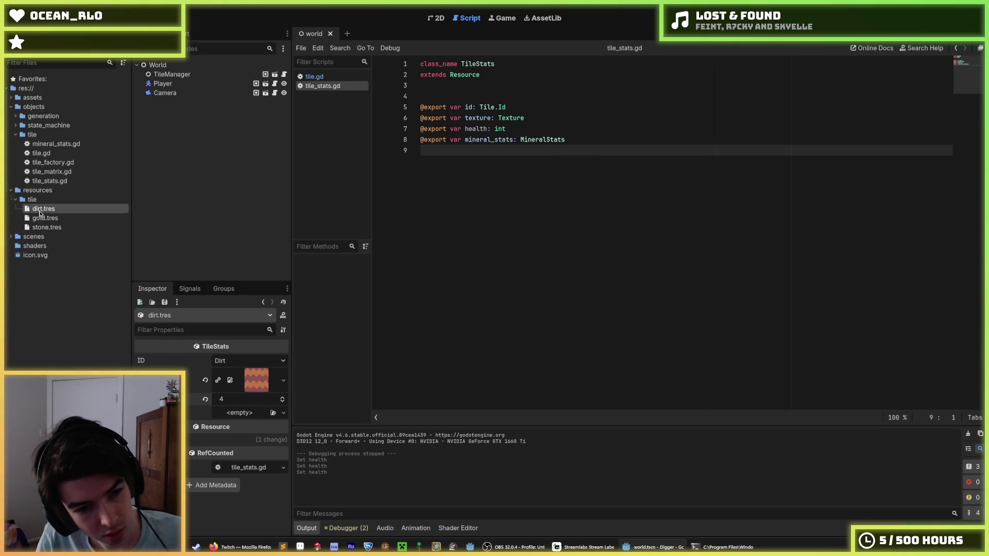
{"action": "left_click", "coordinate": [44, 218]}
{"action": "left_click", "coordinate": [46, 228]}
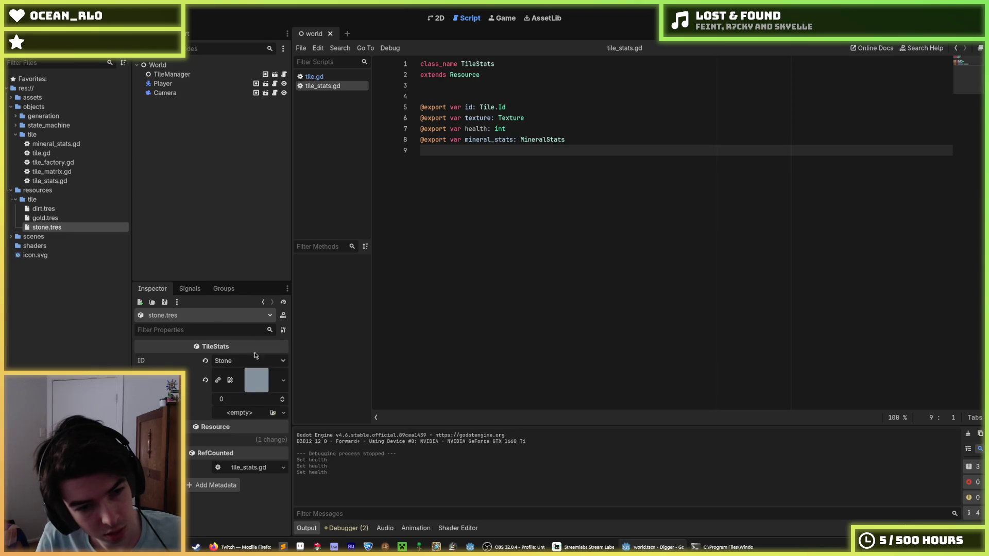
{"action": "left_click", "coordinate": [245, 399]}
{"action": "type", "text": "10"}
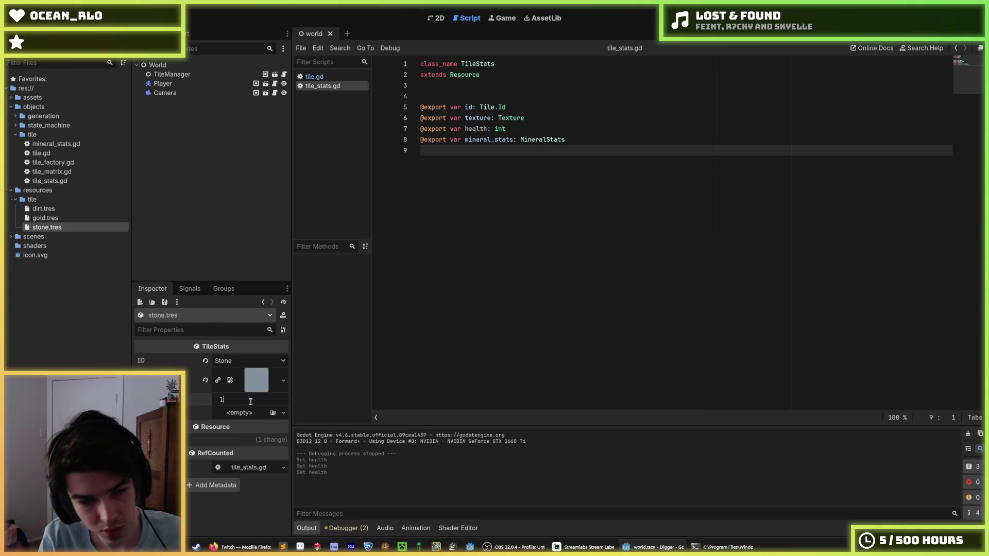
{"action": "key", "text": "Return"}
{"action": "left_click", "coordinate": [51, 219]}
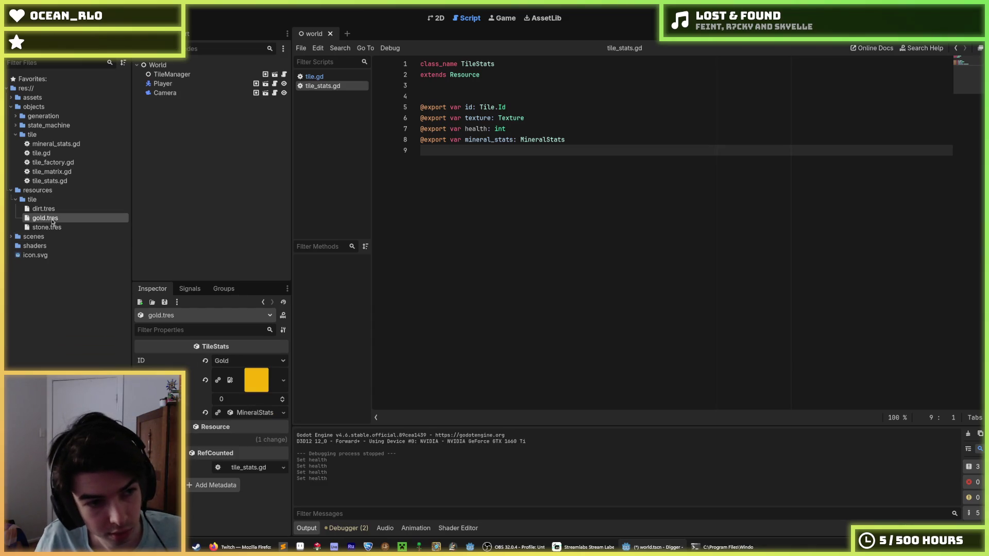
{"action": "left_click", "coordinate": [221, 400]}
{"action": "type", "text": "5"}
{"action": "key", "text": "Return"}
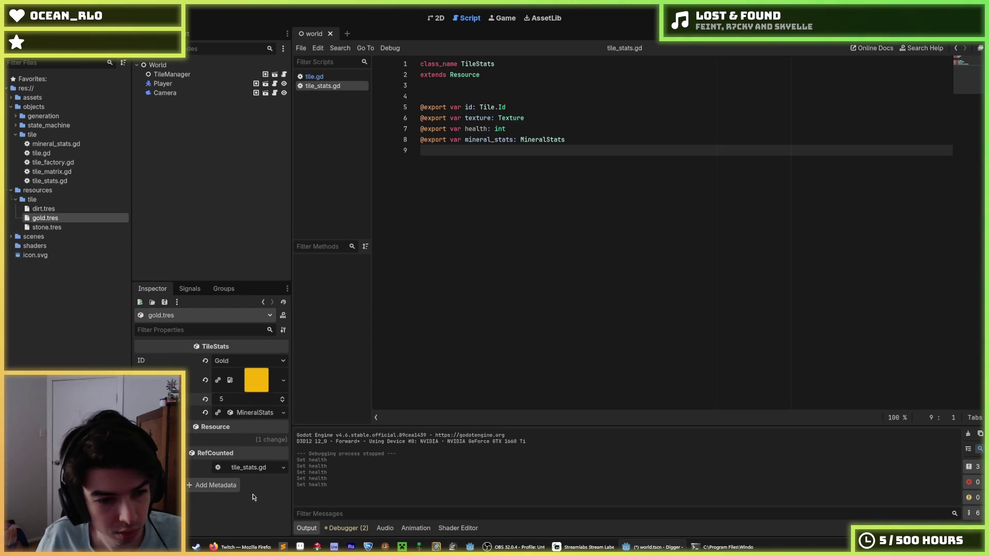
{"action": "key", "text": "ctrl+s"}
- Set dirt.tres health to 3 and save the resources
{"action": "left_click", "coordinate": [43, 208]}
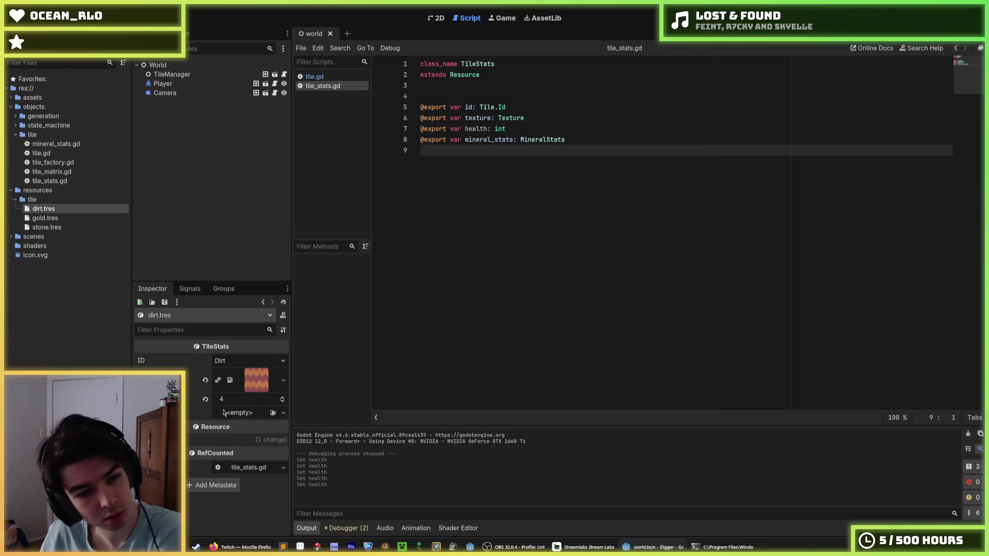
{"action": "left_click", "coordinate": [241, 399]}
{"action": "type", "text": "3"}
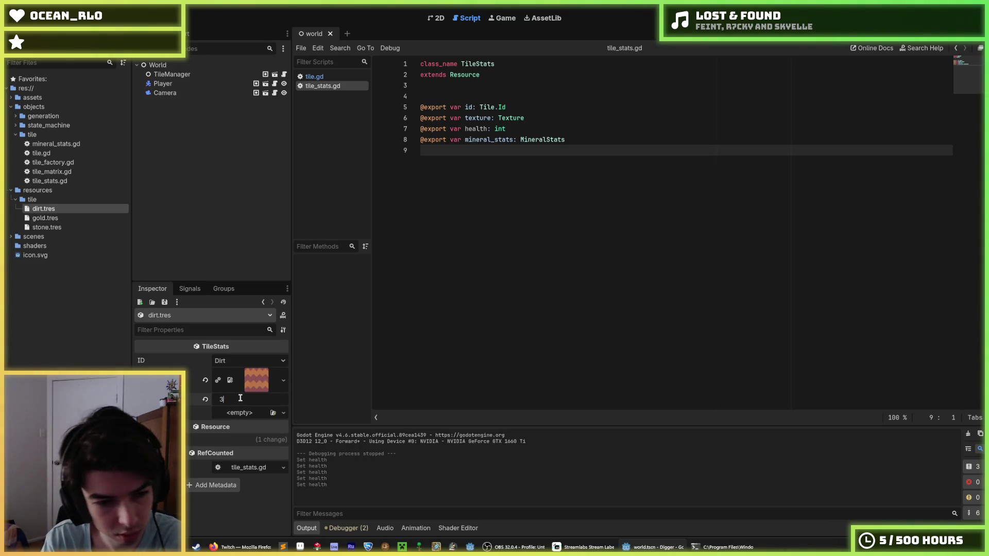
{"action": "key", "text": "Return"}
{"action": "key", "text": "ctrl+s"}
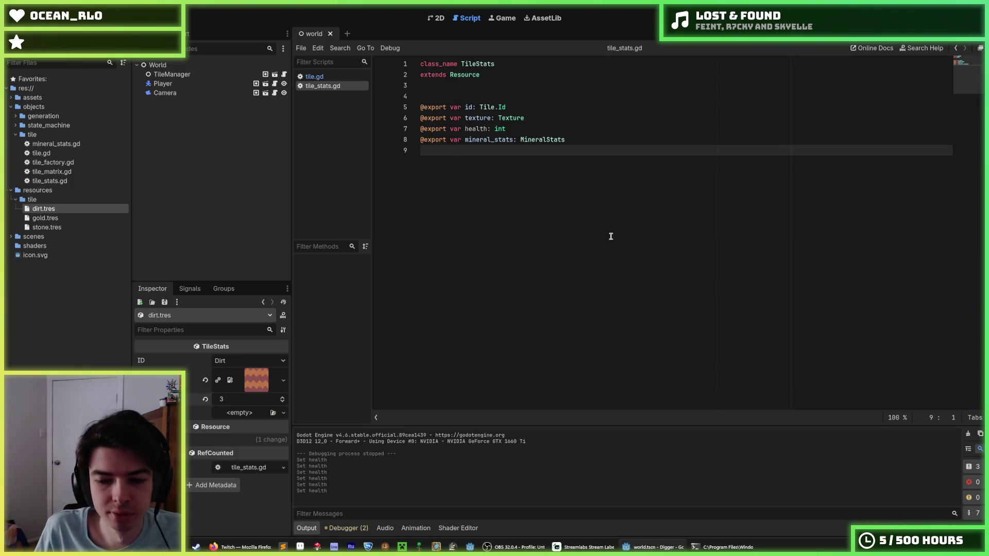
{"action": "mouse_move", "coordinate": [518, 545]}
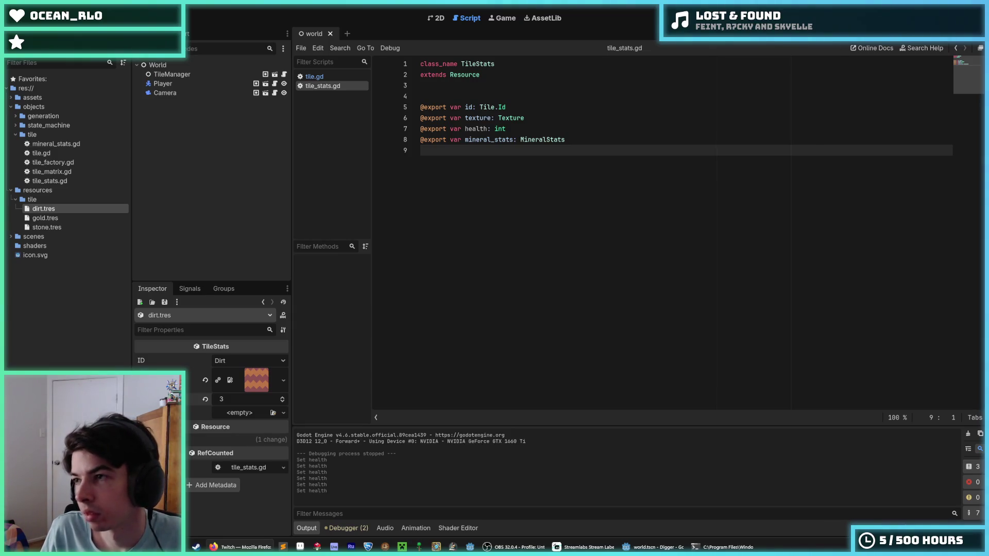
{"action": "left_click", "coordinate": [564, 138]}
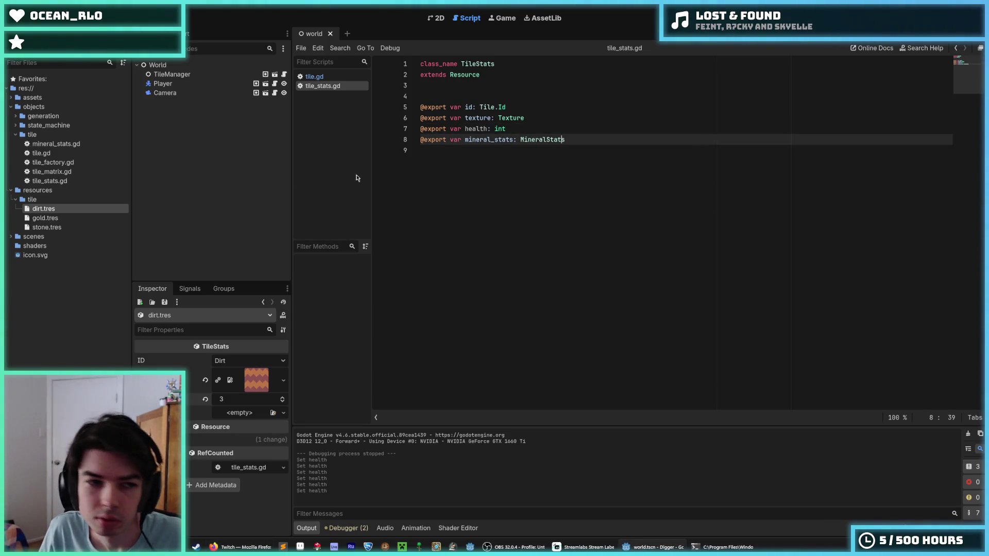
- Review the tile resources' health values, then run the game with F5 and stop it
{"action": "left_click", "coordinate": [52, 218]}
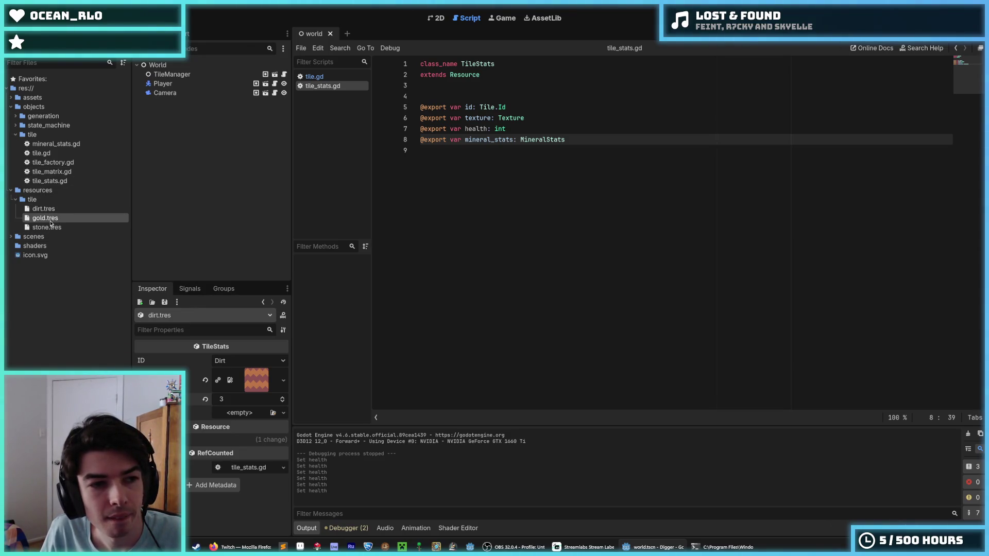
{"action": "left_click", "coordinate": [54, 228]}
{"action": "left_click", "coordinate": [51, 219]}
{"action": "left_click", "coordinate": [47, 210]}
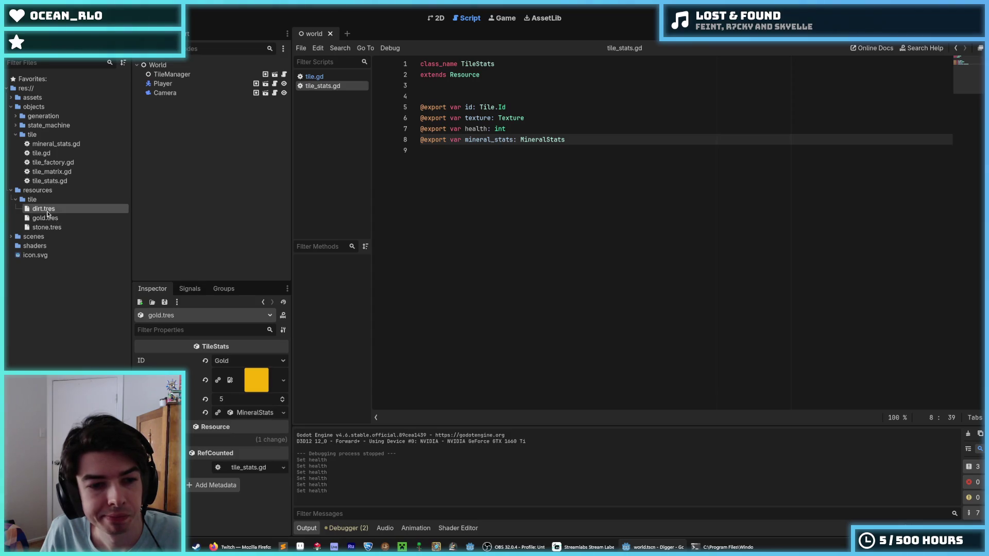
{"action": "key", "text": "F5"}
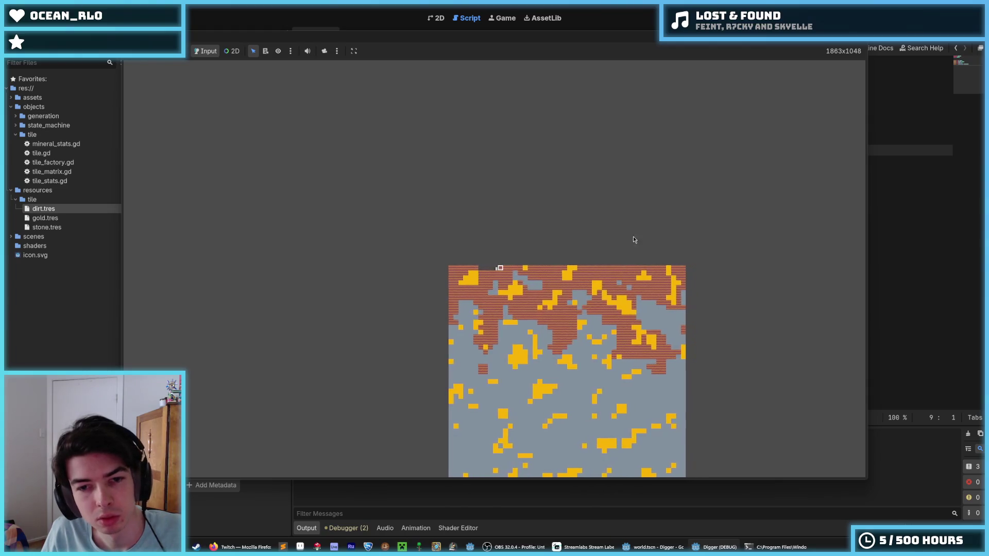
{"action": "key", "text": "F8"}
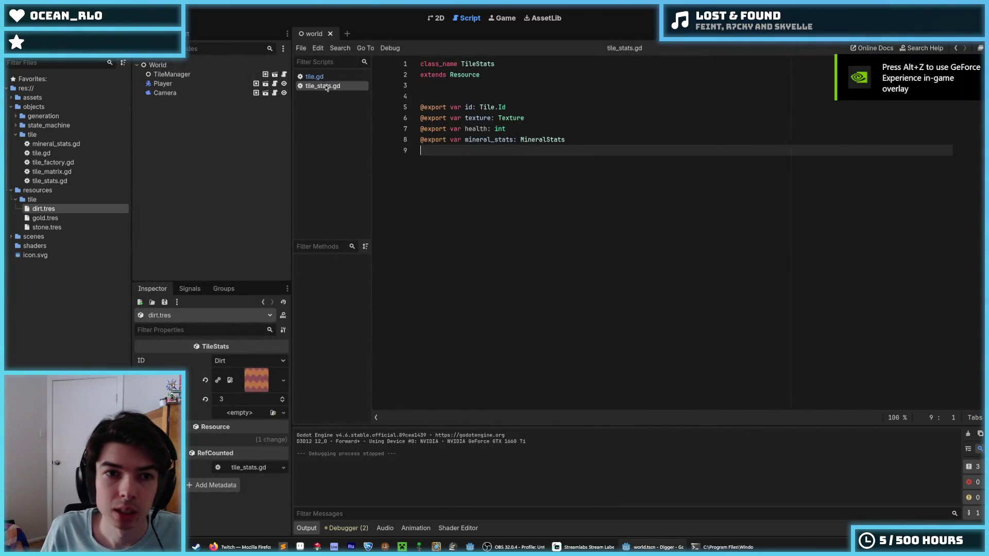
- Open player.gd in the script editor and scroll through its code
{"action": "left_click", "coordinate": [317, 77]}
{"action": "left_click", "coordinate": [315, 86]}
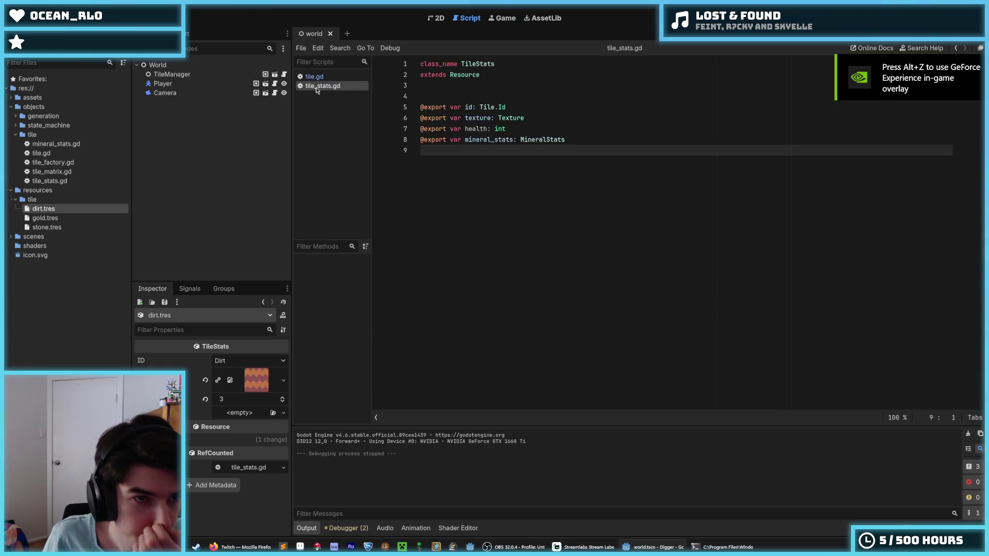
{"action": "left_click", "coordinate": [275, 84]}
{"action": "scroll", "coordinate": [502, 196], "scroll_direction": "down", "scroll_amount": 2}
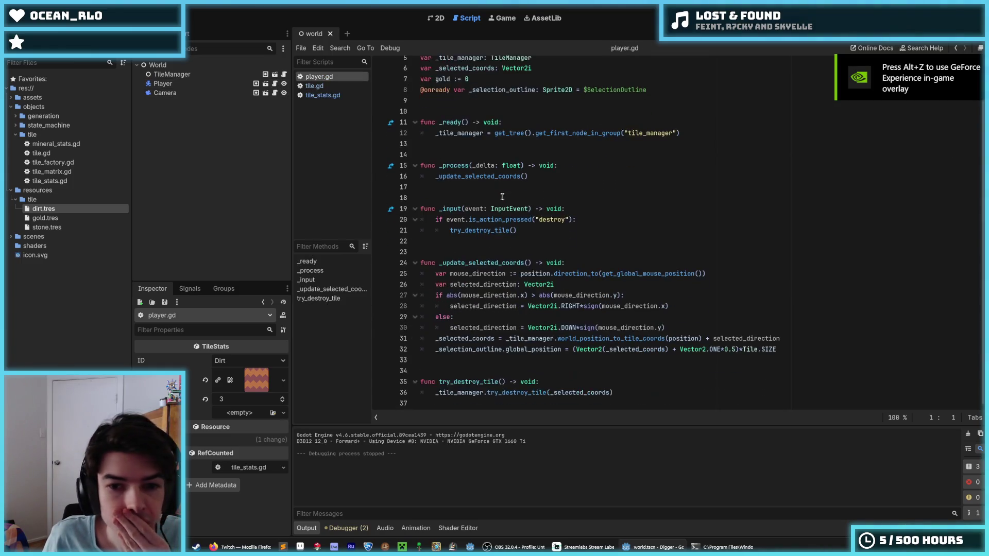
- Rename the try_destroy_tile call on line 21 to hit_tile and save player.gd
{"action": "left_click", "coordinate": [533, 231]}
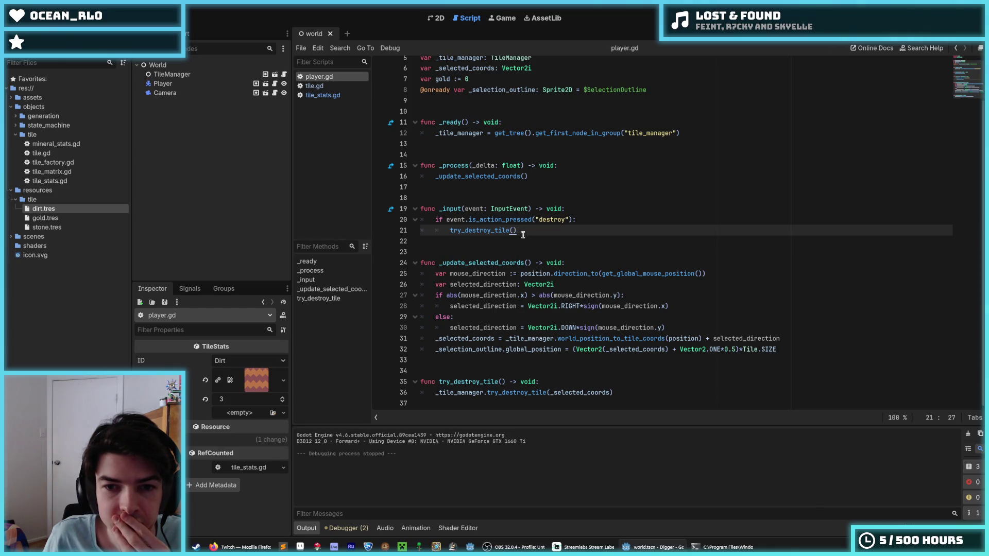
{"action": "triple_click", "coordinate": [549, 221]}
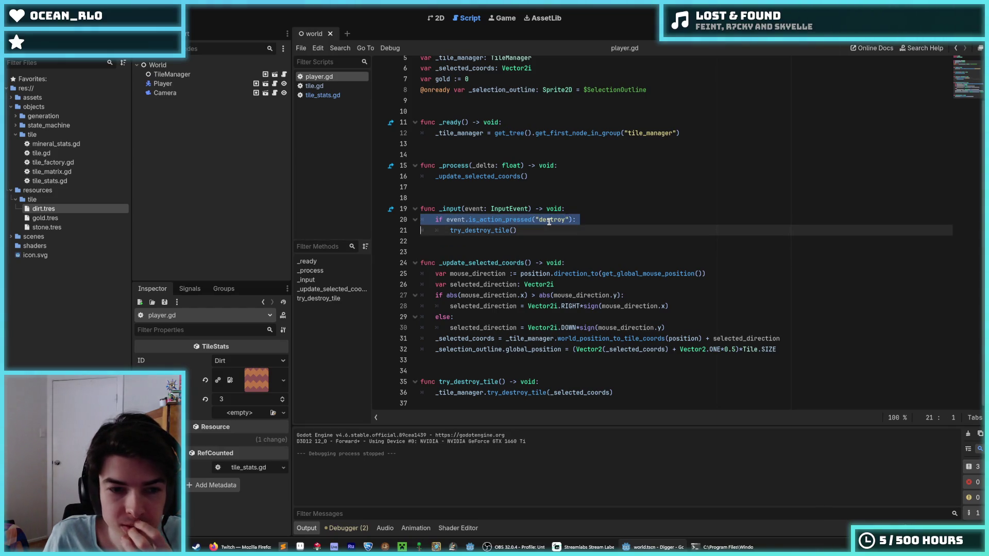
{"action": "left_click", "coordinate": [537, 222]}
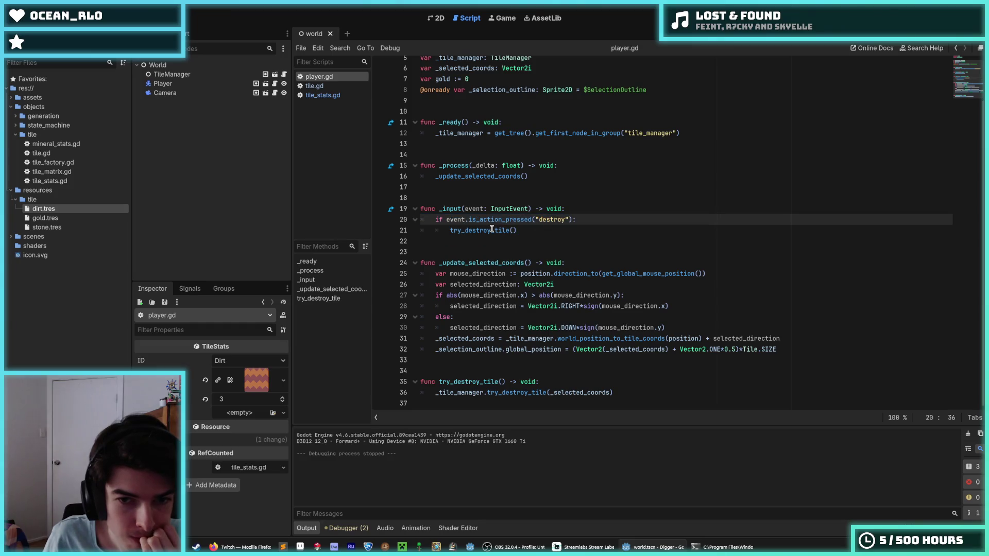
{"action": "left_click_drag", "start_coordinate": [491, 230], "coordinate": [451, 231]}
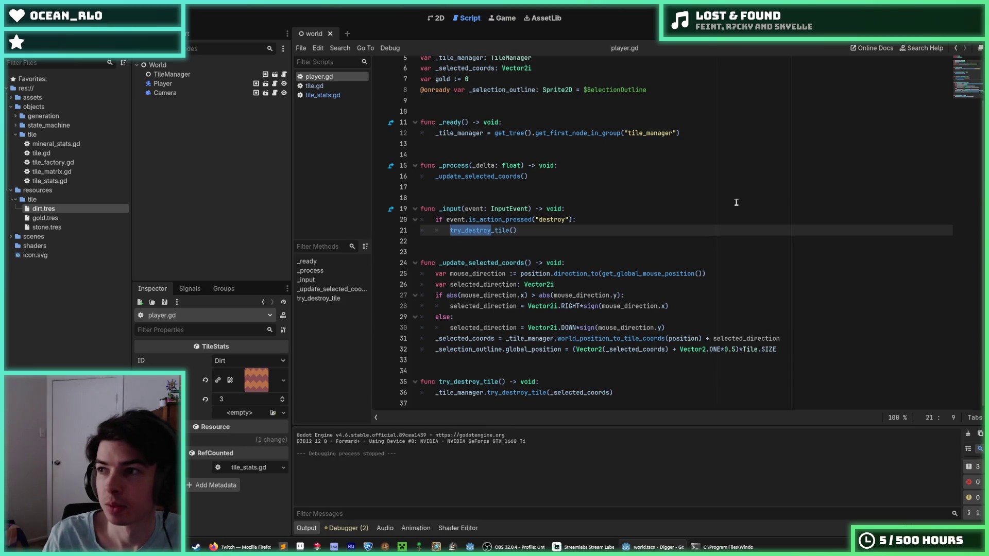
{"action": "type", "text": "bre"}
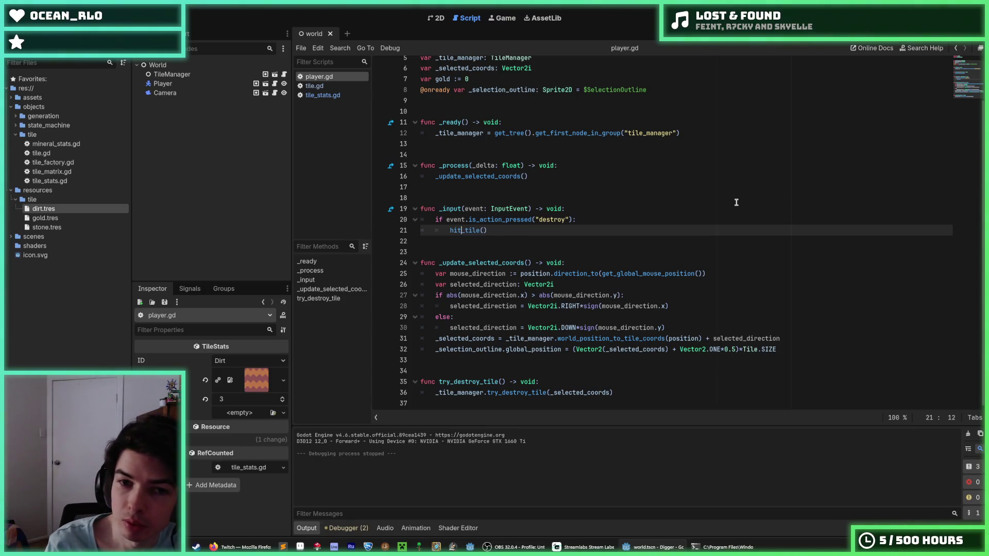
{"action": "type", "text": "ak"}
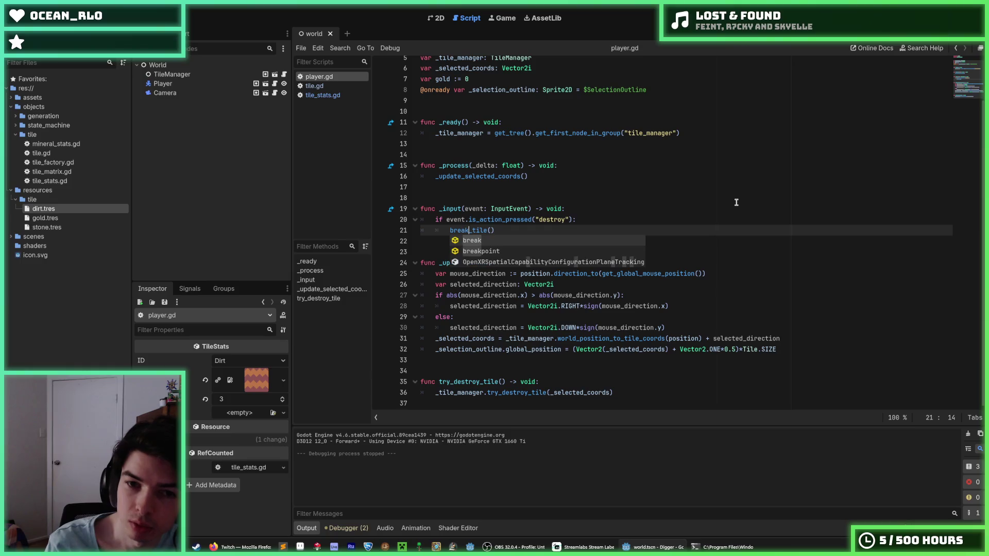
{"action": "key", "text": "Return"}
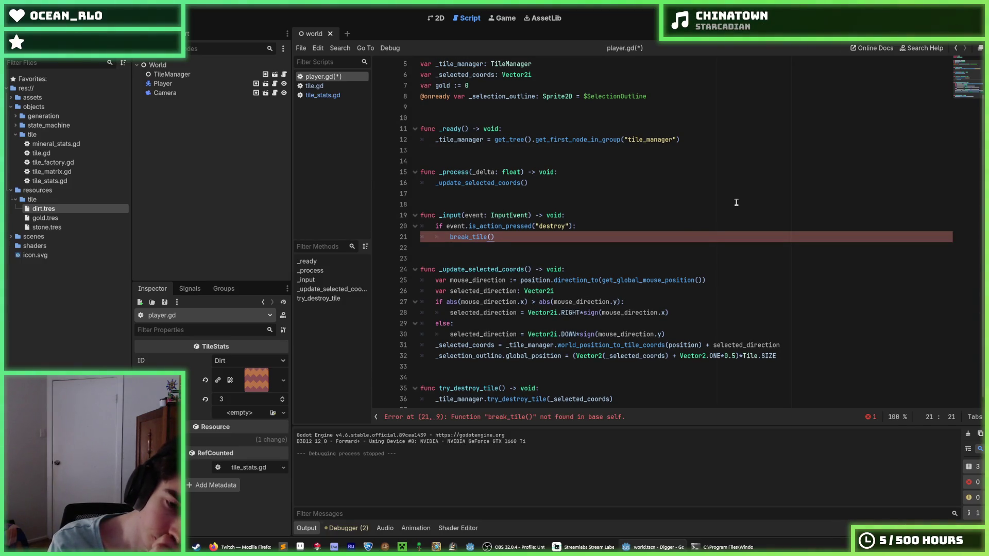
{"action": "key", "text": "Left"}
{"action": "key", "text": "Left"}
{"action": "key", "text": "Left"}
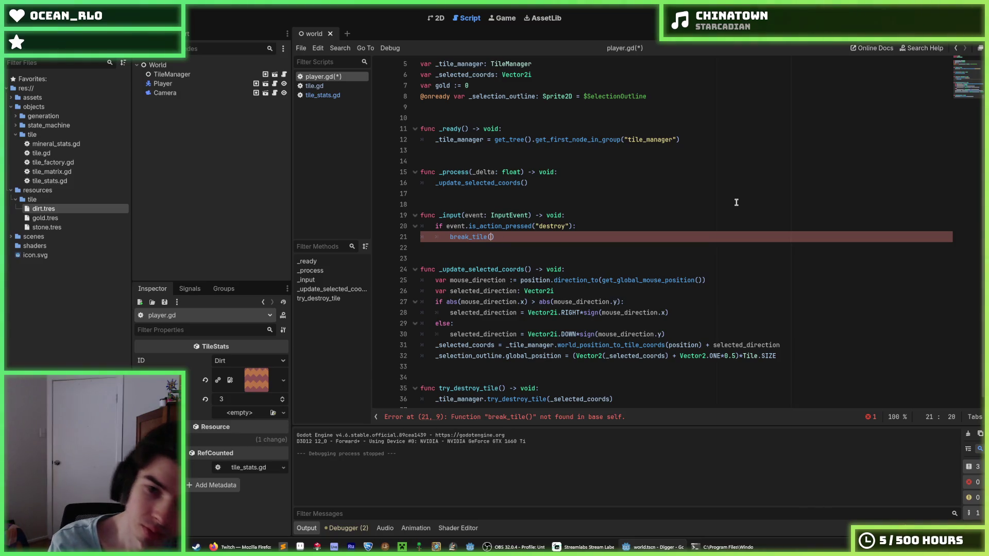
{"action": "key", "text": "BackSpace"}
{"action": "key", "text": "BackSpace"}
{"action": "key", "text": "BackSpace"}
{"action": "key", "text": "BackSpace"}
{"action": "type", "text": "hit"}
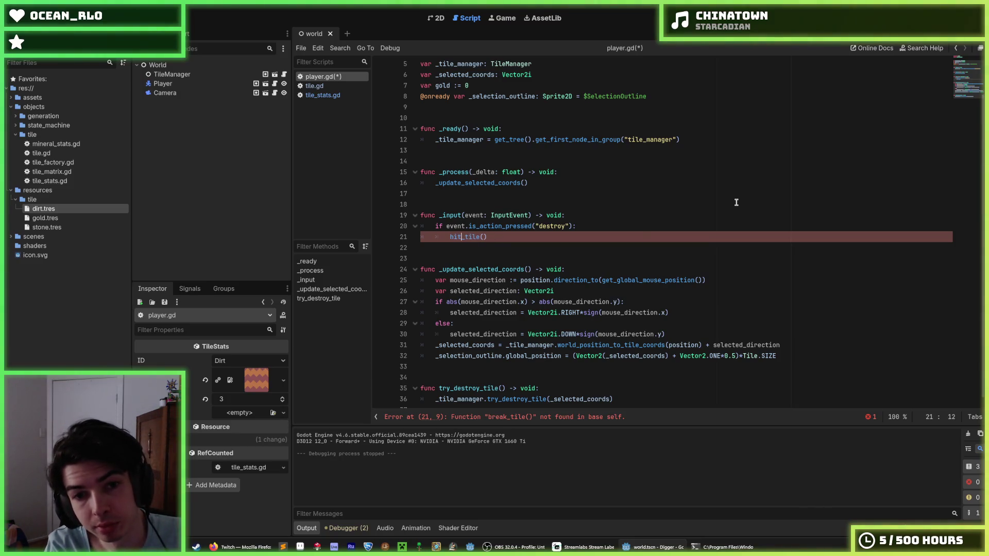
{"action": "key", "text": "Escape"}
{"action": "key", "text": "Up"}
{"action": "key", "text": "End"}
{"action": "key", "text": "ctrl+s"}
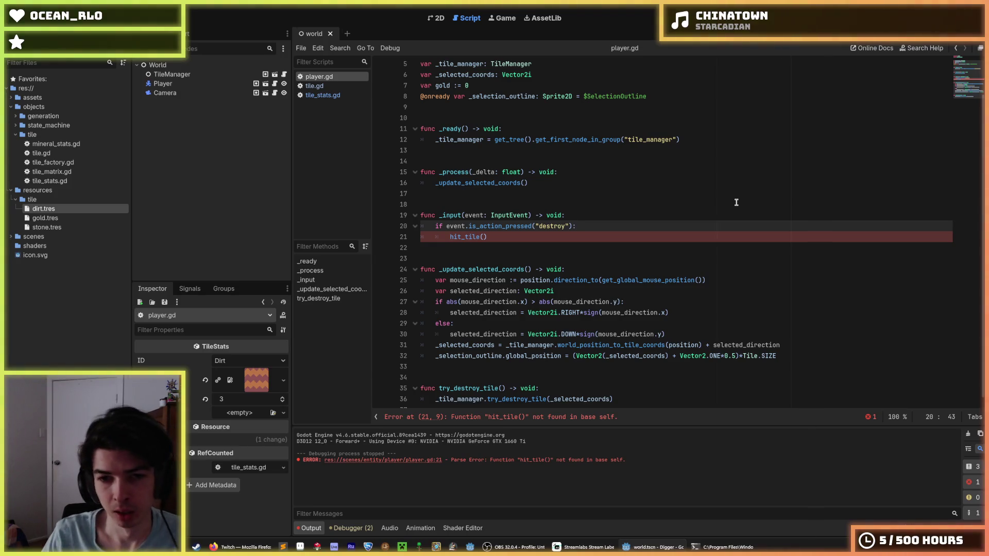
- Rename the try_destroy_tile function definition on line 35 to hit_tile and save
{"action": "scroll", "coordinate": [515, 232], "scroll_direction": "down", "scroll_amount": 1}
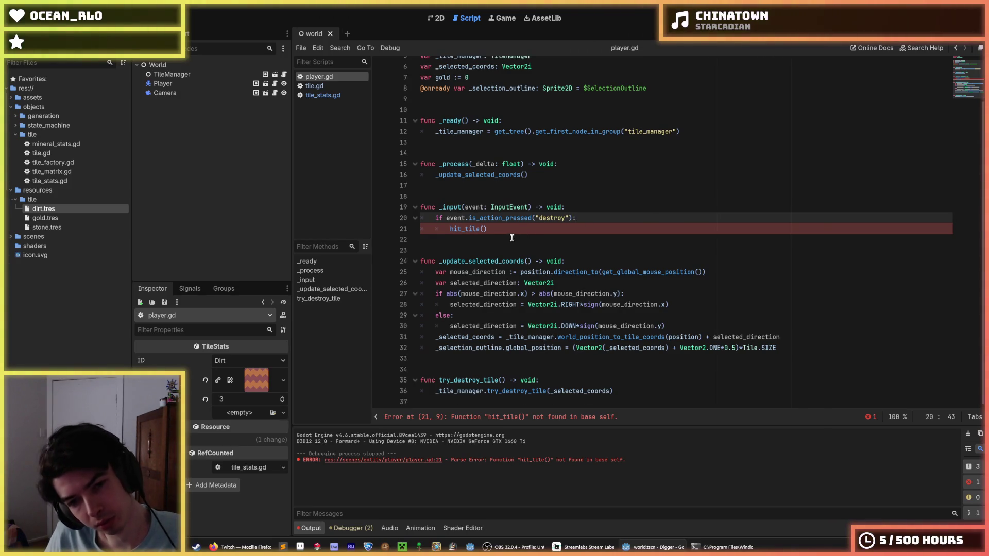
{"action": "left_click", "coordinate": [497, 229]}
{"action": "double_click", "coordinate": [474, 229]}
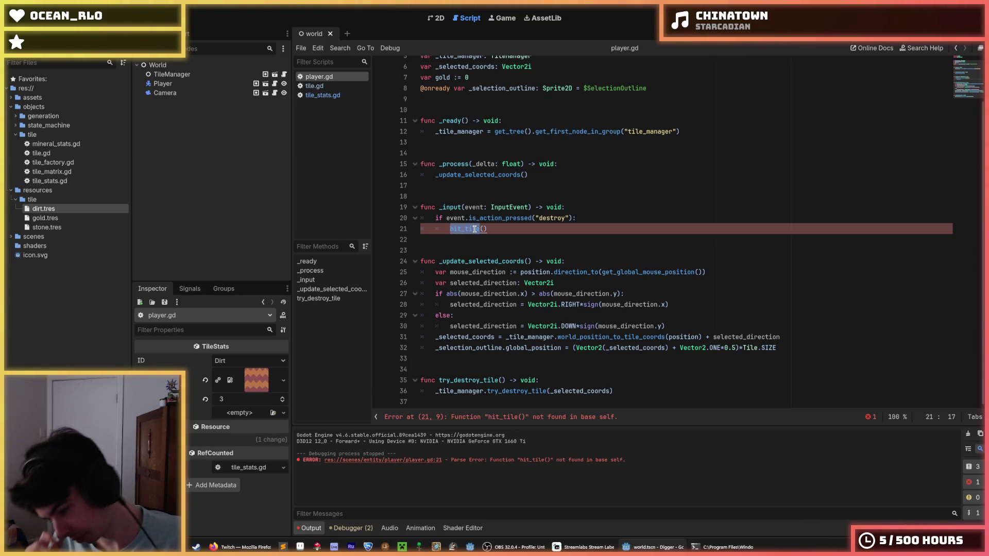
{"action": "key", "text": "ctrl+c"}
{"action": "double_click", "coordinate": [463, 391]}
{"action": "key", "text": "ctrl+d"}
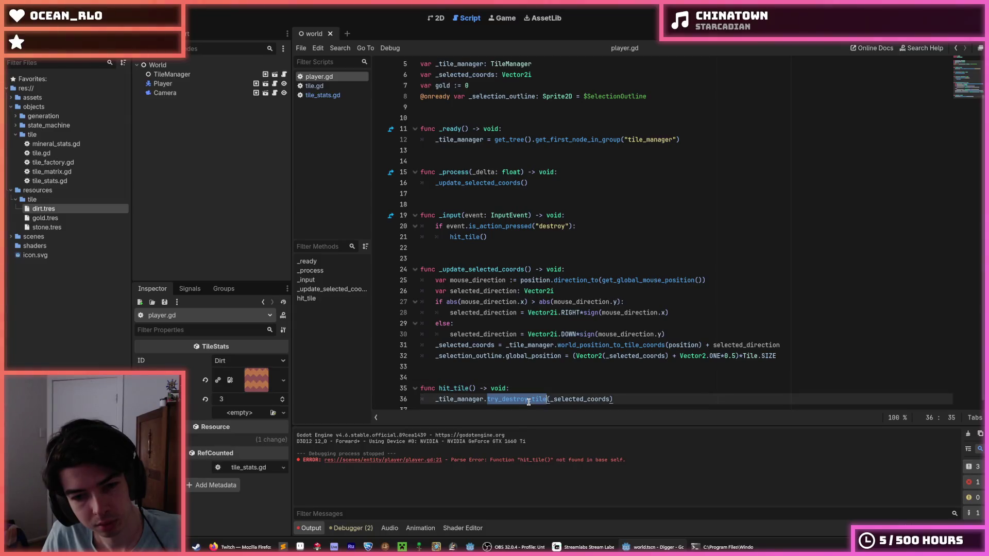
{"action": "key", "text": "ctrl+v"}
{"action": "key", "text": "Up"}
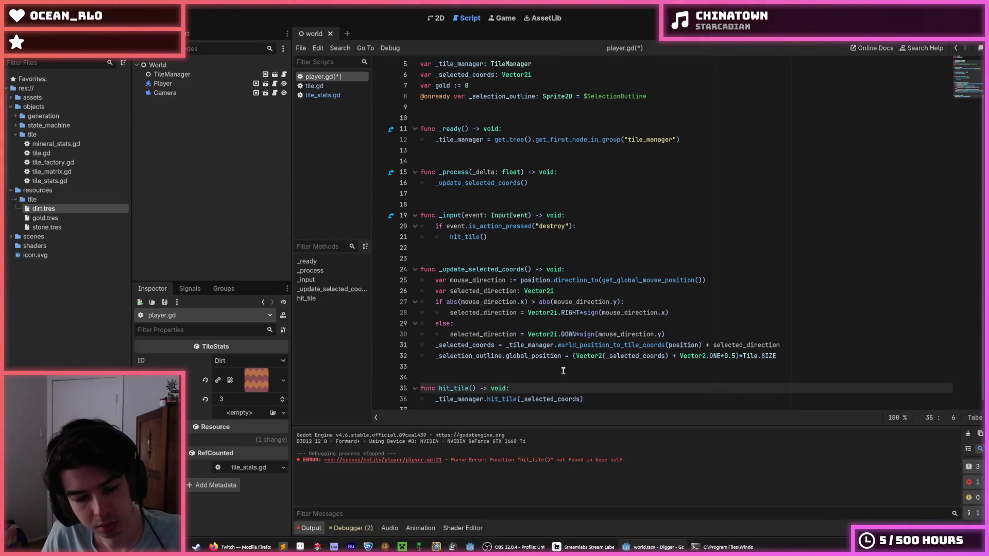
{"action": "left_click", "coordinate": [439, 387]}
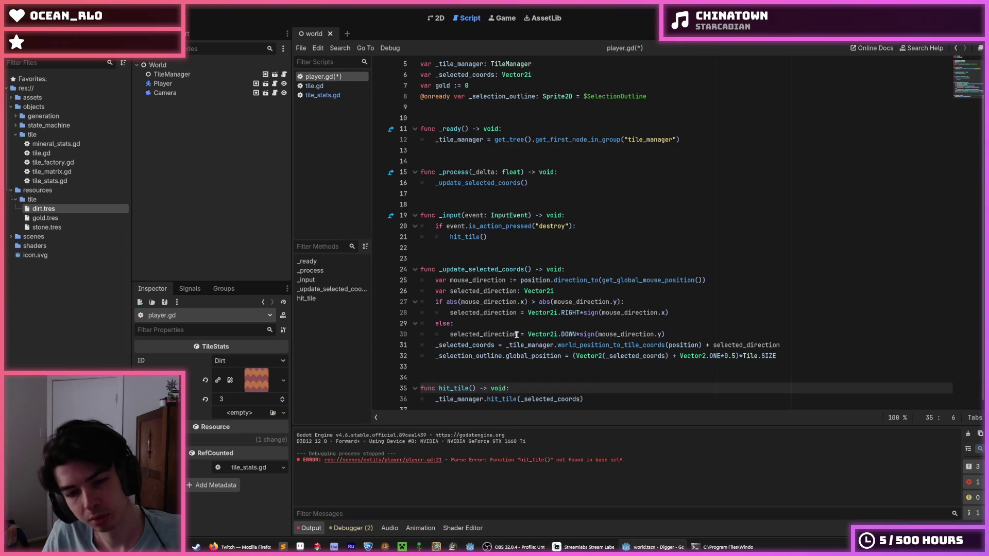
{"action": "key", "text": "ctrl+s"}
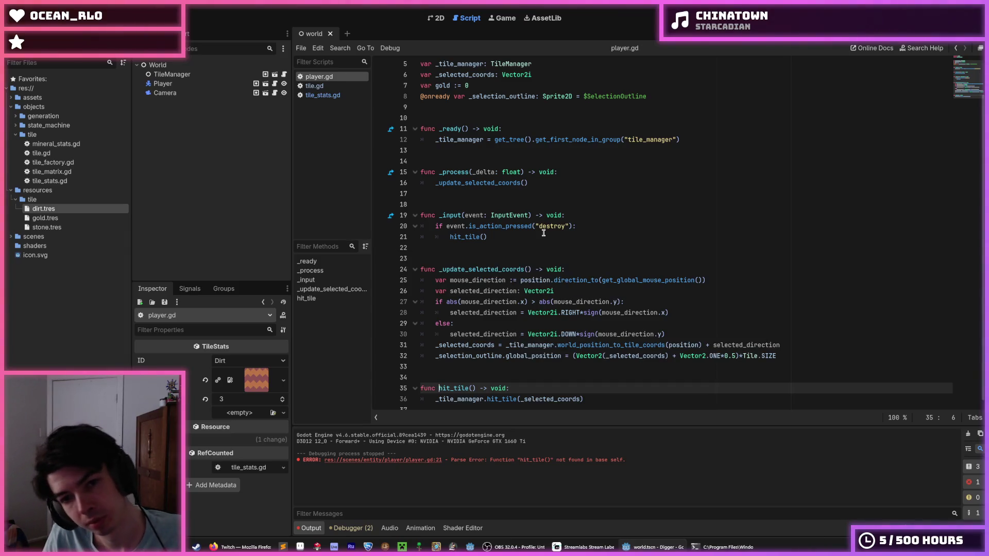
- Try changing the "destroy" action to "hit", then undo it to keep "destroy"
{"action": "double_click", "coordinate": [545, 227]}
{"action": "type", "text": "hit"}
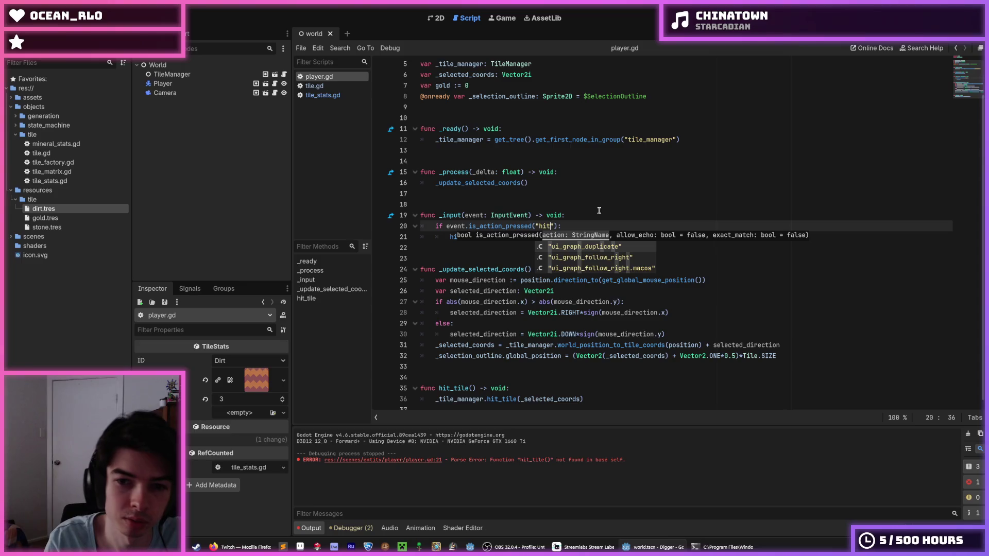
{"action": "type", "text": "\")"}
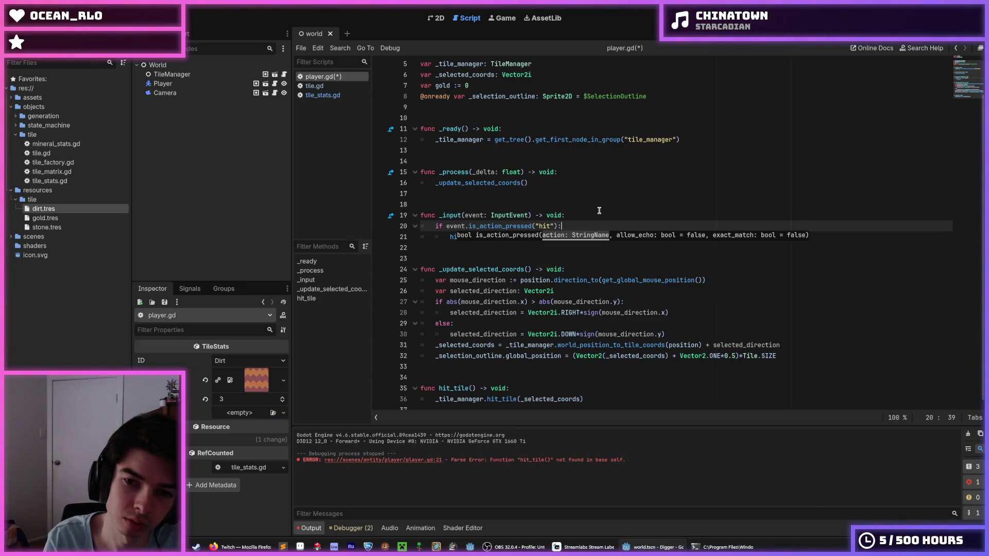
{"action": "key", "text": "ctrl+z"}
{"action": "key", "text": "ctrl+z"}
{"action": "key", "text": "ctrl+z"}
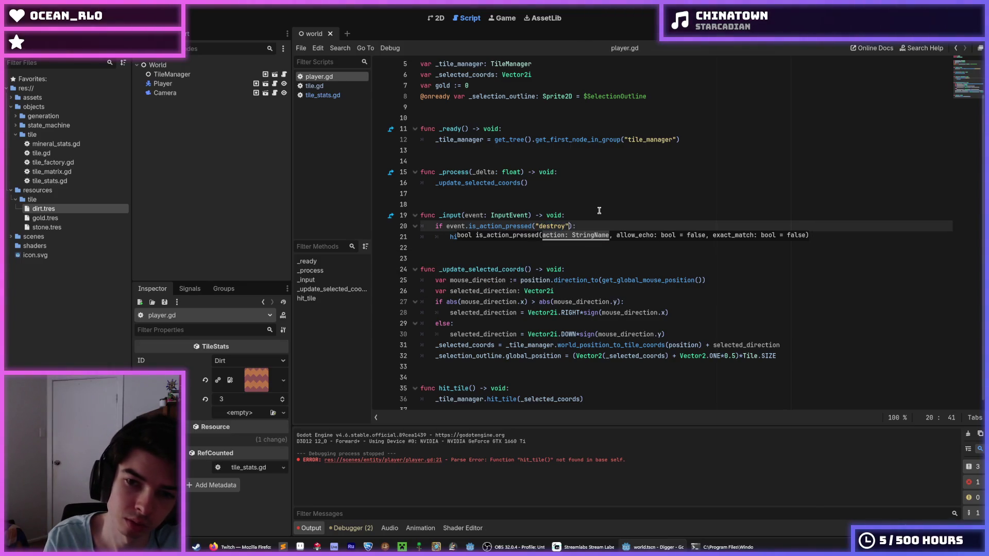
{"action": "left_click", "coordinate": [592, 216]}
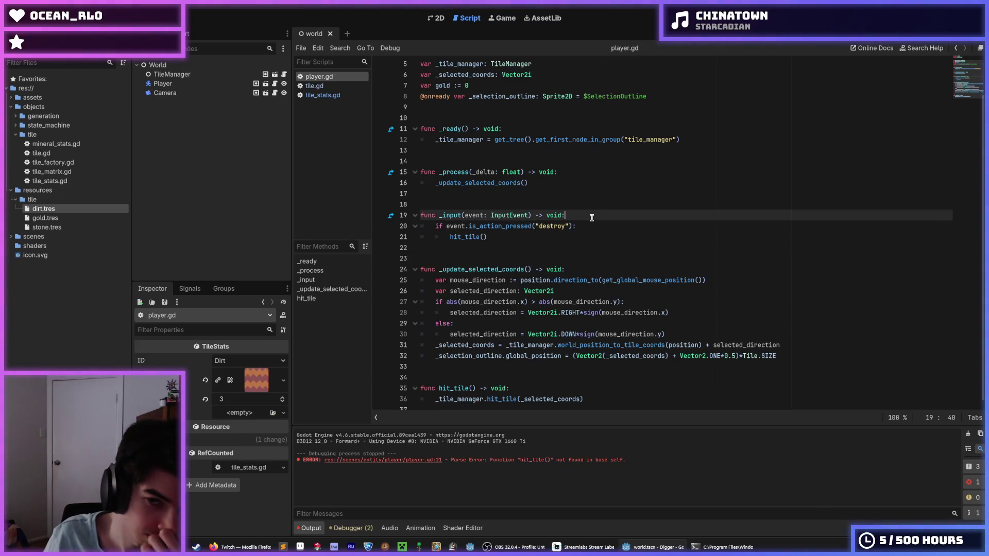
{"action": "left_click", "coordinate": [586, 226]}
{"action": "left_click", "coordinate": [569, 237]}
{"action": "left_click", "coordinate": [593, 228]}
{"action": "left_click", "coordinate": [583, 236]}
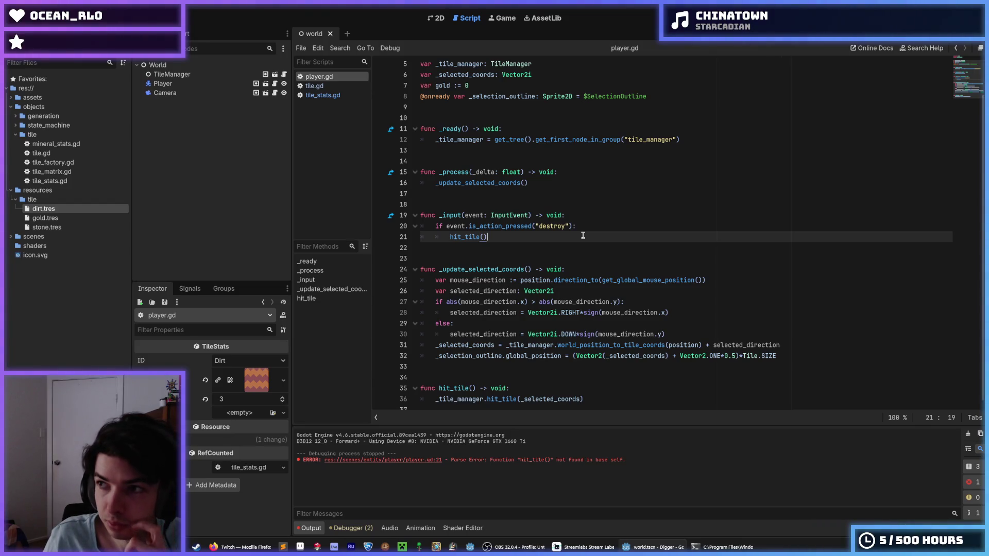
{"action": "left_click", "coordinate": [317, 86]}
{"action": "left_click", "coordinate": [323, 96]}
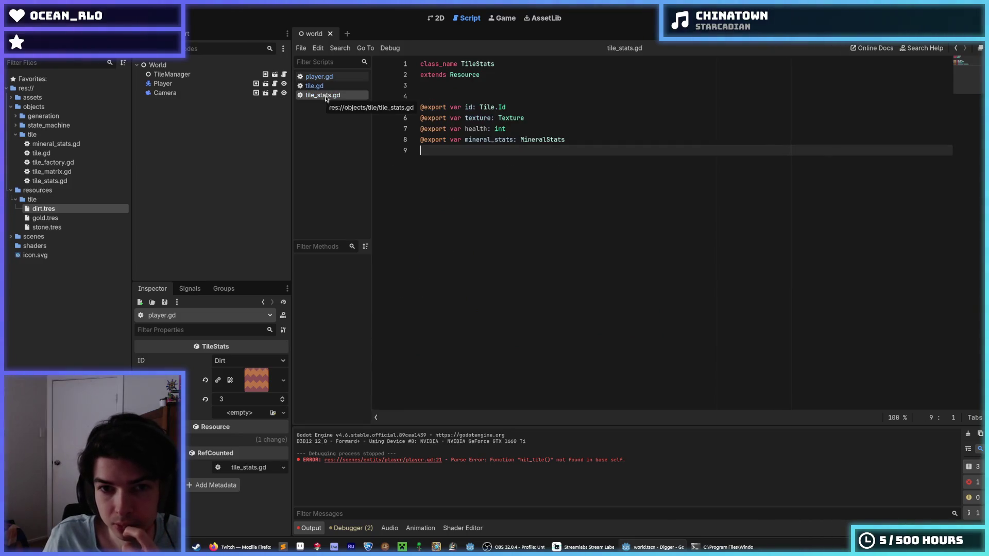
{"action": "left_click", "coordinate": [327, 87]}
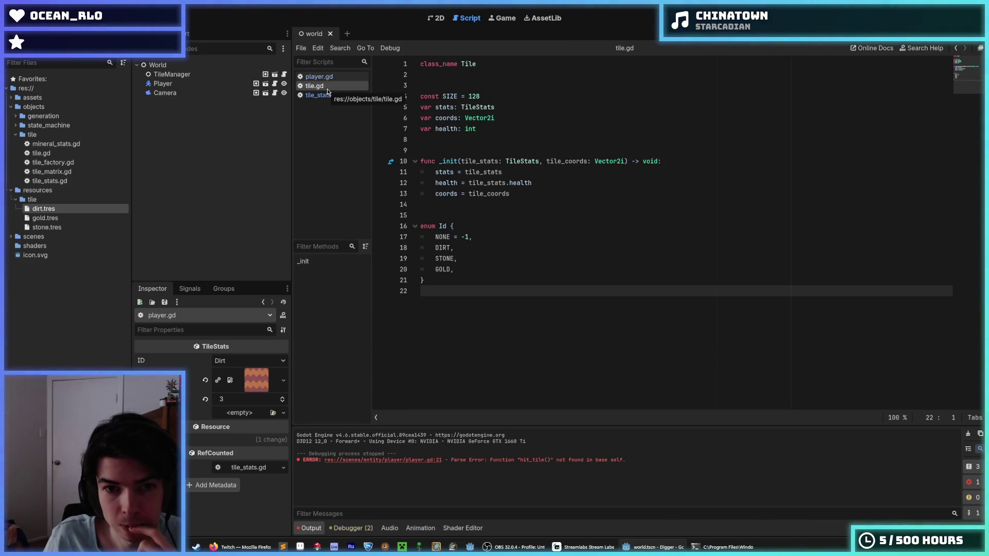
{"action": "left_click", "coordinate": [317, 77]}
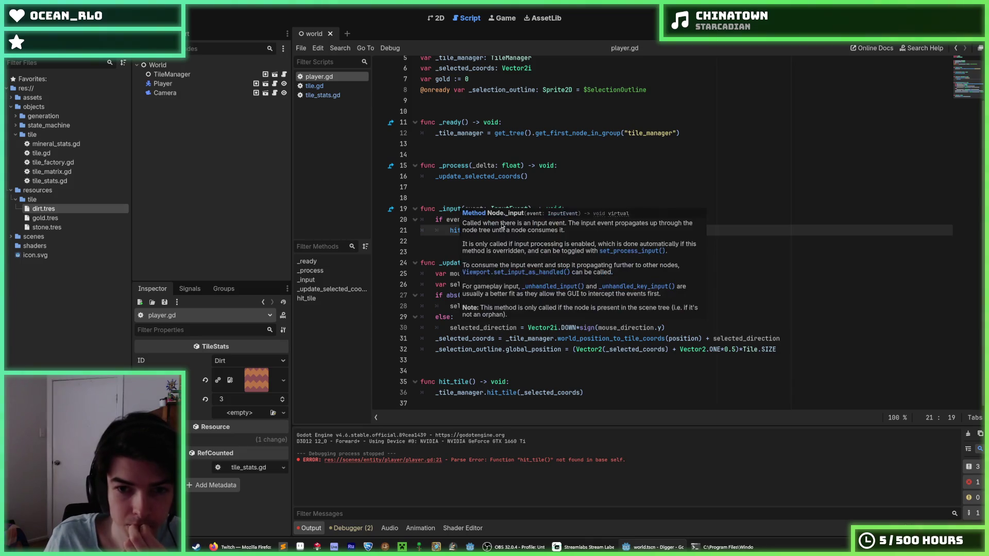
{"action": "left_click", "coordinate": [470, 220]}
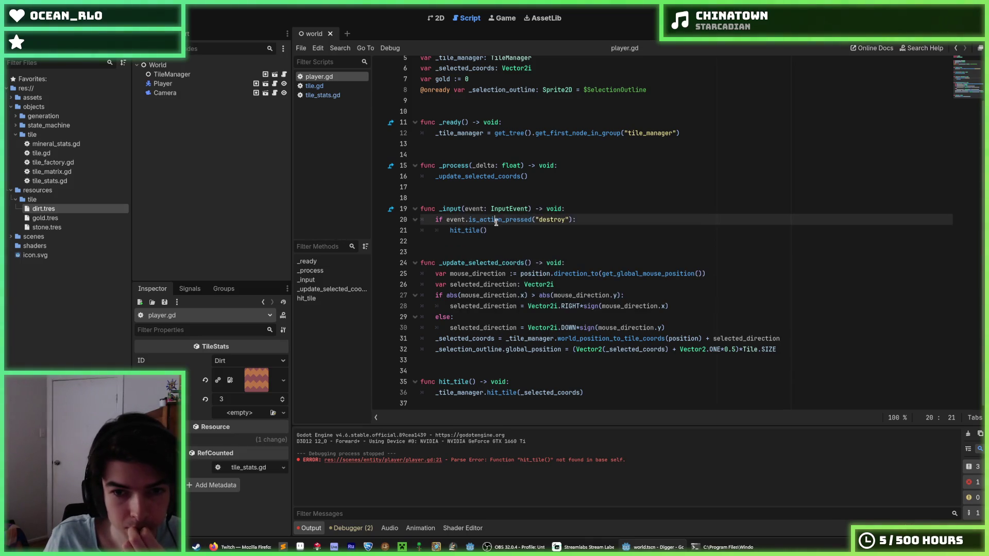
- Rename hit_tile to mine_tile in the line 21 call and the line 35 definition
{"action": "left_click", "coordinate": [495, 230]}
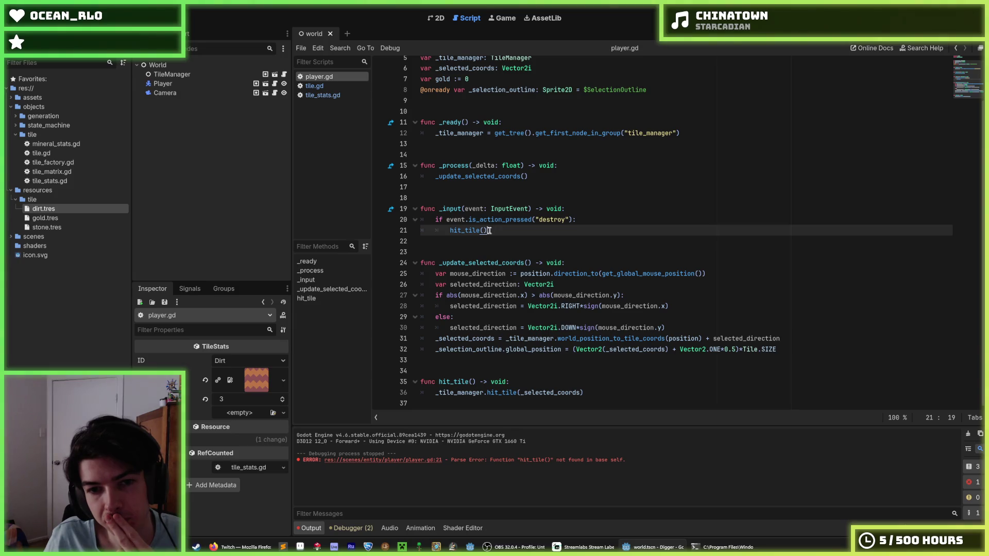
{"action": "mouse_move", "coordinate": [460, 231]}
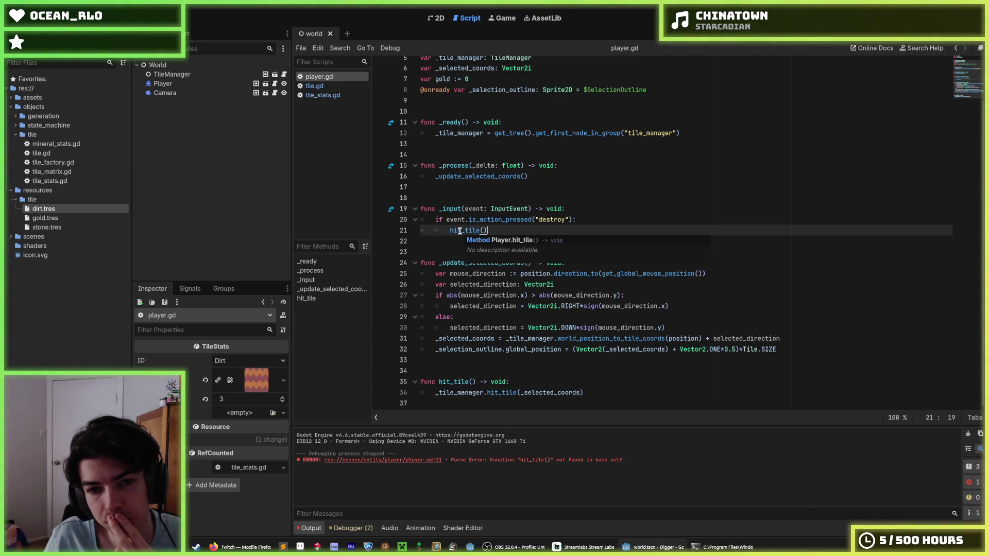
{"action": "left_click_drag", "start_coordinate": [460, 231], "coordinate": [447, 231]}
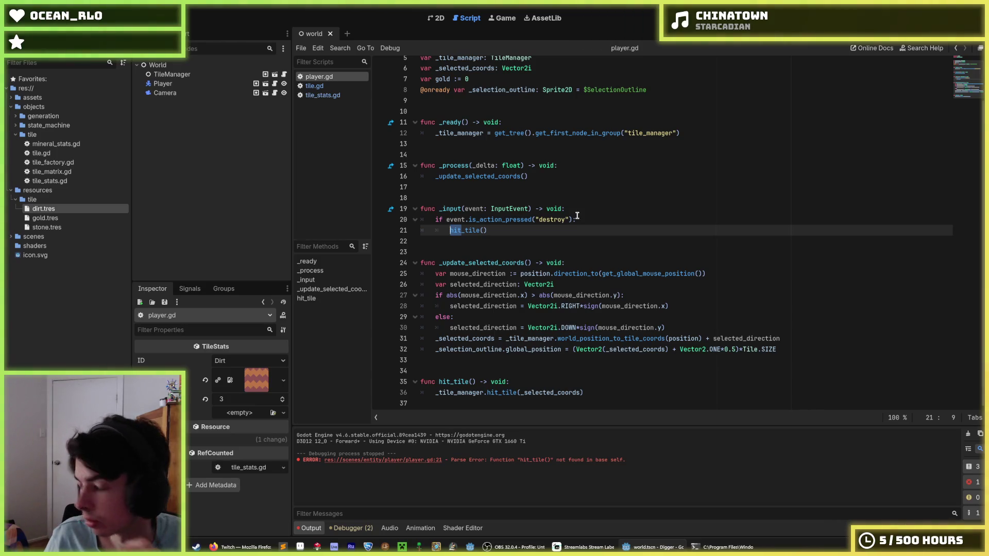
{"action": "type", "text": ","}
{"action": "key", "text": "BackSpace"}
{"action": "type", "text": "mine"}
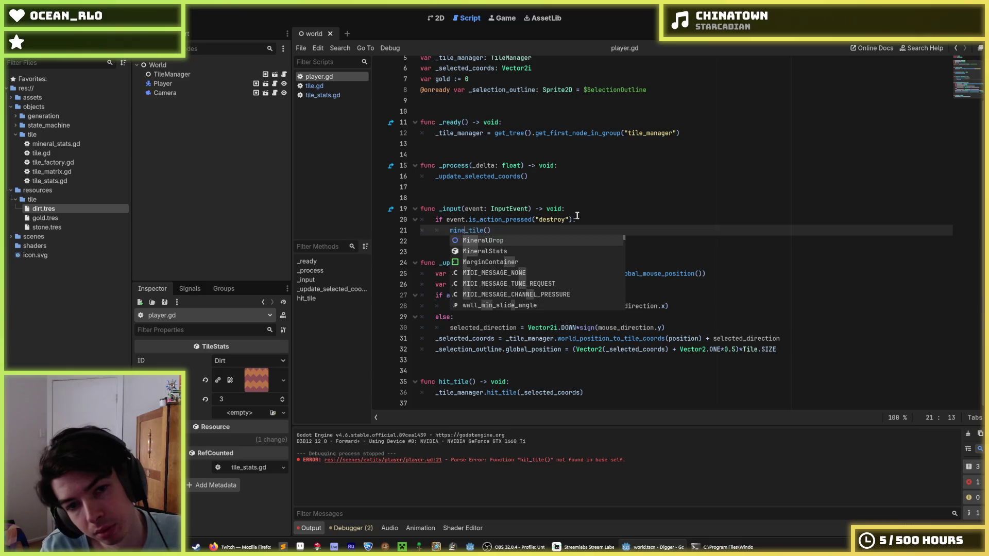
{"action": "double_click", "coordinate": [472, 234]}
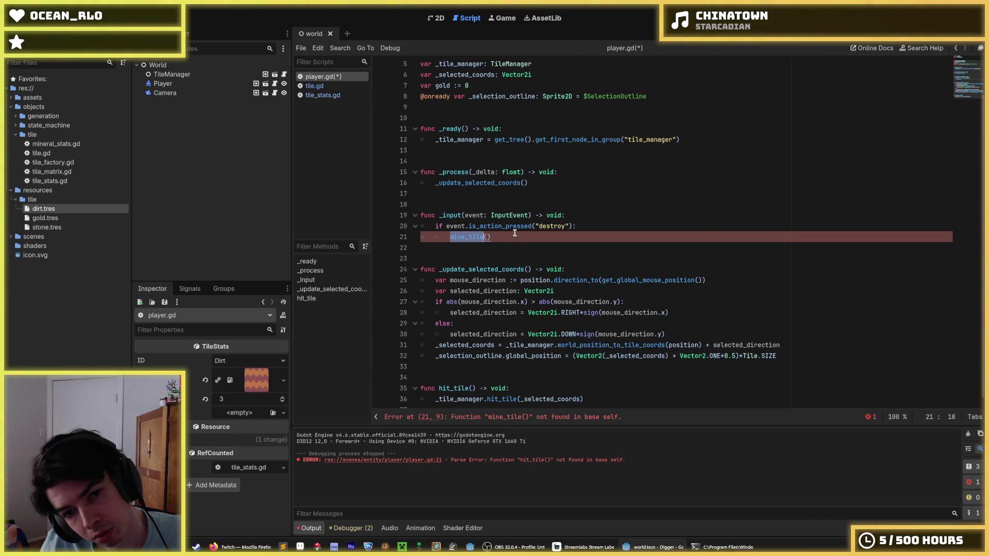
{"action": "key", "text": "ctrl+c"}
{"action": "double_click", "coordinate": [455, 389]}
{"action": "key", "text": "ctrl+v"}
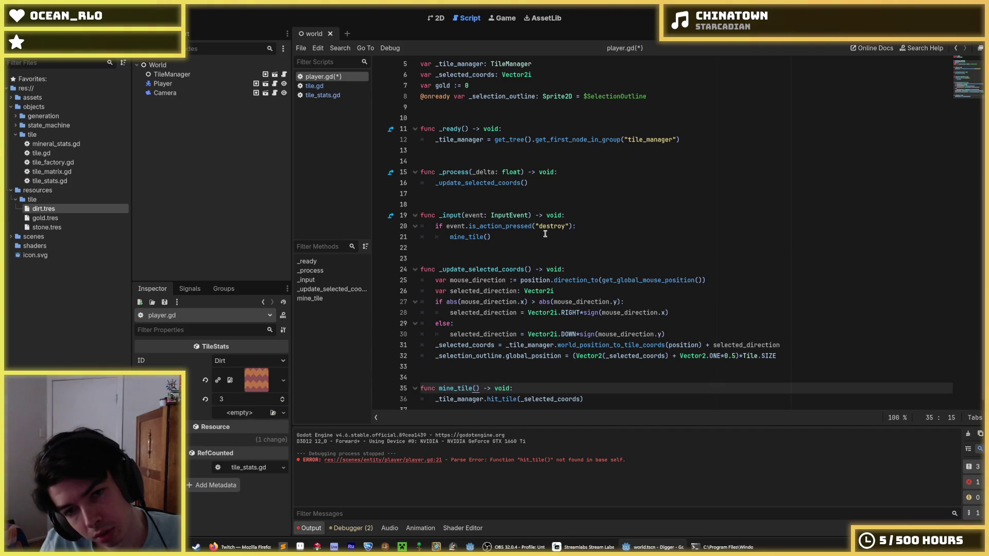
- Change the "destroy" action to "mine" in the script, save, and rename it in the Input Map
{"action": "double_click", "coordinate": [547, 229]}
{"action": "type", "text": "mine"}
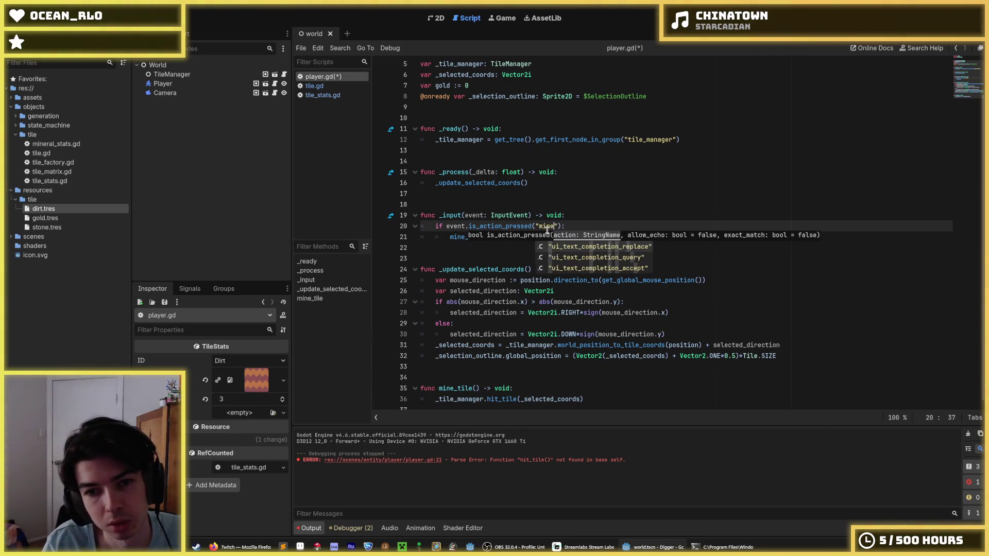
{"action": "key", "text": "ctrl+s"}
{"action": "left_click", "coordinate": [41, 18]}
{"action": "left_click", "coordinate": [52, 46]}
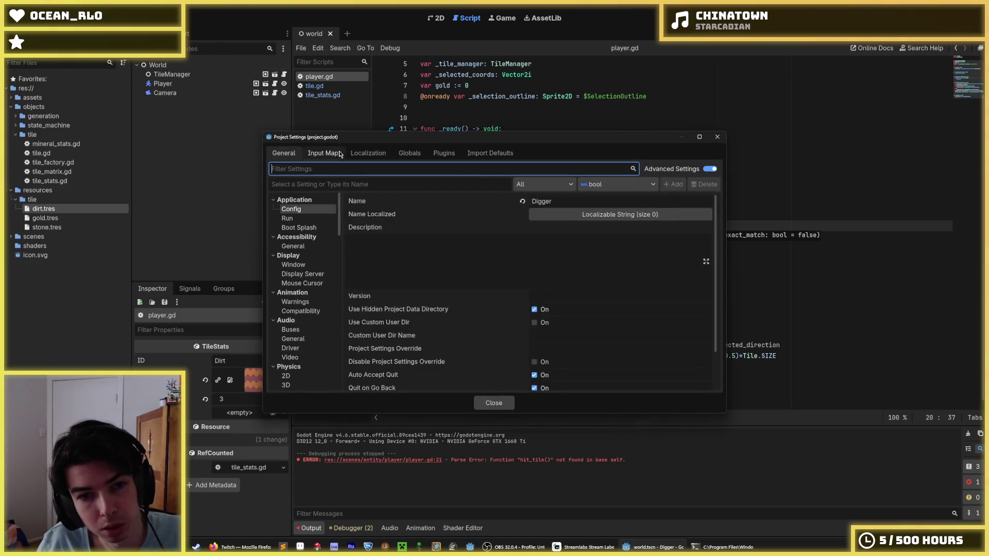
{"action": "left_click", "coordinate": [322, 153]}
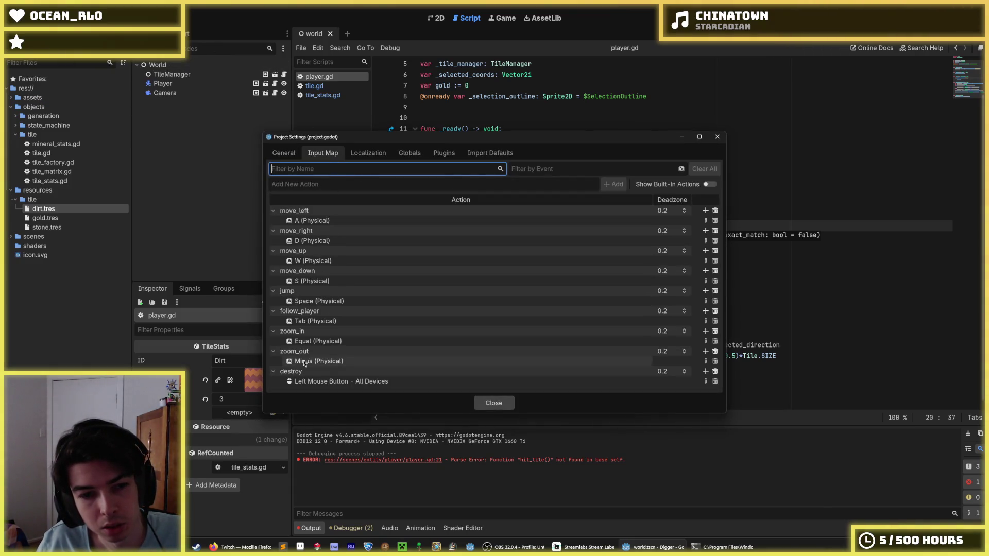
{"action": "double_click", "coordinate": [308, 371]}
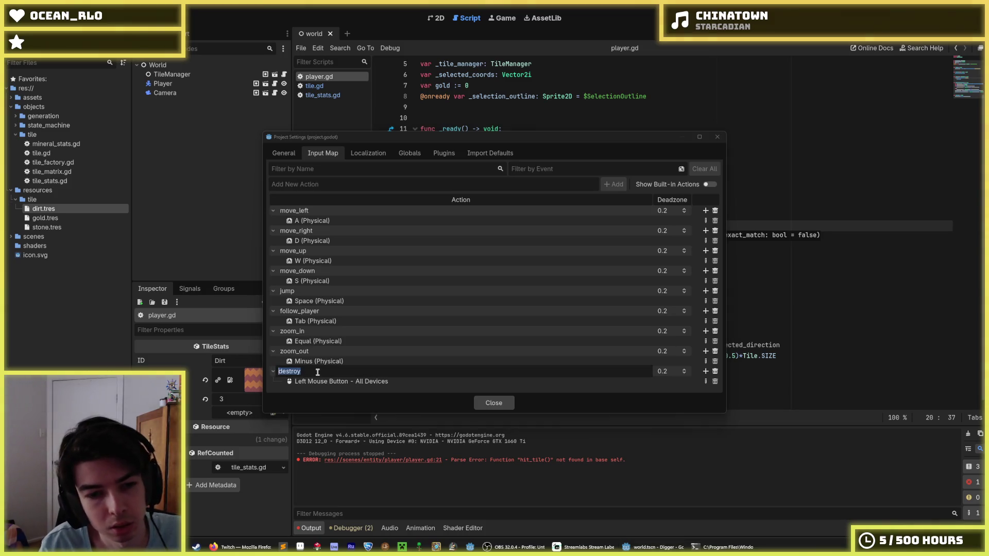
{"action": "type", "text": "mine"}
{"action": "key", "text": "Return"}
{"action": "left_click", "coordinate": [503, 402]}
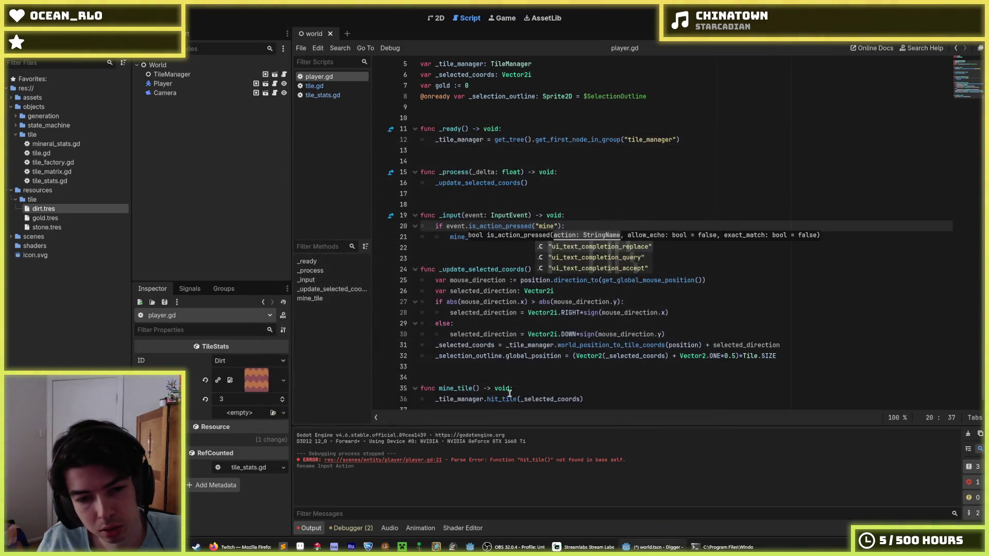
- Rename the hit_tile call on line 36 to mine_tile
{"action": "left_click", "coordinate": [568, 322]}
{"action": "left_click", "coordinate": [579, 393]}
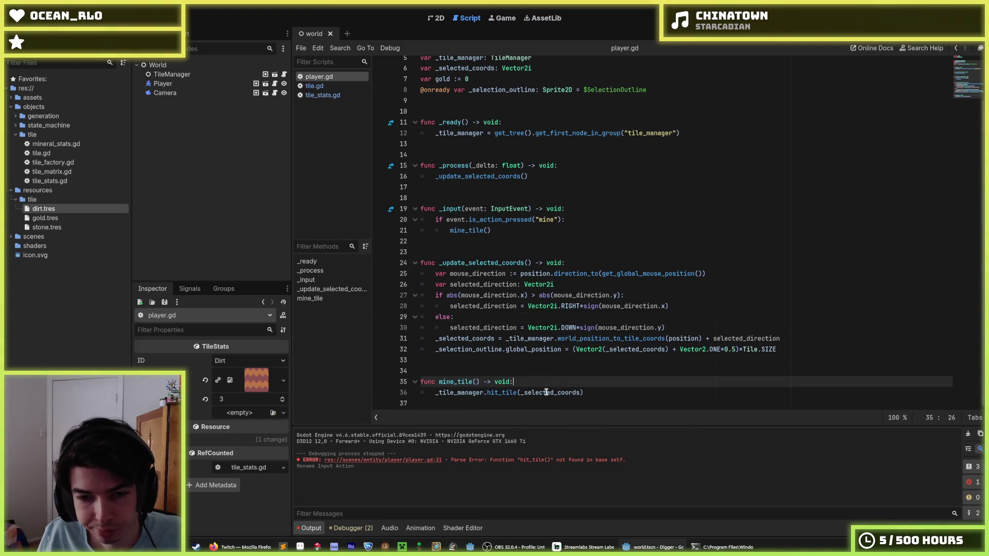
{"action": "key", "text": "ctrl+Left"}
{"action": "key", "text": "ctrl+Left"}
{"action": "key", "text": "ctrl+Left"}
{"action": "key", "text": "shift+Right"}
{"action": "key", "text": "shift+Right"}
{"action": "key", "text": "shift+Right"}
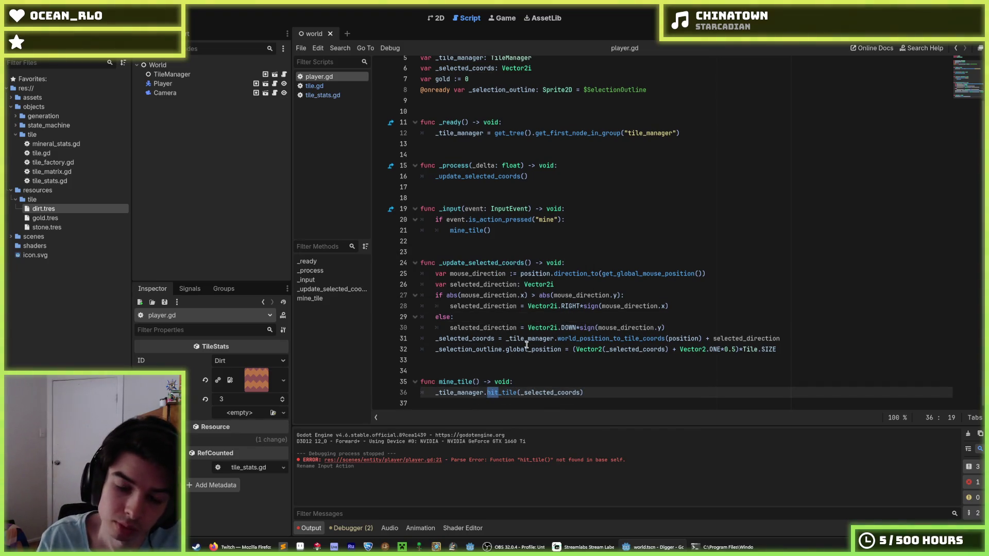
{"action": "type", "text": "mine"}
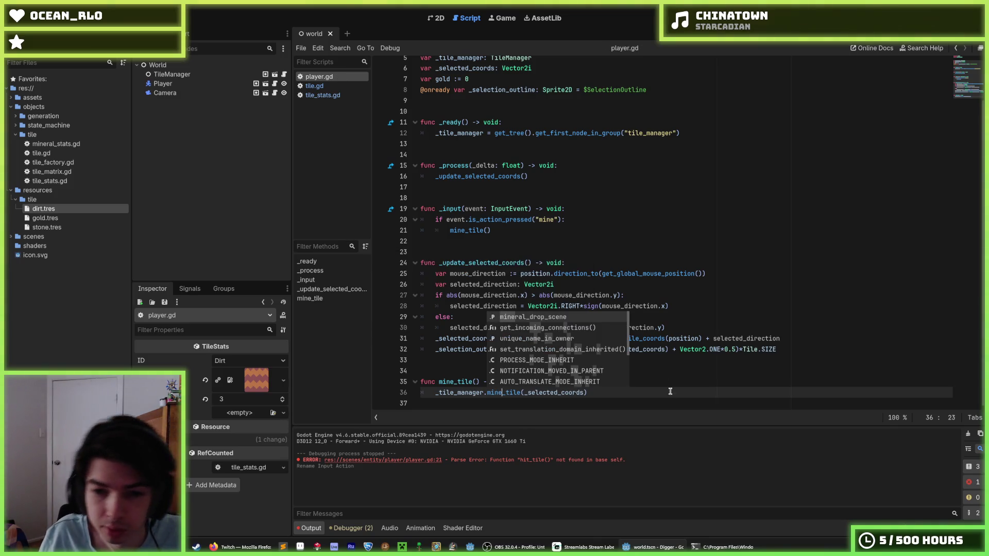
{"action": "left_click", "coordinate": [674, 400]}
{"action": "left_click", "coordinate": [654, 383]}
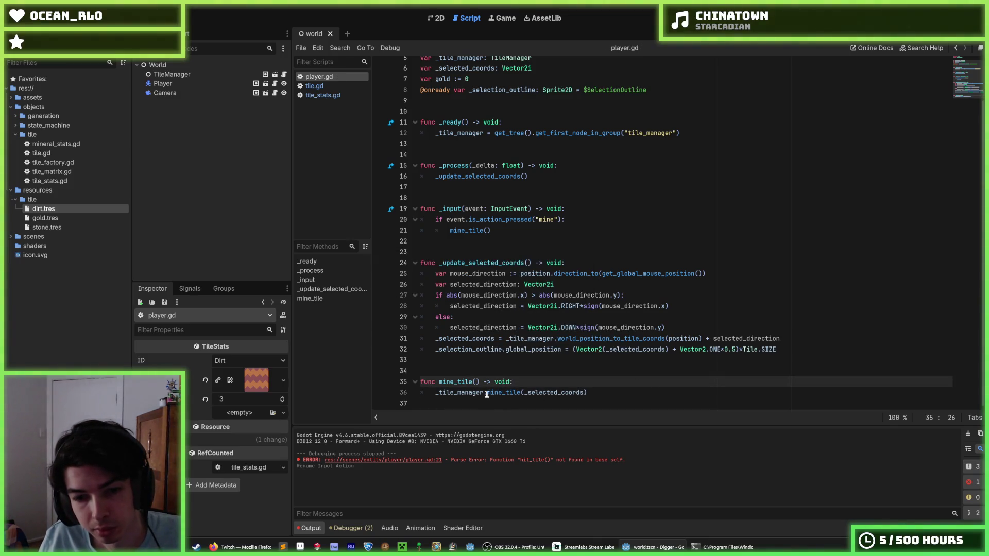
- Briefly retype the call as damage, restore mine_tile, and glance at tile.gd and tile_stats.gd
{"action": "left_click_drag", "start_coordinate": [502, 394], "coordinate": [486, 394]}
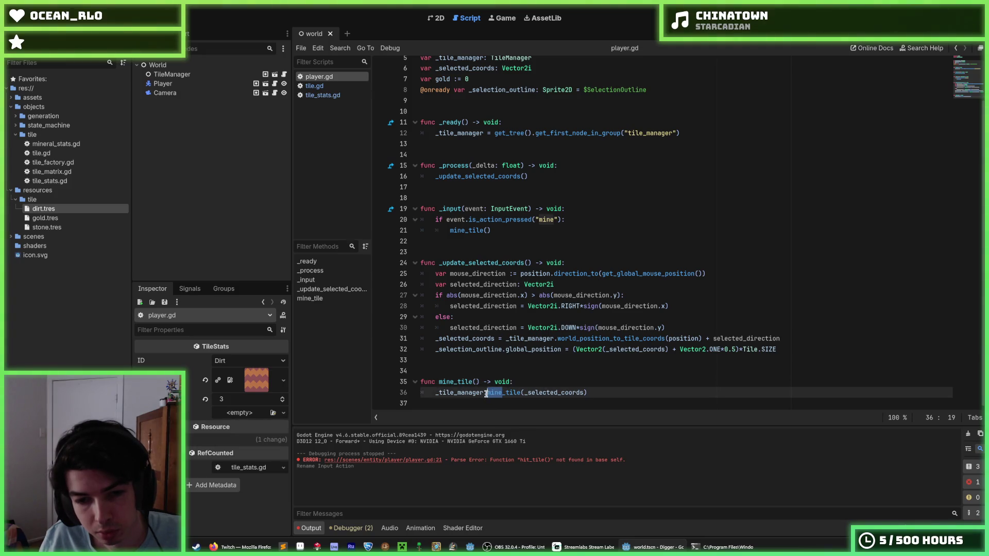
{"action": "mouse_move", "coordinate": [569, 340]}
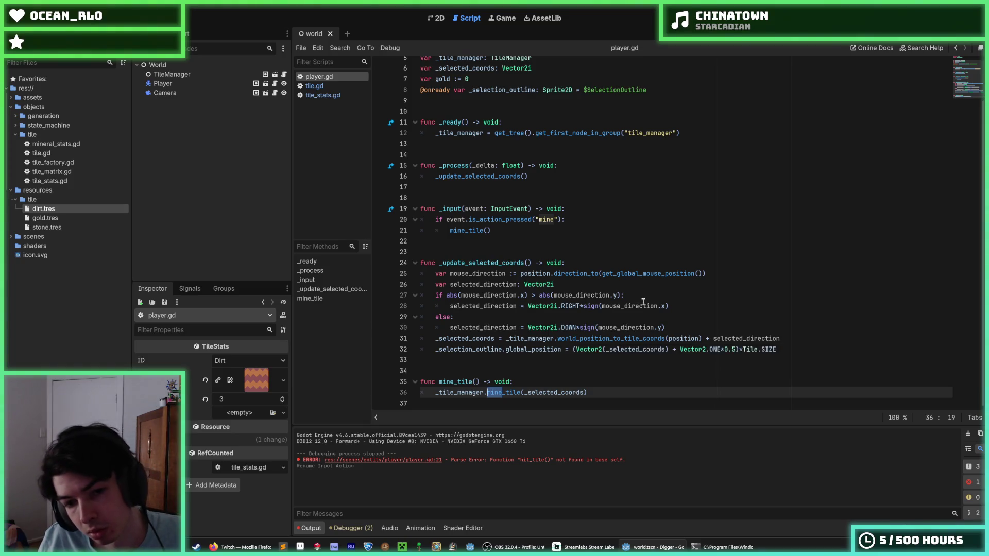
{"action": "mouse_move", "coordinate": [643, 302]}
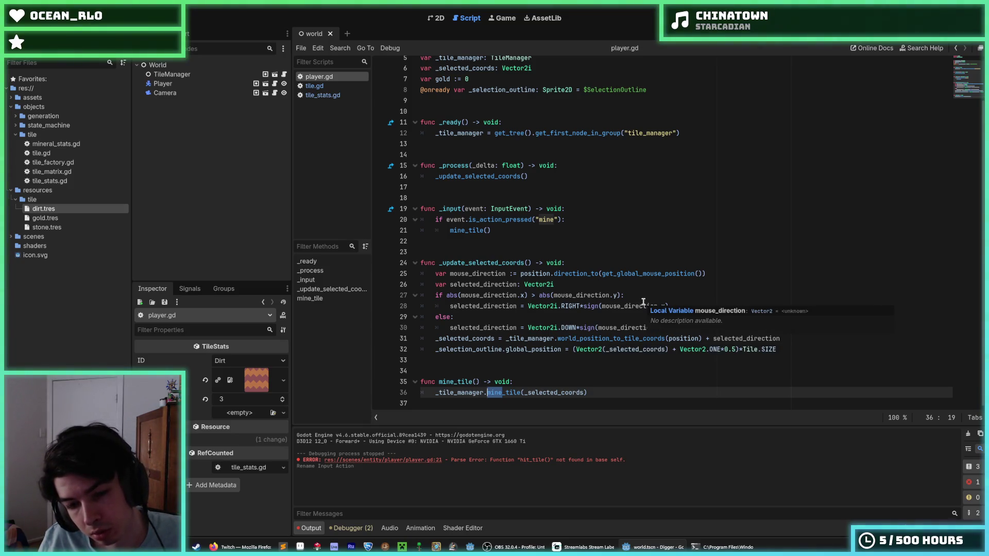
{"action": "type", "text": "dama"}
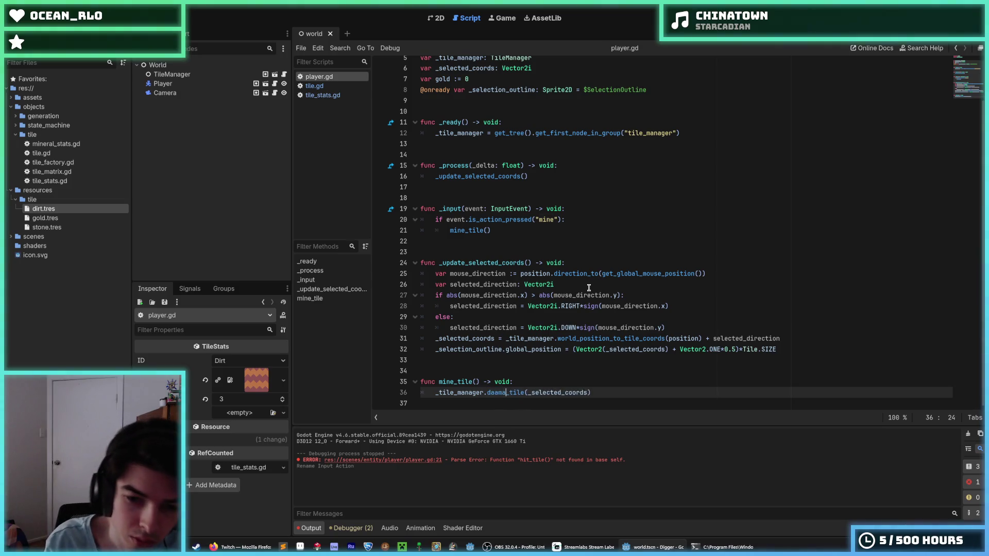
{"action": "key", "text": "BackSpace"}
{"action": "key", "text": "BackSpace"}
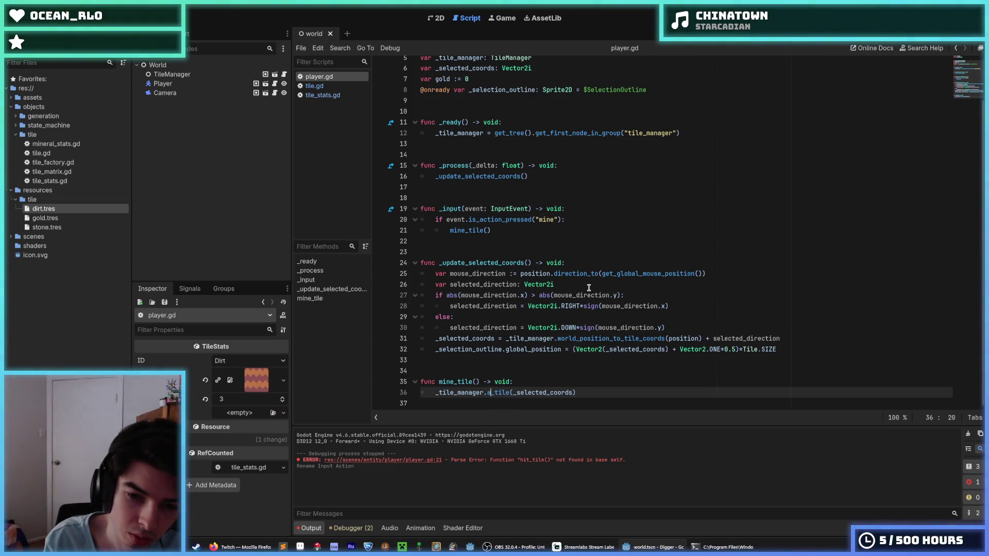
{"action": "type", "text": "a"}
{"action": "key", "text": "BackSpace"}
{"action": "key", "text": "BackSpace"}
{"action": "type", "text": "mine"}
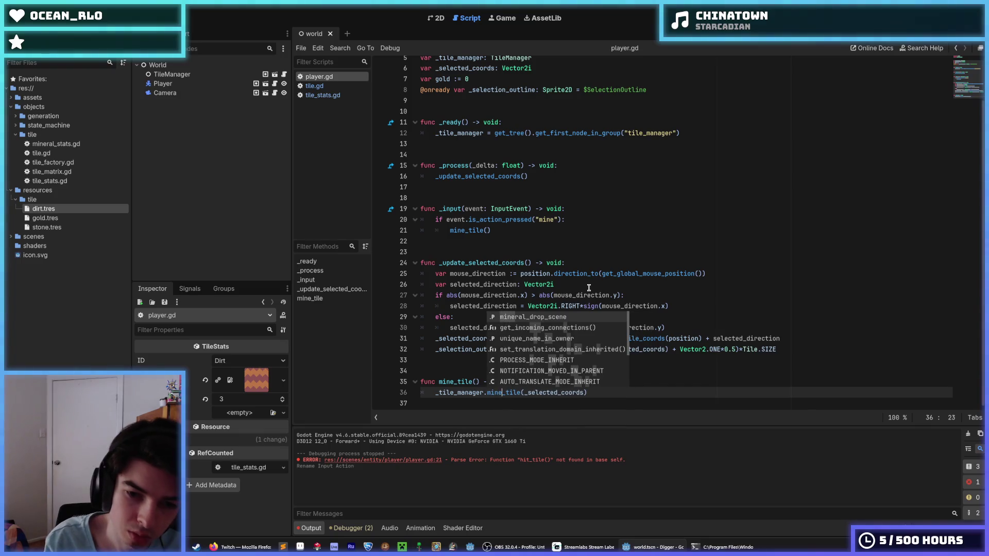
{"action": "left_click", "coordinate": [314, 86]}
{"action": "left_click", "coordinate": [322, 95]}
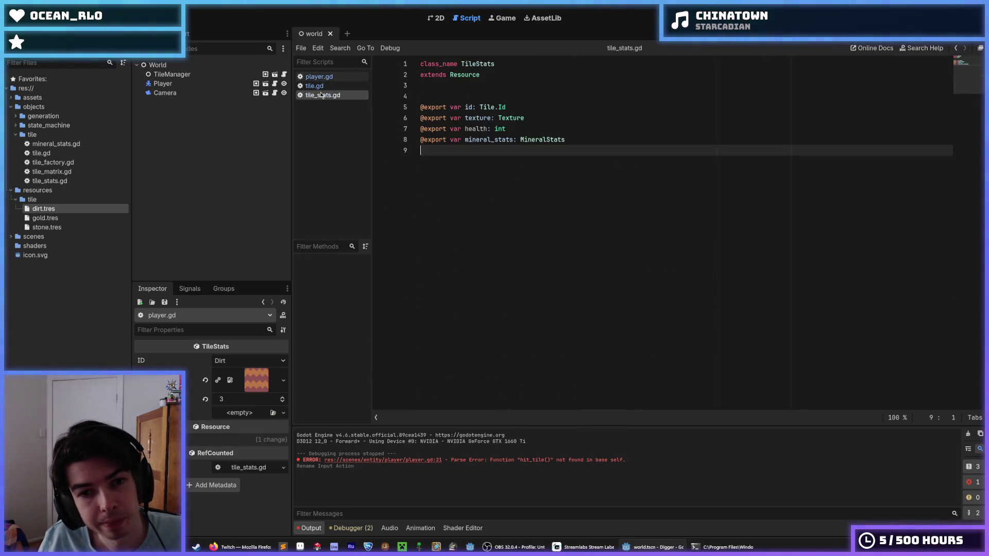
{"action": "left_click", "coordinate": [318, 76]}
{"action": "left_click", "coordinate": [492, 259]}
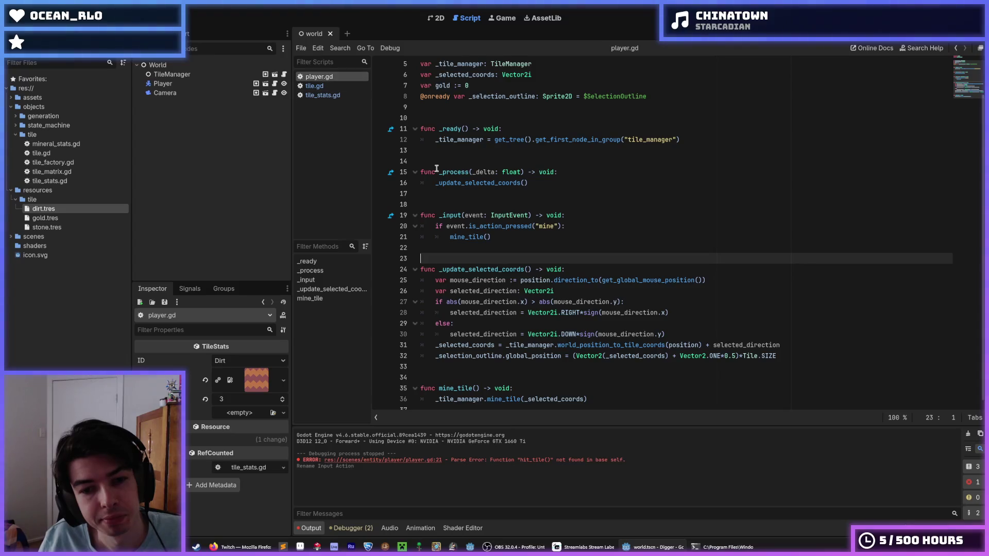
{"action": "scroll", "coordinate": [492, 283], "scroll_direction": "down", "scroll_amount": 1}
- Change the call to _tile_manager.damage_tile(_selected_coords, 1)
{"action": "left_click_drag", "start_coordinate": [503, 392], "coordinate": [487, 392]}
{"action": "type", "text": "damage"}
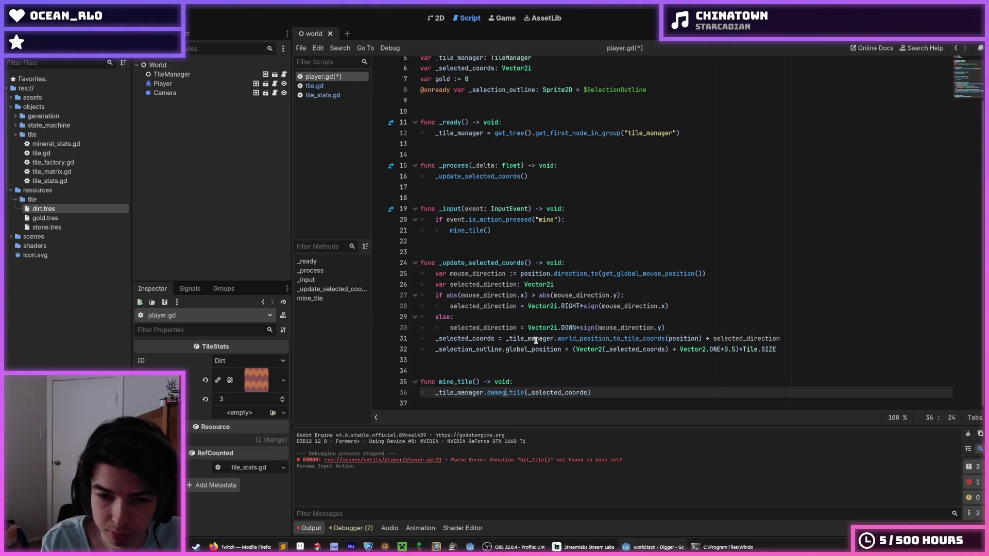
{"action": "left_click", "coordinate": [593, 393]}
{"action": "type", "text": ", 1"}
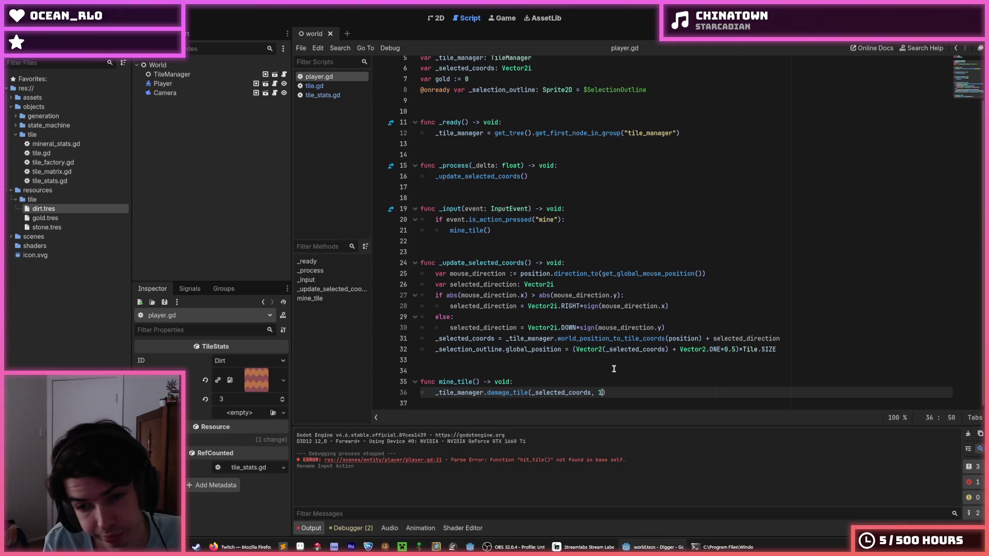
{"action": "left_click", "coordinate": [549, 384]}
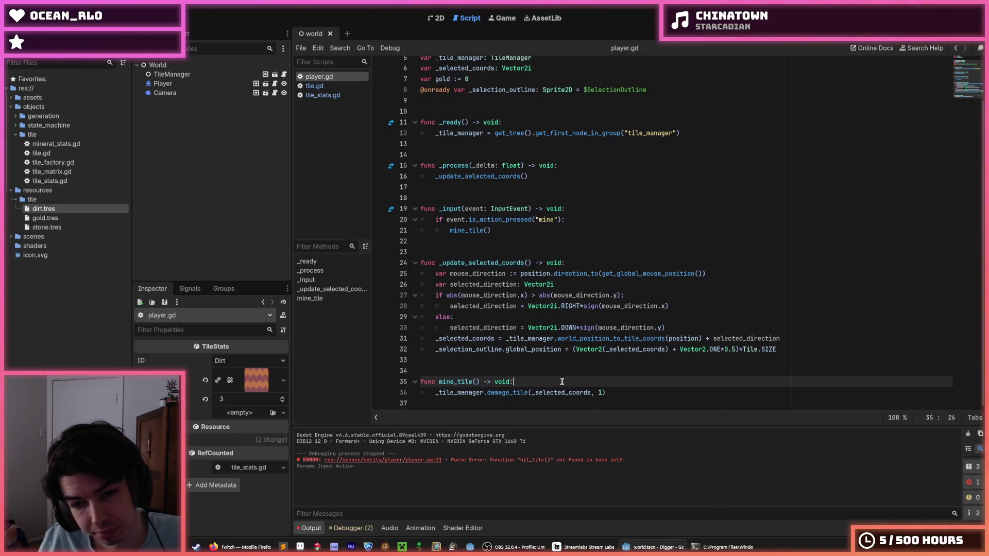
{"action": "left_click", "coordinate": [611, 393]}
- Check the health field in tile.gd and tile_stats.gd, then open tile_manager.gd
{"action": "left_click", "coordinate": [536, 380]}
{"action": "left_click", "coordinate": [314, 86]}
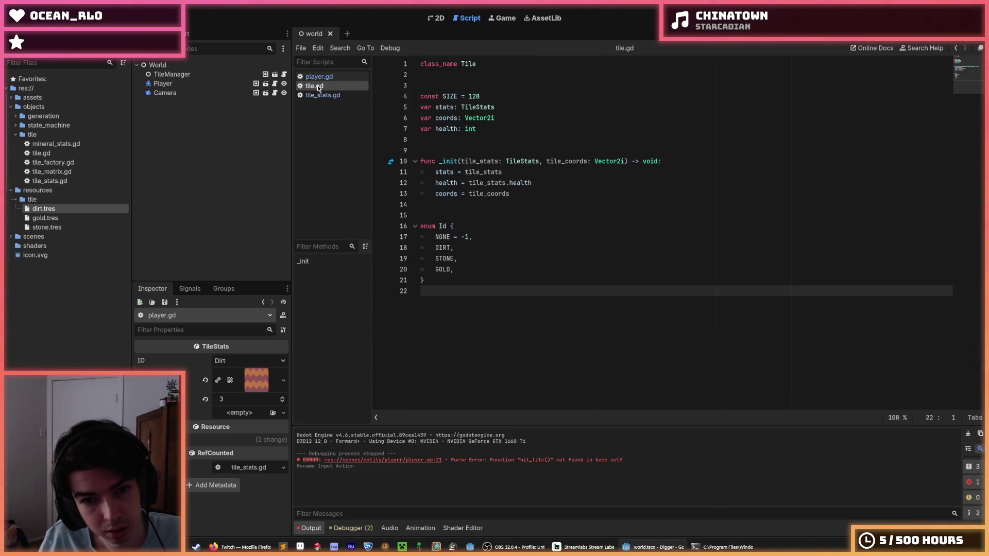
{"action": "left_click", "coordinate": [319, 96]}
{"action": "left_click", "coordinate": [316, 86]}
{"action": "left_click", "coordinate": [319, 77]}
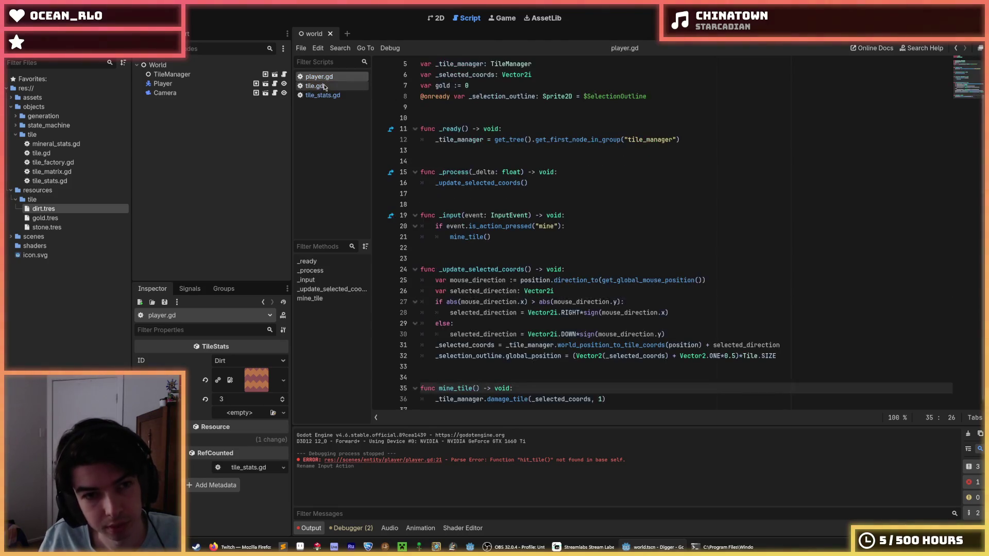
{"action": "left_click", "coordinate": [315, 86]}
{"action": "left_click", "coordinate": [318, 76]}
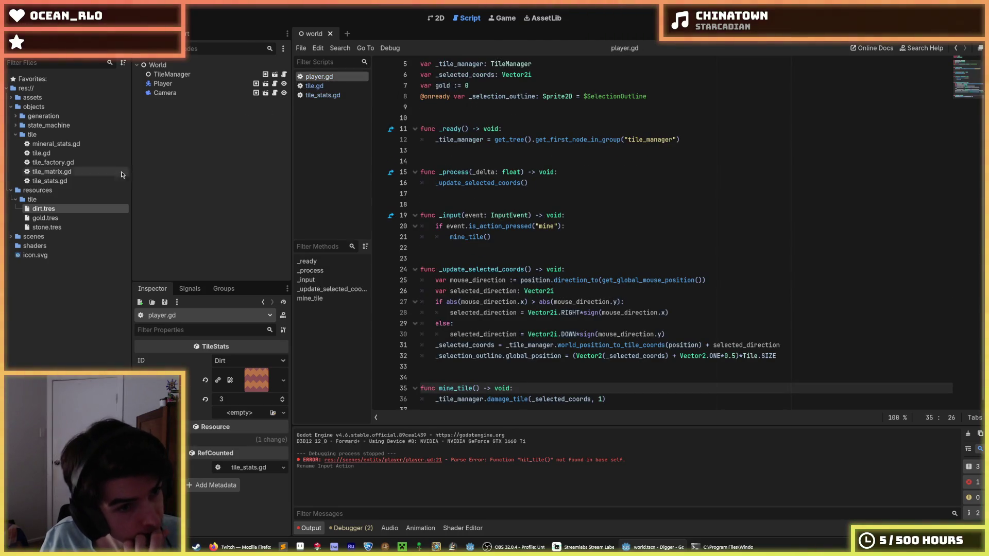
{"action": "left_click", "coordinate": [284, 74]}
{"action": "scroll", "coordinate": [522, 264], "scroll_direction": "down", "scroll_amount": 1}
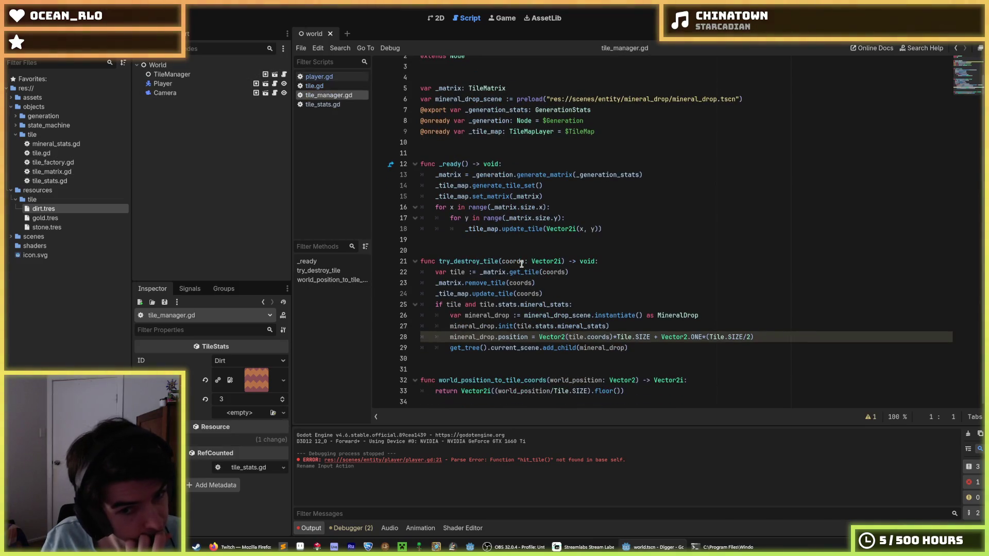
- Rename try_destroy_tile to damage_tile(coords, damage: int)
{"action": "left_click_drag", "start_coordinate": [498, 264], "coordinate": [439, 264]}
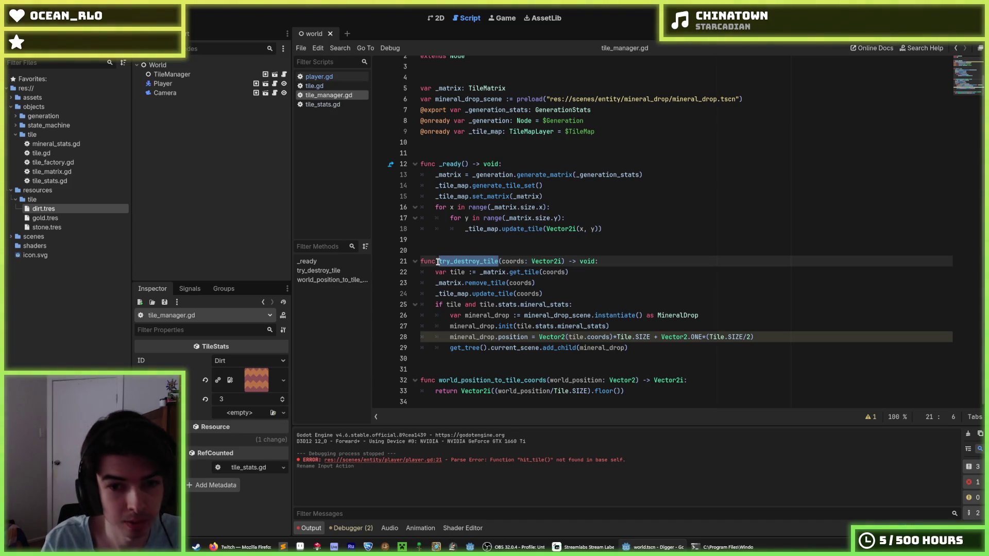
{"action": "type", "text": "damage_tile"}
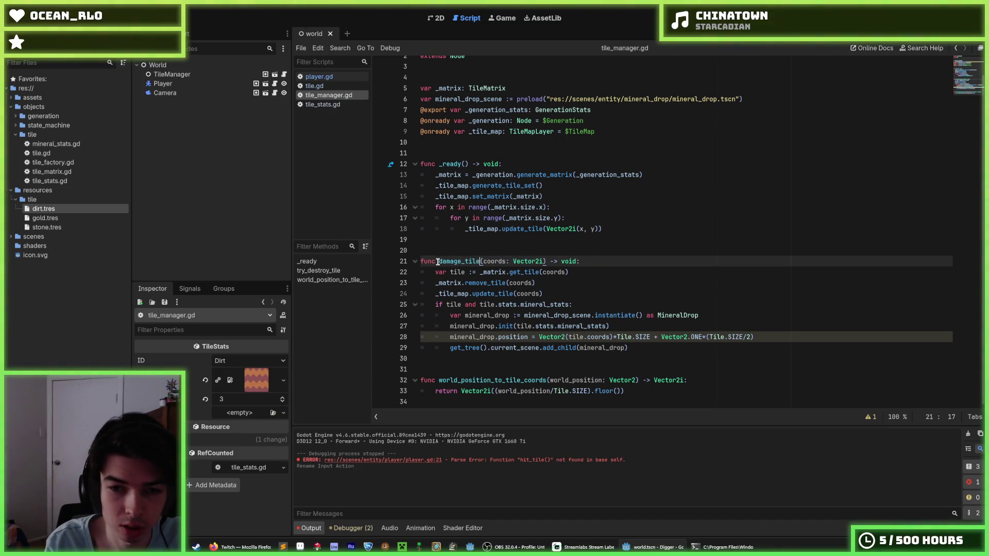
{"action": "key", "text": "End"}
{"action": "key", "text": "Left"}
{"action": "key", "text": "Left"}
{"action": "key", "text": "Left"}
{"action": "type", "text": ", damag"}
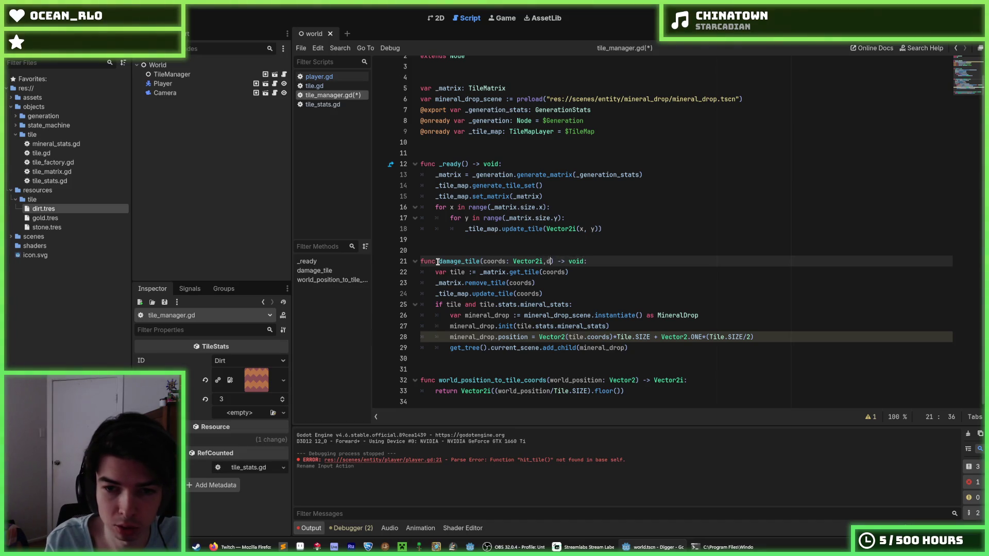
{"action": "type", "text": "e"}
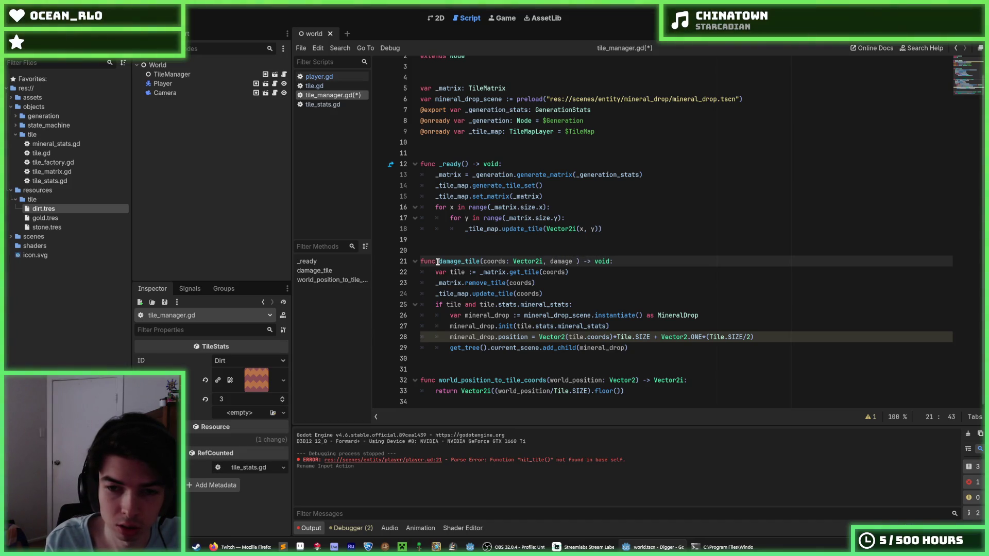
{"action": "key", "text": "BackSpace"}
{"action": "type", "text": ": int"}
- Add tile.health -= damage and an if tile.health <= 0: check after the tile lookup
{"action": "key", "text": "Down"}
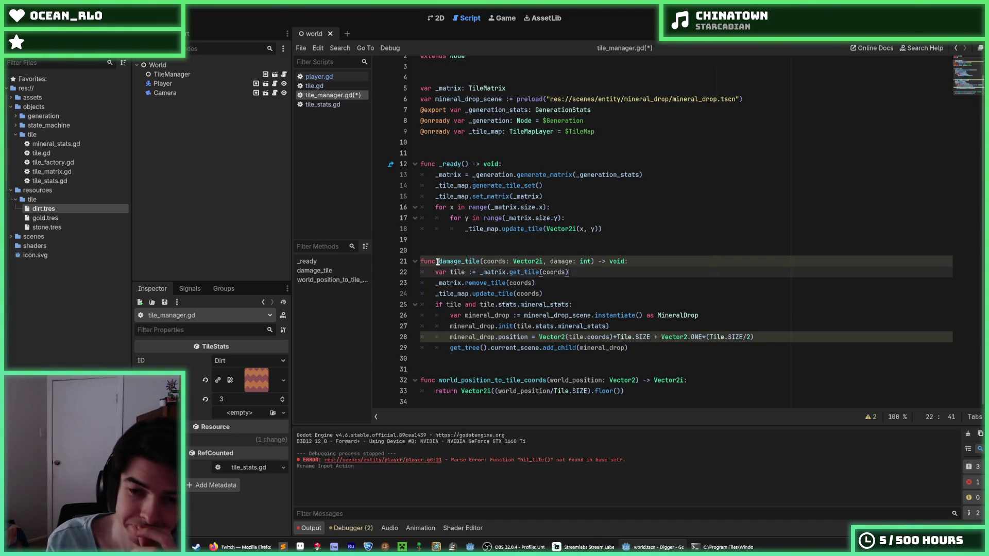
{"action": "key", "text": "Return"}
{"action": "type", "text": "ti"}
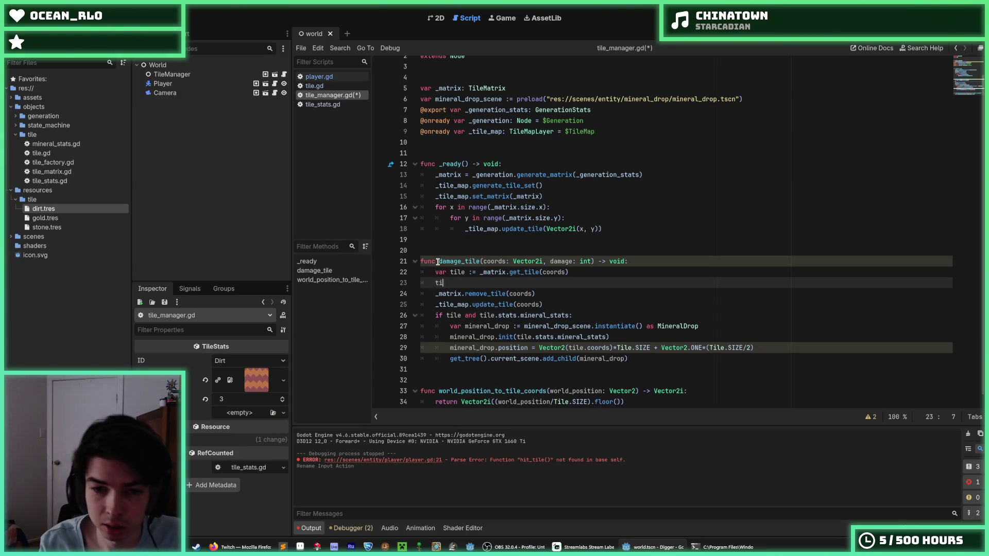
{"action": "type", "text": "le."}
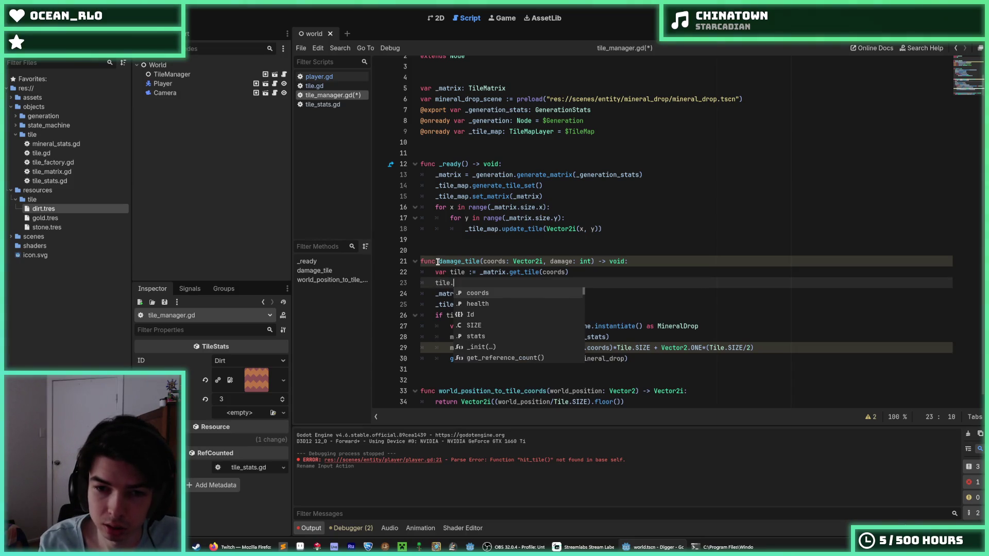
{"action": "type", "text": "health -= 1"}
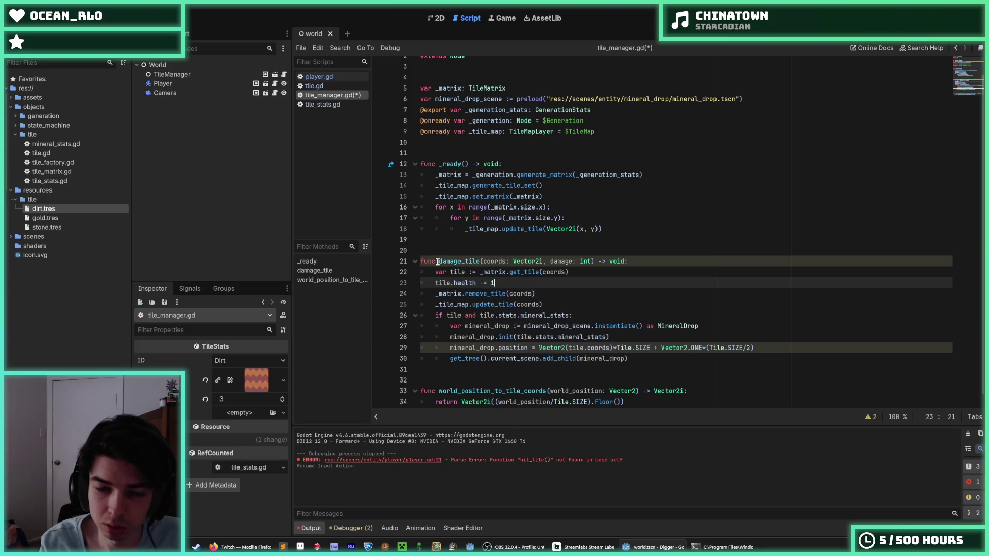
{"action": "key", "text": "Return"}
{"action": "type", "text": "tile.health "}
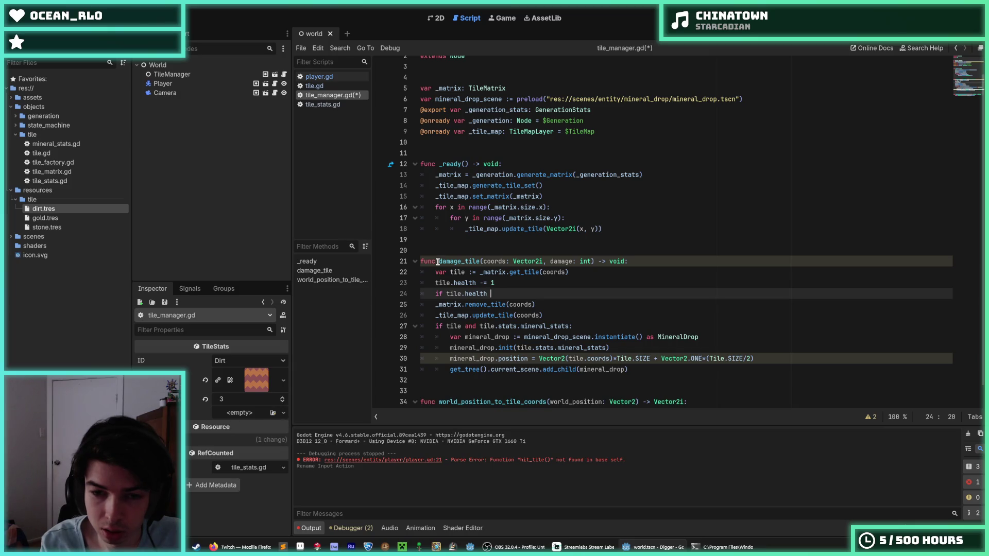
{"action": "type", "text": "<= 0"}
{"action": "key", "text": "Up"}
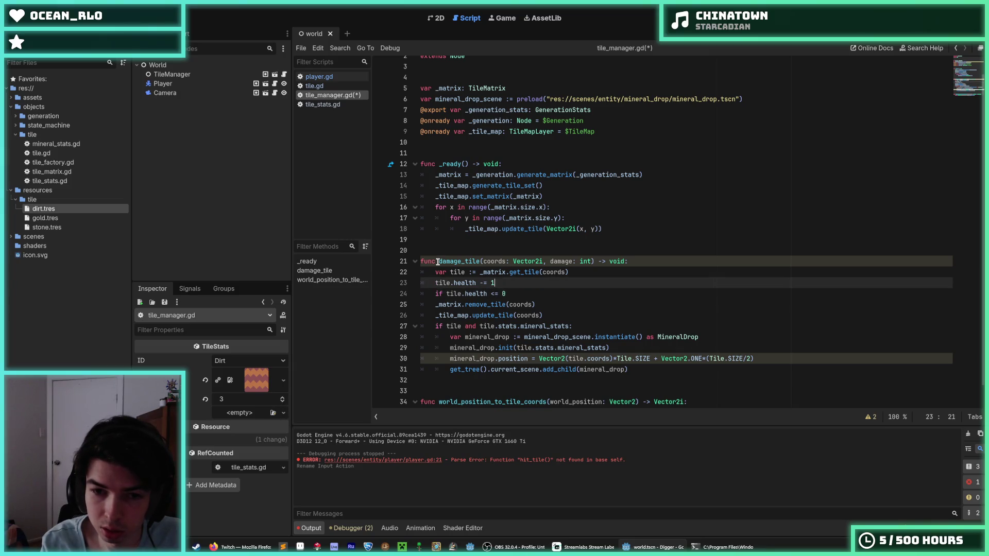
{"action": "type", "text": "damage"}
{"action": "key", "text": "Escape"}
{"action": "key", "text": "Down"}
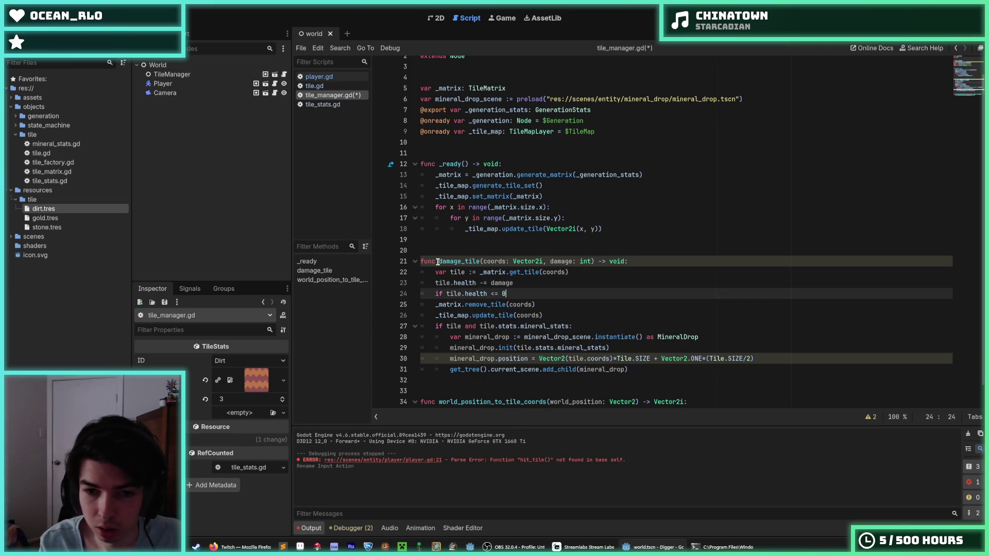
{"action": "type", "text": ":"}
{"action": "key", "text": "Return"}
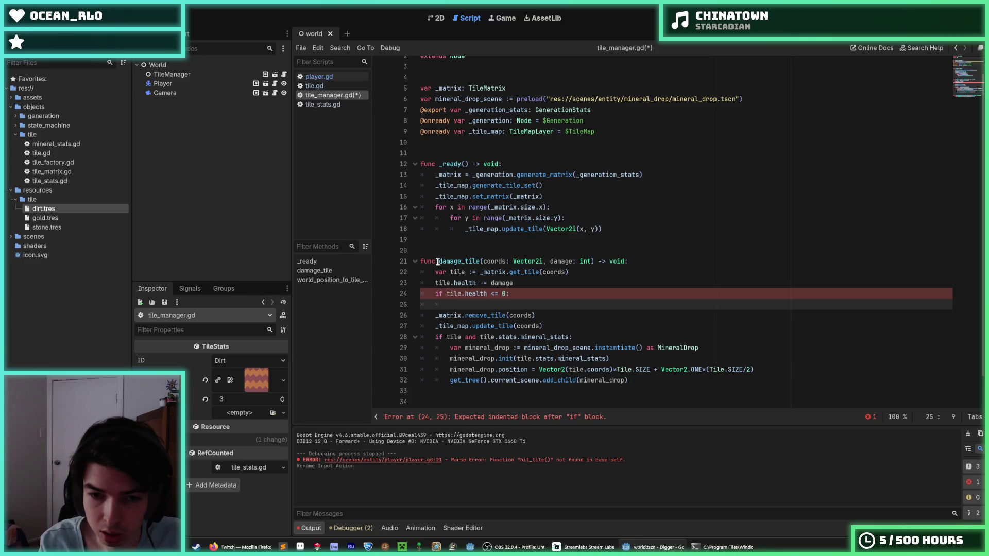
- Indent the tile removal and mineral drop lines under the health check and save
{"action": "key", "text": "shift+Down"}
{"action": "key", "text": "shift+Down"}
{"action": "key", "text": "shift+Down"}
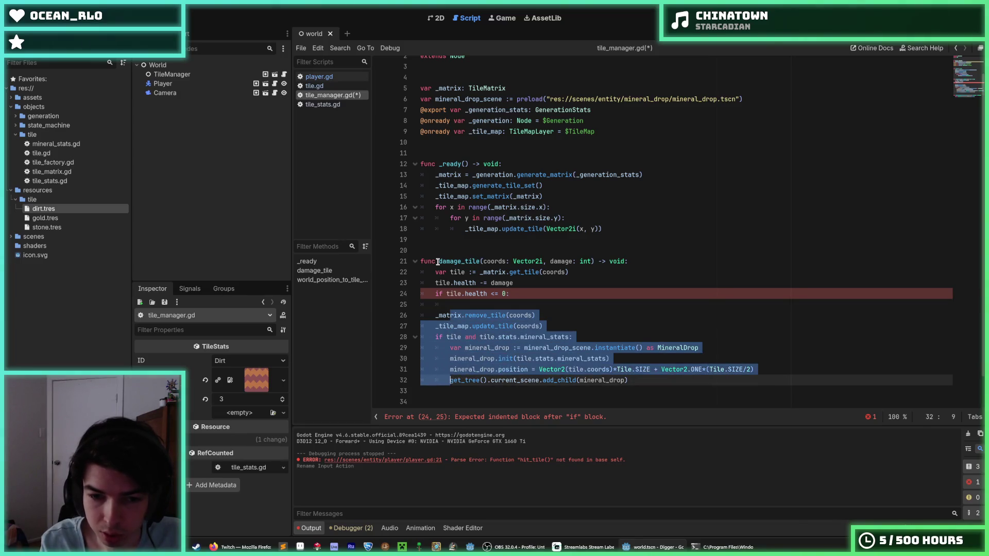
{"action": "key", "text": "Tab"}
{"action": "key", "text": "Up"}
{"action": "key", "text": "Up"}
{"action": "key", "text": "Up"}
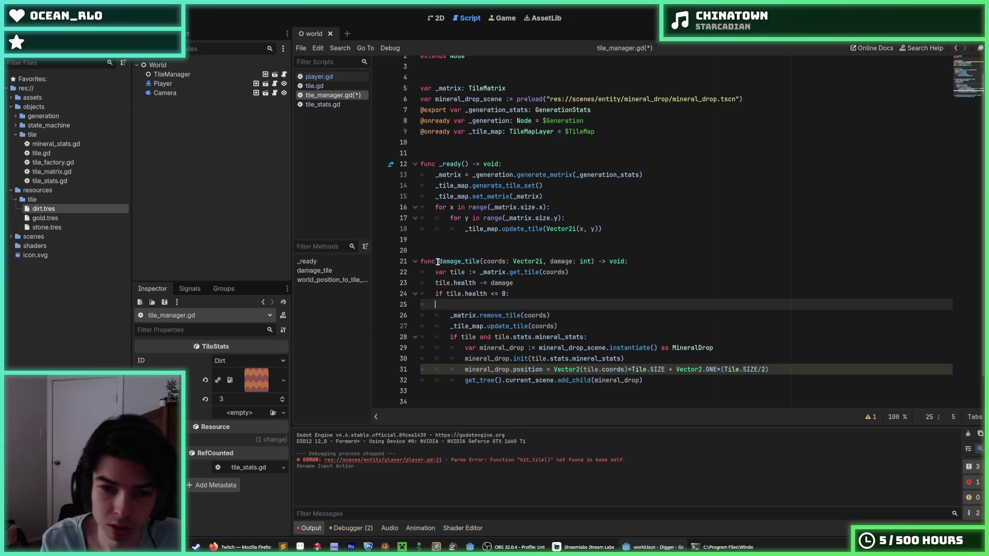
{"action": "key", "text": "BackSpace"}
{"action": "key", "text": "BackSpace"}
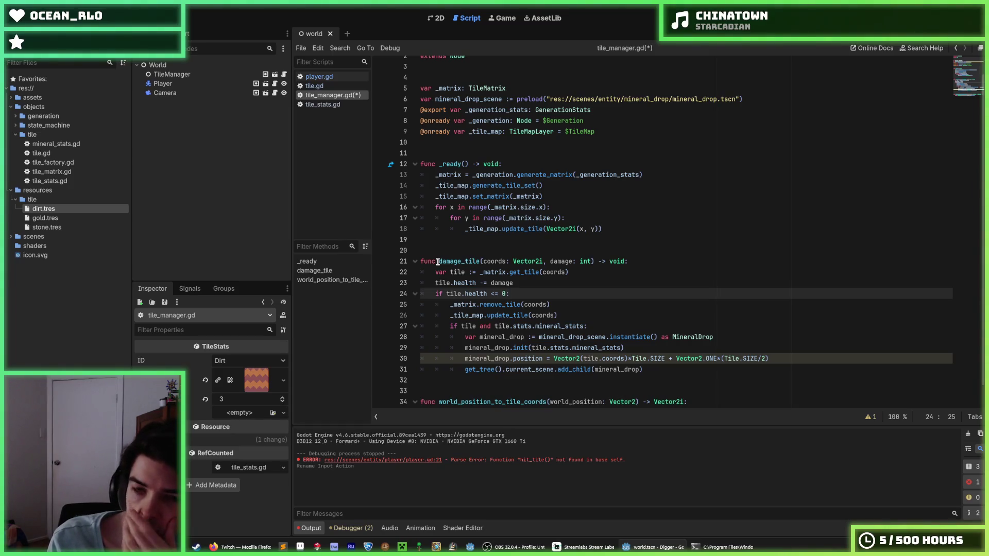
{"action": "key", "text": "ctrl+s"}
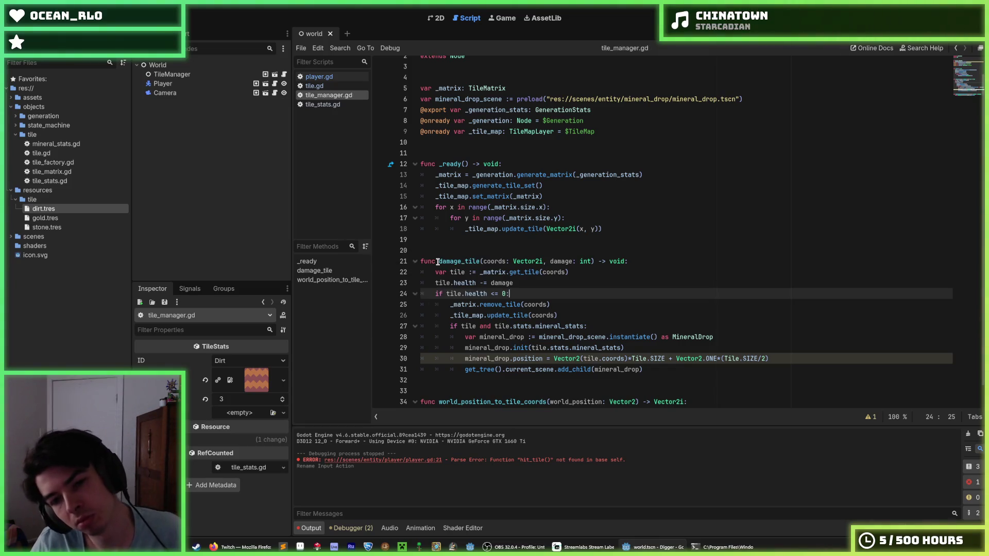
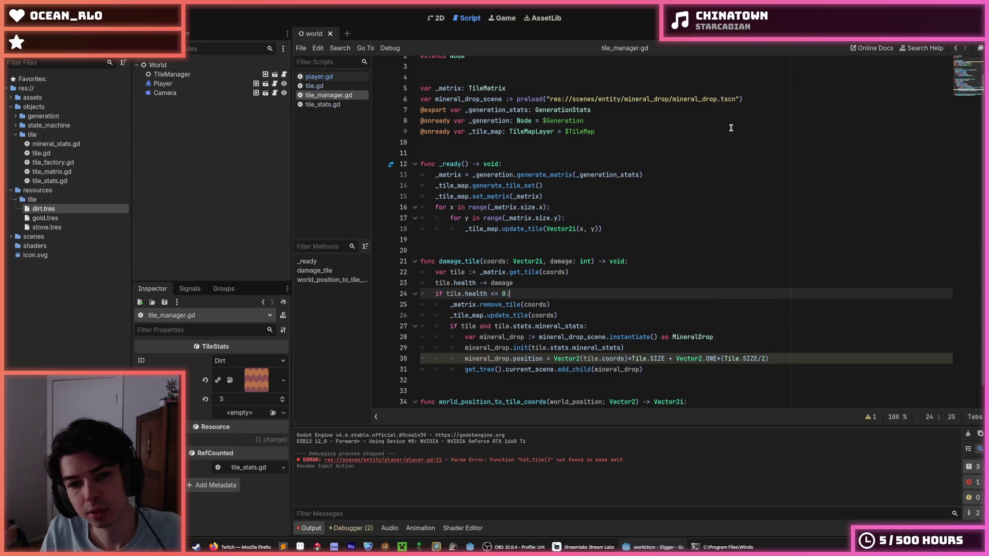
- Run the game and mine a tile, hitting the null 'health' error at tile_manager.gd line 23
{"action": "key", "text": "F5"}
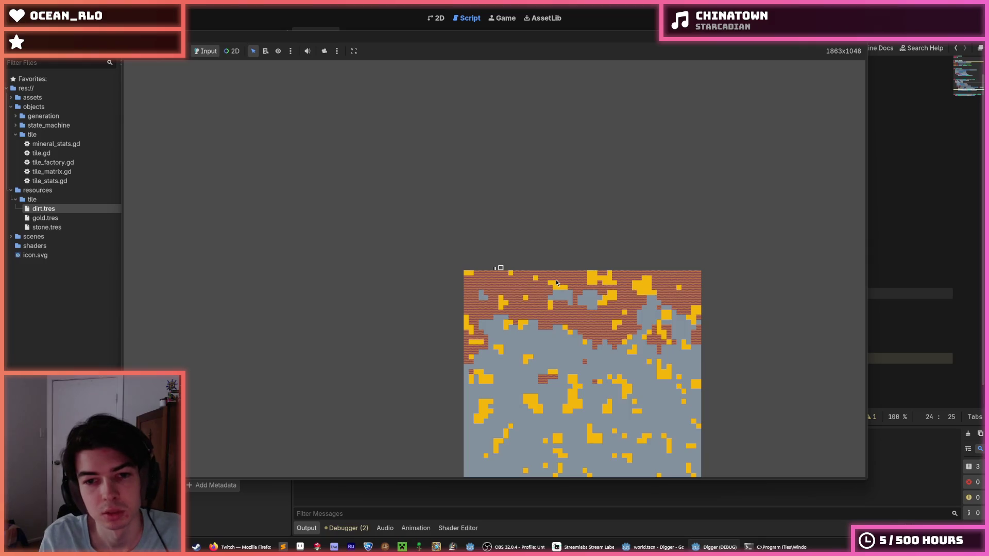
{"action": "left_click", "coordinate": [516, 385]}
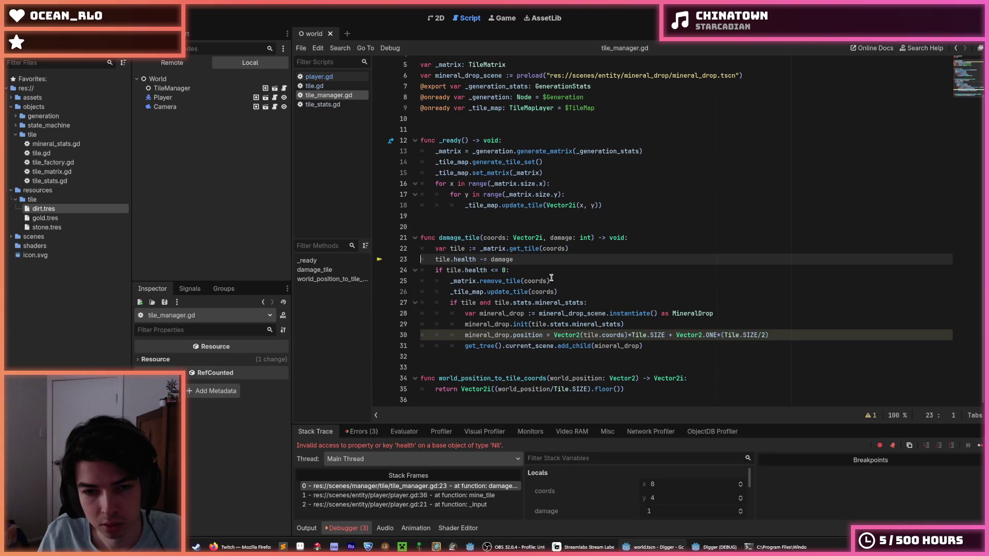
- Insert an early 'if not tile: return' guard above the failing tile.health line
{"action": "left_click", "coordinate": [522, 260]}
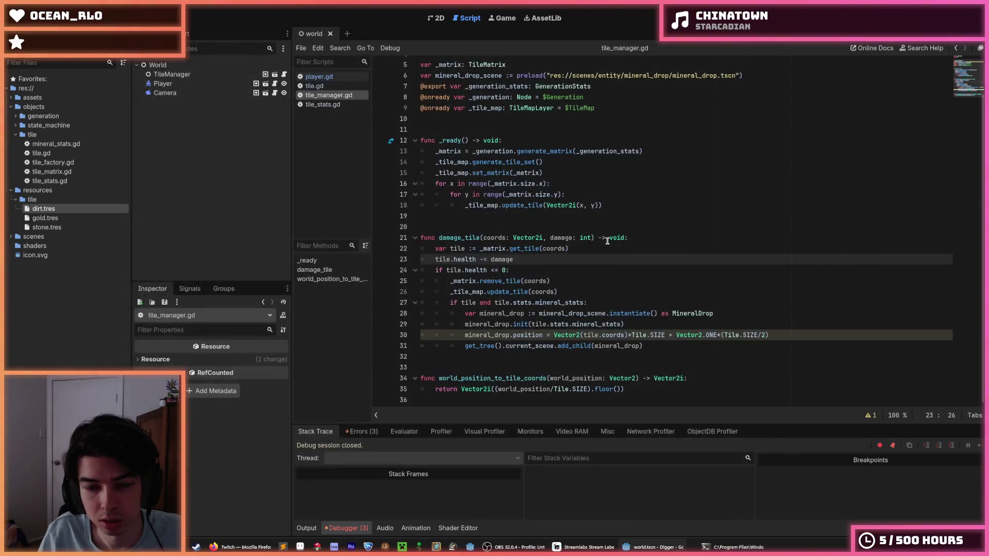
{"action": "left_click", "coordinate": [580, 250]}
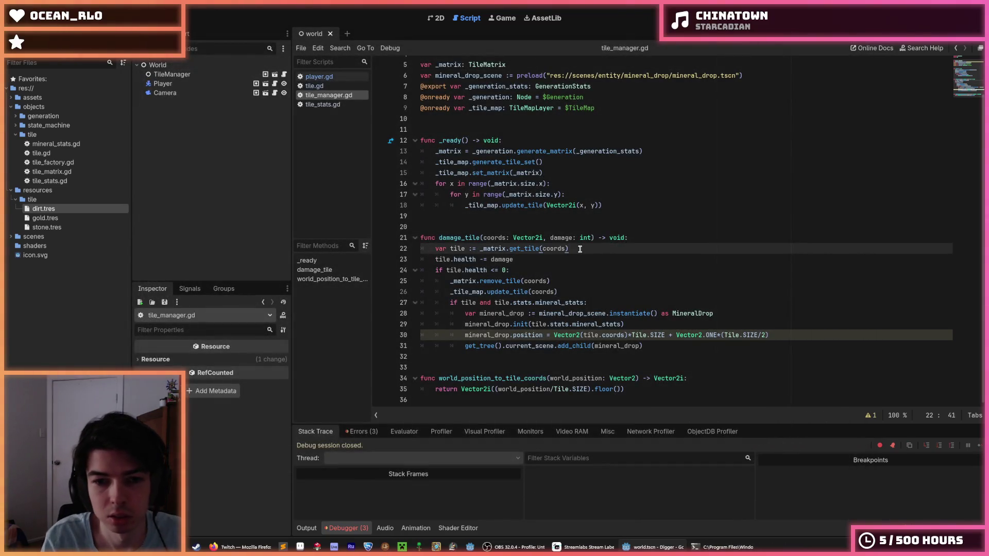
{"action": "key", "text": "Return"}
{"action": "type", "text": "if tile:"}
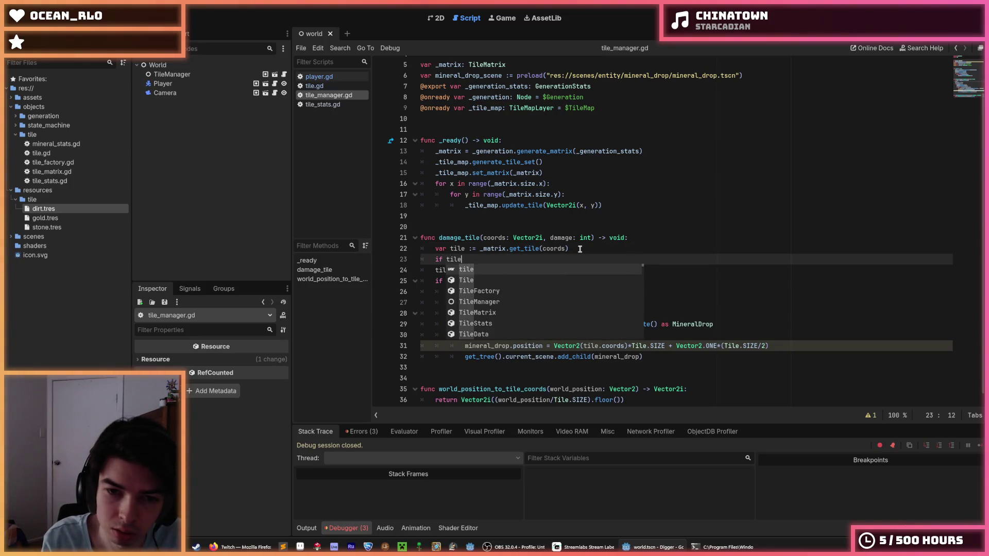
{"action": "key", "text": "Down"}
{"action": "key", "text": "Down"}
{"action": "key", "text": "Up"}
{"action": "key", "text": "Up"}
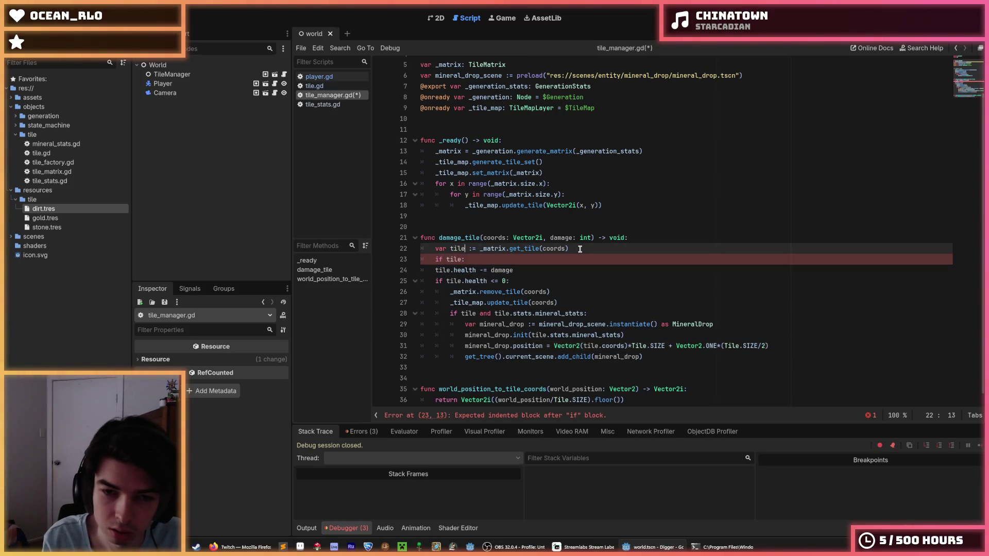
{"action": "key", "text": "Left"}
{"action": "type", "text": "not"}
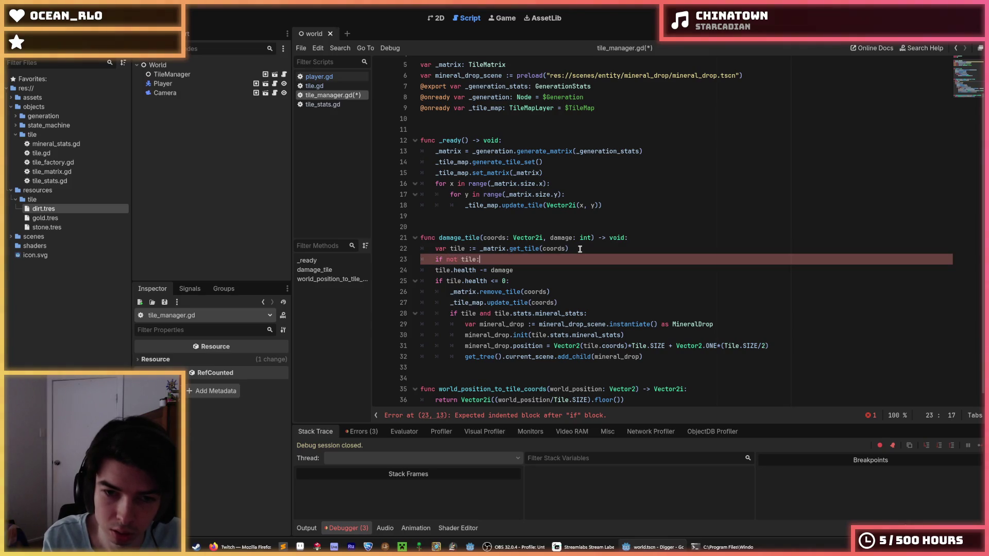
{"action": "key", "text": "End"}
{"action": "key", "text": "Return"}
{"action": "type", "text": "return"}
{"action": "key", "text": "Down"}
{"action": "key", "text": "Down"}
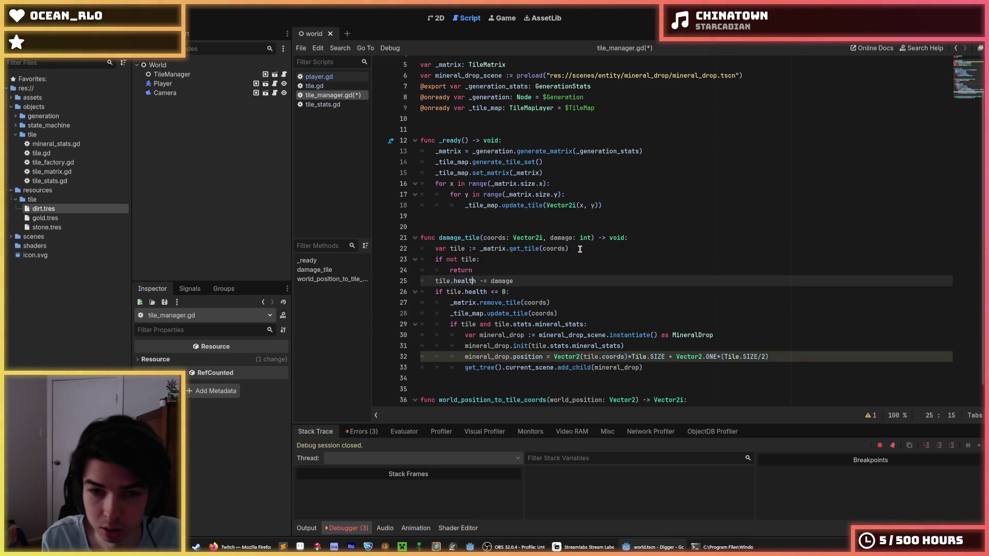
- Rework the 'tile and' check, then revert to a plain 'if tile:' line above the damage code
{"action": "key", "text": "Down"}
{"action": "key", "text": "Down"}
{"action": "key", "text": "Down"}
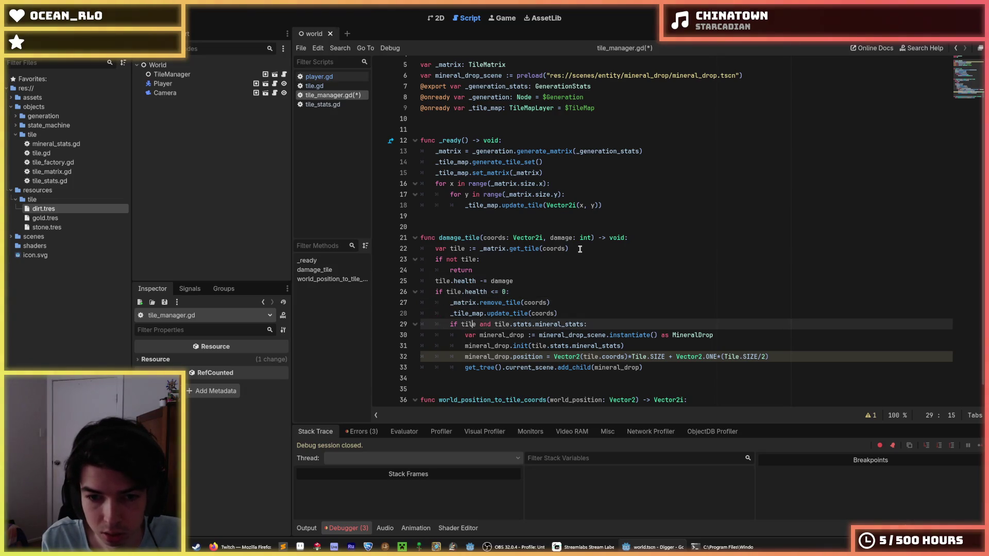
{"action": "key", "text": "Delete"}
{"action": "key", "text": "Delete"}
{"action": "key", "text": "Delete"}
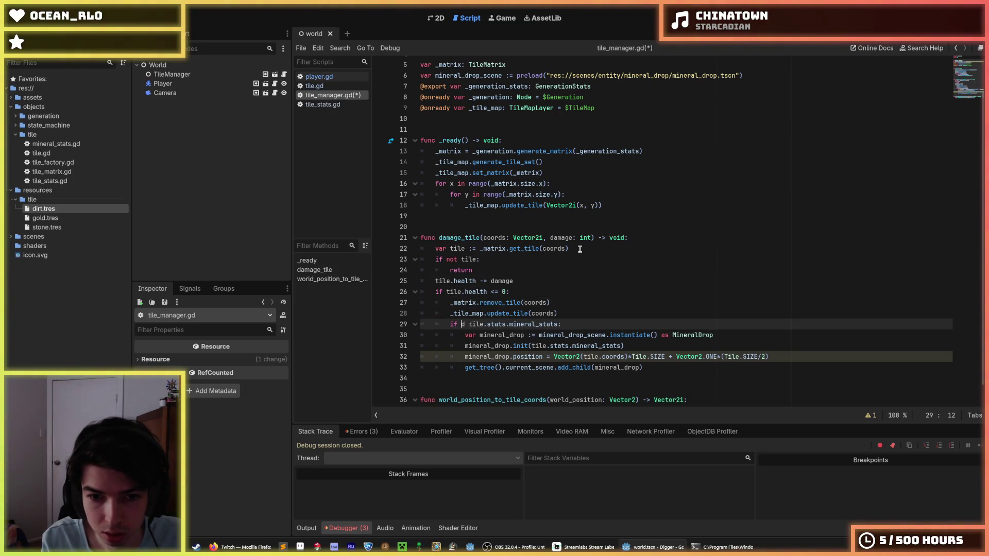
{"action": "key", "text": "End"}
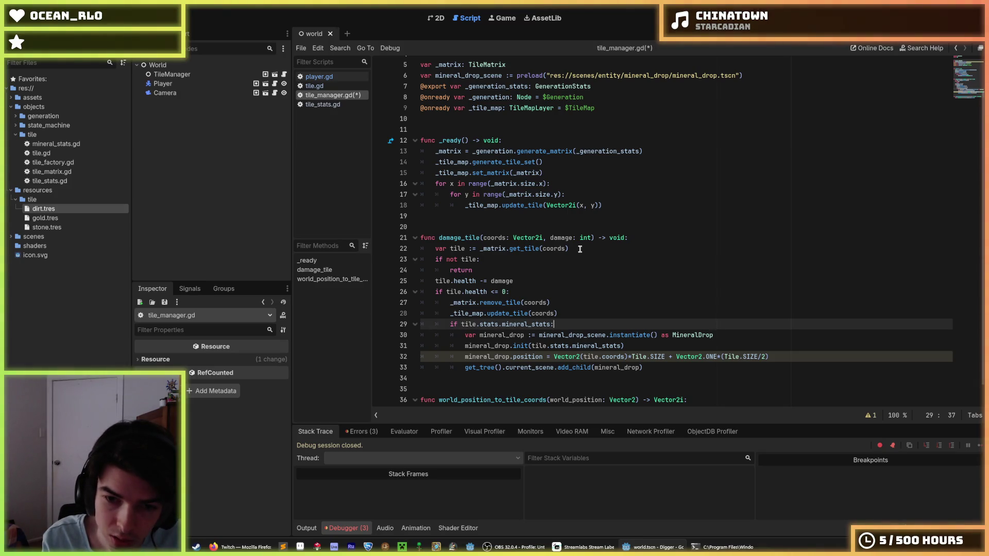
{"action": "key", "text": "Left"}
{"action": "key", "text": "Left"}
{"action": "key", "text": "Left"}
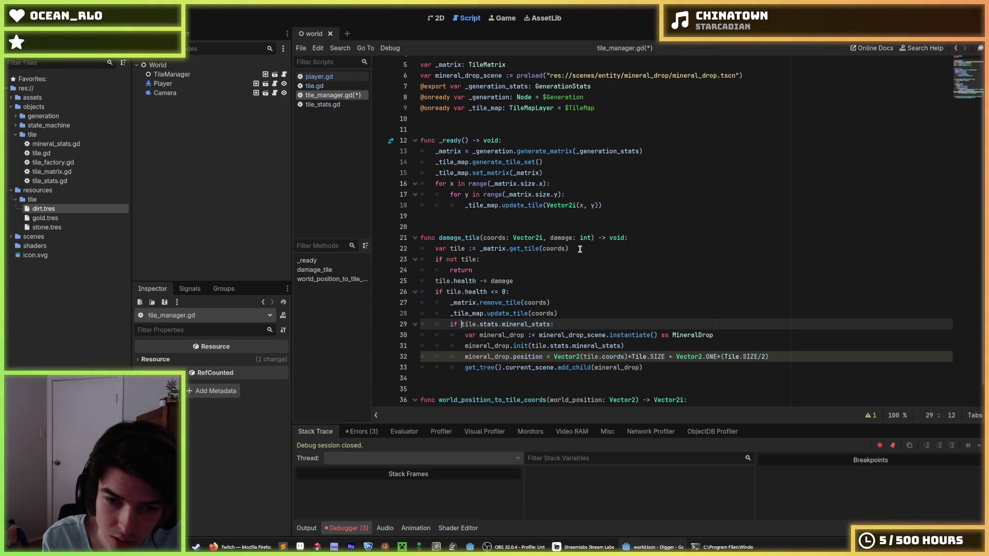
{"action": "type", "text": "tile and"}
{"action": "key", "text": "Up"}
{"action": "key", "text": "Up"}
{"action": "key", "text": "Up"}
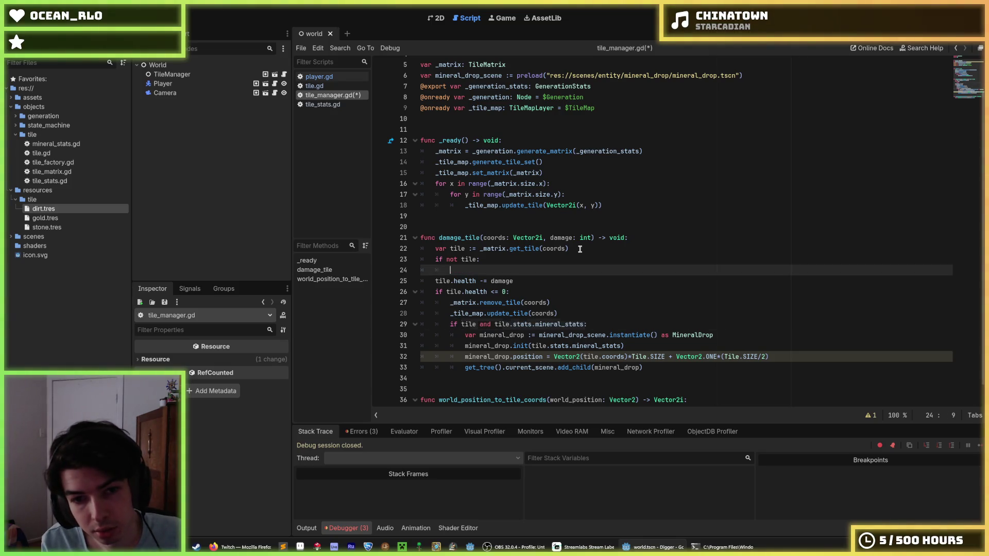
{"action": "key", "text": "ctrl+shift+k"}
{"action": "key", "text": "Delete"}
{"action": "key", "text": "Delete"}
{"action": "key", "text": "Delete"}
{"action": "key", "text": "Down"}
- Indent the damage_tile lines under 'if tile:' and delete the redundant 'tile and' check
{"action": "key", "text": "shift+Down"}
{"action": "key", "text": "shift+Down"}
{"action": "key", "text": "shift+Down"}
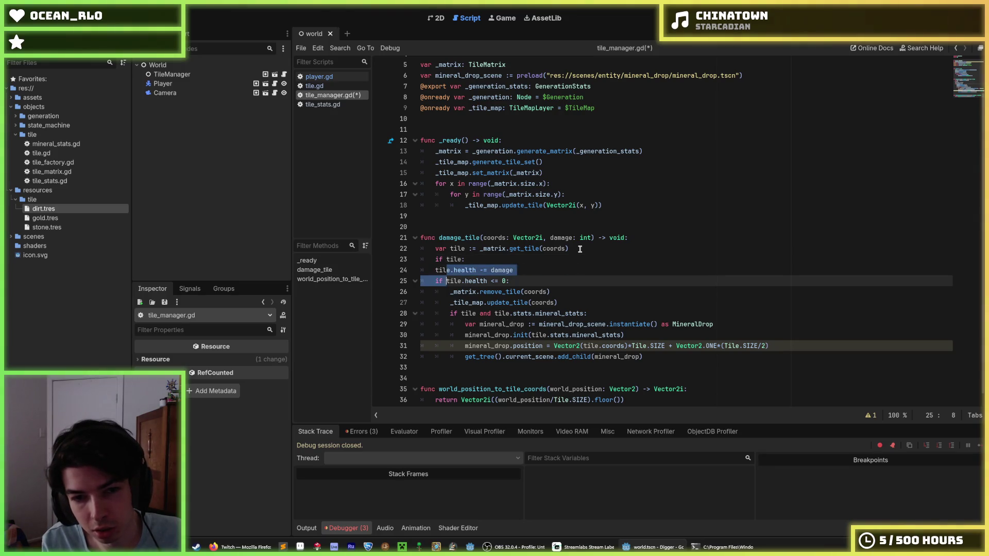
{"action": "key", "text": "Tab"}
{"action": "key", "text": "Up"}
{"action": "key", "text": "Up"}
{"action": "key", "text": "Up"}
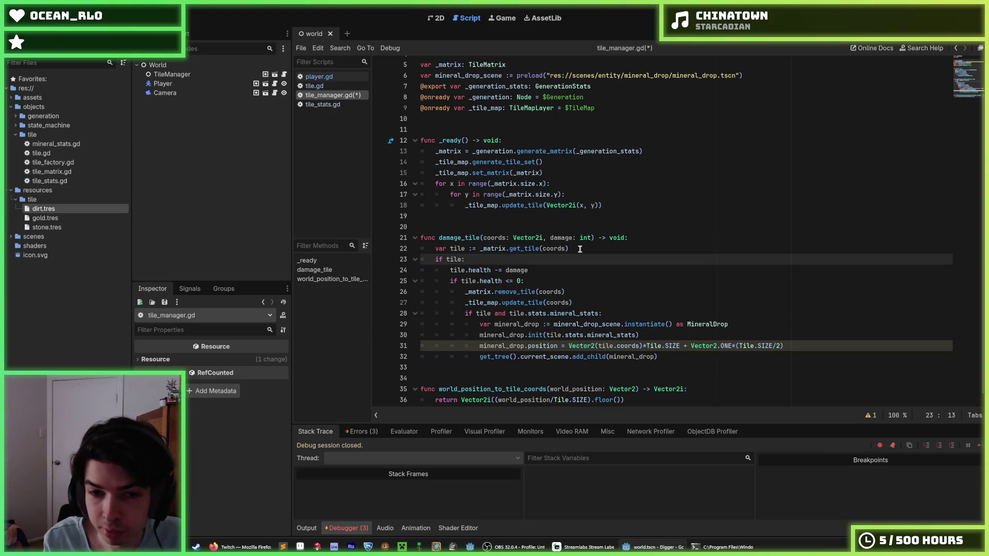
{"action": "key", "text": "Down"}
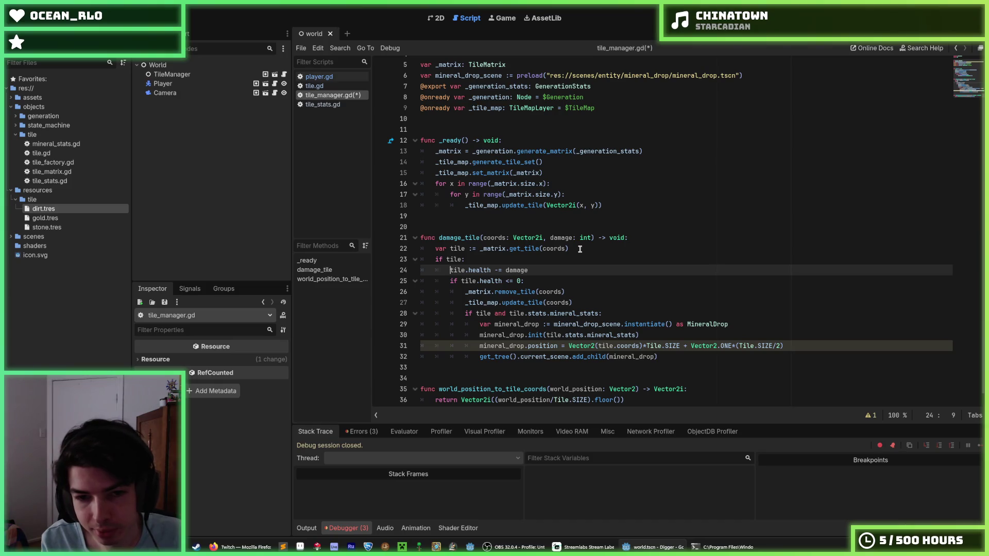
{"action": "key", "text": "Down"}
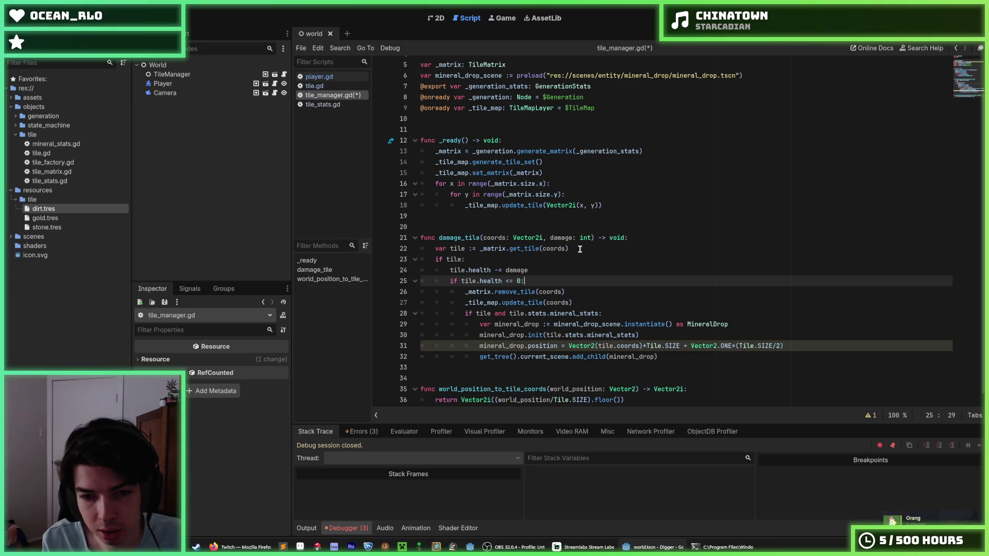
{"action": "key", "text": "Down"}
{"action": "key", "text": "Down"}
{"action": "key", "text": "Down"}
{"action": "key", "text": "BackSpace"}
{"action": "key", "text": "BackSpace"}
{"action": "key", "text": "BackSpace"}
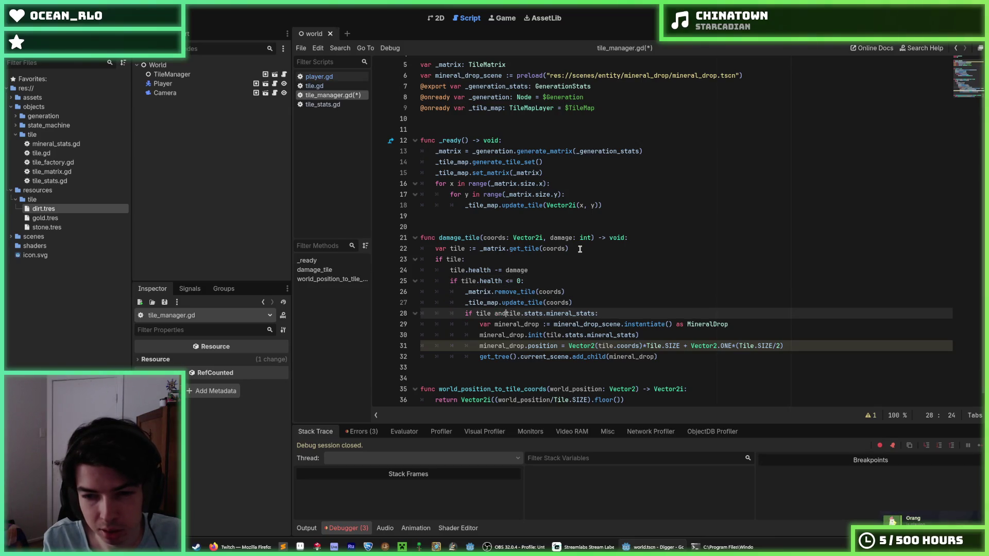
- Save tile_manager.gd and relaunch the game to test the fix
{"action": "key", "text": "ctrl+s"}
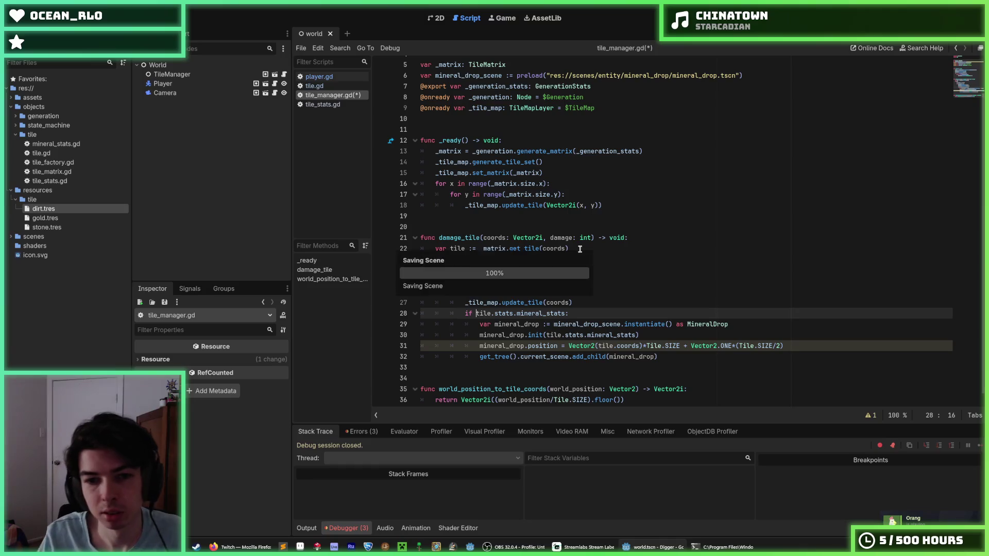
{"action": "left_click", "coordinate": [591, 281]}
{"action": "left_click", "coordinate": [597, 273]}
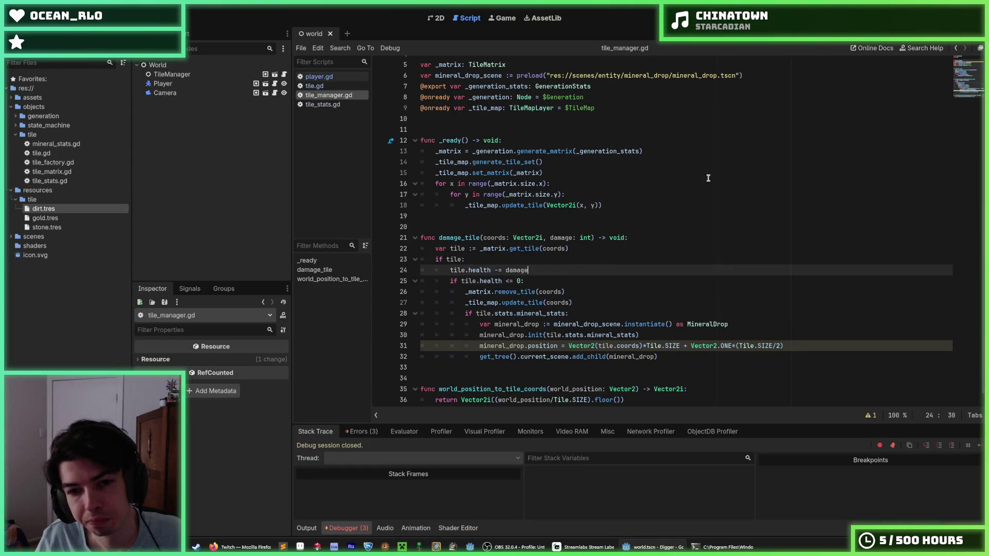
{"action": "key", "text": "F5"}
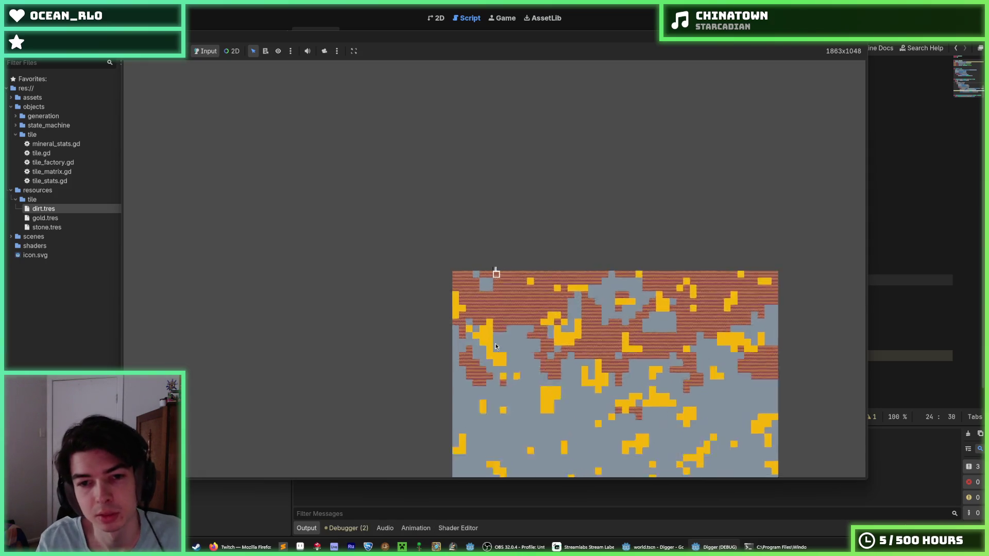
- Dig down, left and right through several tiles error-free, then stop the game and open camera.gd
{"action": "key", "text": "Down"}
{"action": "key", "text": "Down"}
{"action": "key", "text": "Down"}
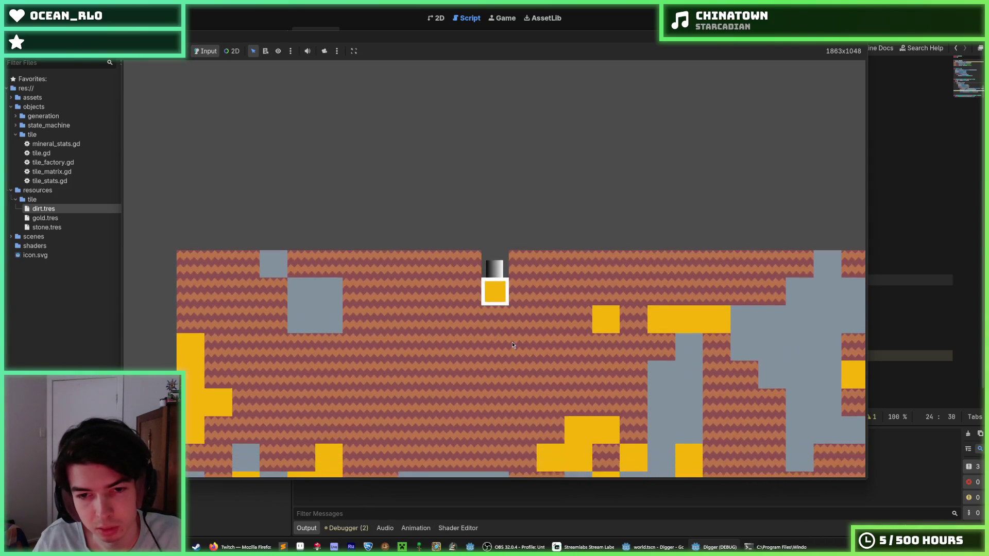
{"action": "key", "text": "Down"}
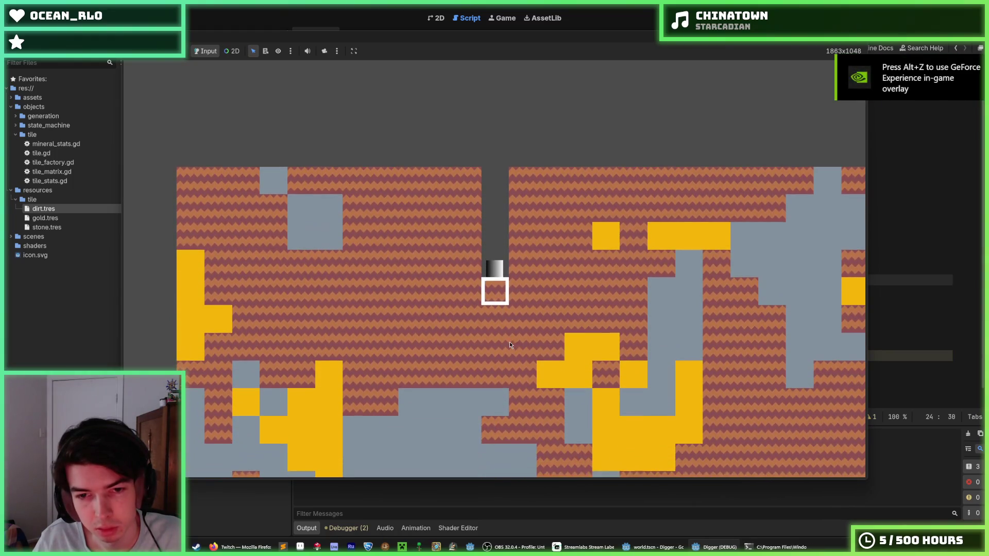
{"action": "key", "text": "Left"}
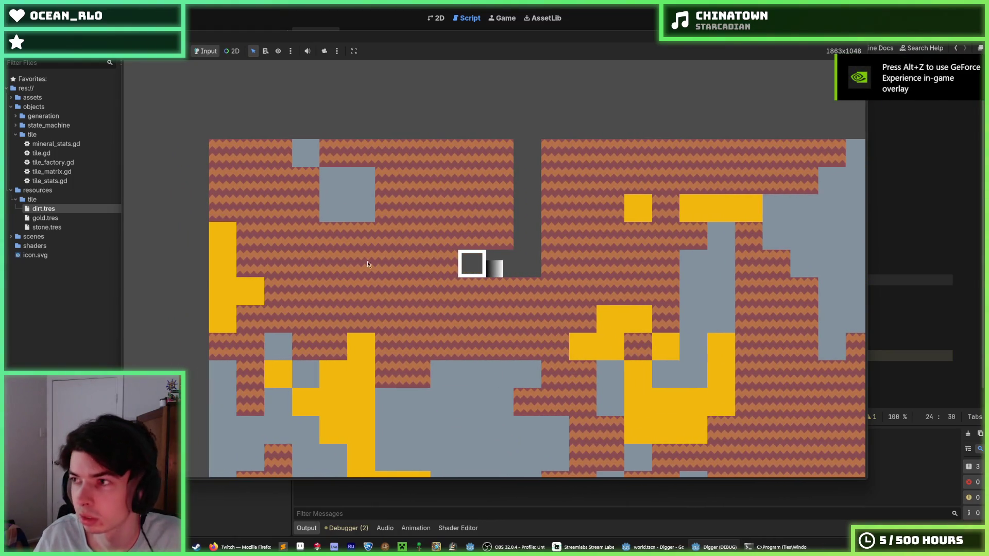
{"action": "key", "text": "Right"}
{"action": "key", "text": "Right"}
{"action": "key", "text": "F8"}
{"action": "left_click", "coordinate": [648, 205]}
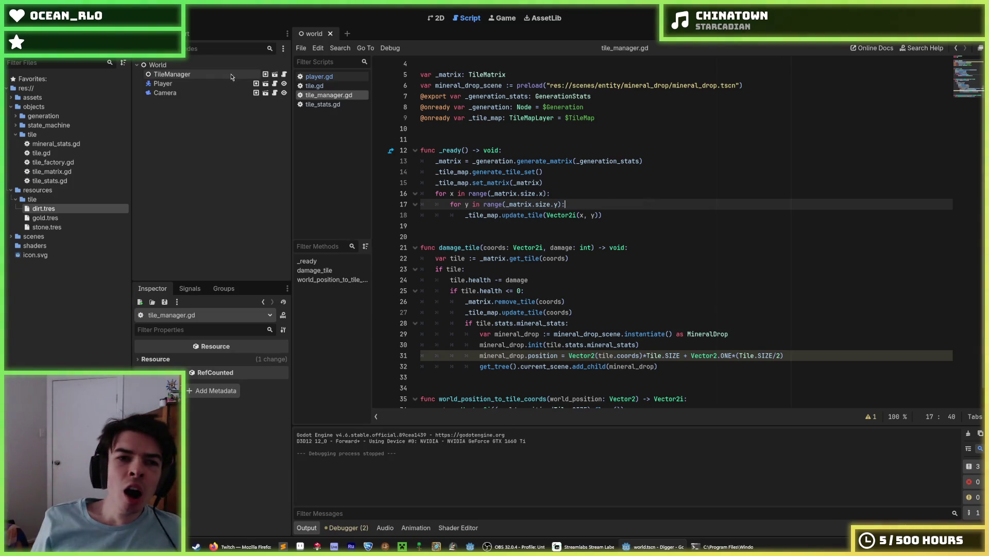
{"action": "left_click", "coordinate": [275, 93]}
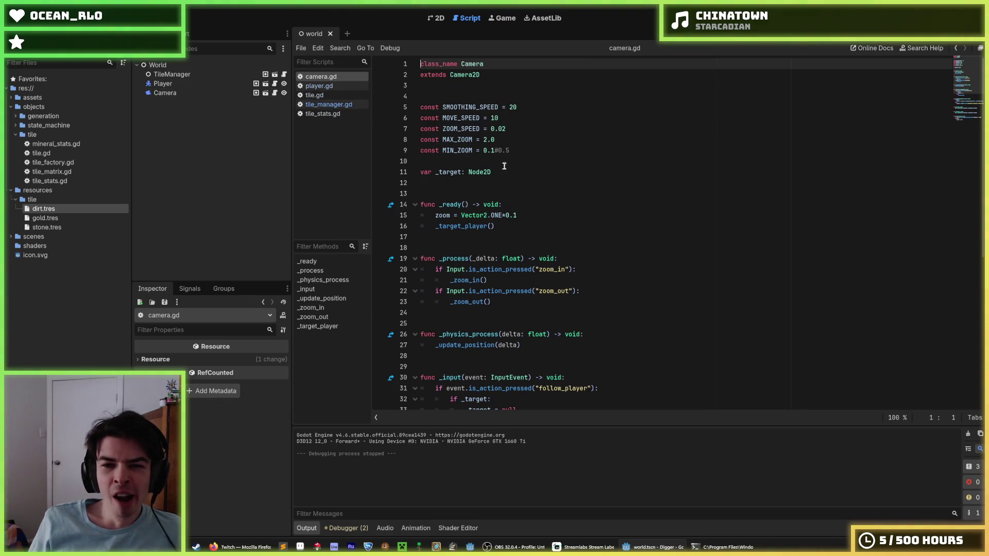
- Delete the 'zoom = Vector2.ONE*0.1' line from camera.gd's _ready, save, and rerun the game
{"action": "left_click", "coordinate": [517, 217]}
{"action": "key", "text": "ctrl+k"}
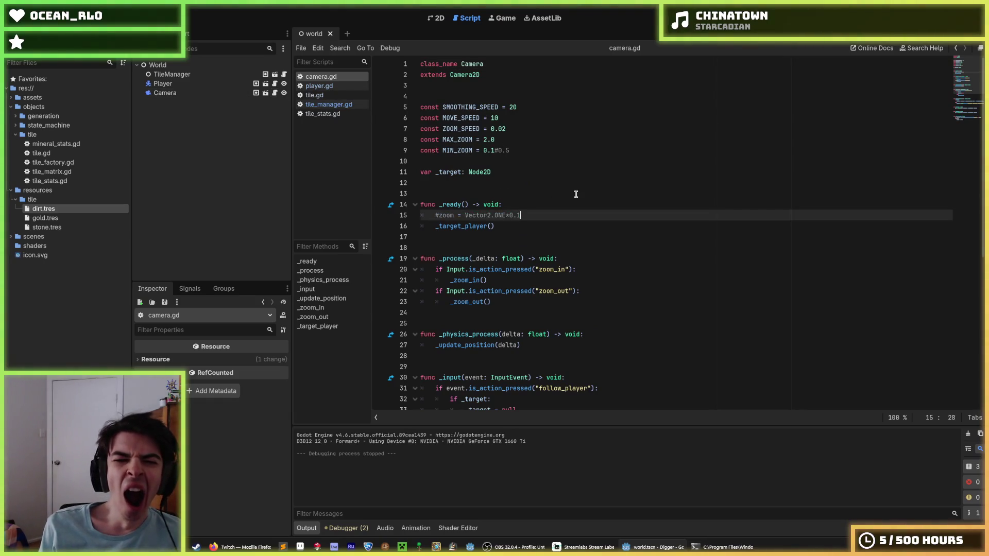
{"action": "left_click", "coordinate": [546, 205], "text": "shift"}
{"action": "key", "text": "BackSpace"}
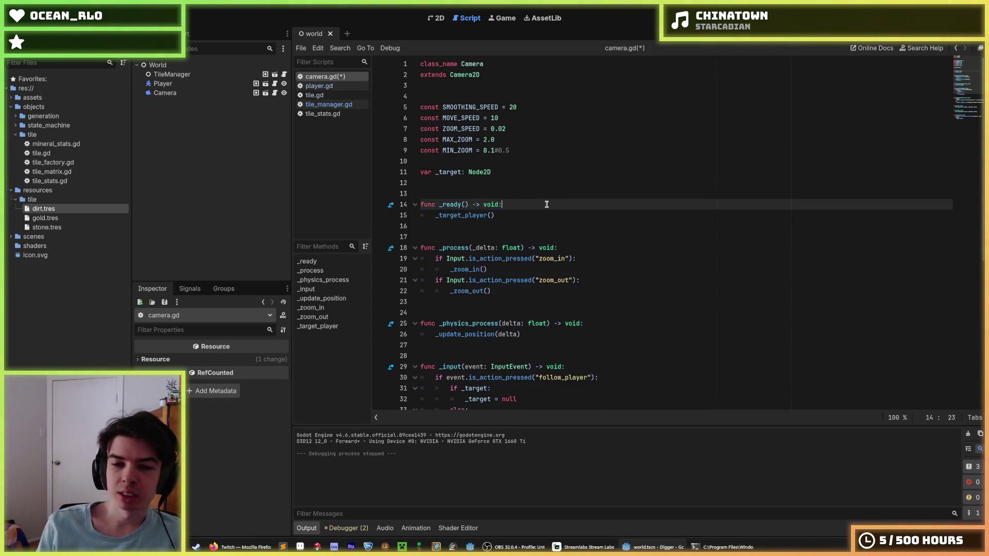
{"action": "key", "text": "ctrl+s"}
{"action": "key", "text": "F5"}
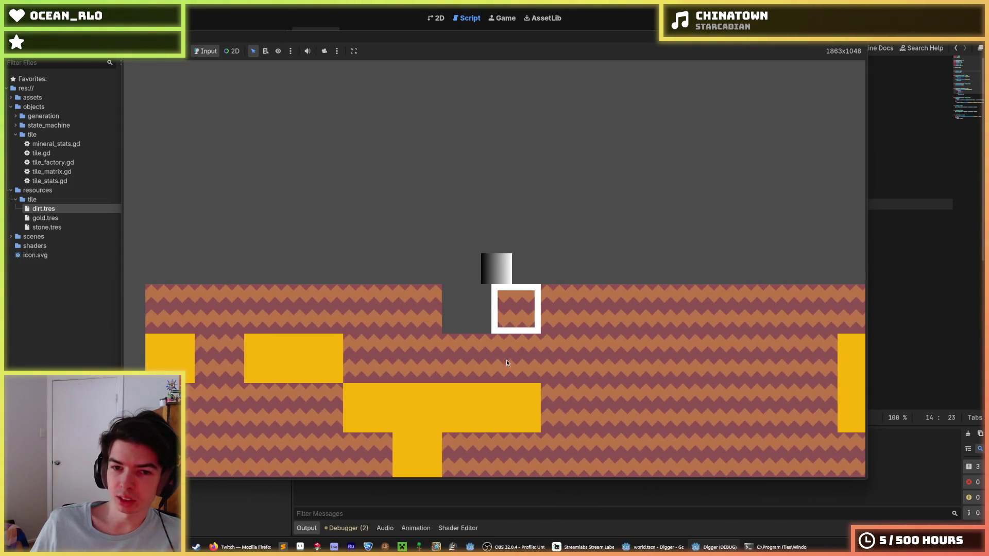
- Mine a tile and move right, then stop the game and save camera.gd in the script editor
{"action": "left_click", "coordinate": [499, 362]}
{"action": "key", "text": "d"}
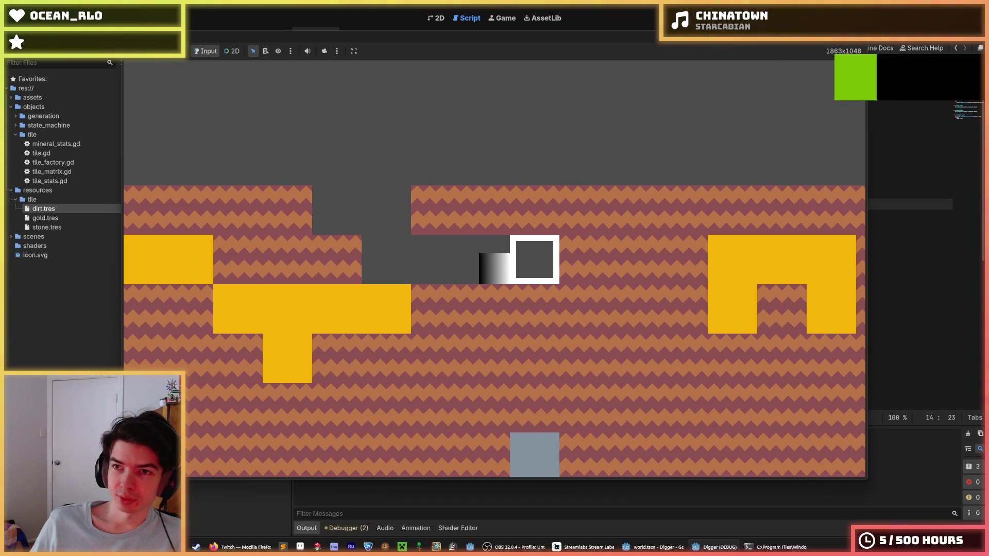
{"action": "key", "text": "F8"}
{"action": "left_click", "coordinate": [635, 135]}
{"action": "key", "text": "ctrl+s"}
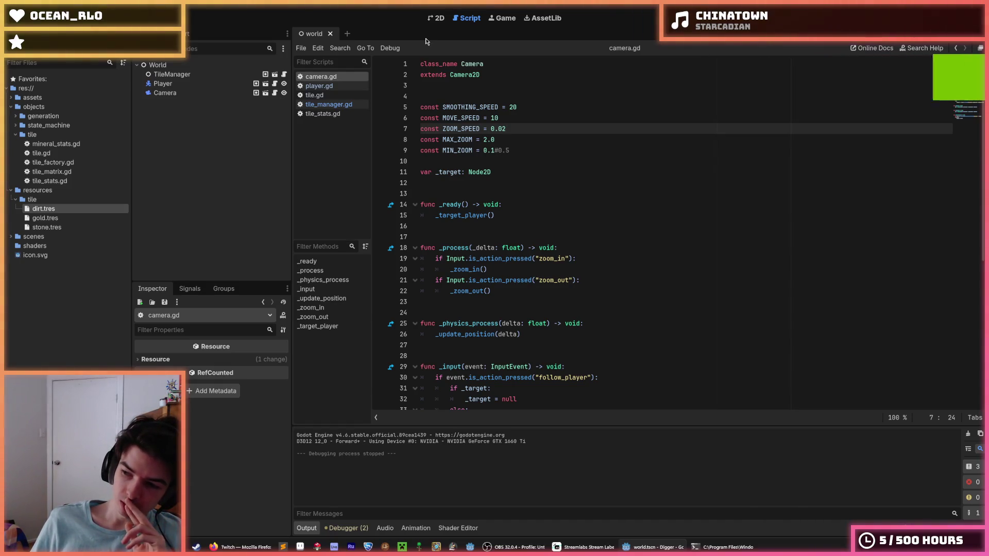
- Switch the script editor to tile.gd and place the caret on its _init lines 11–12
{"action": "left_click", "coordinate": [528, 109]}
{"action": "left_click", "coordinate": [502, 96]}
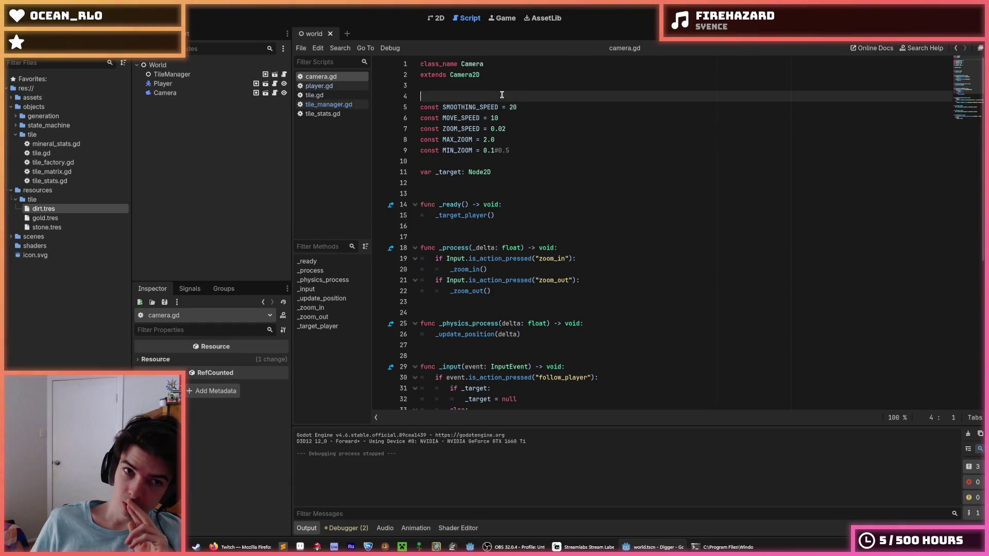
{"action": "left_click", "coordinate": [314, 95]}
{"action": "left_click", "coordinate": [525, 173]}
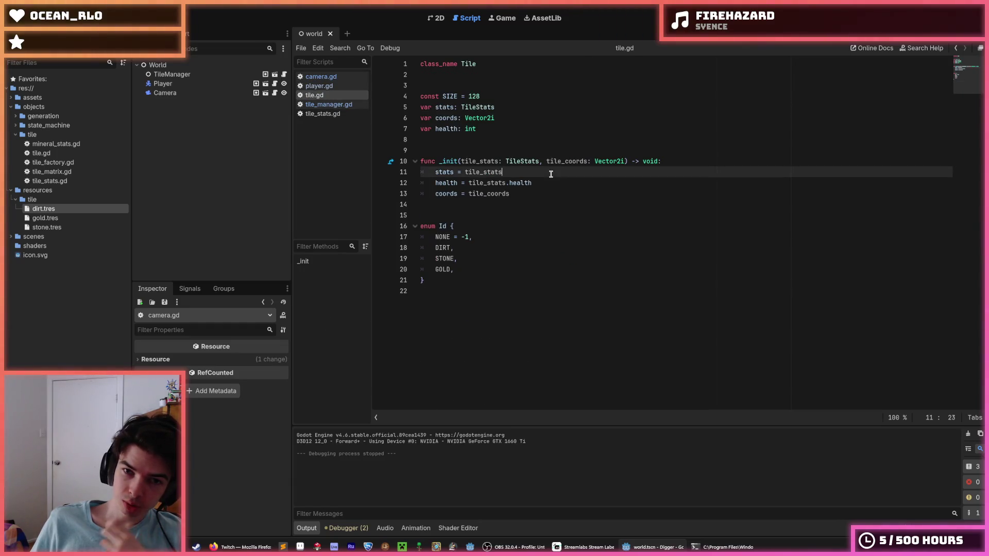
{"action": "left_click", "coordinate": [547, 182]}
{"action": "left_click", "coordinate": [521, 170]}
{"action": "key", "text": "Down"}
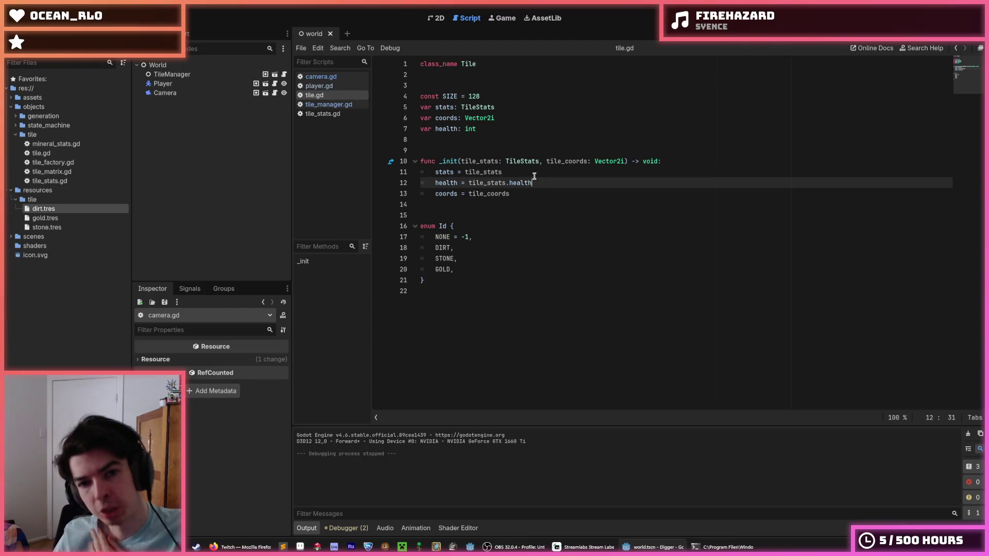
{"action": "key", "text": "Up"}
{"action": "key", "text": "Down"}
{"action": "key", "text": "Up"}
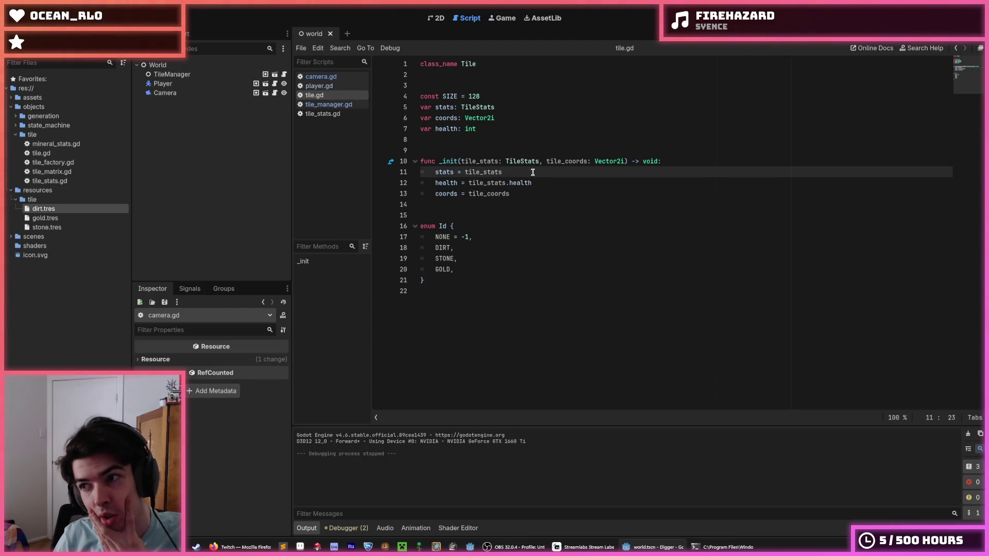
- In the 2D view, inspect the Player and Camera nodes, then open tile_manager and select TileManager
{"action": "left_click", "coordinate": [436, 18]}
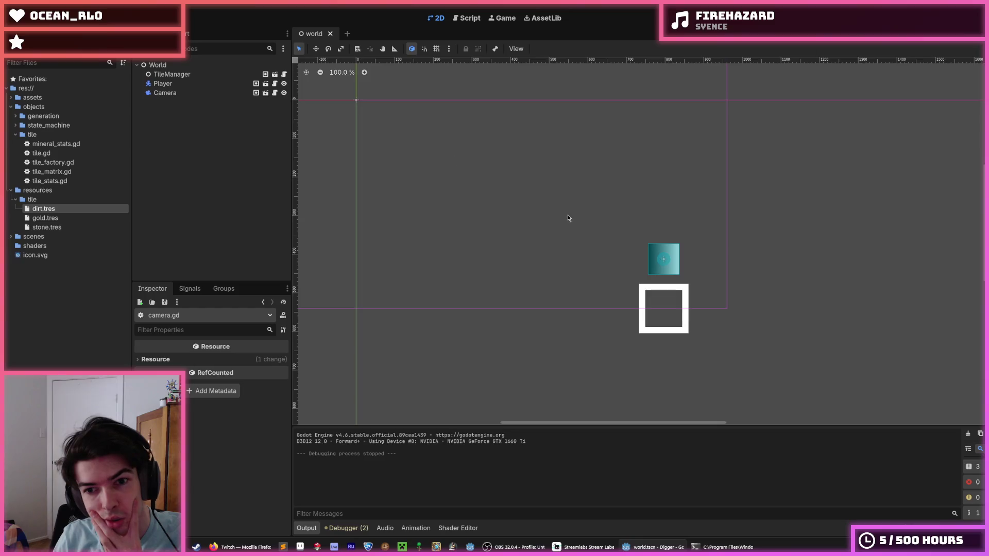
{"action": "left_click", "coordinate": [164, 83]}
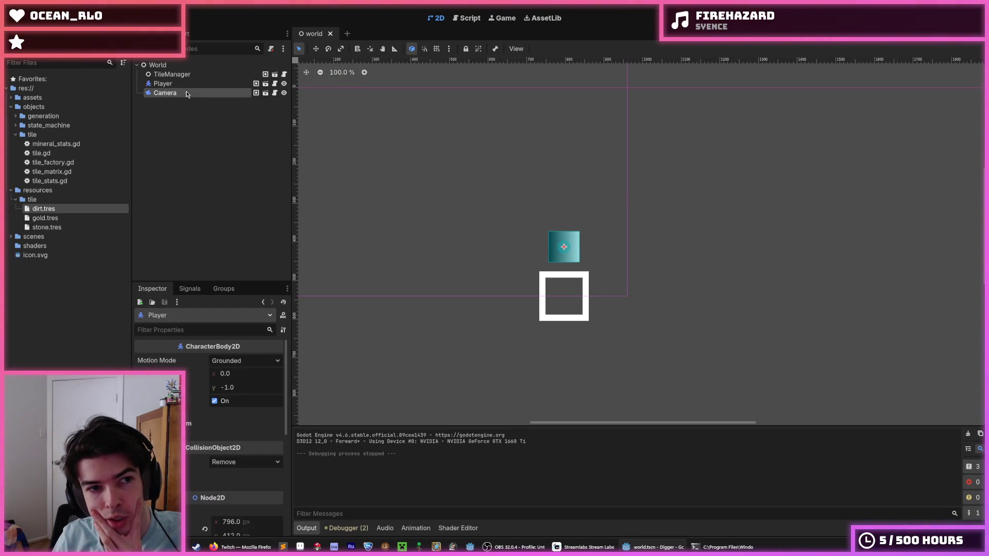
{"action": "left_click", "coordinate": [164, 83]}
{"action": "left_click", "coordinate": [172, 93]}
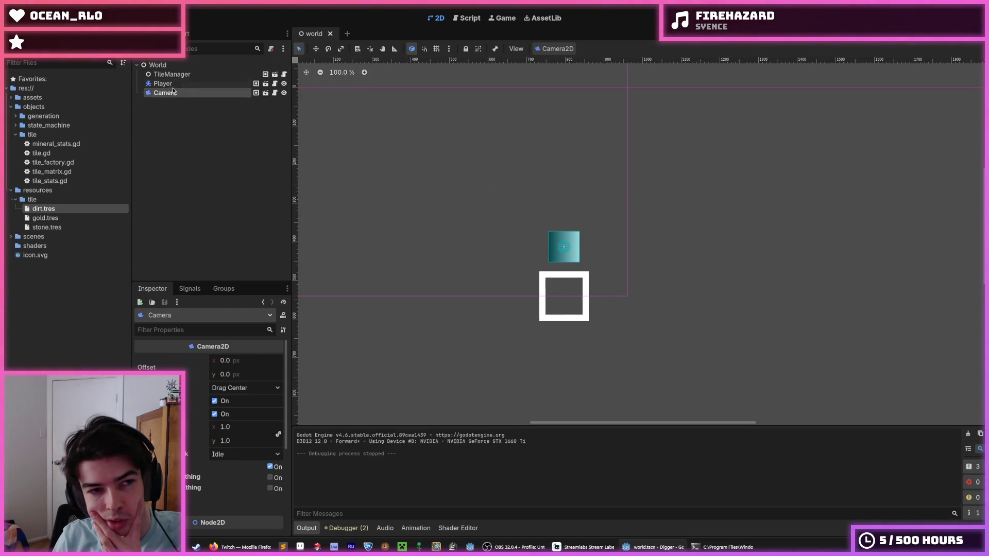
{"action": "left_click", "coordinate": [164, 83]}
{"action": "left_click", "coordinate": [172, 92]}
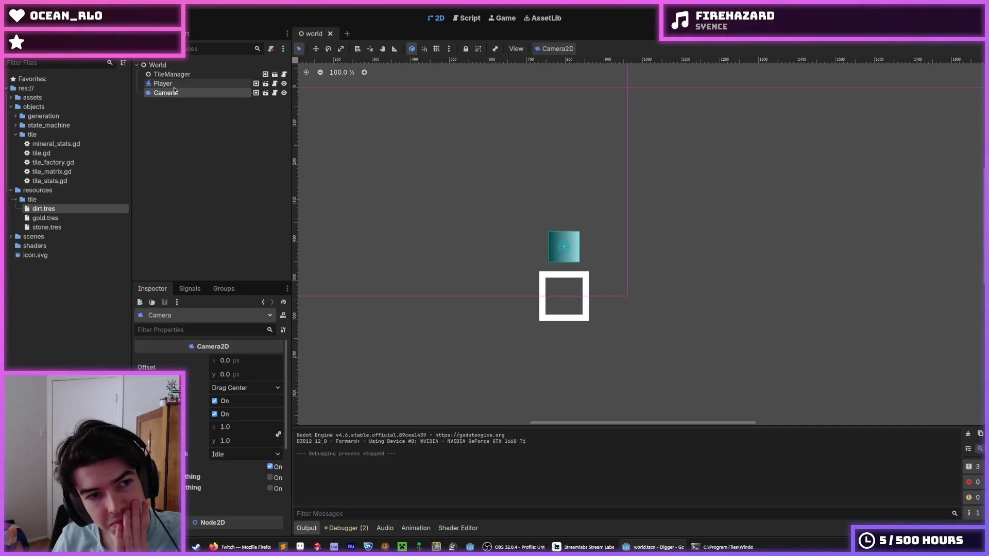
{"action": "left_click", "coordinate": [174, 85]}
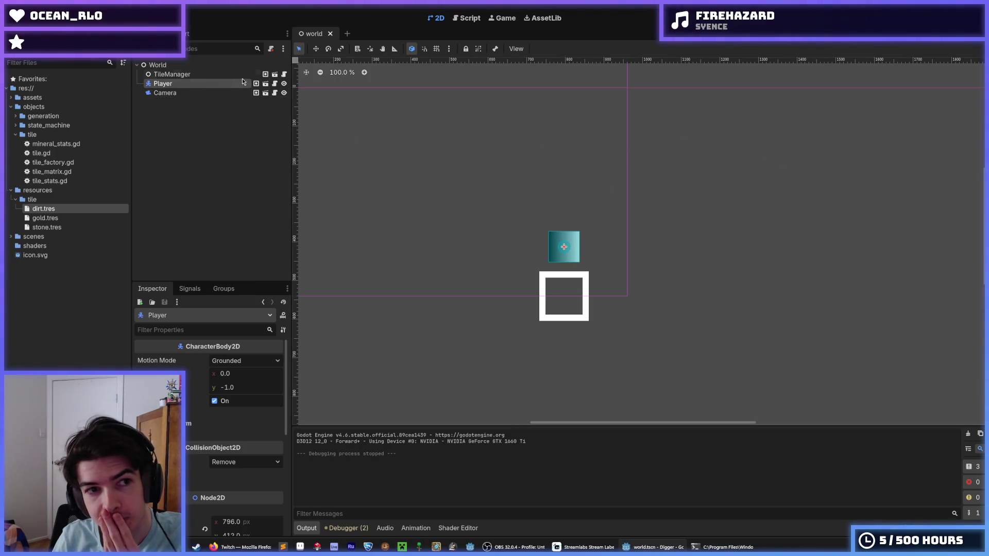
{"action": "left_click", "coordinate": [275, 75]}
{"action": "left_click", "coordinate": [237, 65]}
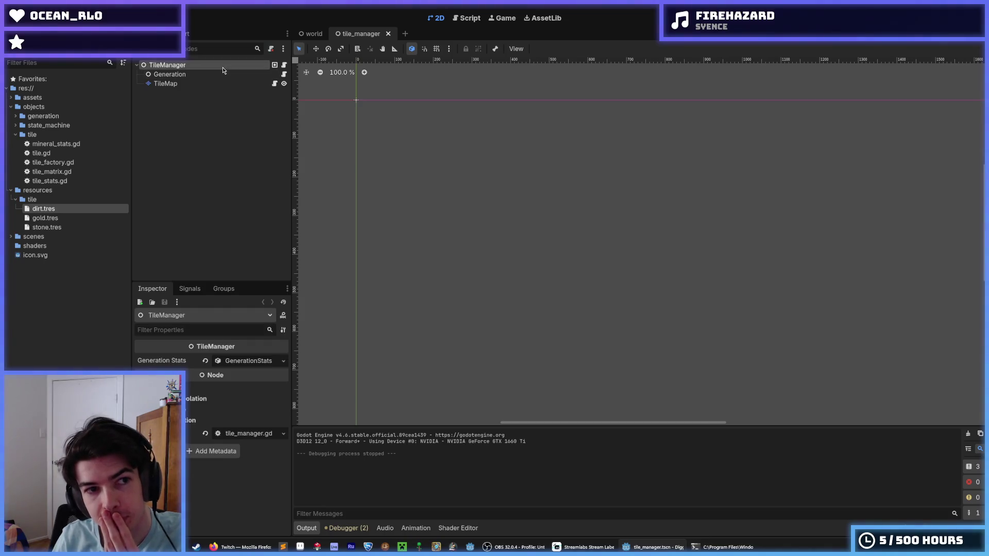
- Select the TileMap node and toggle its Rendering and TileMapLayer Inspector sections
{"action": "left_click", "coordinate": [220, 75]}
{"action": "left_click", "coordinate": [216, 84]}
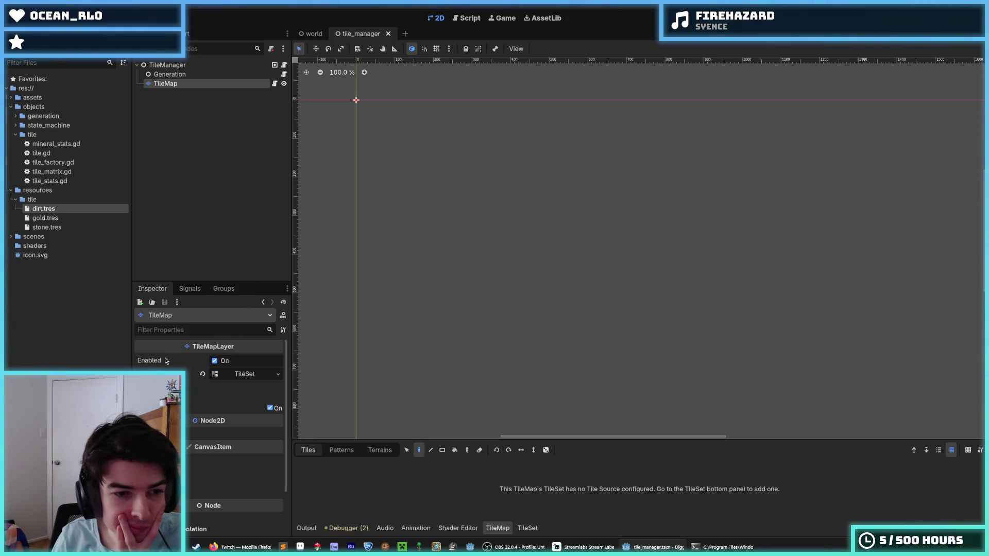
{"action": "left_click", "coordinate": [160, 386]}
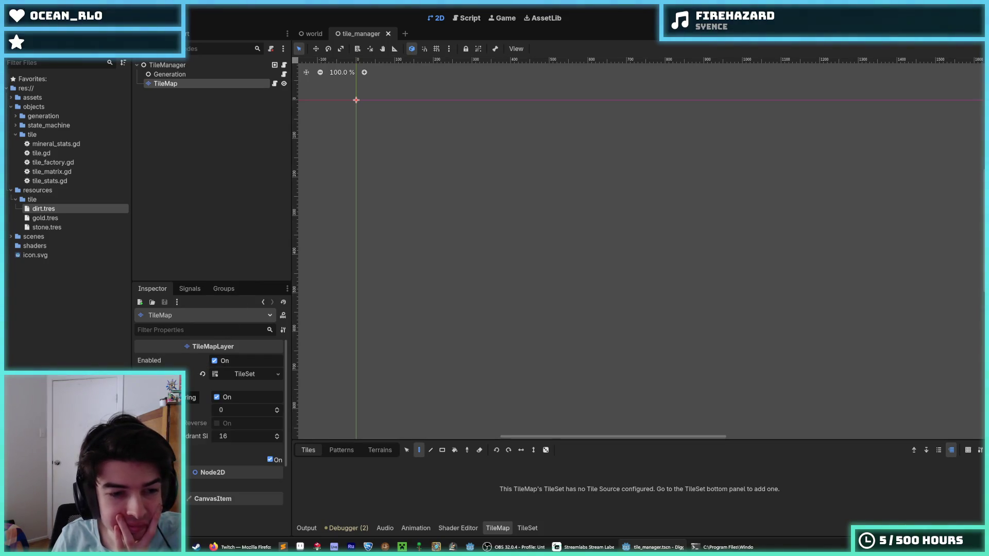
{"action": "left_click", "coordinate": [160, 386]}
{"action": "left_click", "coordinate": [160, 397]}
{"action": "left_click", "coordinate": [159, 397]}
{"action": "left_click", "coordinate": [160, 408]}
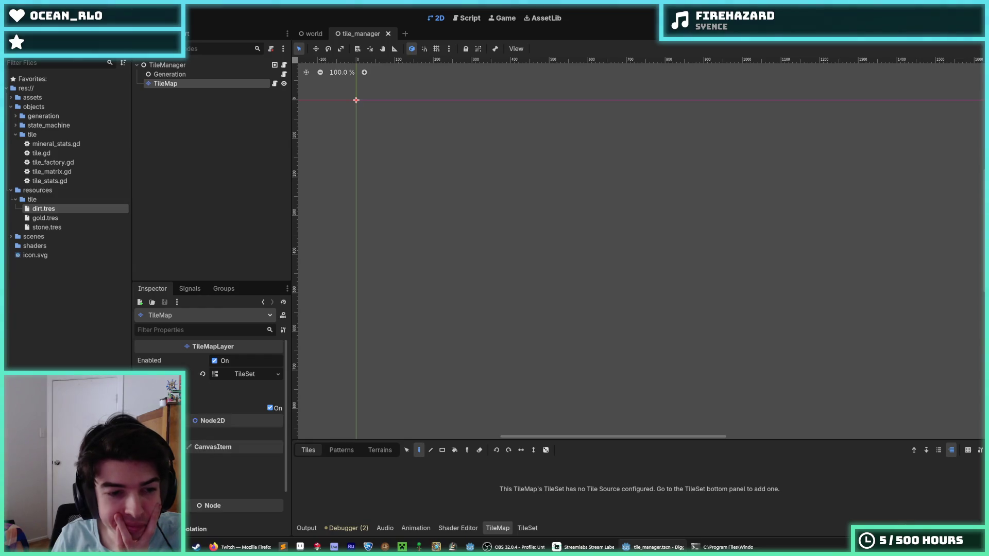
{"action": "left_click", "coordinate": [160, 408]}
{"action": "left_click", "coordinate": [160, 408]}
- Toggle the TileMap's Transform and Visibility sections, then open and dismiss its node context menu
{"action": "scroll", "coordinate": [160, 412], "scroll_direction": "down", "scroll_amount": 1}
{"action": "left_click", "coordinate": [160, 408]}
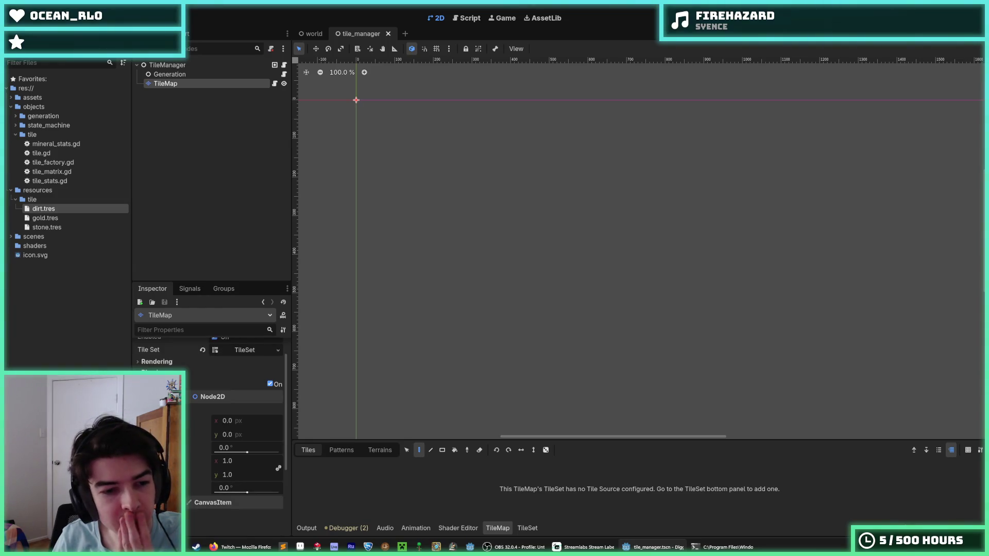
{"action": "left_click", "coordinate": [160, 408]}
{"action": "left_click", "coordinate": [160, 435]}
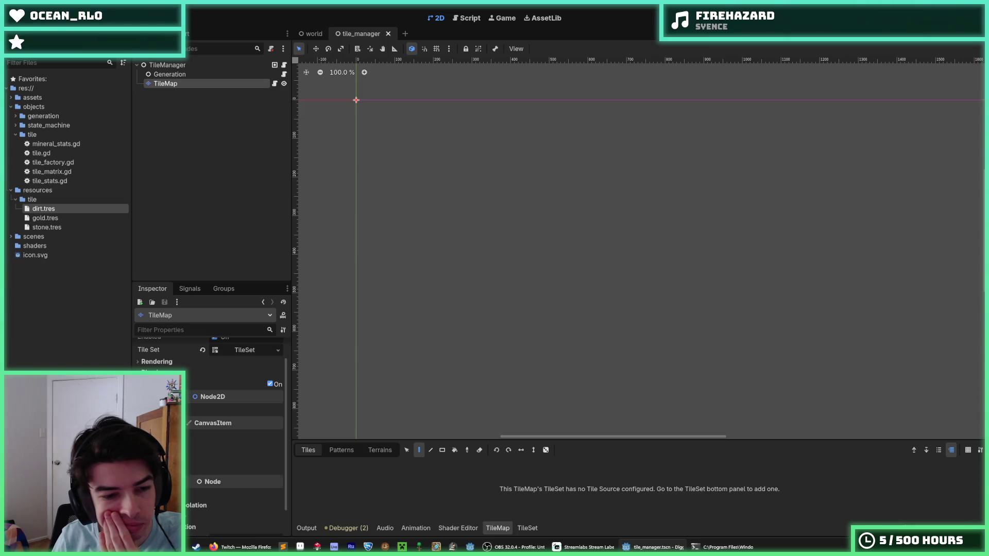
{"action": "scroll", "coordinate": [211, 438], "scroll_direction": "down", "scroll_amount": 2}
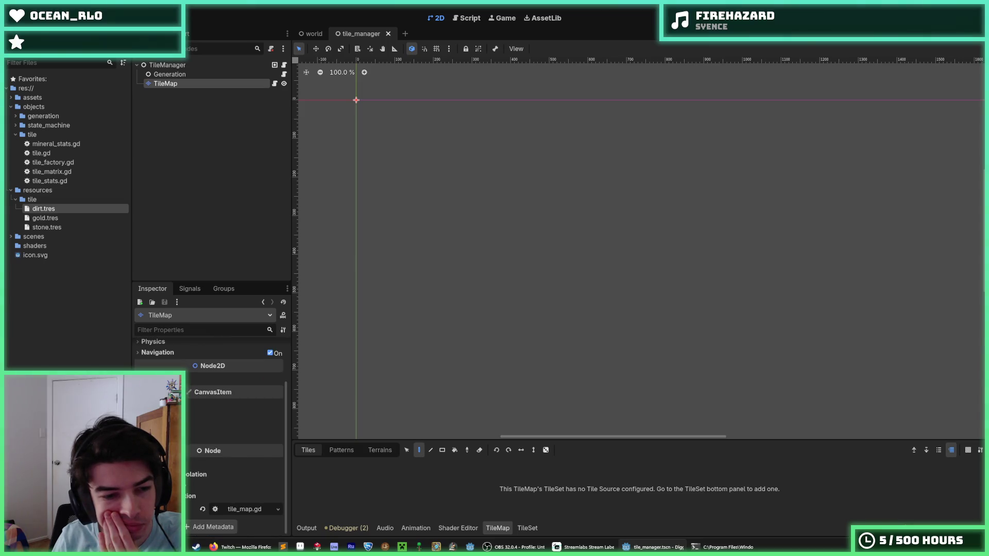
{"action": "right_click", "coordinate": [195, 86]}
{"action": "left_click", "coordinate": [178, 68]}
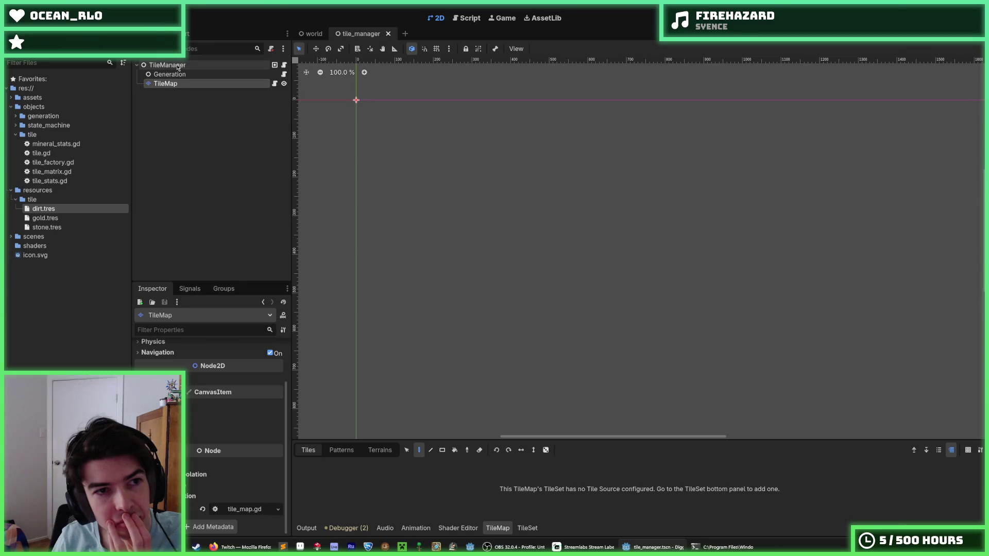
- Duplicate TileMap as TileMap2 and make its TileSet unique
{"action": "right_click", "coordinate": [175, 85]}
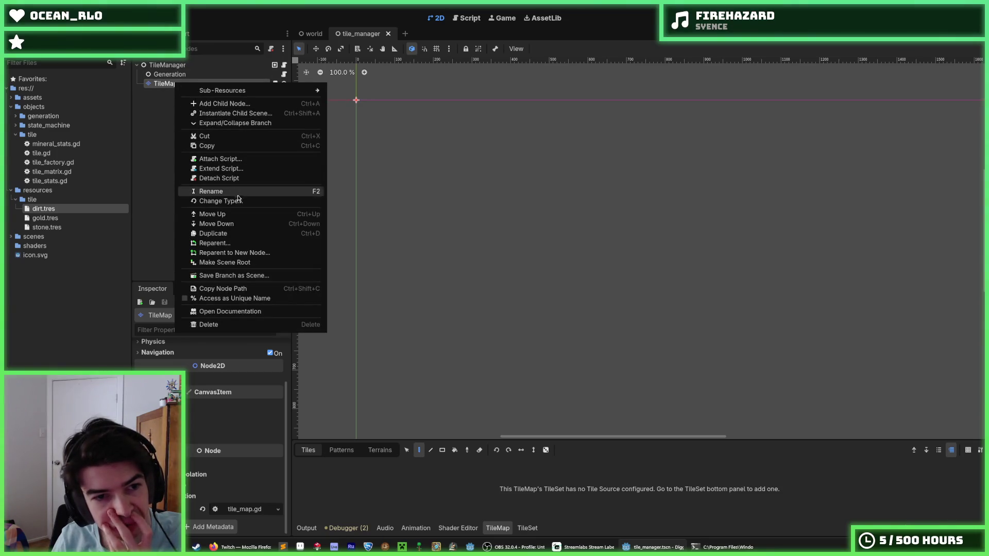
{"action": "left_click", "coordinate": [208, 233]}
{"action": "right_click", "coordinate": [181, 99]}
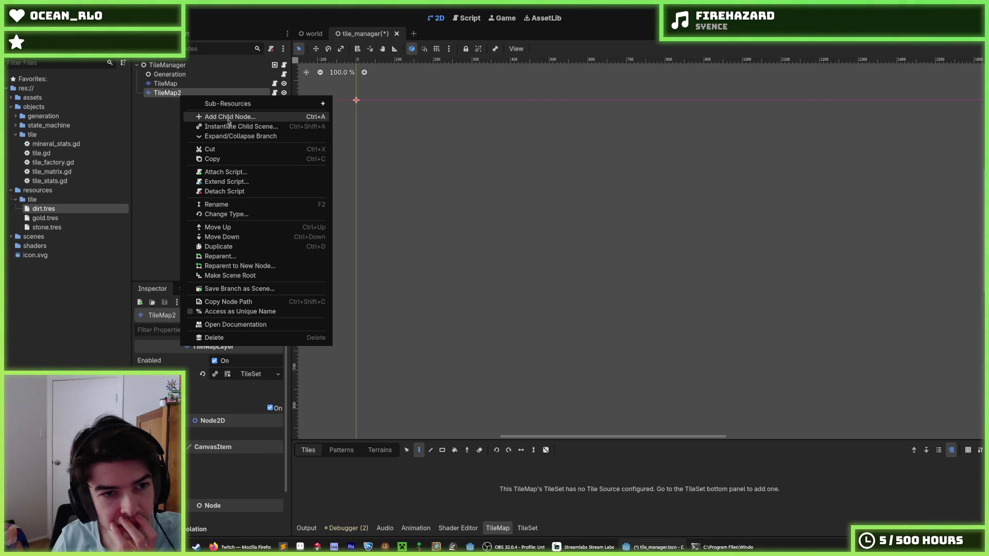
{"action": "left_click", "coordinate": [166, 98]}
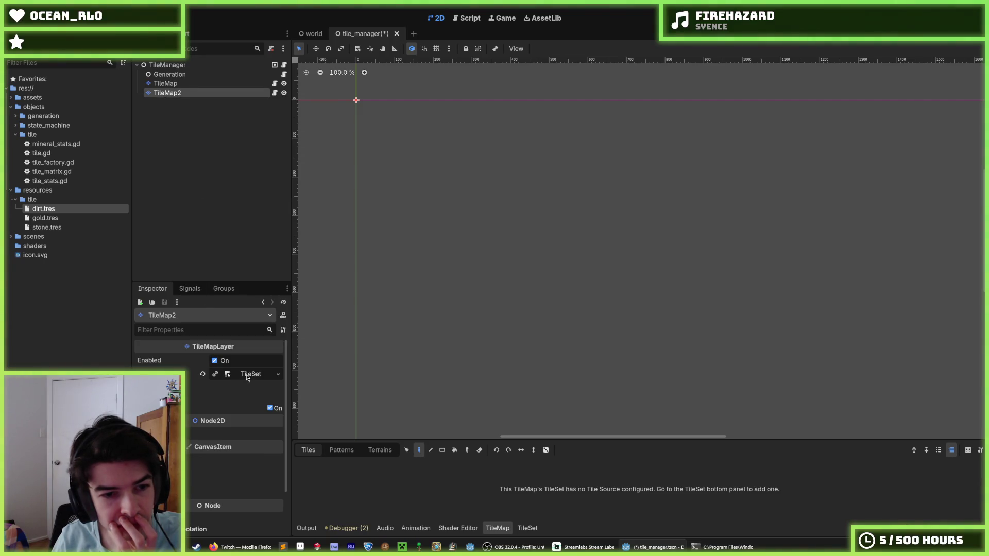
{"action": "left_click", "coordinate": [278, 374]}
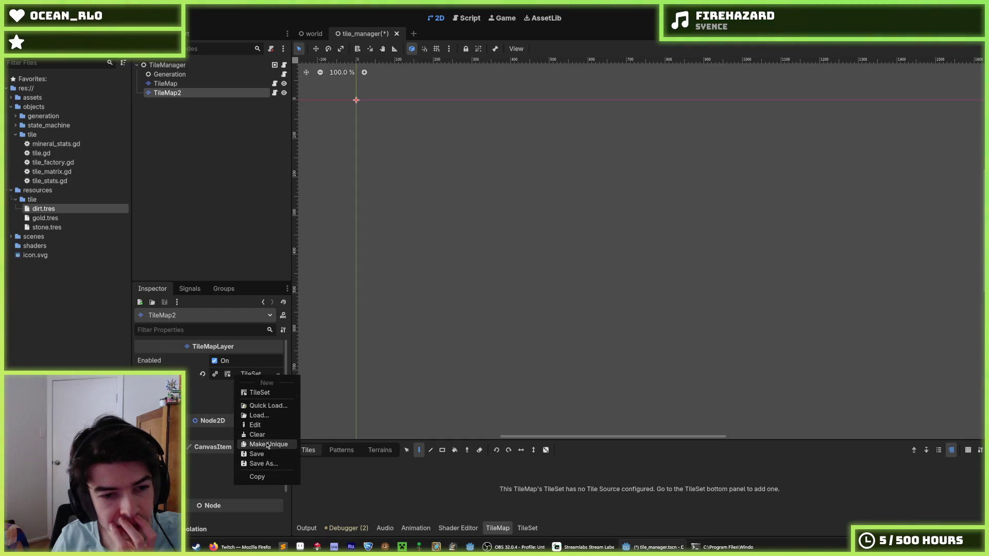
{"action": "left_click", "coordinate": [268, 444]}
{"action": "left_click", "coordinate": [250, 375]}
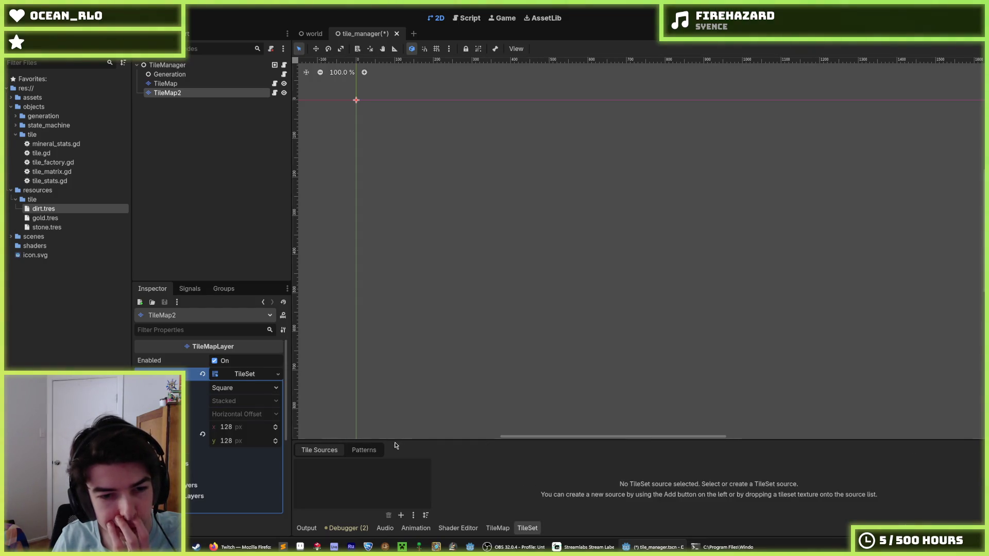
- Add assets/image/tile/dirt.png as an atlas source in TileMap2's TileSet, auto-creating its tiles
{"action": "mouse_move", "coordinate": [402, 441]}
{"action": "left_mouse_down"}
{"action": "mouse_move", "coordinate": [381, 273]}
{"action": "mouse_move", "coordinate": [368, 267]}
{"action": "left_mouse_up"}
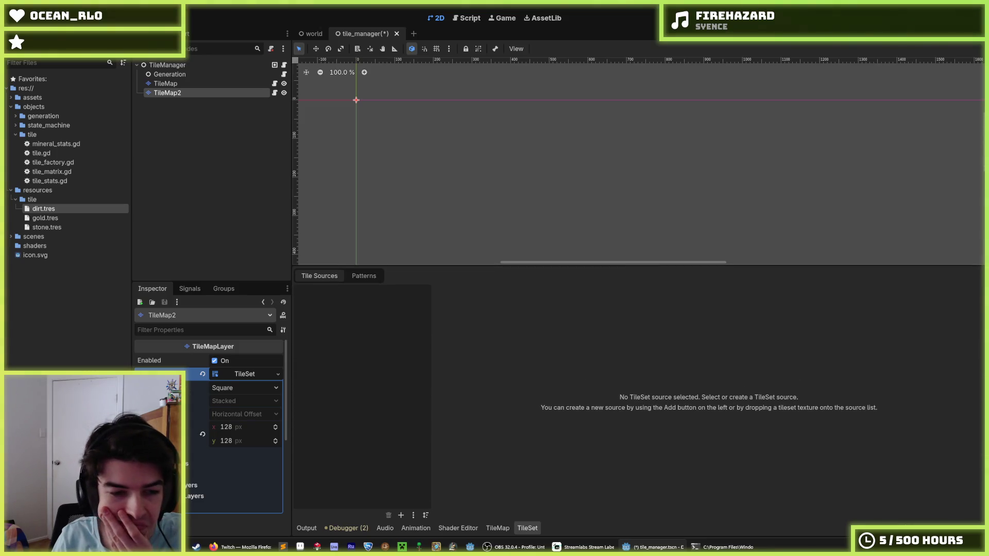
{"action": "left_click", "coordinate": [407, 518]}
{"action": "left_click", "coordinate": [419, 514]}
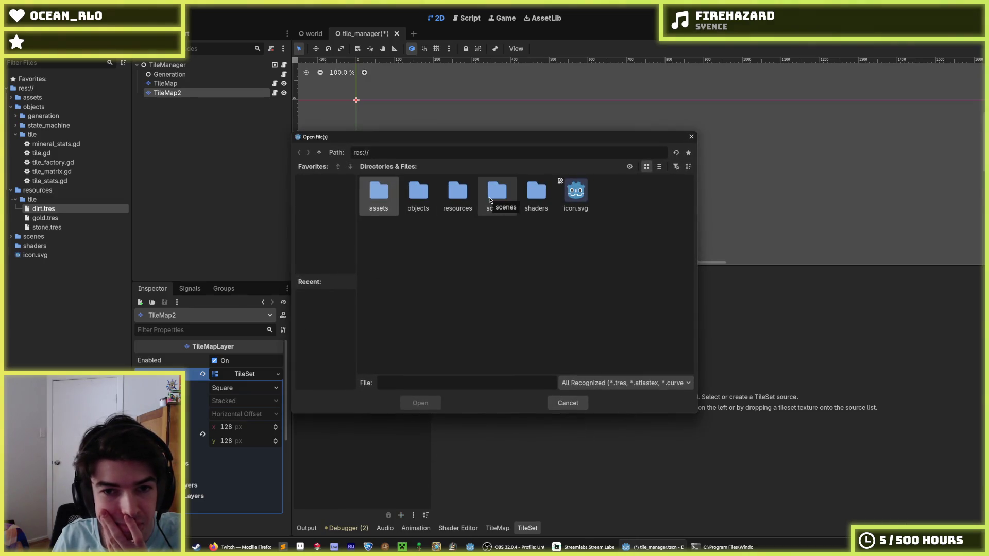
{"action": "double_click", "coordinate": [379, 195]}
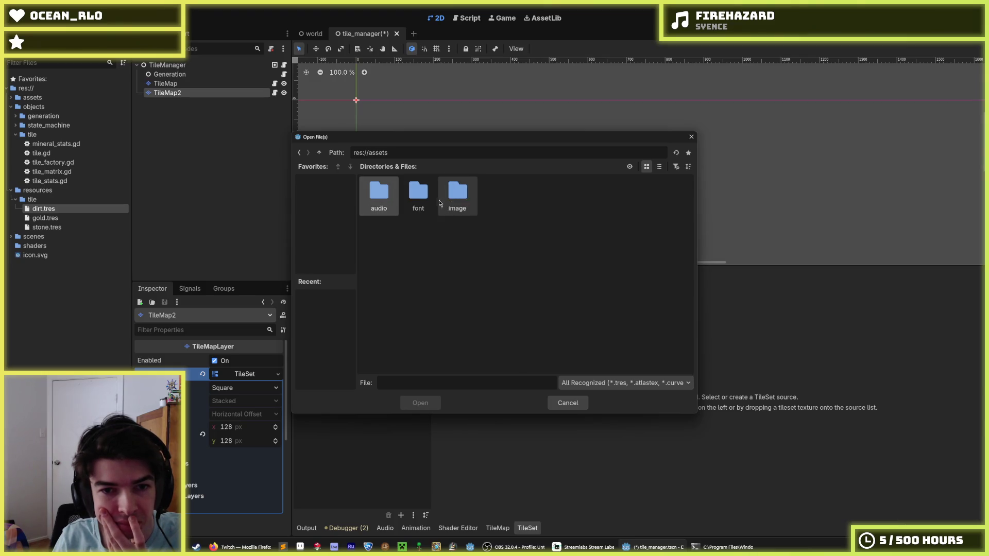
{"action": "double_click", "coordinate": [457, 194]}
{"action": "double_click", "coordinate": [416, 196]}
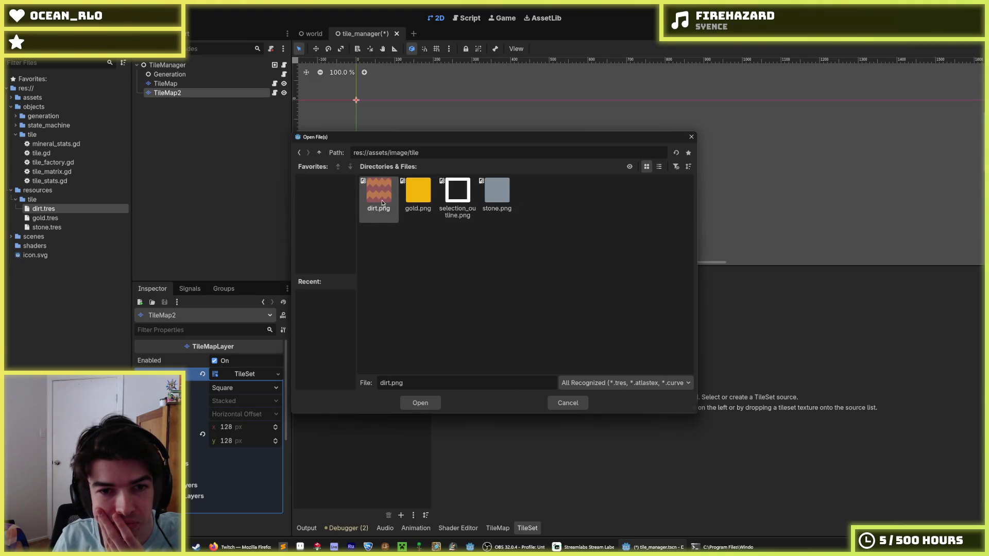
{"action": "double_click", "coordinate": [382, 200]}
{"action": "left_click", "coordinate": [468, 292]}
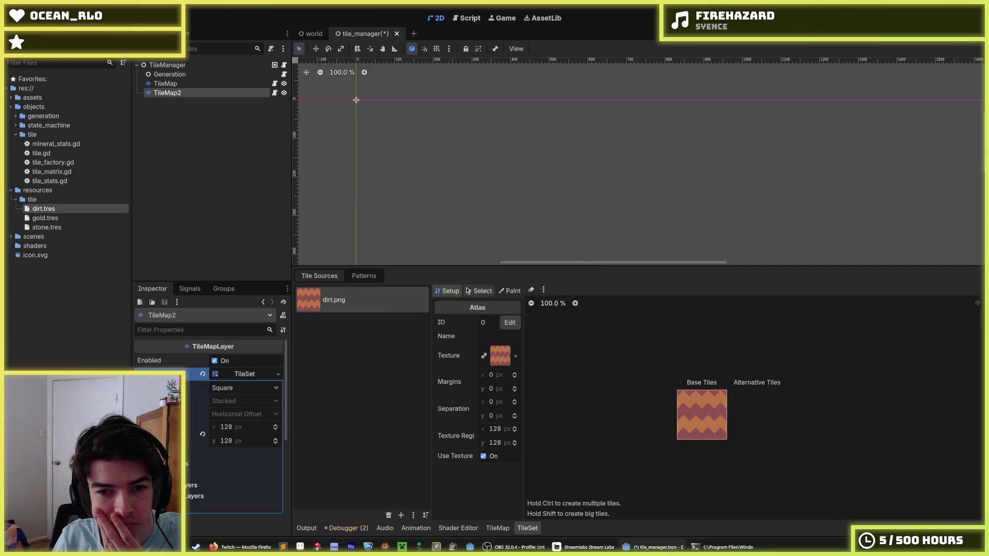
{"action": "left_click", "coordinate": [475, 291]}
{"action": "left_click", "coordinate": [510, 291]}
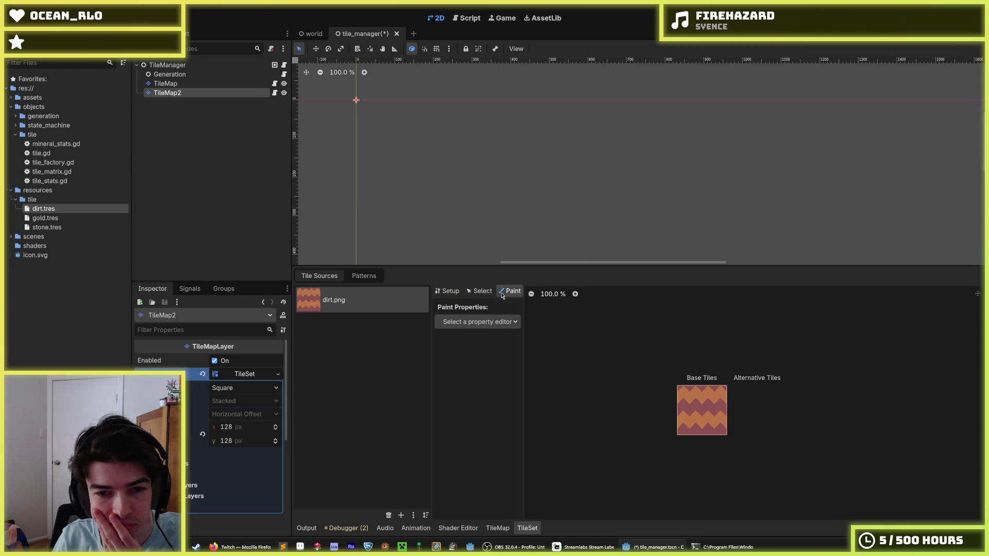
- Return to tile selection and check the dirt tile's animation mode, leaving it at Default
{"action": "left_click", "coordinate": [471, 291]}
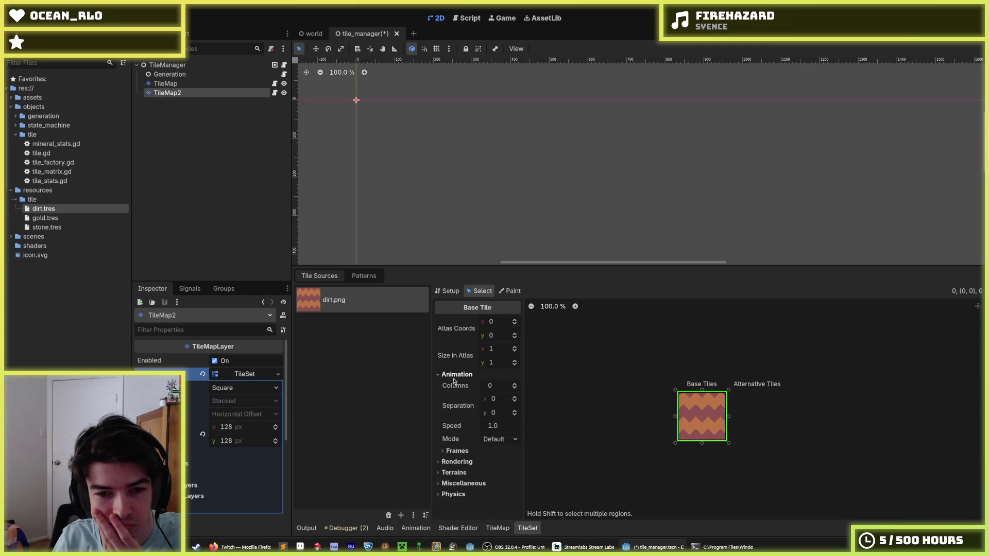
{"action": "left_click", "coordinate": [494, 439]}
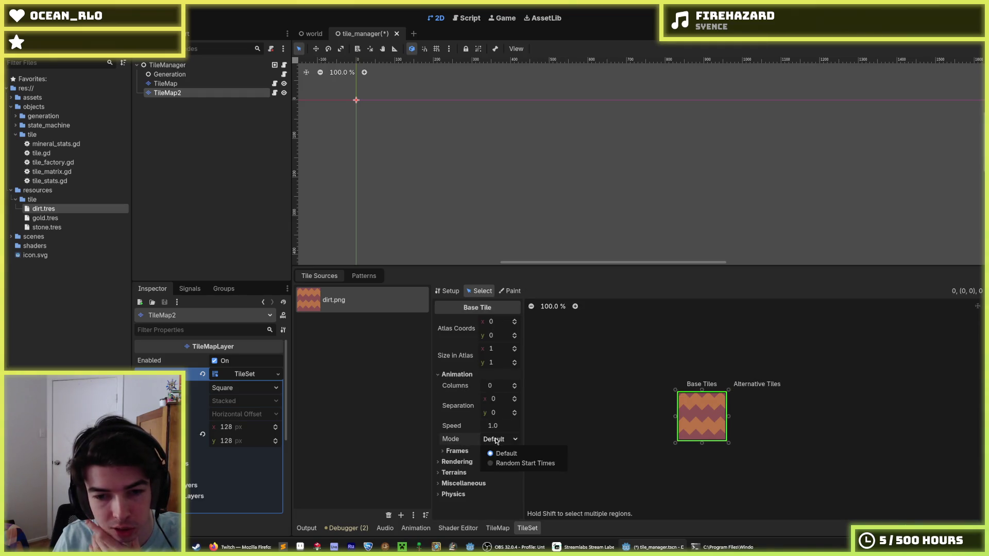
{"action": "left_click", "coordinate": [491, 452]}
{"action": "left_click", "coordinate": [490, 451]}
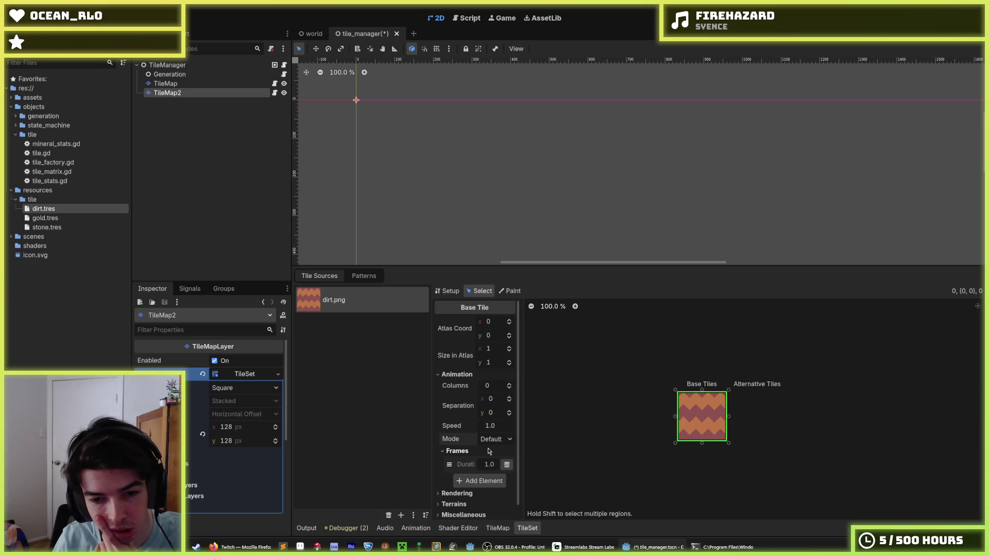
{"action": "left_click", "coordinate": [490, 440]}
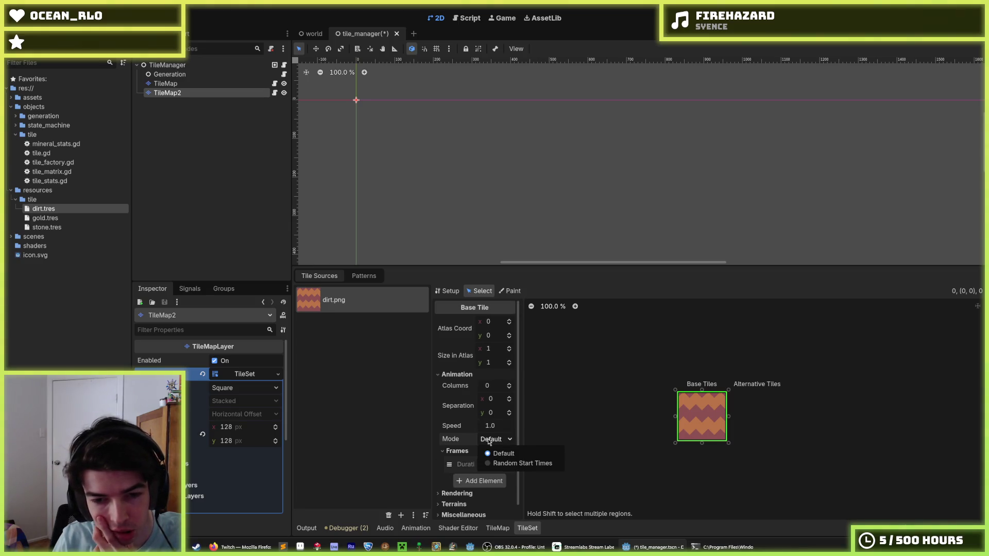
{"action": "left_click", "coordinate": [490, 441]}
{"action": "left_click", "coordinate": [490, 441]}
{"action": "left_click", "coordinate": [490, 441]}
{"action": "left_click", "coordinate": [489, 441]}
{"action": "left_click", "coordinate": [489, 440]}
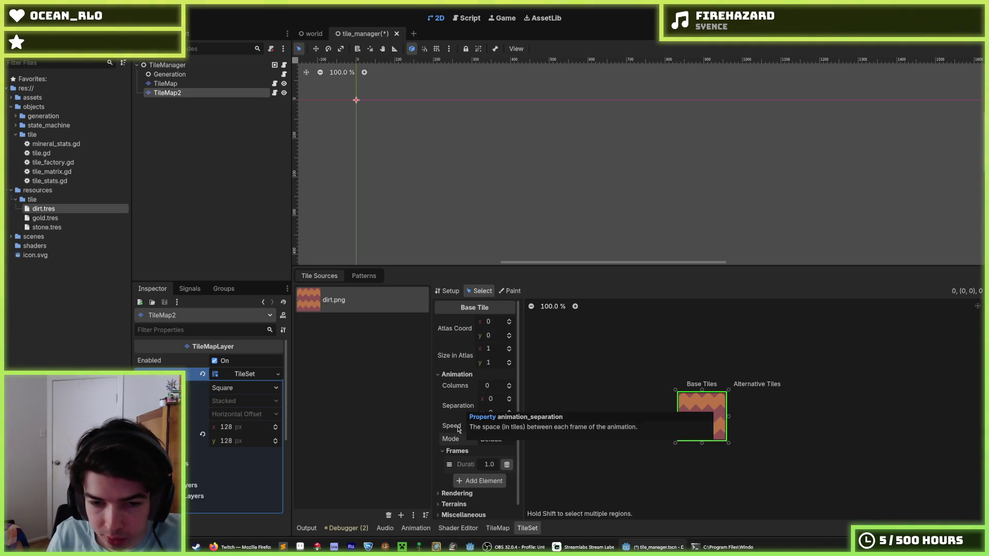
- Collapse the tile's Animation section and toggle its Terrains section
{"action": "left_click", "coordinate": [456, 375]}
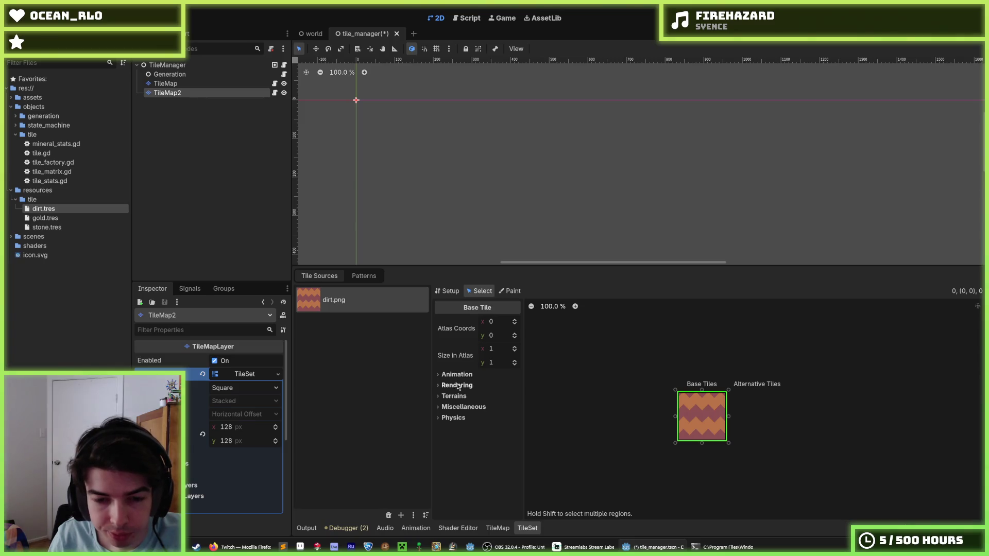
{"action": "left_click", "coordinate": [458, 386]}
{"action": "left_click", "coordinate": [457, 386]}
{"action": "left_click", "coordinate": [459, 397]}
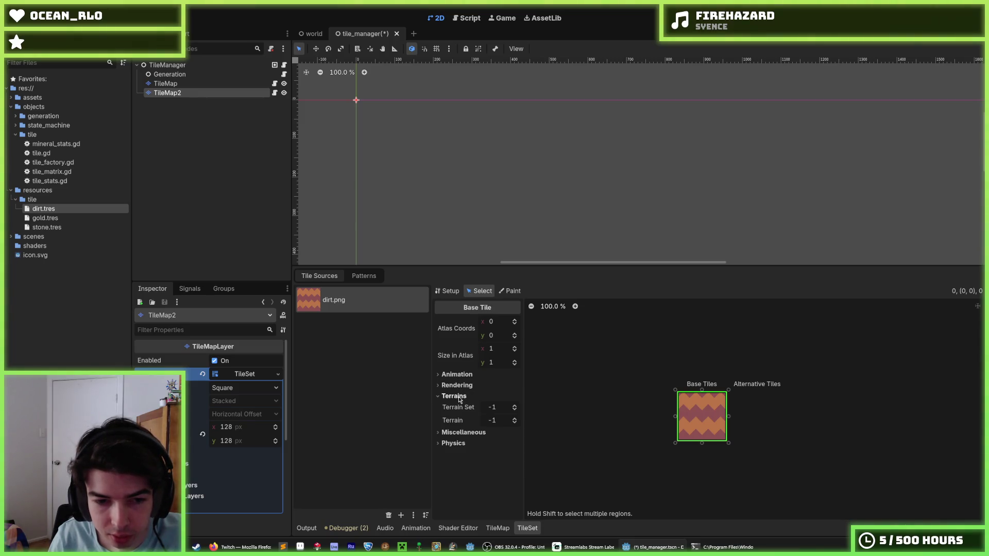
{"action": "left_click", "coordinate": [460, 397]}
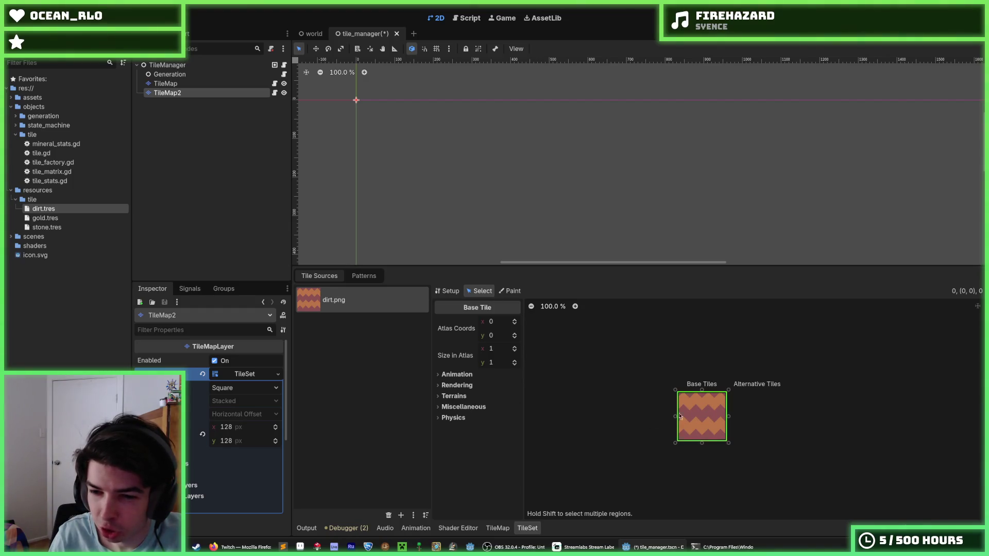
- Toggle the Miscellaneous and Terrains sections and check the tile's Probability setting
{"action": "left_click", "coordinate": [456, 396]}
{"action": "left_click", "coordinate": [456, 397]}
{"action": "left_click", "coordinate": [461, 407]}
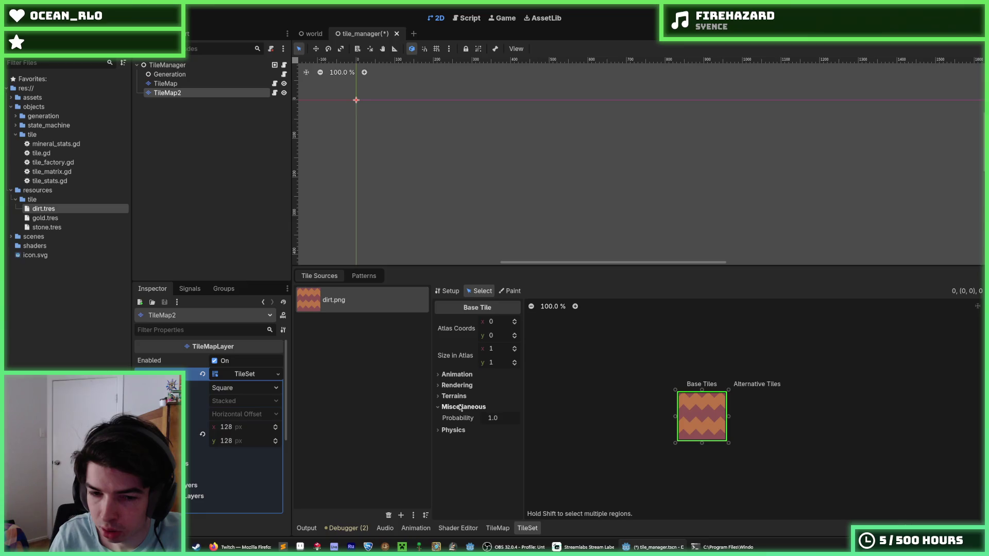
{"action": "left_click", "coordinate": [462, 407]}
{"action": "left_click", "coordinate": [461, 397]}
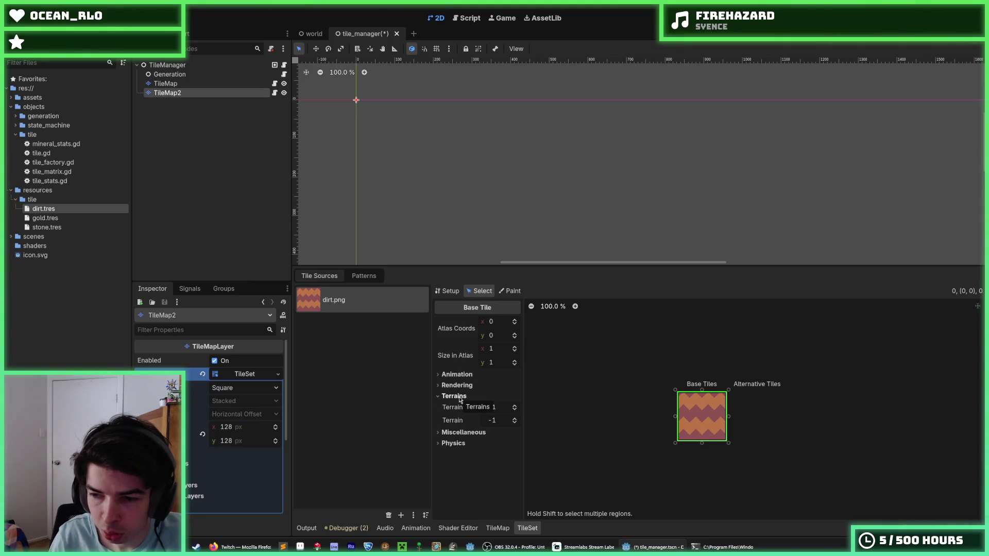
{"action": "left_click", "coordinate": [460, 397]}
{"action": "left_click", "coordinate": [461, 397]}
{"action": "left_click", "coordinate": [460, 397]}
{"action": "left_click", "coordinate": [460, 396]}
{"action": "left_click", "coordinate": [460, 397]}
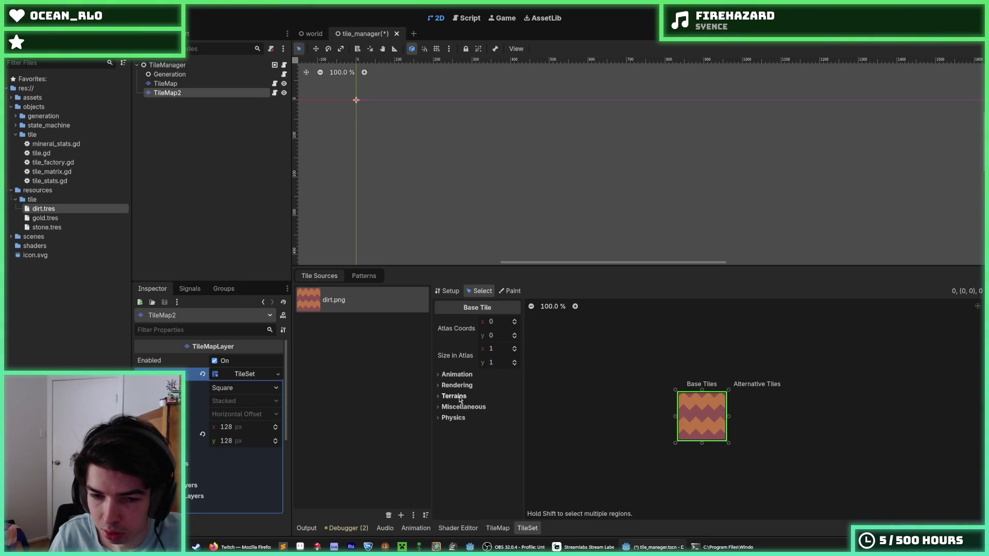
{"action": "left_click", "coordinate": [460, 407]}
{"action": "left_click", "coordinate": [454, 412]}
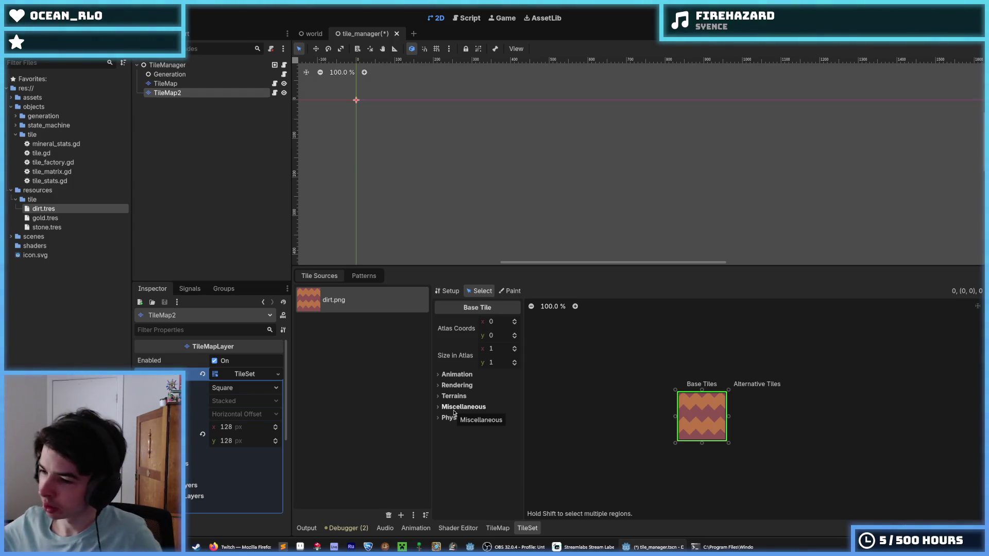
- Glance at Miscellaneous, Physics and Terrains, then expand the tile's Rendering properties
{"action": "left_click", "coordinate": [456, 408]}
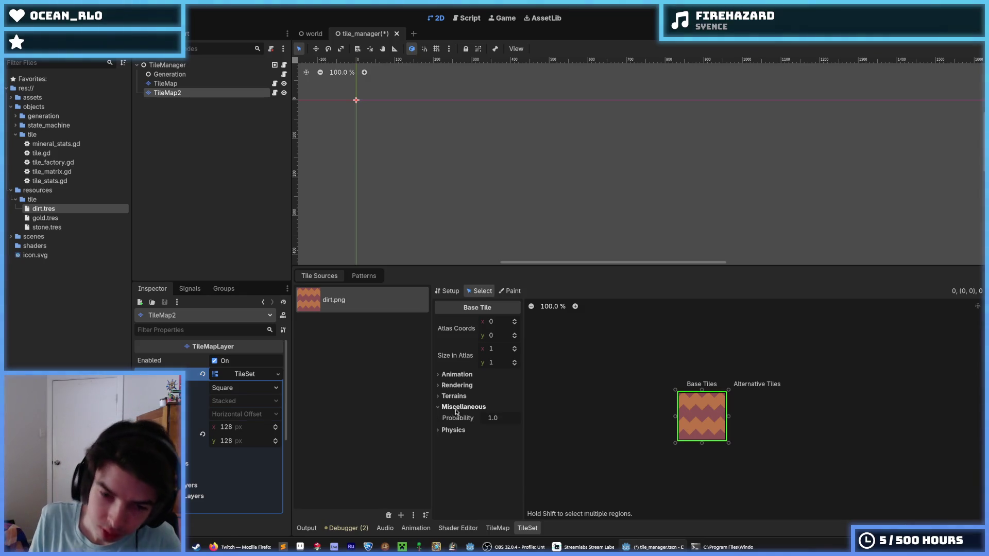
{"action": "left_click", "coordinate": [456, 407]}
{"action": "left_click", "coordinate": [454, 418]}
{"action": "left_click", "coordinate": [453, 417]}
{"action": "left_click", "coordinate": [455, 407]}
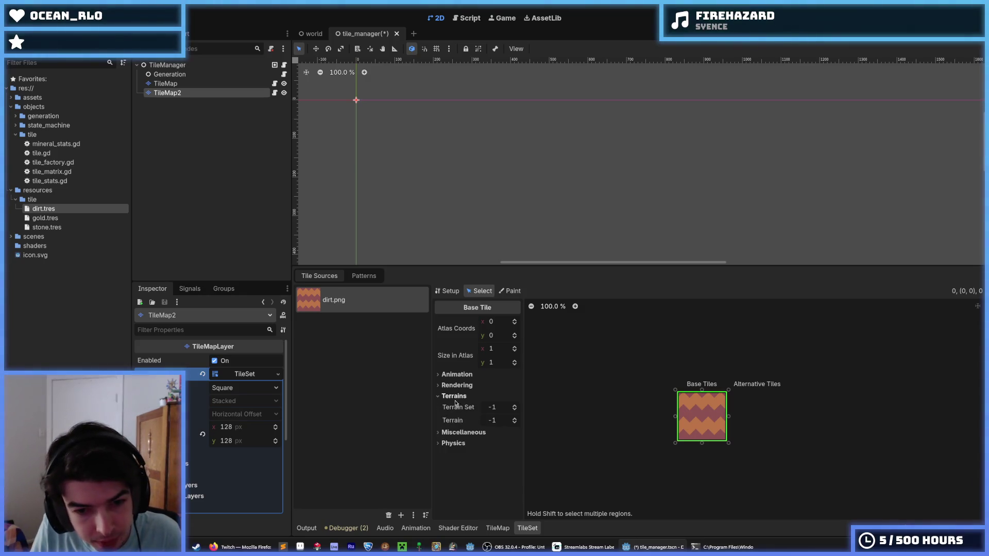
{"action": "left_click", "coordinate": [456, 407]}
{"action": "left_click", "coordinate": [455, 407]}
{"action": "left_click", "coordinate": [455, 407]}
{"action": "left_click", "coordinate": [453, 396]}
{"action": "left_click", "coordinate": [453, 396]}
{"action": "left_click", "coordinate": [457, 385]}
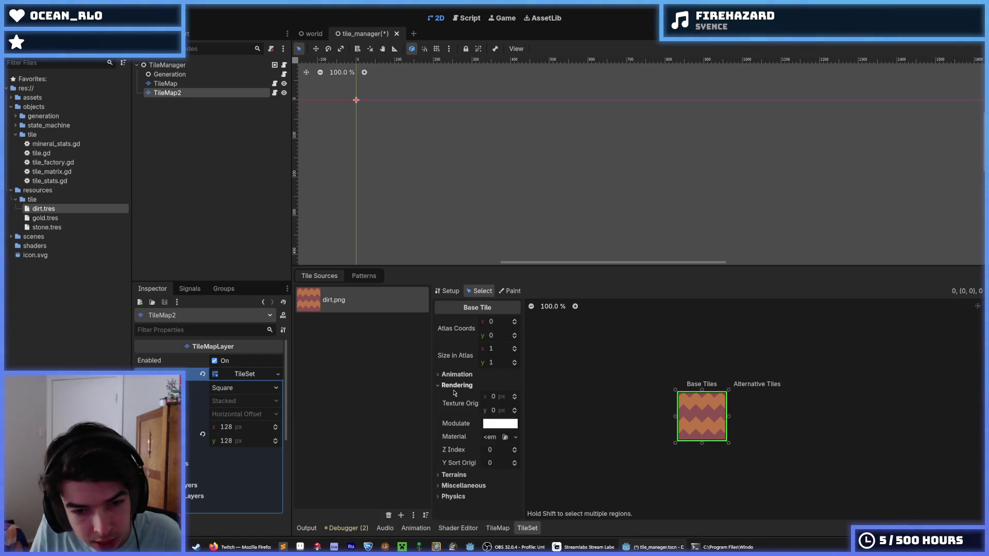
- Look at the available choices for the tile's Material slot
{"action": "left_click", "coordinate": [488, 437]}
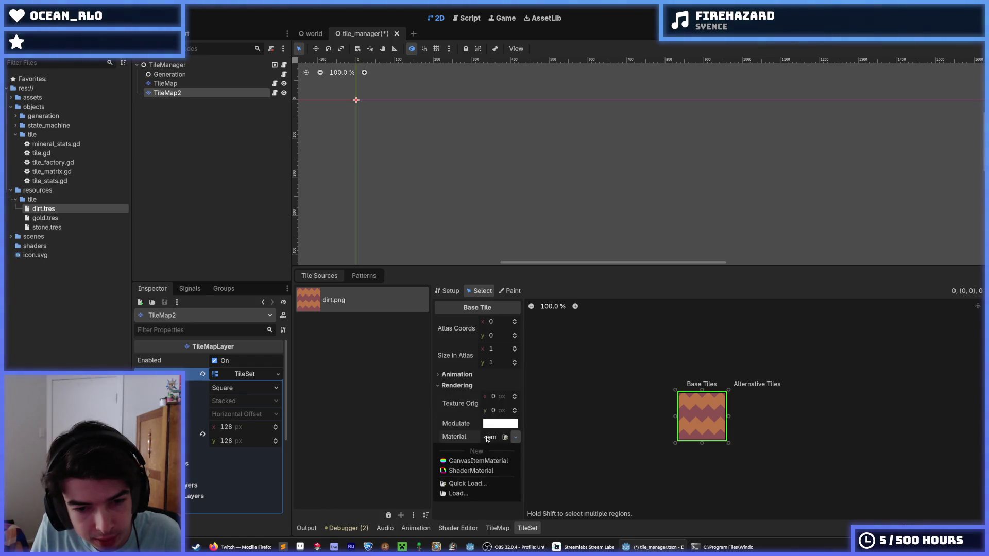
{"action": "left_click", "coordinate": [488, 438]}
{"action": "left_click", "coordinate": [488, 437]}
{"action": "left_click", "coordinate": [488, 438]}
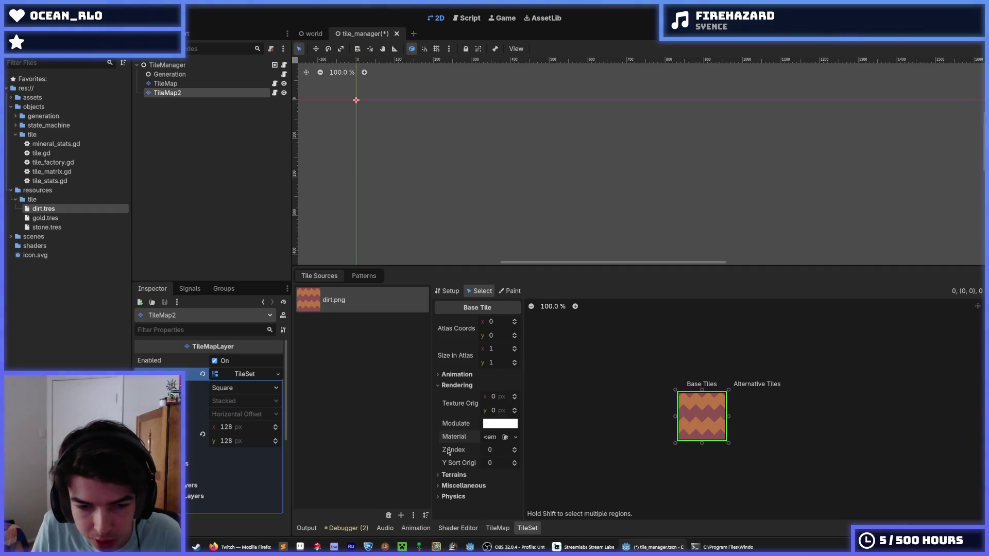
{"action": "mouse_move", "coordinate": [449, 456]}
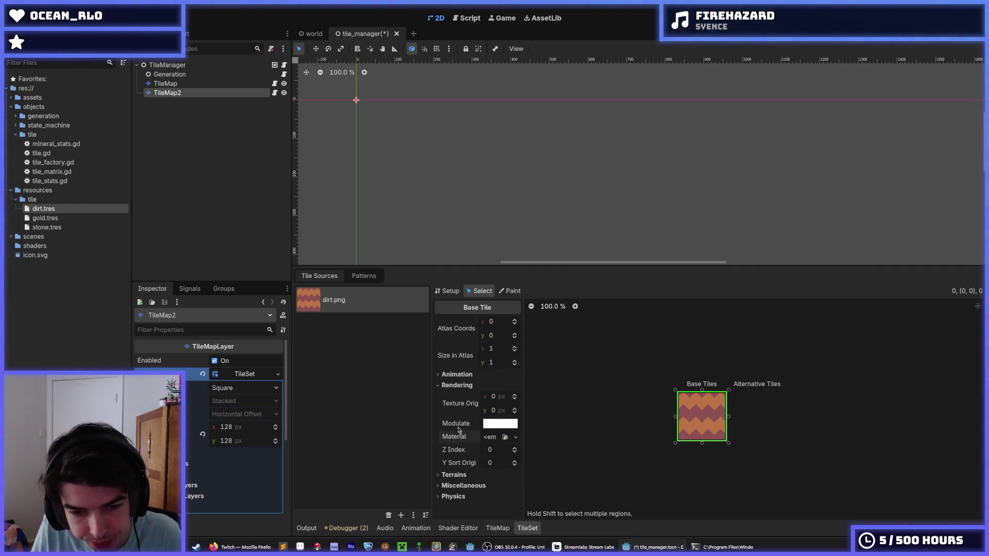
- Peek at the Patterns tab, return to Tiles, and check the tile source ⋮ menu
{"action": "left_click", "coordinate": [356, 278]}
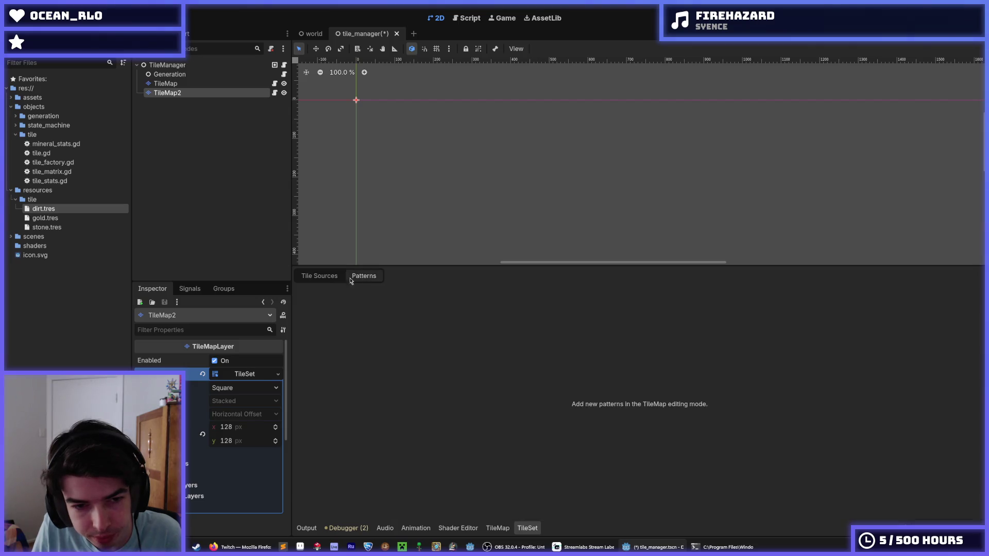
{"action": "left_click", "coordinate": [327, 279]}
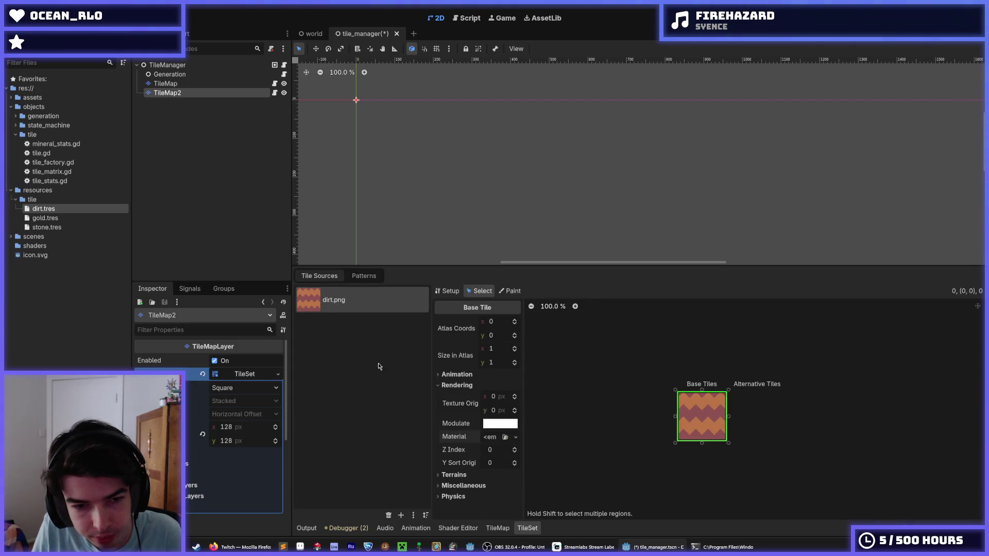
{"action": "left_click", "coordinate": [413, 515]}
{"action": "left_click", "coordinate": [412, 499]}
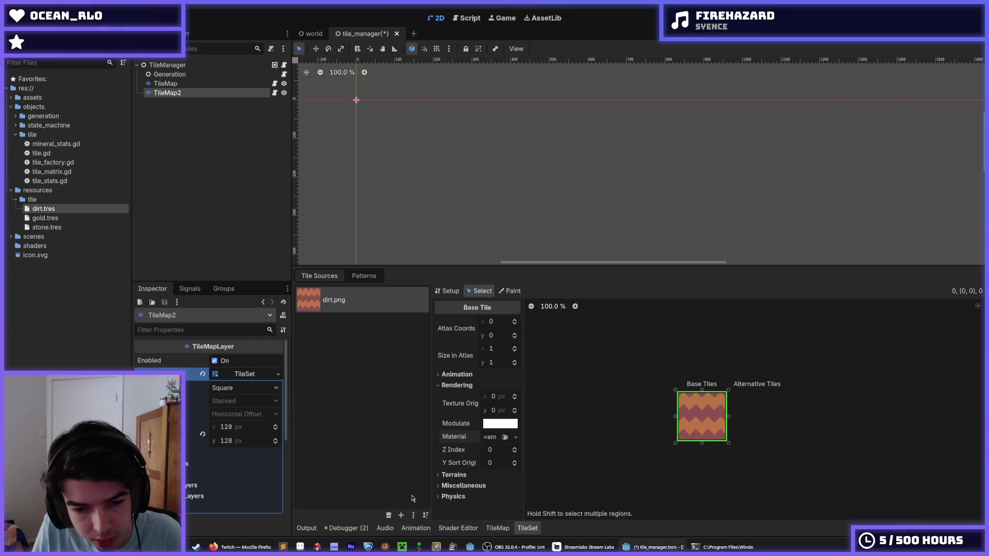
{"action": "left_click", "coordinate": [426, 515]}
{"action": "left_click", "coordinate": [406, 504]}
{"action": "left_click", "coordinate": [414, 515]}
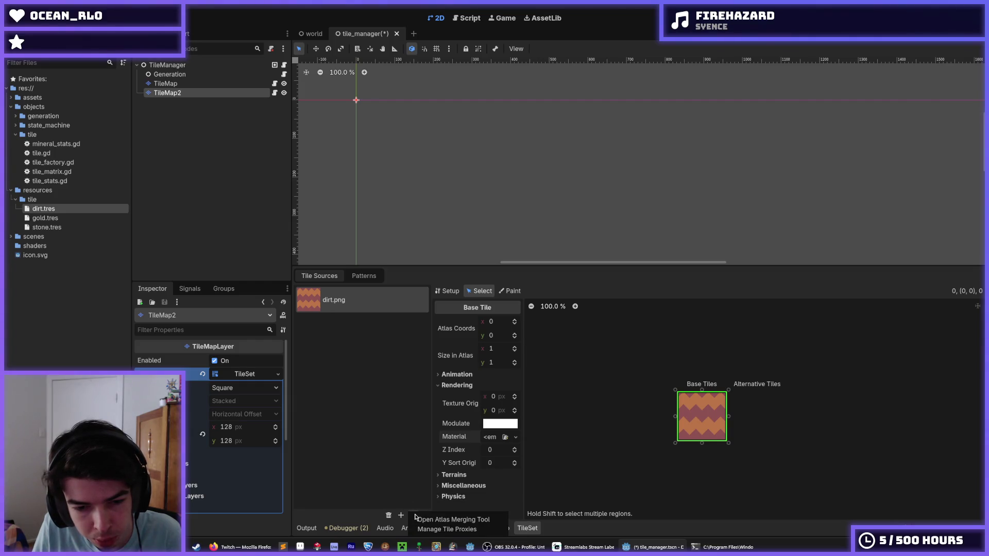
{"action": "left_click", "coordinate": [398, 504]}
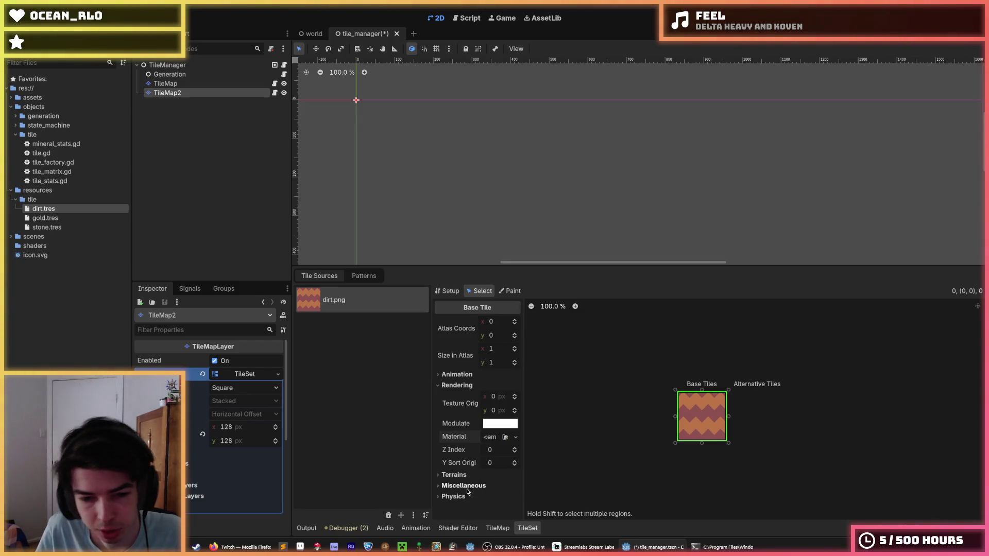
- Give the dirt tile a new ShaderMaterial and start a new shader for it
{"action": "left_click", "coordinate": [487, 438]}
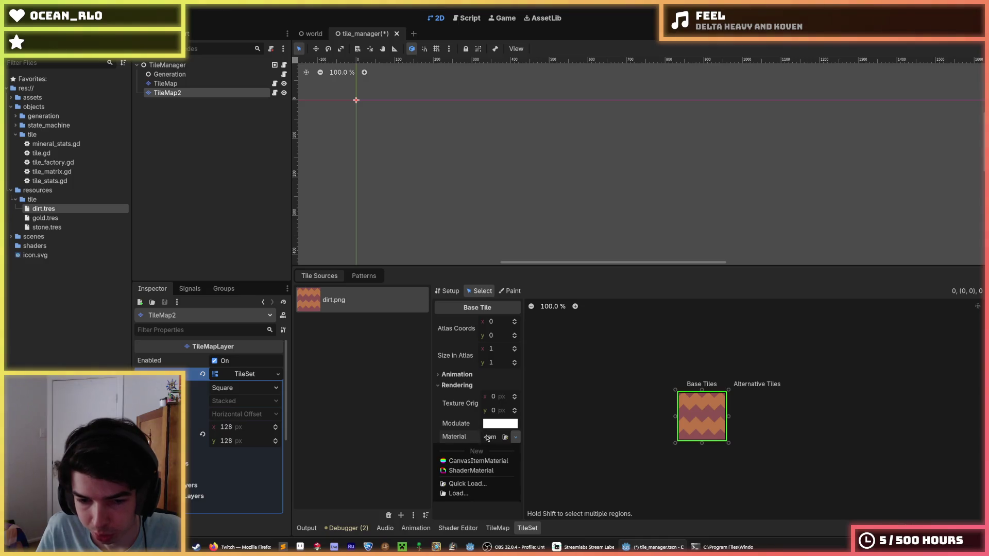
{"action": "left_click", "coordinate": [471, 471]}
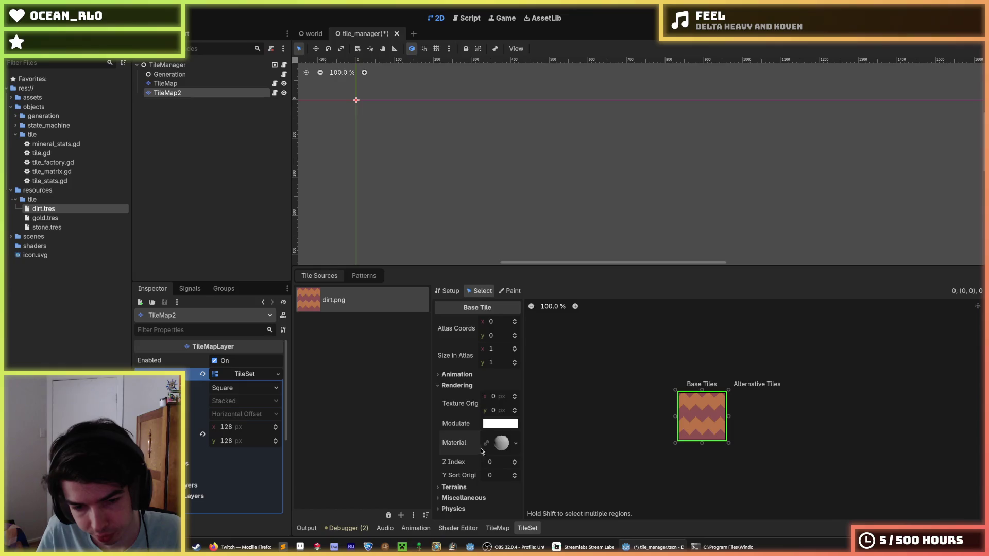
{"action": "left_click", "coordinate": [498, 448]}
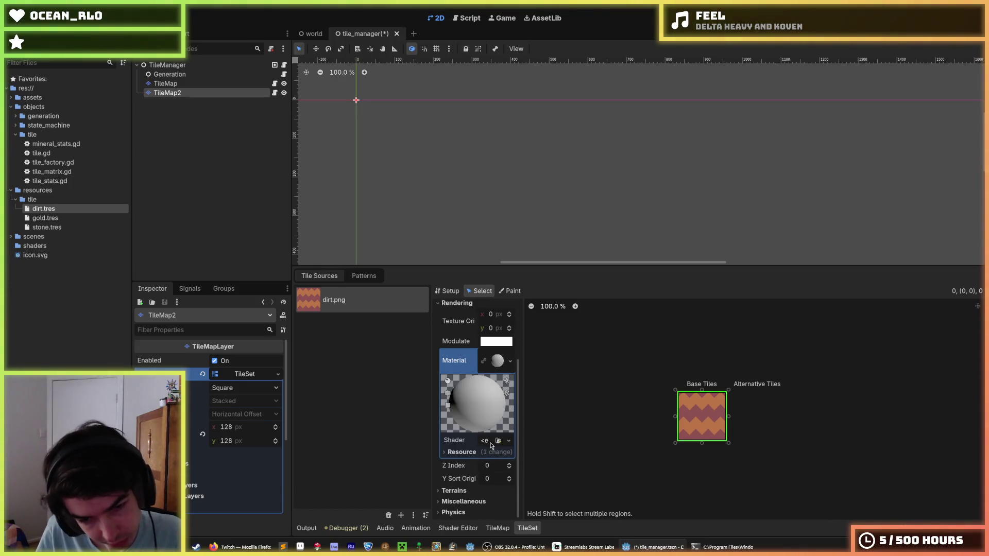
{"action": "left_click", "coordinate": [488, 443]}
{"action": "left_click", "coordinate": [480, 455]}
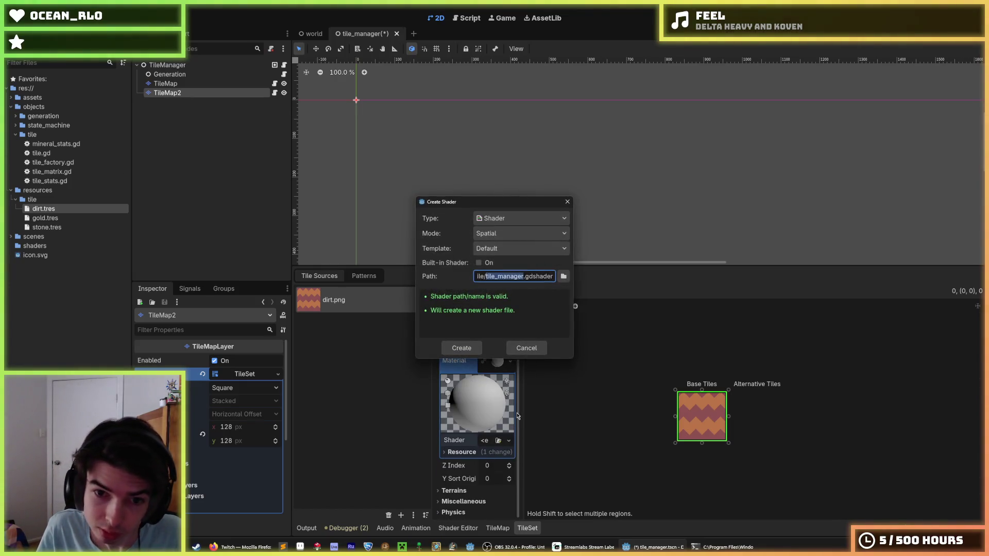
- Keep the Create Shader defaults (Spatial mode, default template) and create the shader
{"action": "left_click", "coordinate": [510, 237]}
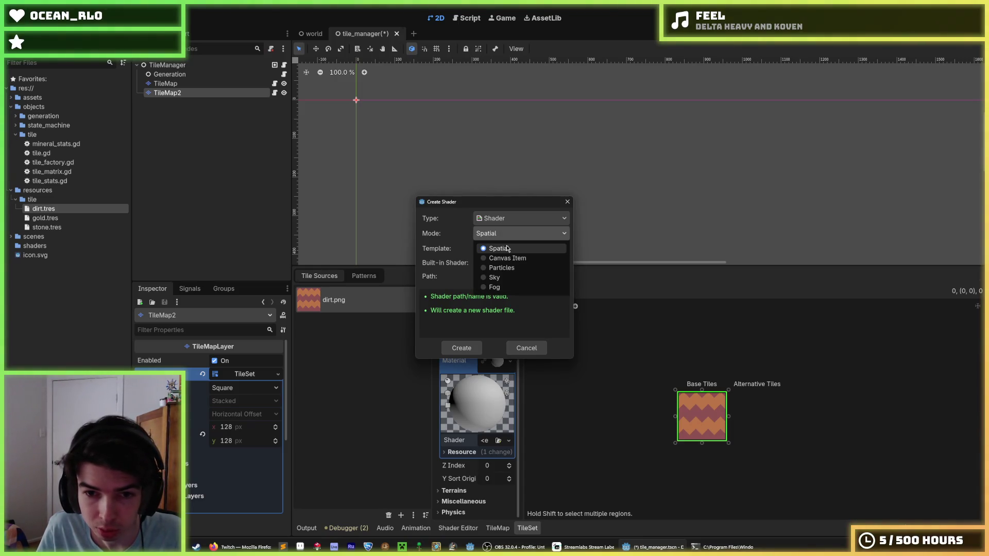
{"action": "left_click", "coordinate": [507, 248]}
{"action": "left_click", "coordinate": [503, 238]}
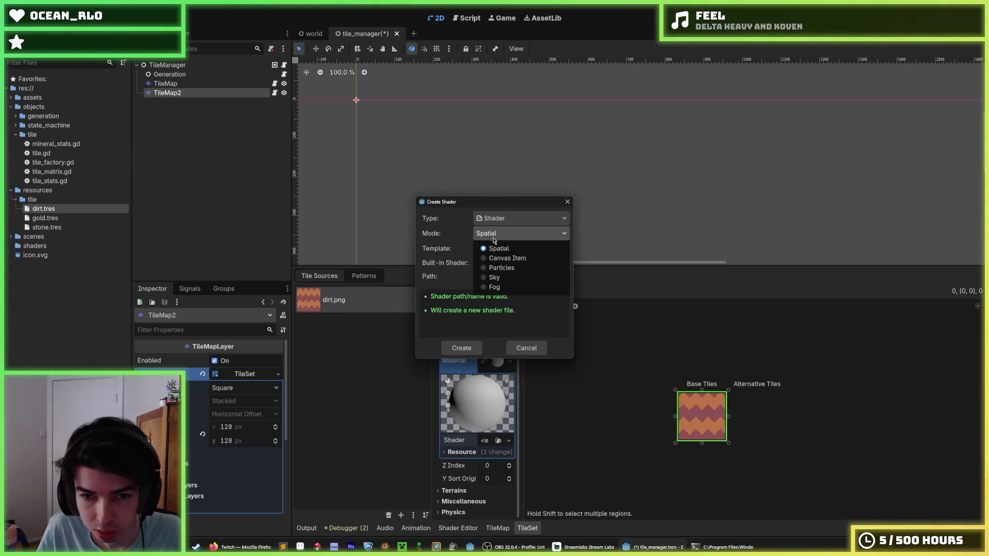
{"action": "left_click", "coordinate": [490, 221]}
{"action": "left_click", "coordinate": [492, 234]}
{"action": "left_click", "coordinate": [496, 250]}
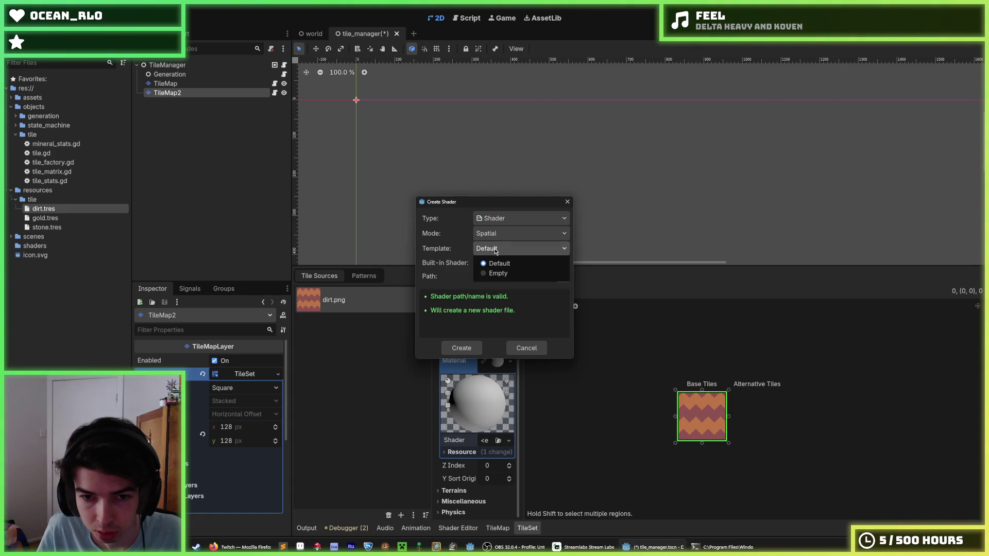
{"action": "left_click", "coordinate": [492, 234]}
{"action": "left_click", "coordinate": [495, 249]}
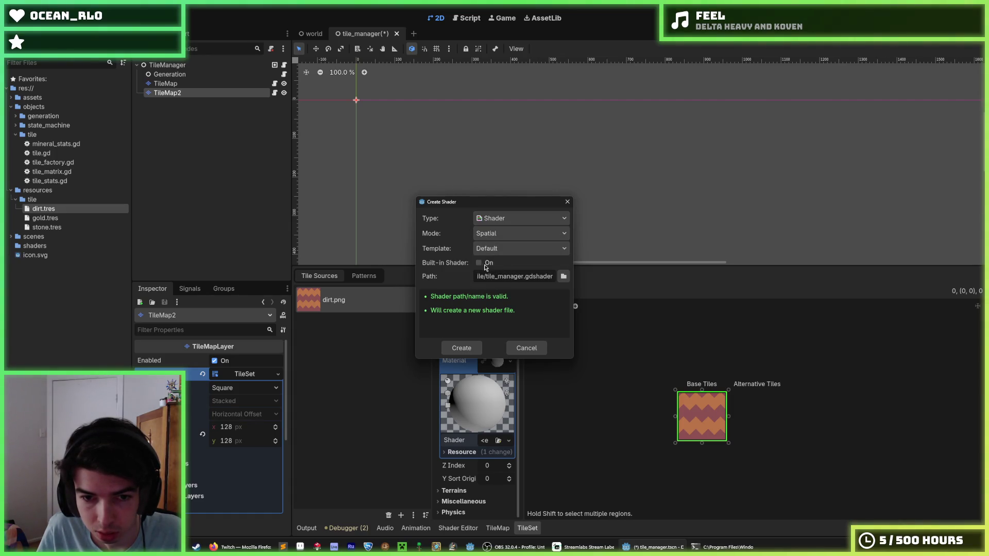
{"action": "left_click", "coordinate": [461, 348]}
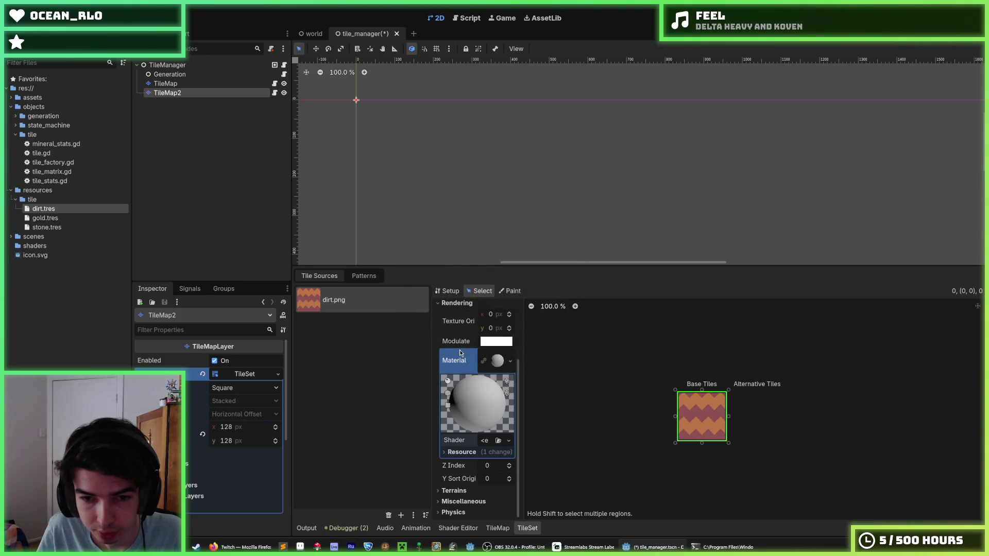
{"action": "scroll", "coordinate": [536, 430], "scroll_direction": "up", "scroll_amount": 1}
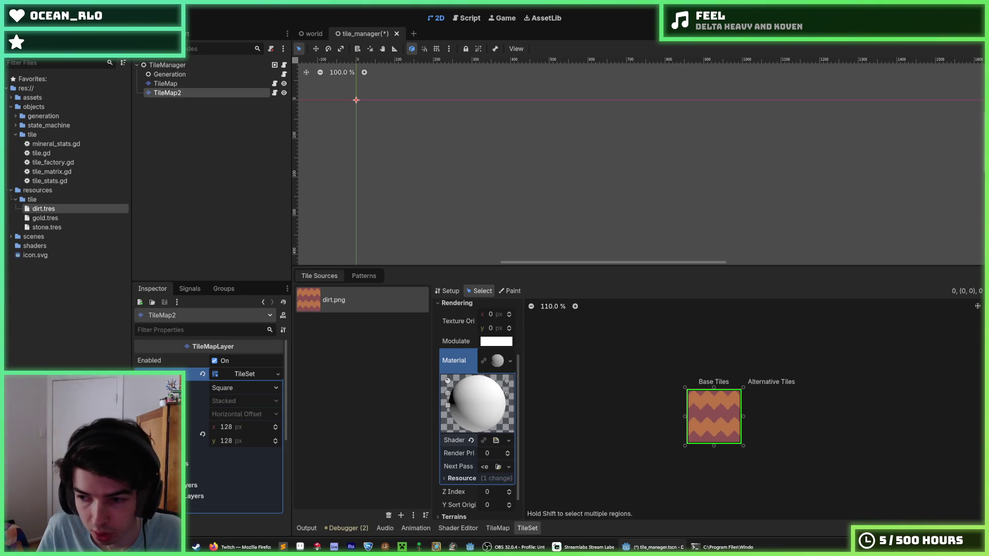
- Zoom the atlas and 2D viewport, then save and run the project with F5
{"action": "key", "text": "alt+Tab"}
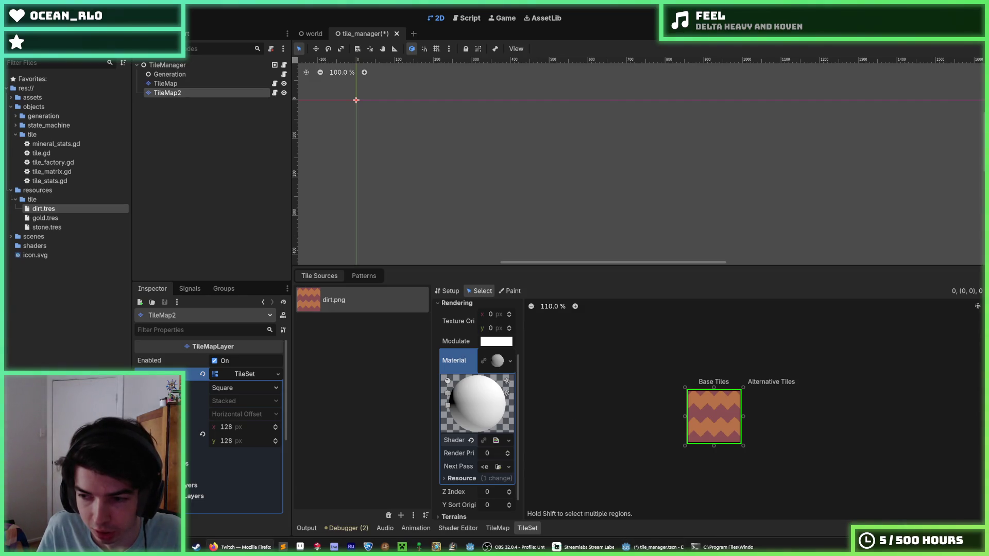
{"action": "scroll", "coordinate": [541, 243], "scroll_direction": "up", "scroll_amount": 3}
{"action": "scroll", "coordinate": [492, 221], "scroll_direction": "up", "scroll_amount": 1}
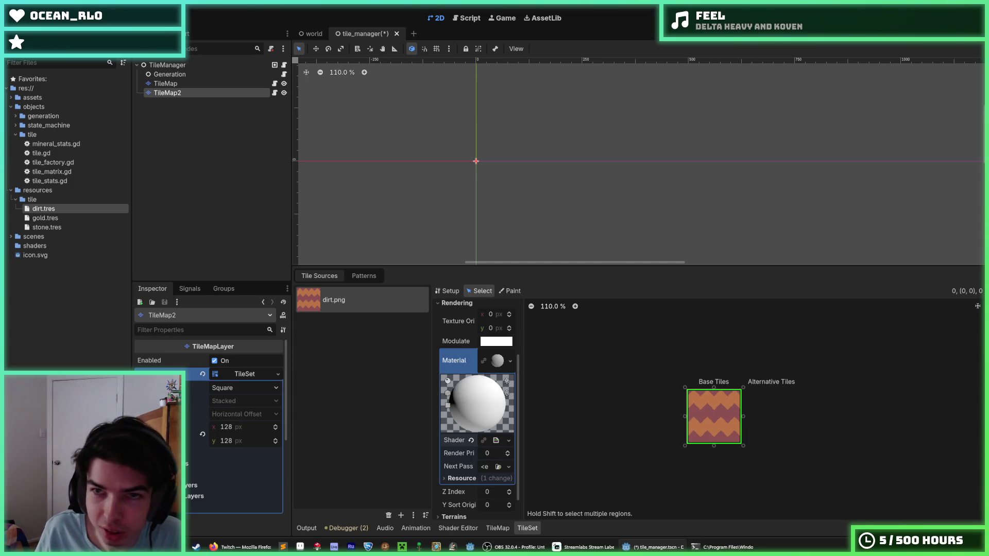
{"action": "key", "text": "F5"}
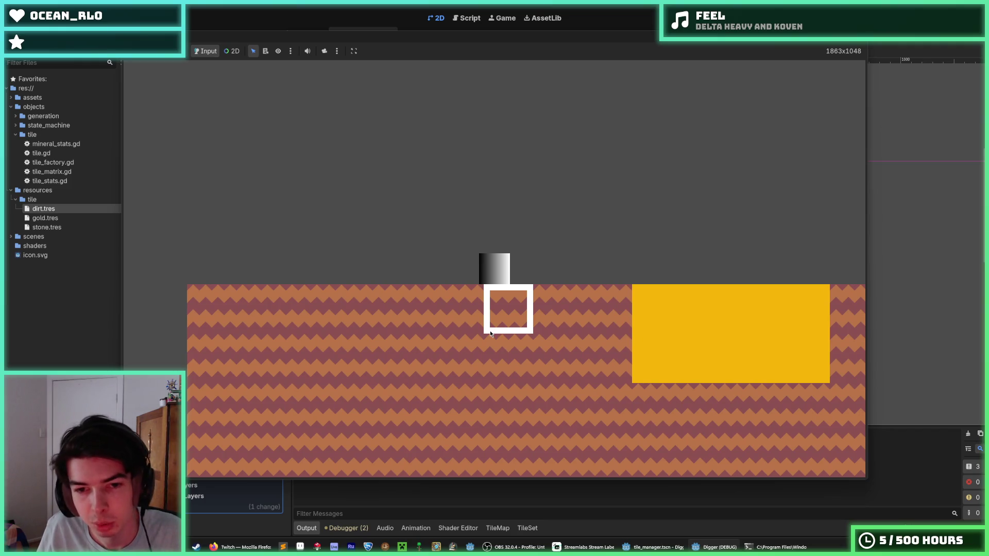
- Dig several dirt tiles downward below the player and the grey stone tile beside it
{"action": "left_click", "coordinate": [491, 333]}
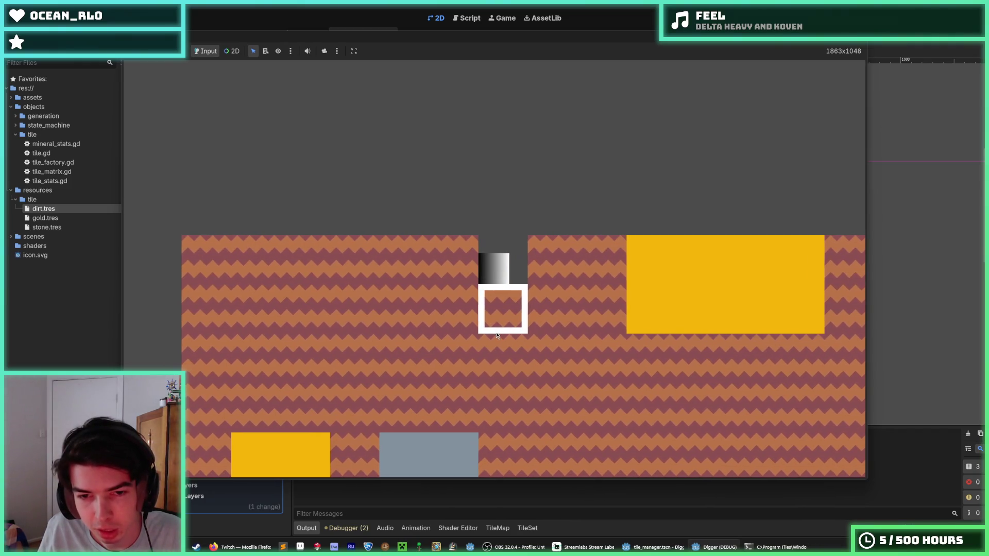
{"action": "left_click", "coordinate": [503, 336]}
{"action": "left_click", "coordinate": [505, 334]}
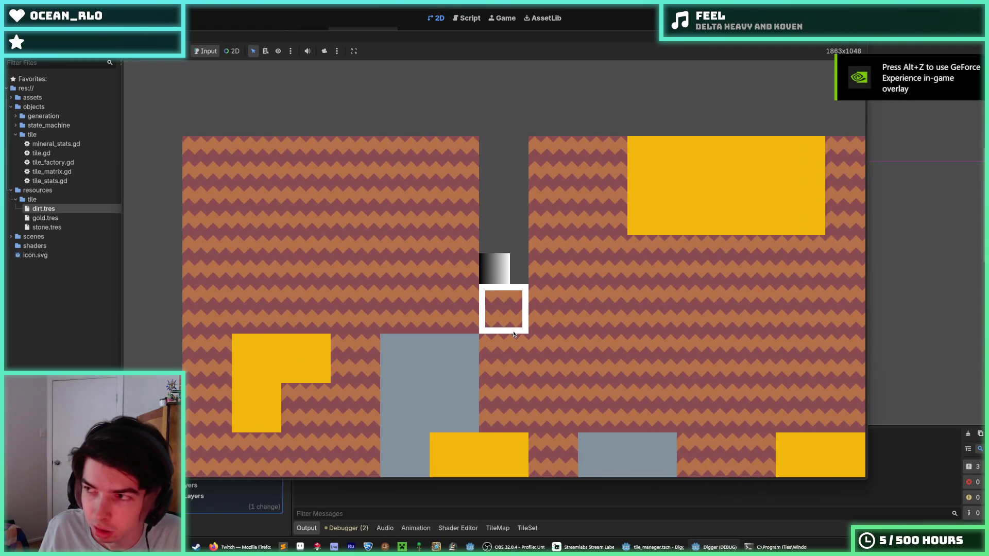
{"action": "left_click", "coordinate": [512, 330]}
{"action": "left_click", "coordinate": [512, 331]}
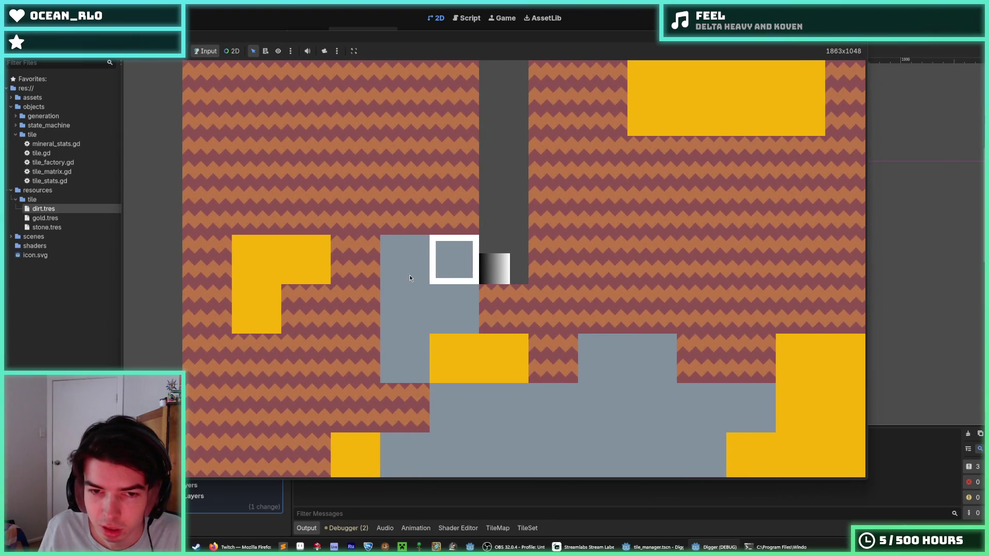
{"action": "left_click", "coordinate": [410, 278]}
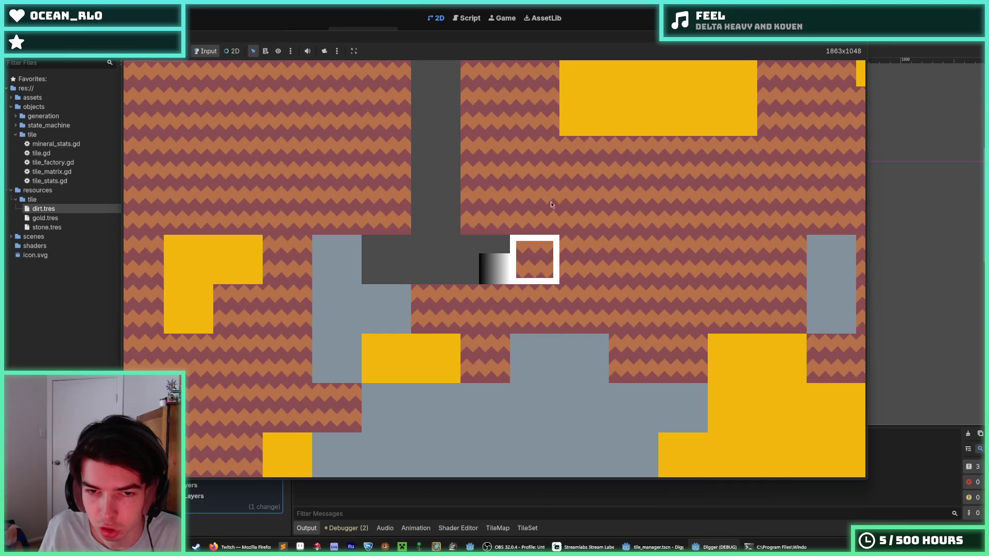
- Walk the player around and dig a tunnel of dirt tiles to the right
{"action": "key", "text": "a"}
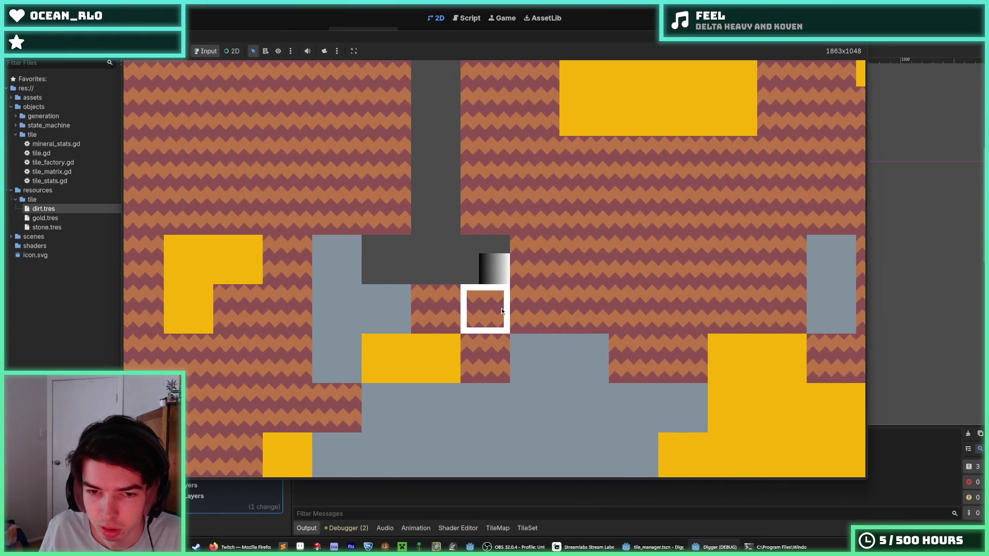
{"action": "key", "text": "d"}
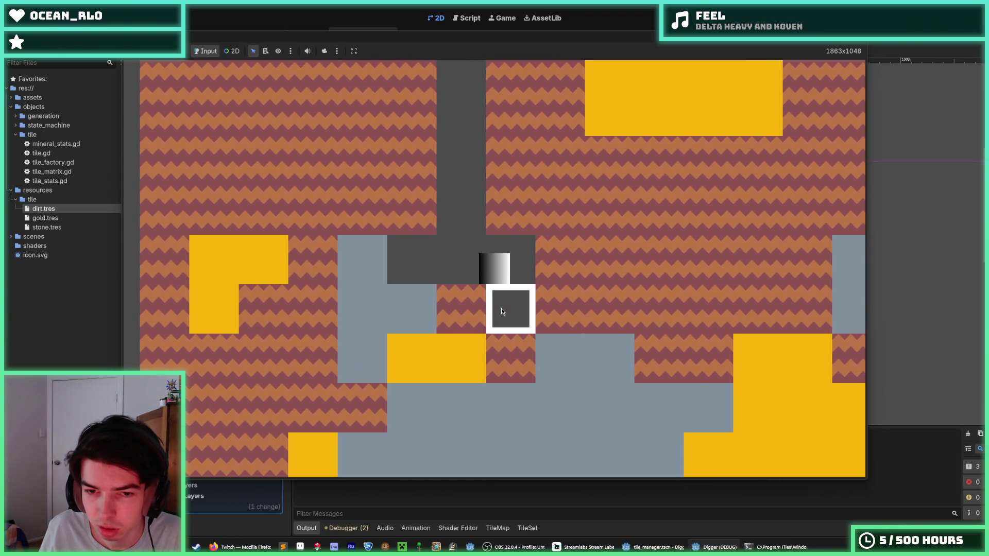
{"action": "left_click", "coordinate": [501, 308]}
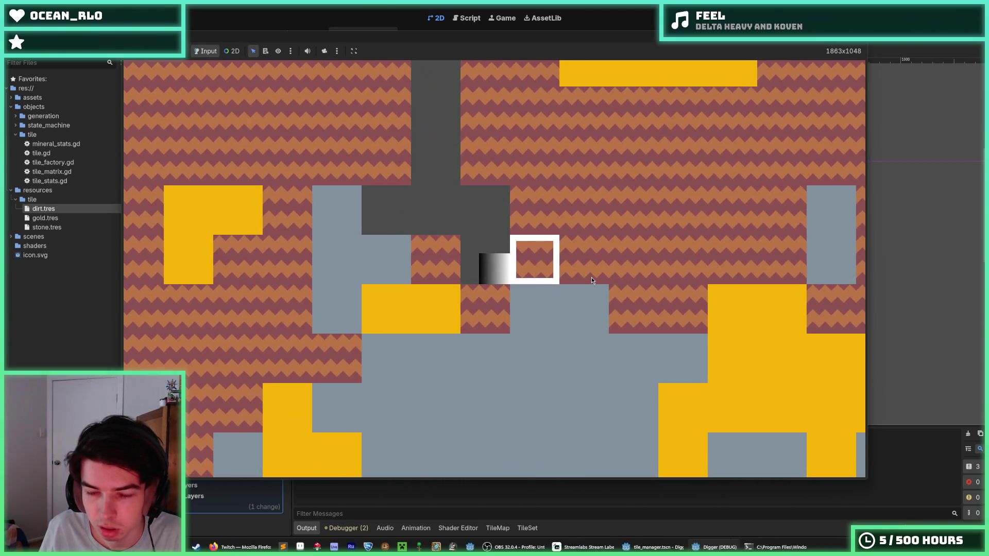
{"action": "left_click", "coordinate": [592, 280]}
{"action": "key", "text": "d"}
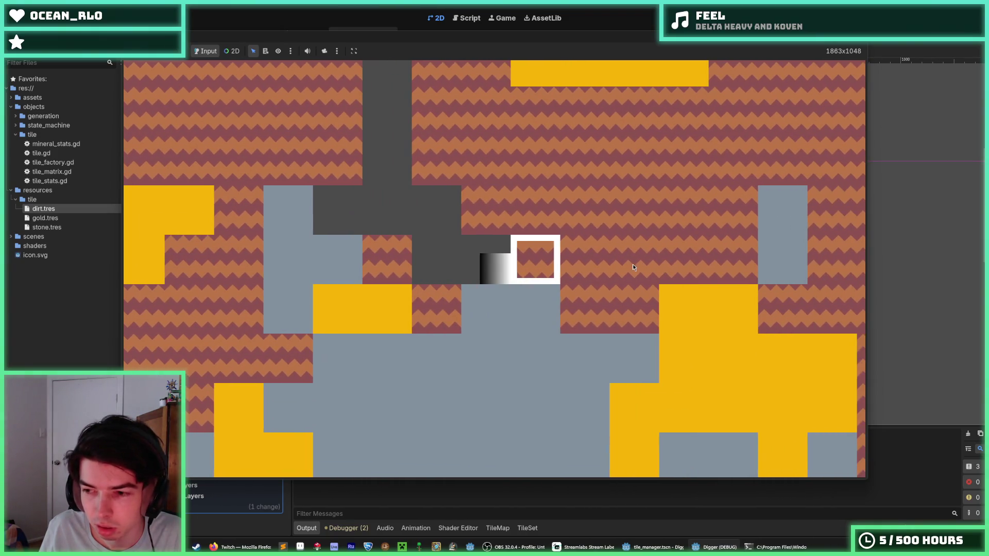
{"action": "left_click", "coordinate": [633, 267]}
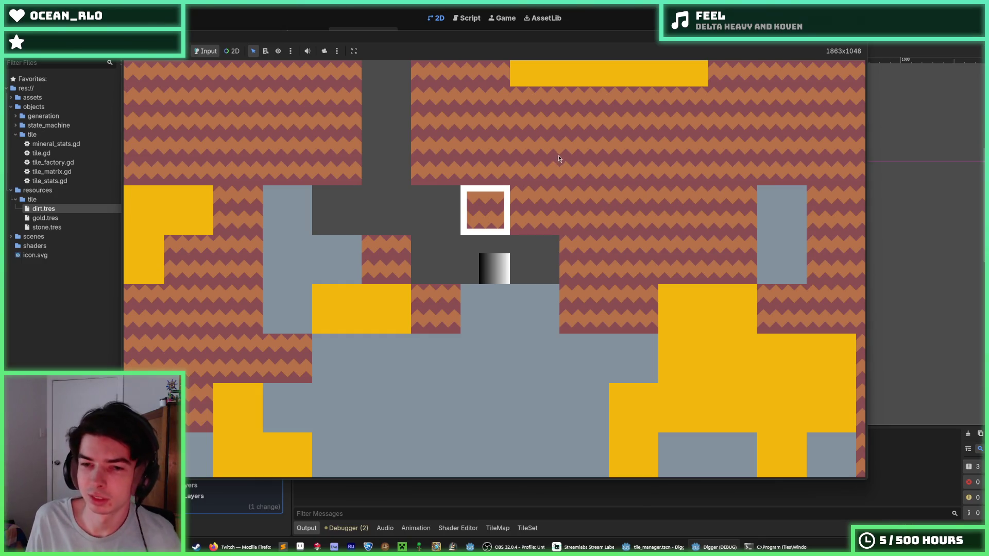
{"action": "key", "text": "d"}
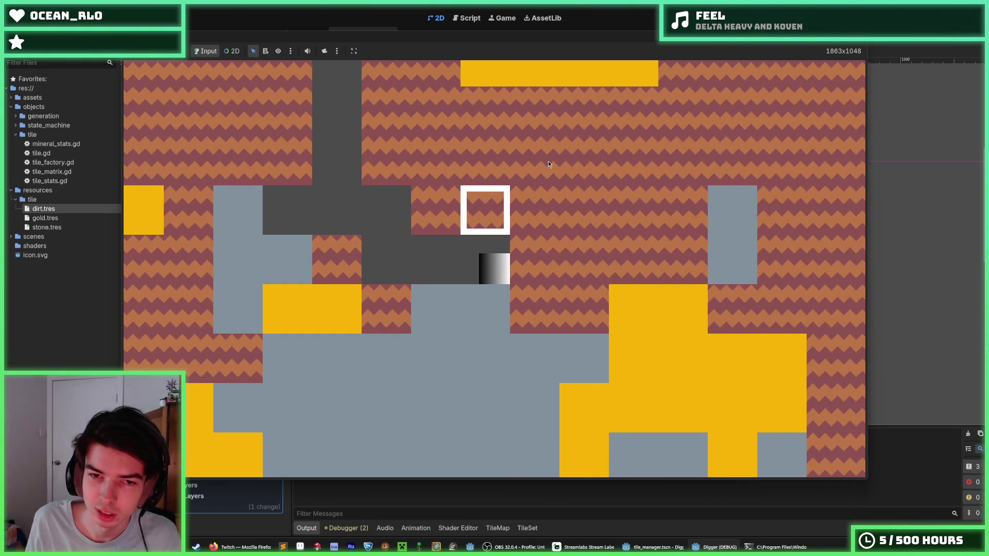
{"action": "key", "text": "a"}
{"action": "key", "text": "a"}
{"action": "key", "text": "d"}
{"action": "key", "text": "d"}
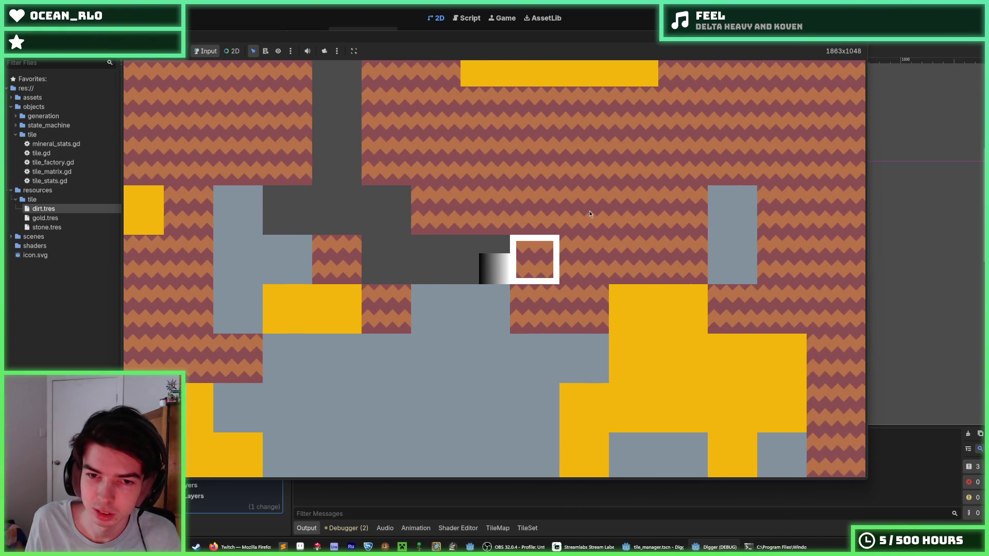
{"action": "key", "text": "d"}
{"action": "key", "text": "d"}
- Jump and walk the player along the tunnel, then stop the game with F8
{"action": "key", "text": "a"}
{"action": "key", "text": "a"}
{"action": "key", "text": "a"}
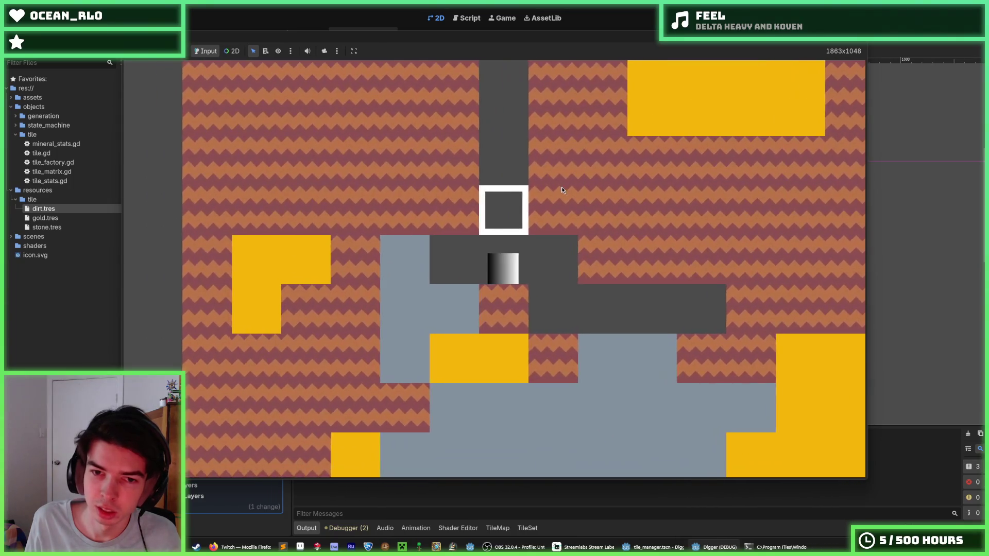
{"action": "key", "text": "w"}
{"action": "key", "text": "d"}
{"action": "key", "text": "w"}
{"action": "key", "text": "d"}
{"action": "key", "text": "d"}
{"action": "key", "text": "d"}
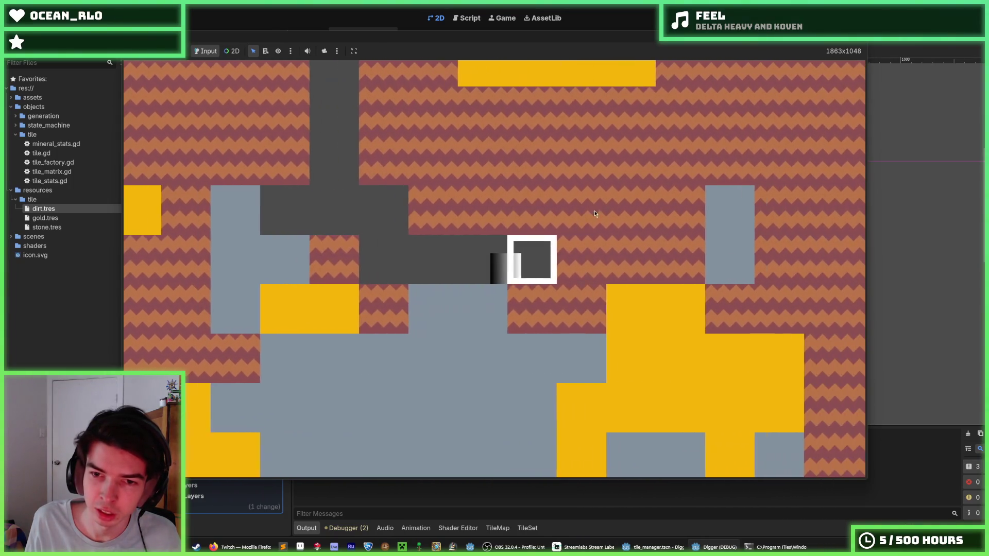
{"action": "key", "text": "d"}
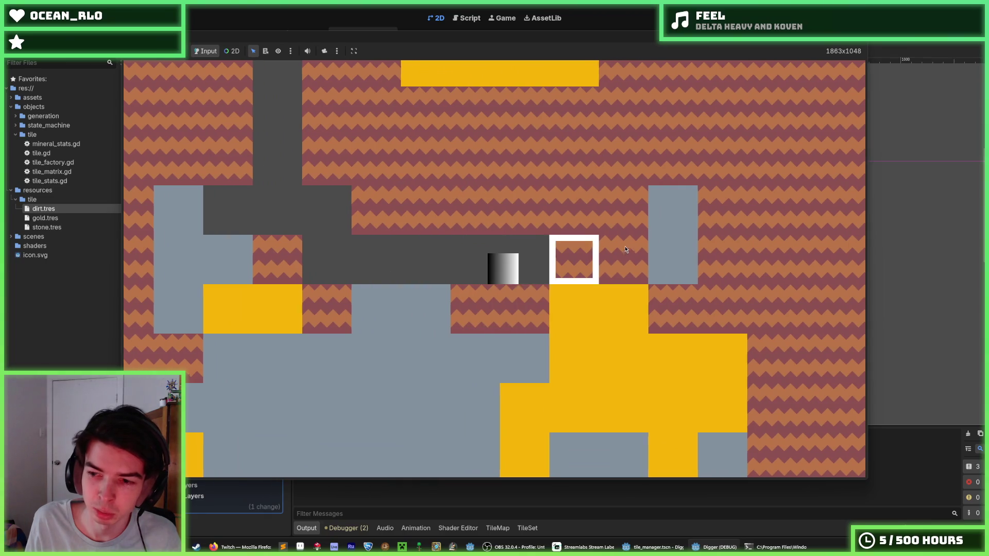
{"action": "key", "text": "w"}
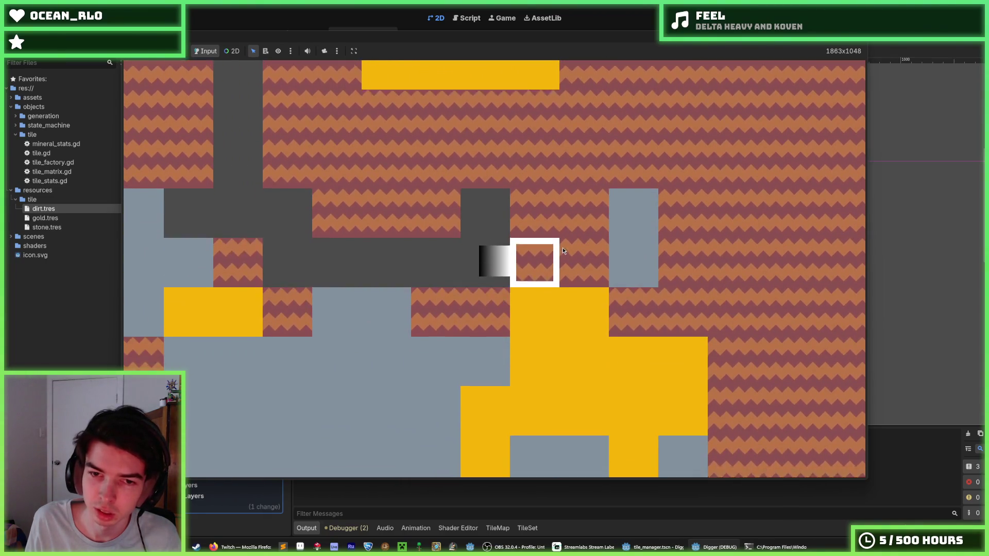
{"action": "key", "text": "d"}
{"action": "key", "text": "d"}
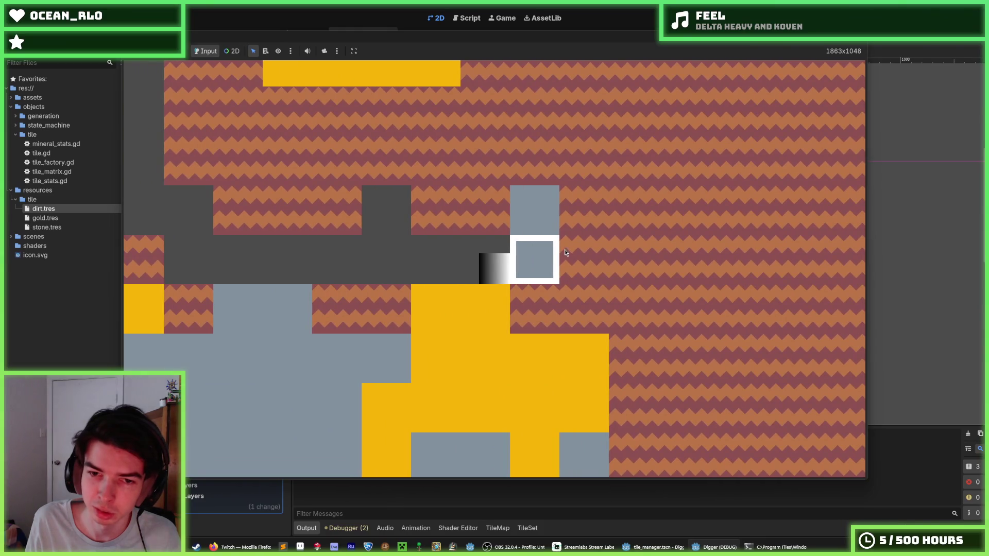
{"action": "key", "text": "a"}
{"action": "key", "text": "a"}
{"action": "key", "text": "a"}
{"action": "key", "text": "w"}
{"action": "key", "text": "a"}
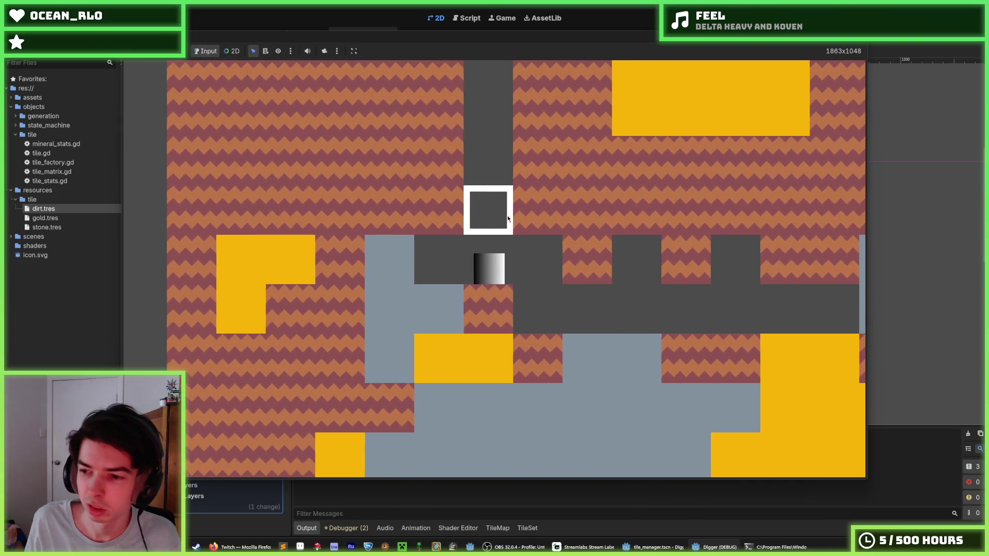
{"action": "key", "text": "a"}
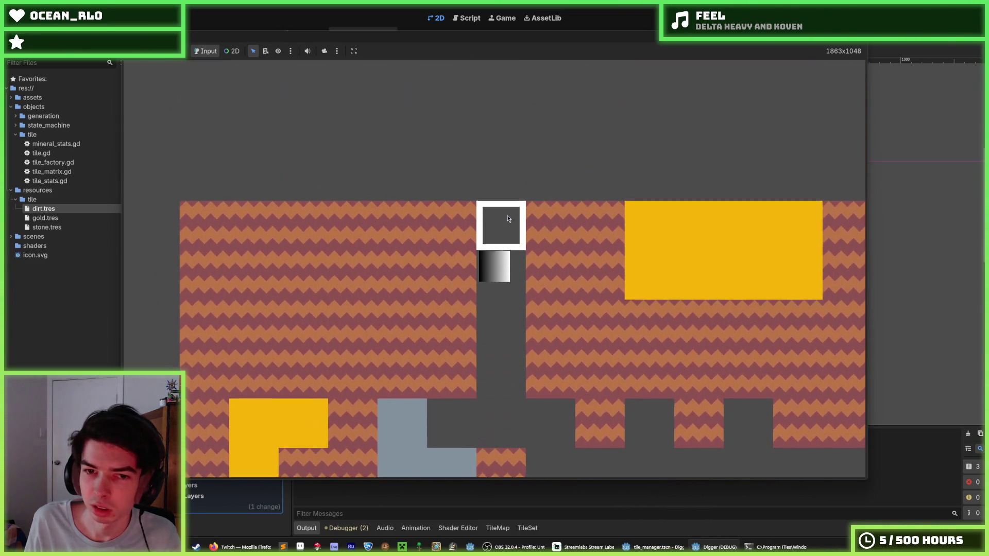
{"action": "key", "text": "d"}
{"action": "key", "text": "d"}
{"action": "key", "text": "d"}
{"action": "key", "text": "a"}
{"action": "key", "text": "a"}
{"action": "key", "text": "a"}
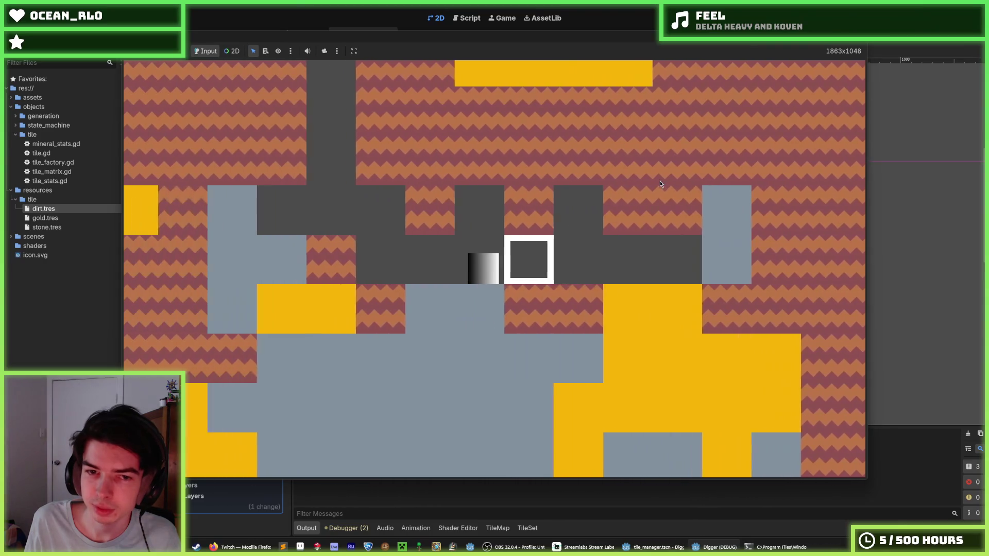
{"action": "key", "text": "F8"}
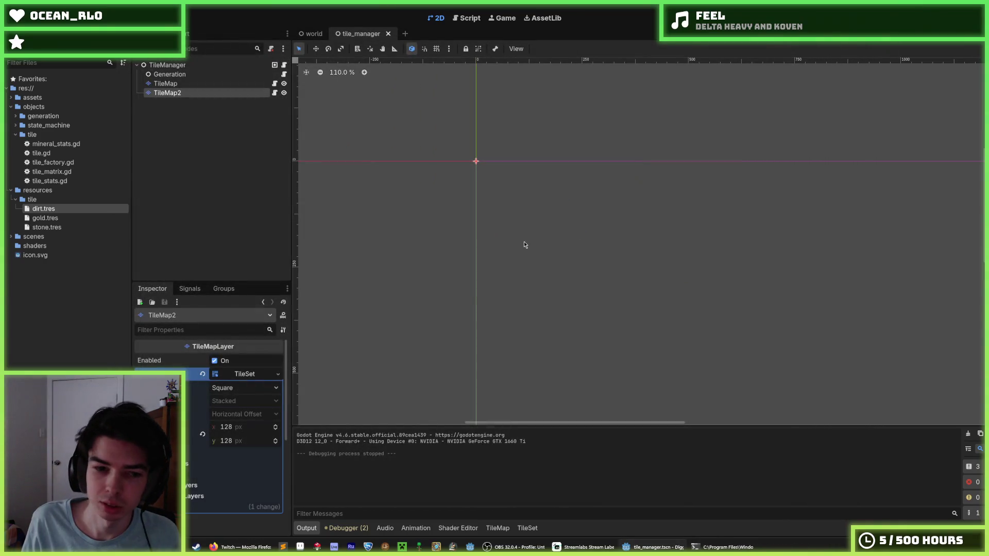
{"action": "key", "text": "ctrl+s"}
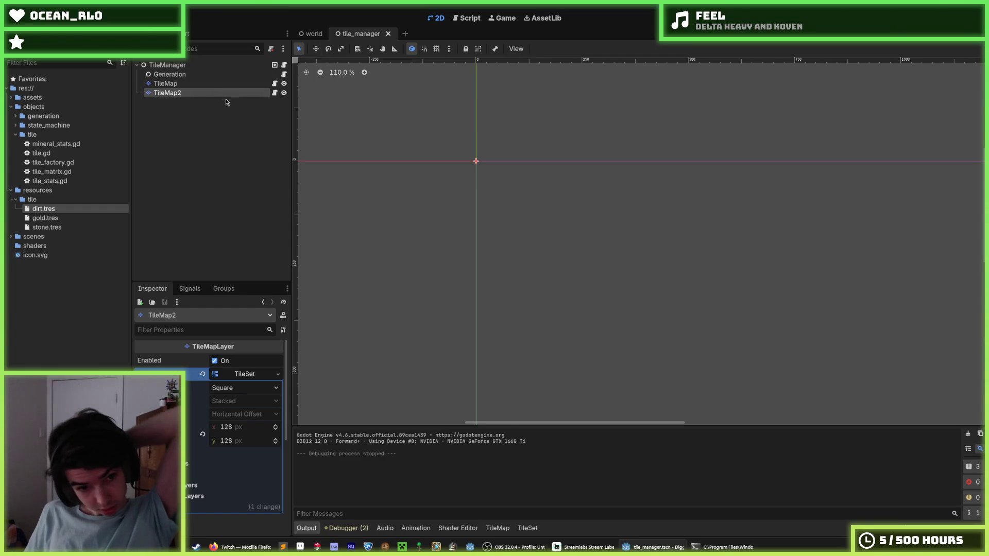
{"action": "scroll", "coordinate": [212, 433], "scroll_direction": "down", "scroll_amount": 5}
{"action": "scroll", "coordinate": [211, 433], "scroll_direction": "down", "scroll_amount": 1}
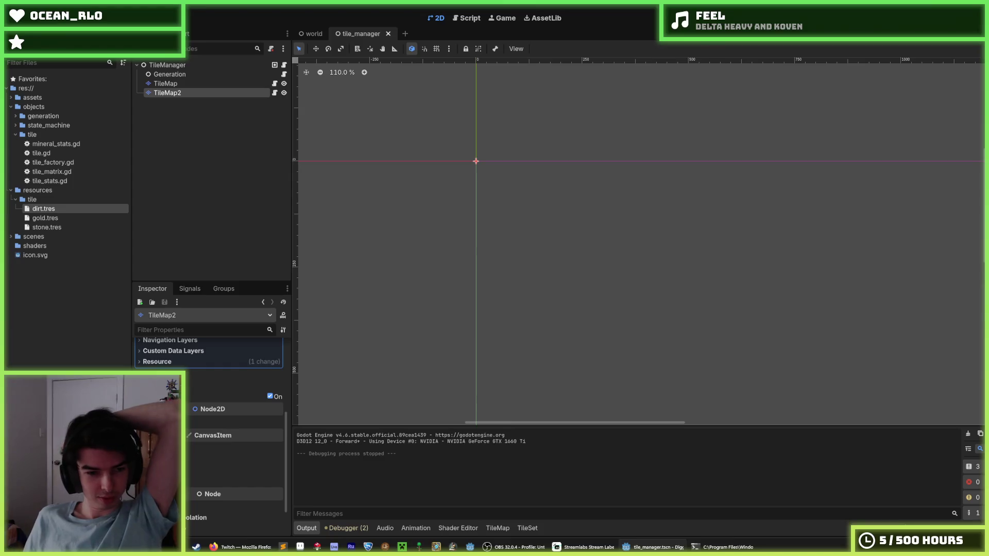
{"action": "left_click", "coordinate": [154, 382]}
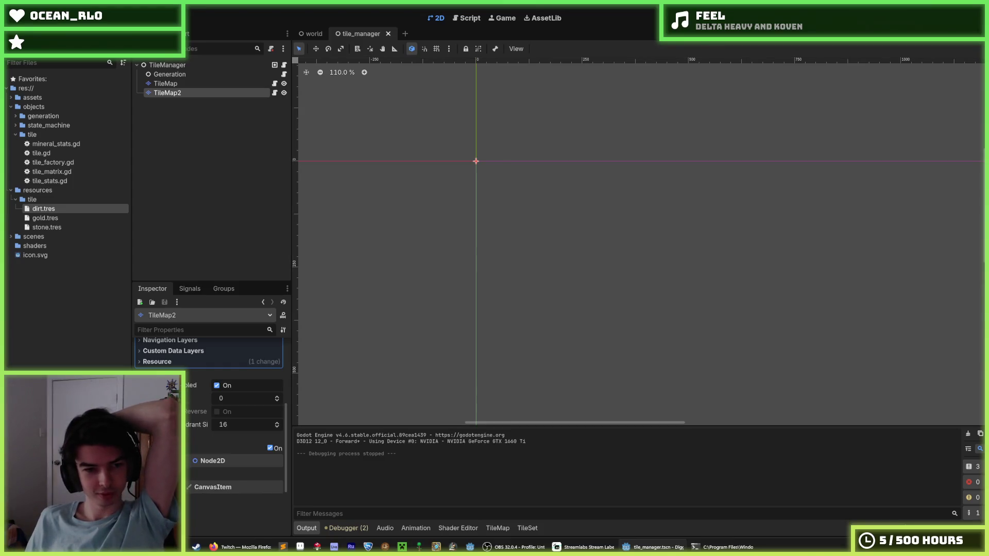
{"action": "left_click", "coordinate": [155, 383]}
{"action": "scroll", "coordinate": [212, 433], "scroll_direction": "up", "scroll_amount": 3}
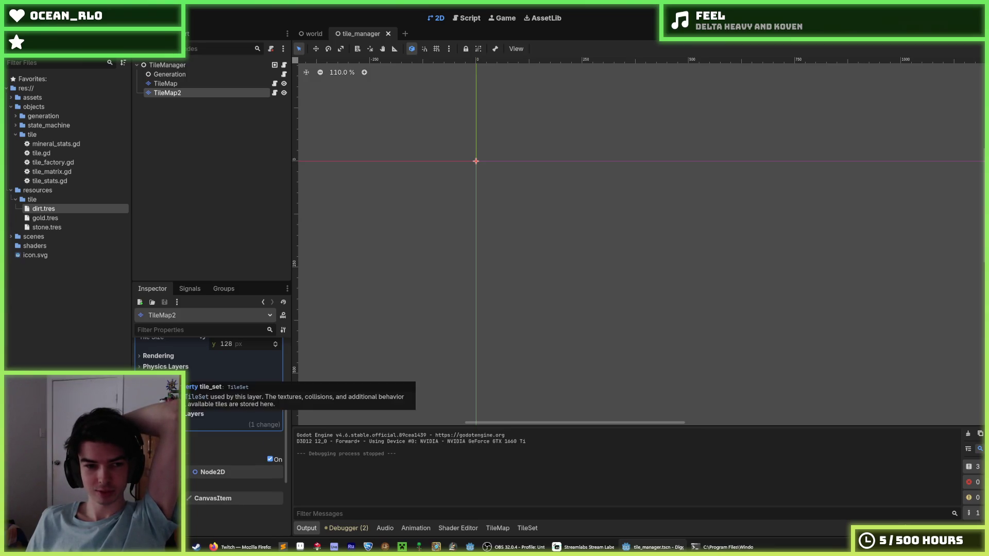
{"action": "scroll", "coordinate": [206, 391], "scroll_direction": "up", "scroll_amount": 3}
{"action": "scroll", "coordinate": [206, 392], "scroll_direction": "up", "scroll_amount": 1}
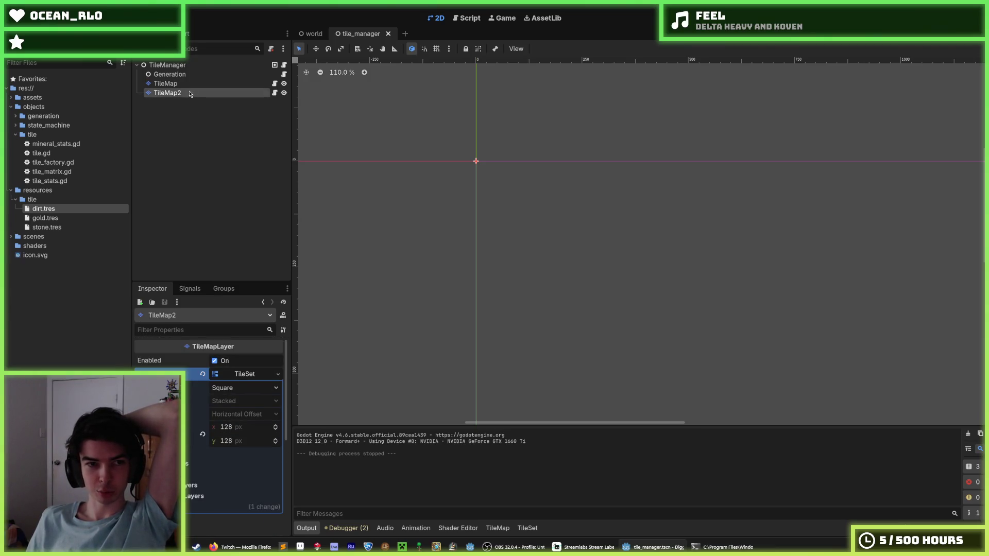
{"action": "left_click", "coordinate": [498, 529]}
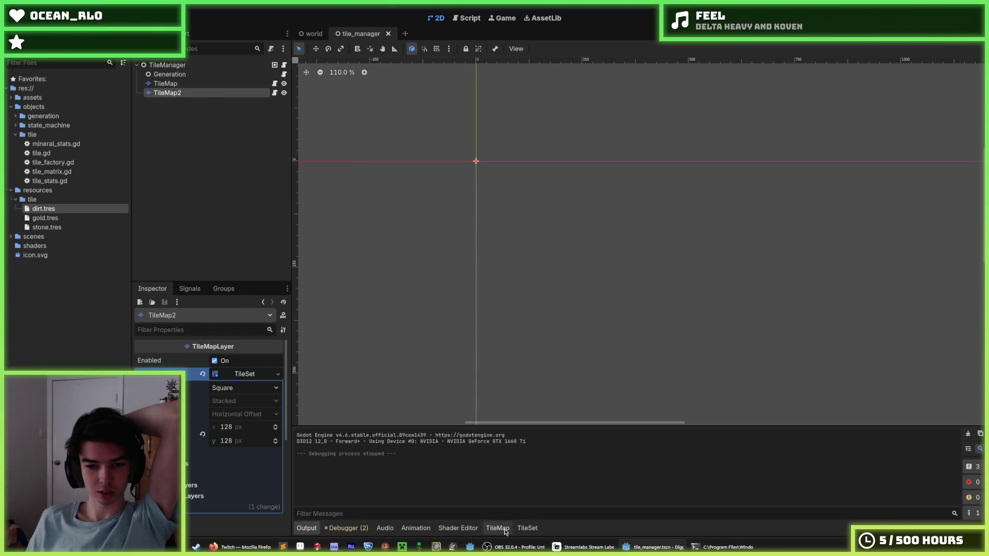
- Paint a dirt tile on TileMap2, erase the extras, then run with F5 and stop with F8
{"action": "left_click_drag", "start_coordinate": [513, 441], "coordinate": [512, 339]}
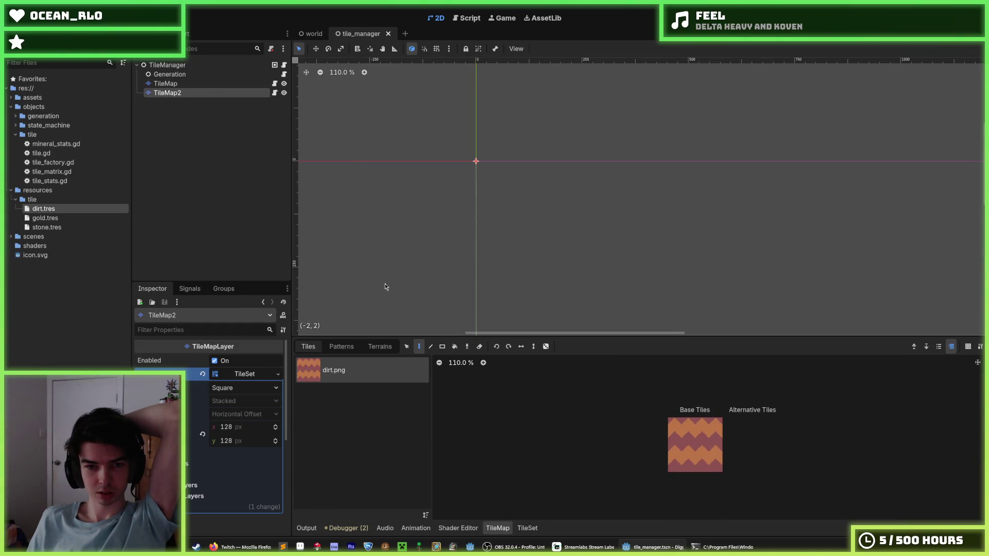
{"action": "left_click", "coordinate": [695, 445]}
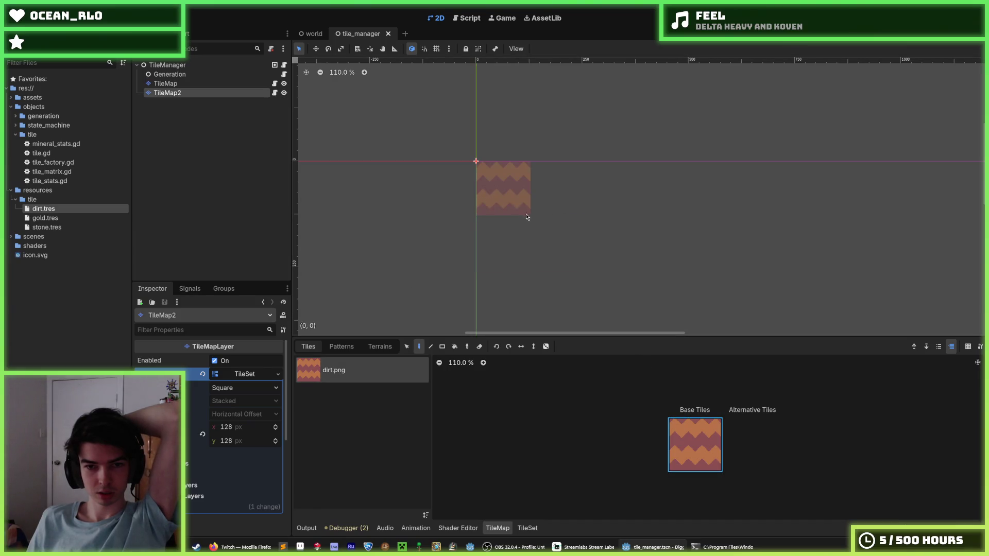
{"action": "mouse_move", "coordinate": [517, 210]}
{"action": "left_mouse_down"}
{"action": "mouse_move", "coordinate": [599, 202]}
{"action": "mouse_move", "coordinate": [449, 242]}
{"action": "mouse_move", "coordinate": [617, 198]}
{"action": "mouse_move", "coordinate": [612, 214]}
{"action": "mouse_move", "coordinate": [718, 266]}
{"action": "left_mouse_up"}
{"action": "left_click", "coordinate": [722, 188]}
{"action": "right_click", "coordinate": [449, 248]}
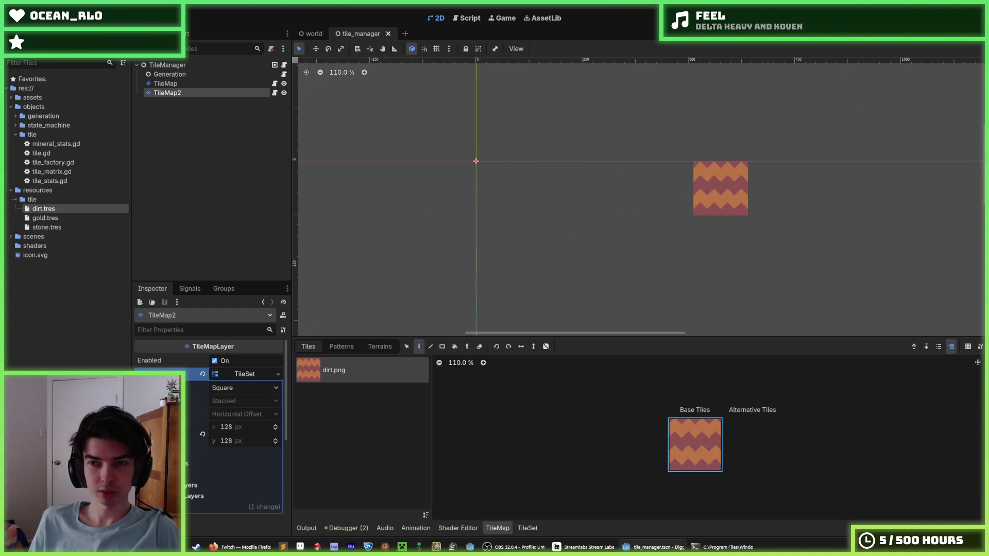
{"action": "key", "text": "F5"}
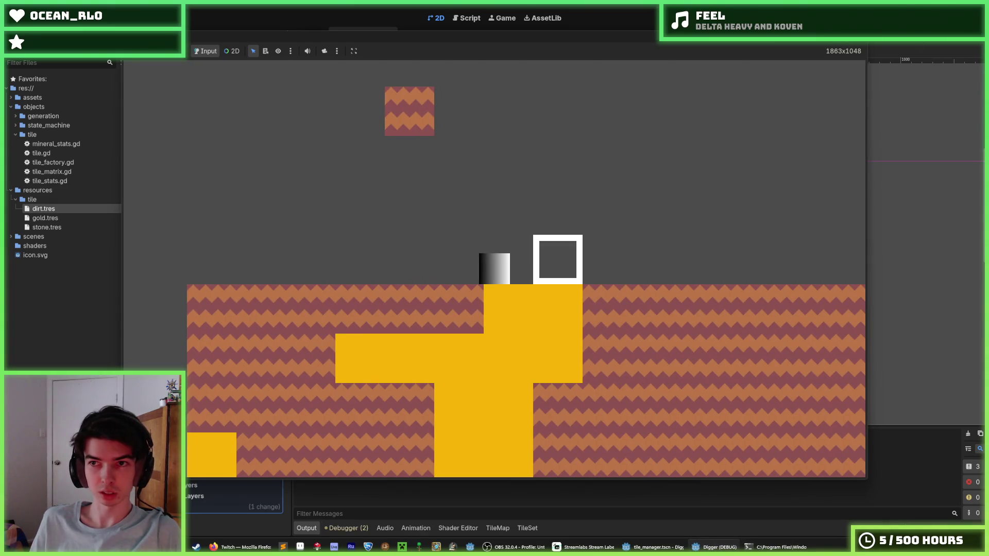
{"action": "key", "text": "F8"}
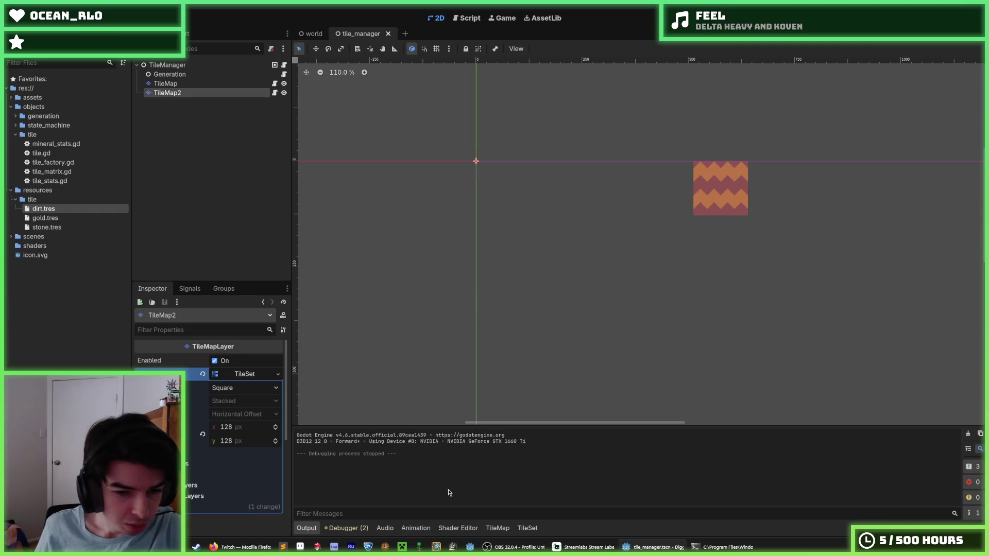
- In the TileSet panel, widen the property list and expand the dirt tile's ShaderMaterial to show Shader and Next Pass
{"action": "left_click", "coordinate": [526, 528]}
{"action": "scroll", "coordinate": [478, 406], "scroll_direction": "down", "scroll_amount": 3}
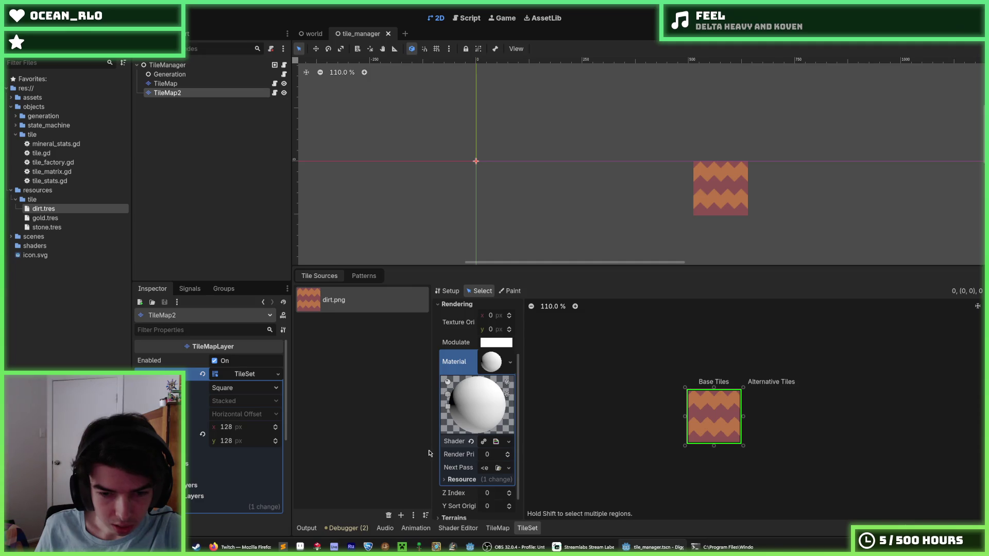
{"action": "left_click_drag", "start_coordinate": [521, 453], "coordinate": [598, 453]}
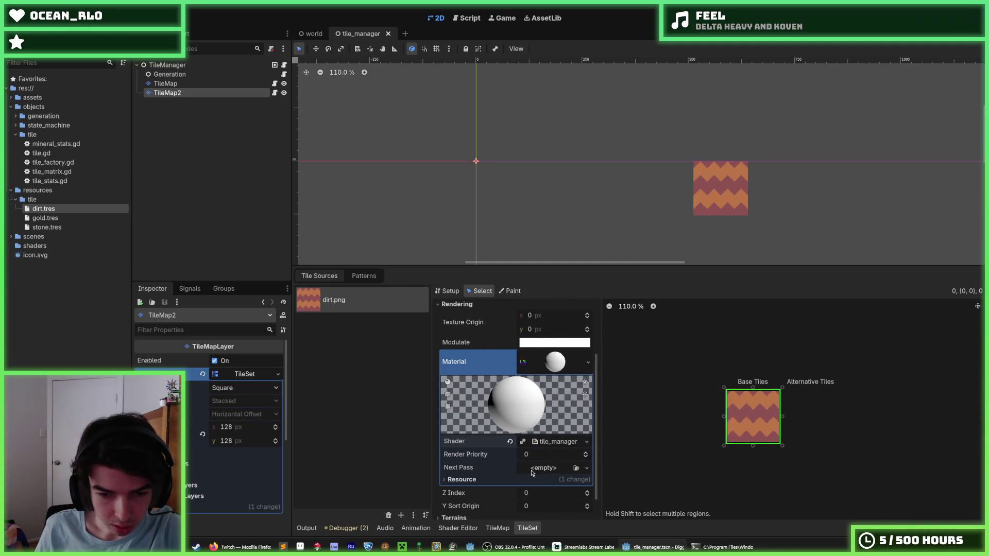
{"action": "left_click", "coordinate": [473, 468]}
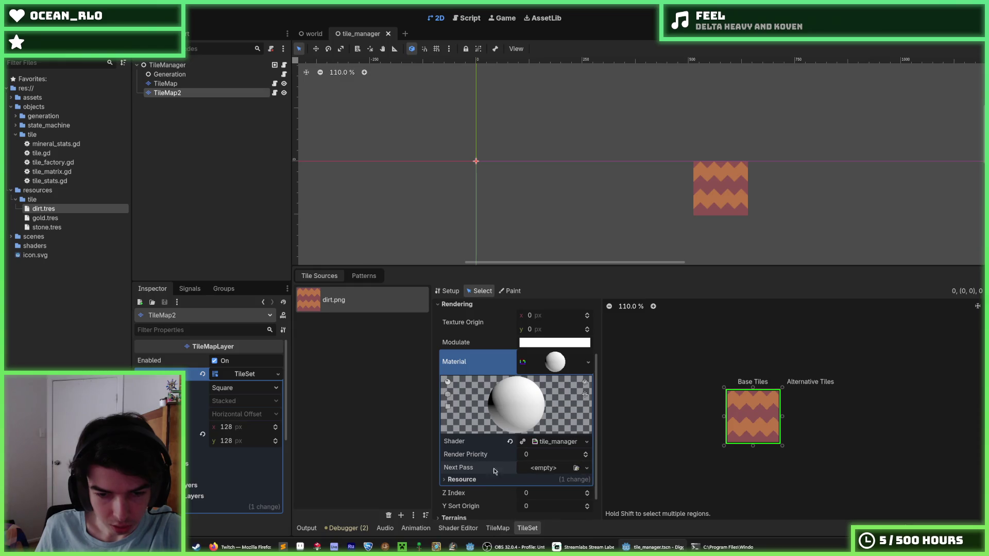
{"action": "left_click", "coordinate": [544, 468]}
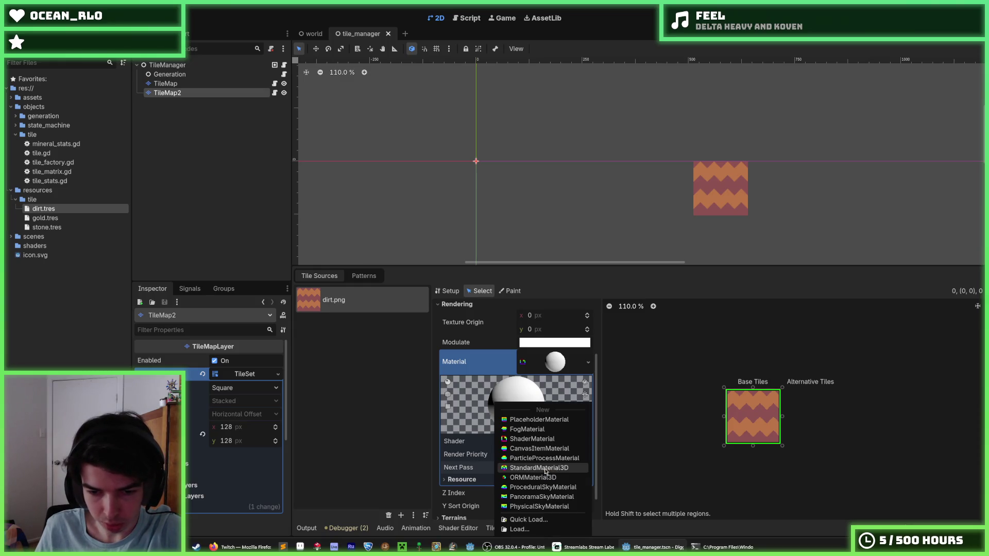
{"action": "left_click", "coordinate": [476, 470]}
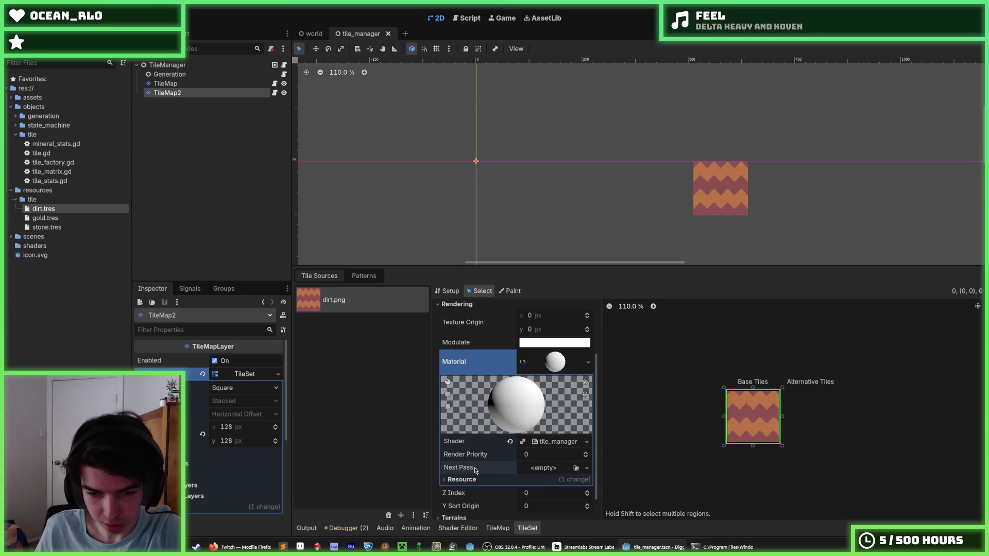
{"action": "mouse_move", "coordinate": [461, 470]}
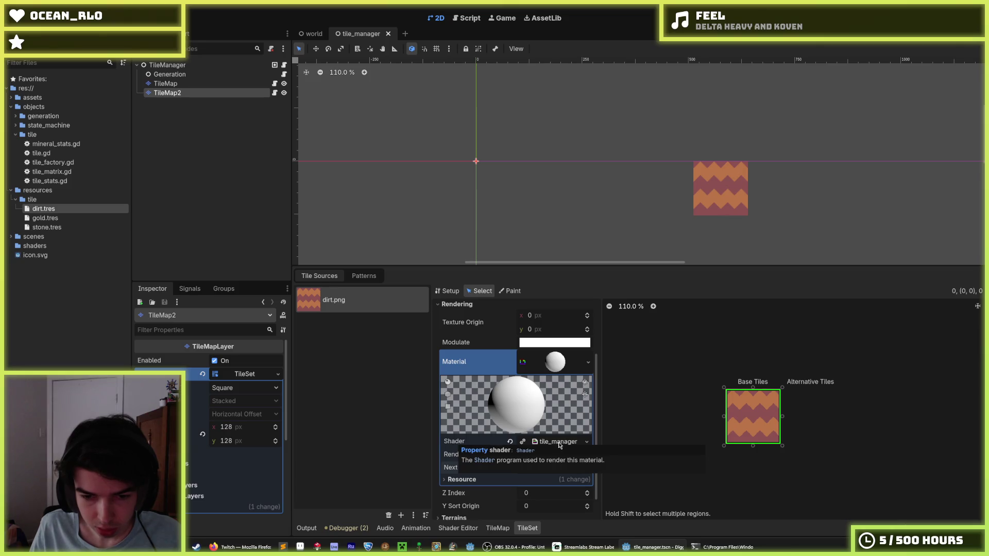
- Open the tile_manager shader in the Shader Editor, enlarged, and look over its code
{"action": "left_click", "coordinate": [559, 443]}
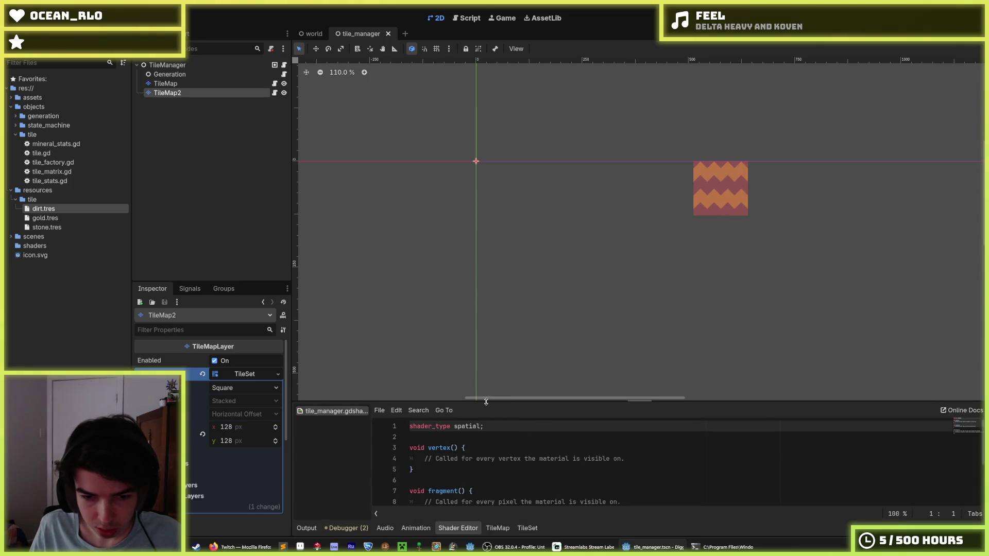
{"action": "left_click_drag", "start_coordinate": [487, 401], "coordinate": [477, 305]}
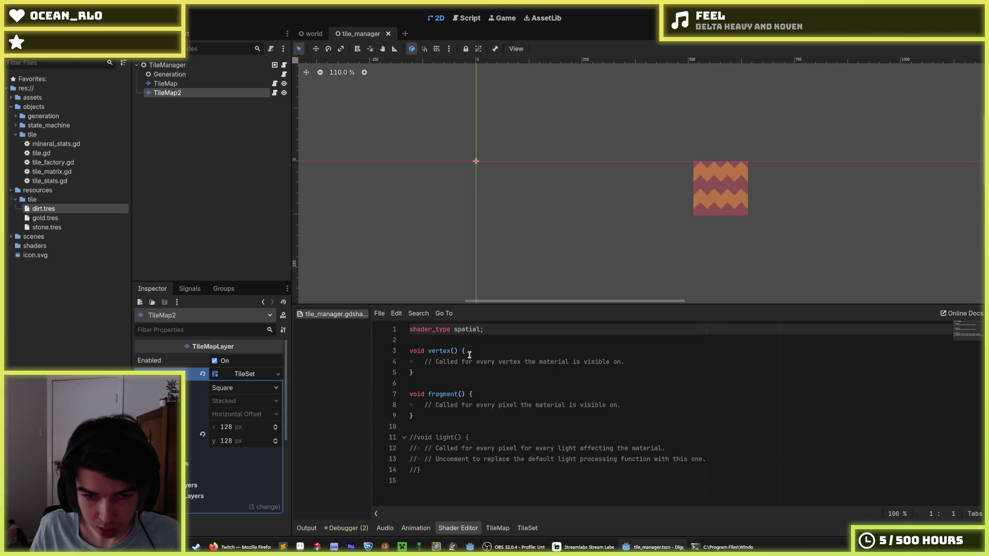
{"action": "double_click", "coordinate": [462, 330]}
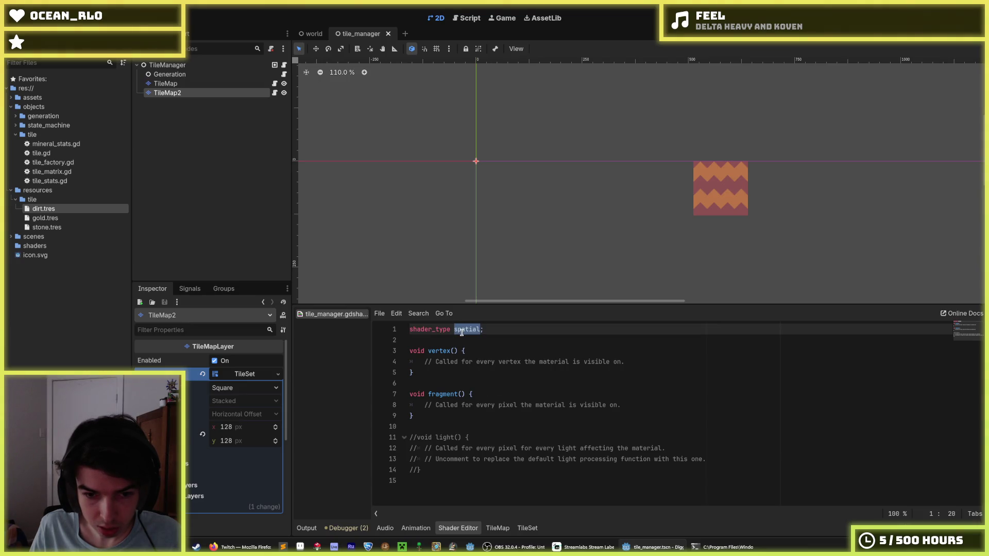
{"action": "left_click", "coordinate": [470, 352]}
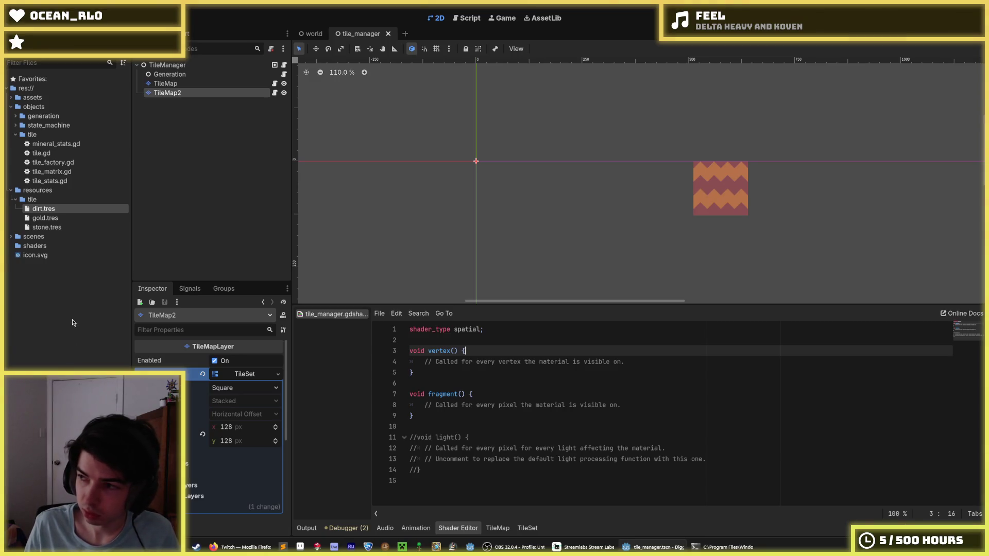
{"action": "left_click", "coordinate": [501, 423]}
{"action": "left_click", "coordinate": [438, 405]}
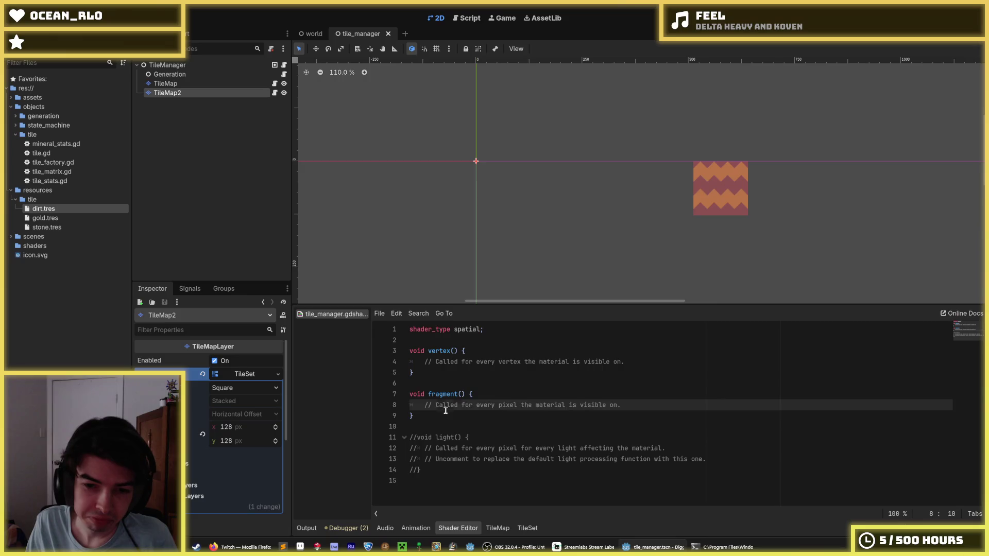
{"action": "key", "text": "Down"}
- Inspect the shader's vertex and fragment functions, selecting the comment and fragment body
{"action": "left_click", "coordinate": [477, 398]}
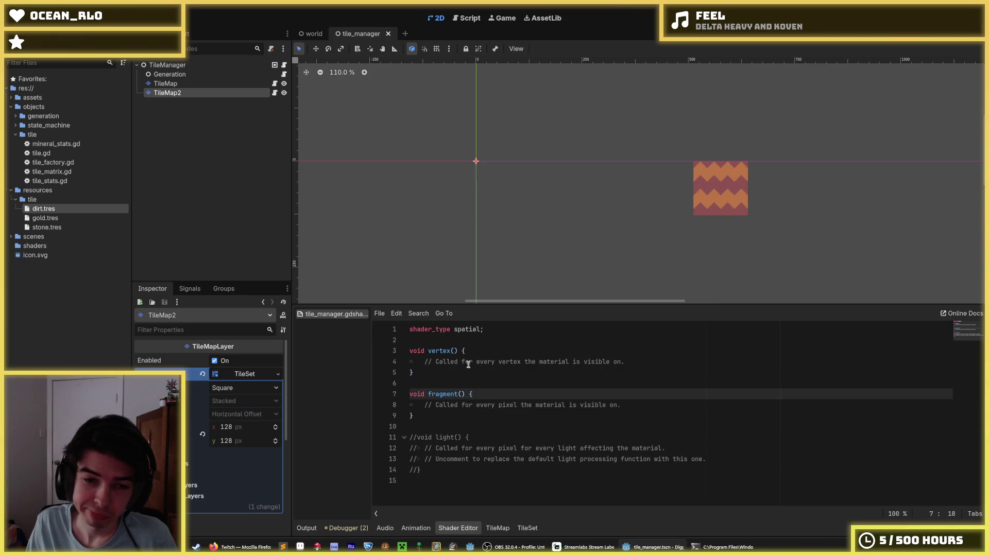
{"action": "left_click", "coordinate": [469, 368]}
{"action": "left_click", "coordinate": [472, 350]}
{"action": "left_click", "coordinate": [471, 364]}
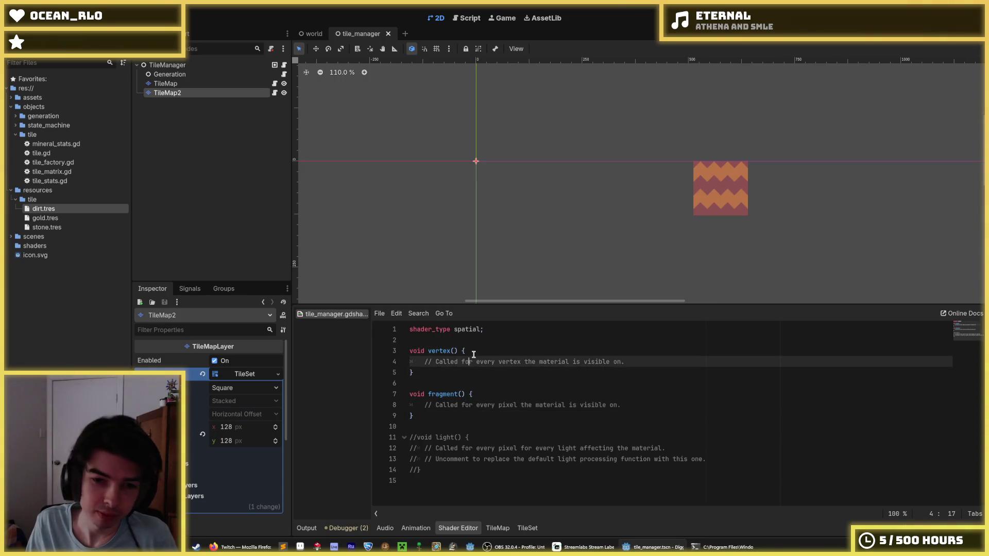
{"action": "left_click", "coordinate": [471, 352]}
{"action": "left_click", "coordinate": [473, 370]}
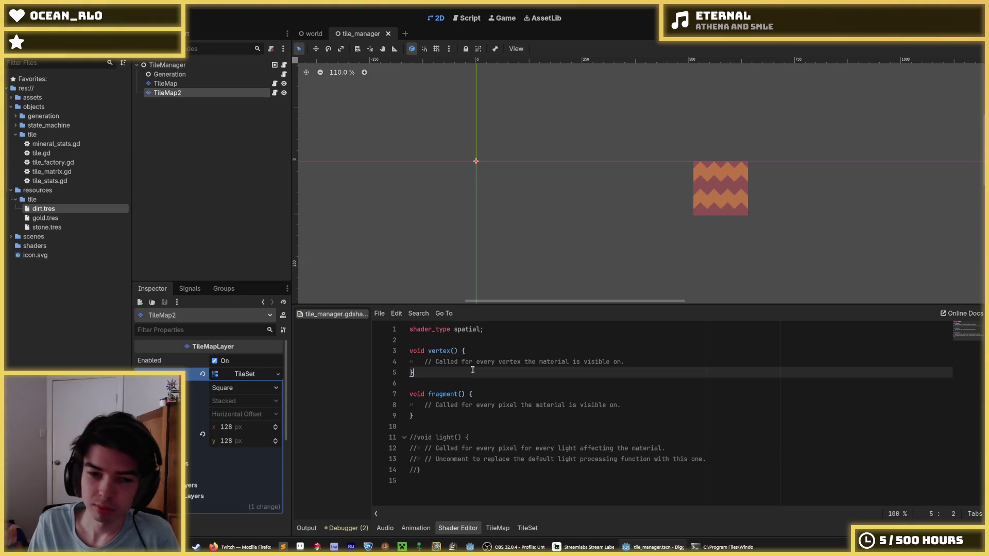
{"action": "left_click", "coordinate": [494, 349]}
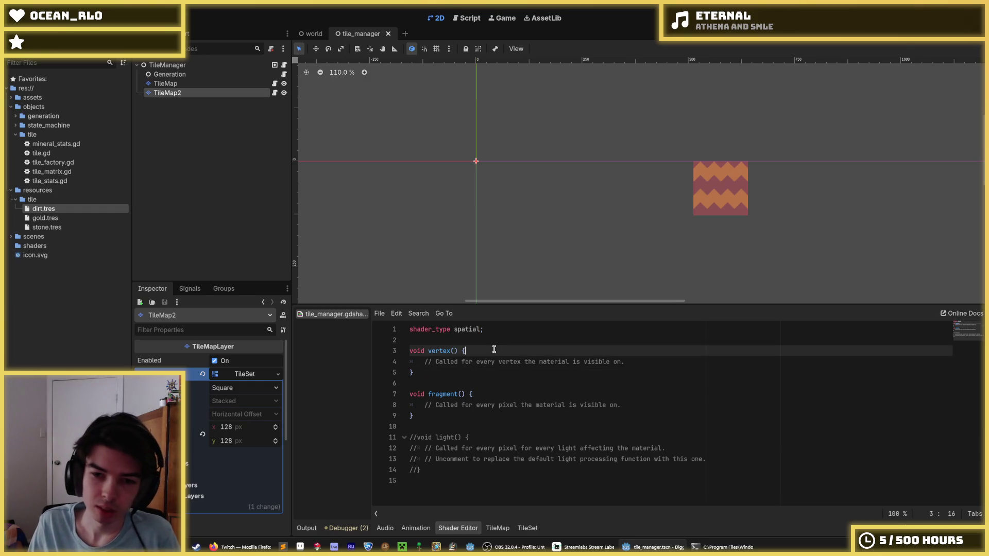
{"action": "left_click", "coordinate": [471, 370]}
{"action": "left_click", "coordinate": [480, 352]}
{"action": "left_click_drag", "start_coordinate": [644, 361], "coordinate": [423, 362]}
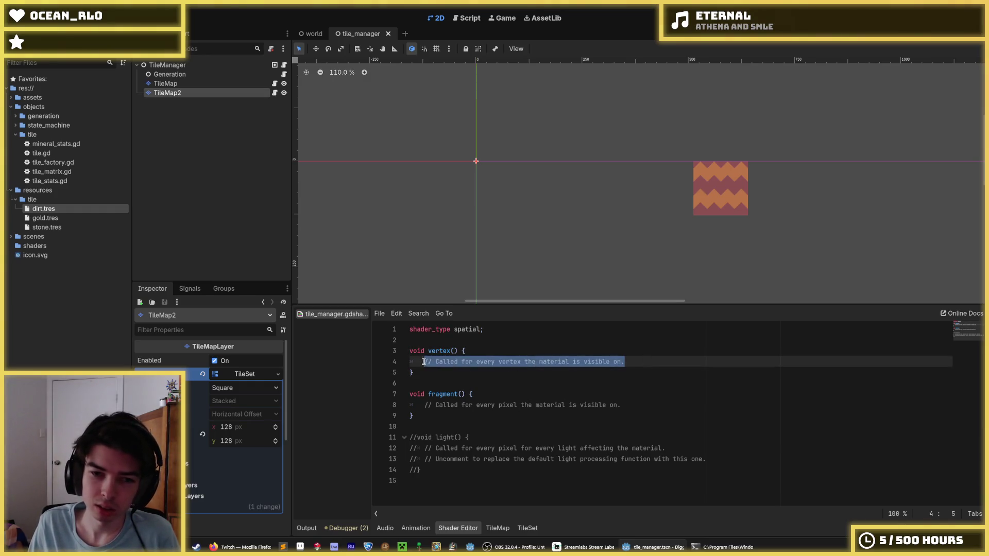
{"action": "left_click_drag", "start_coordinate": [432, 415], "coordinate": [411, 384]}
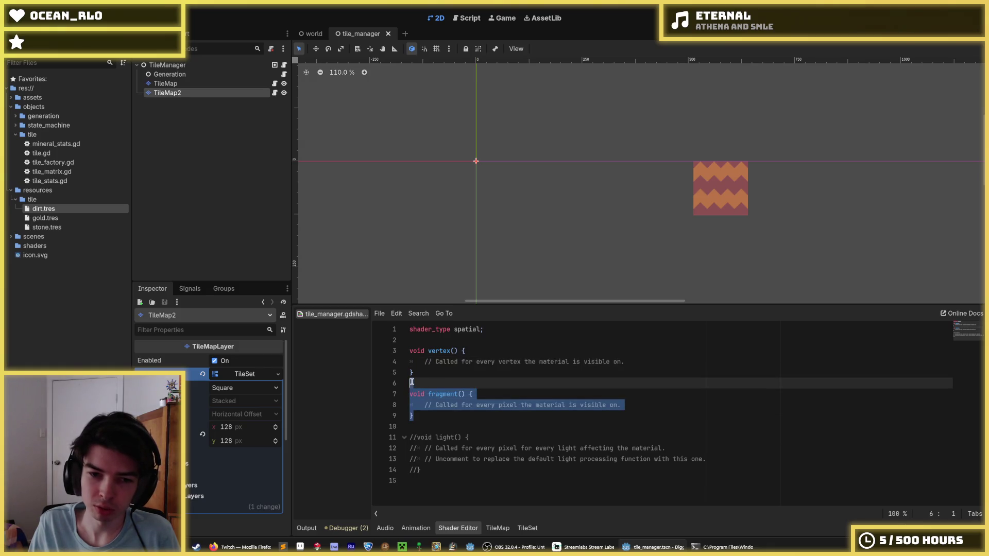
{"action": "left_click", "coordinate": [521, 384]}
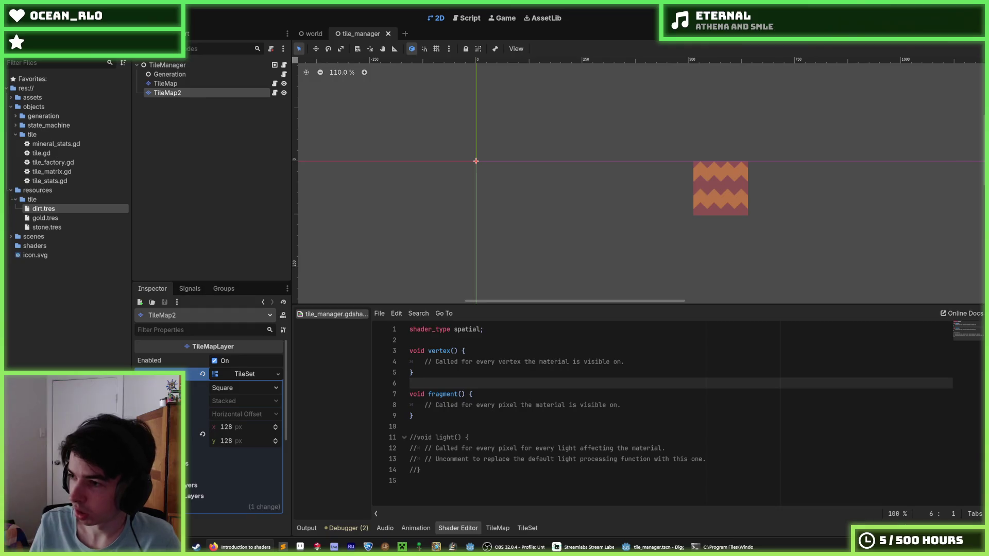
- Replace 'spatial' with 'canvas_item' on line 1, save, and bring up the CanvasItem shader docs
{"action": "double_click", "coordinate": [468, 329]}
{"action": "type", "text": "canvas_item"}
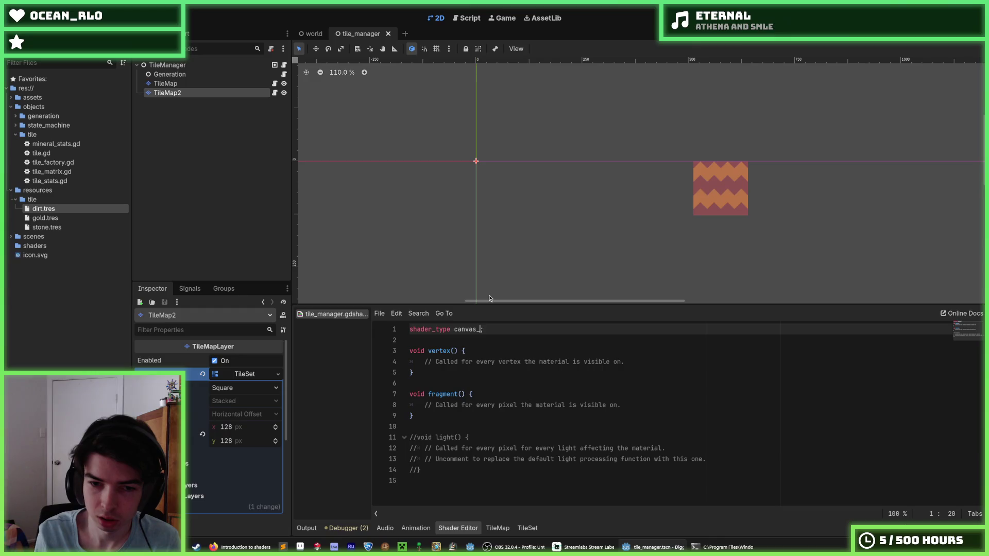
{"action": "key", "text": "ctrl+s"}
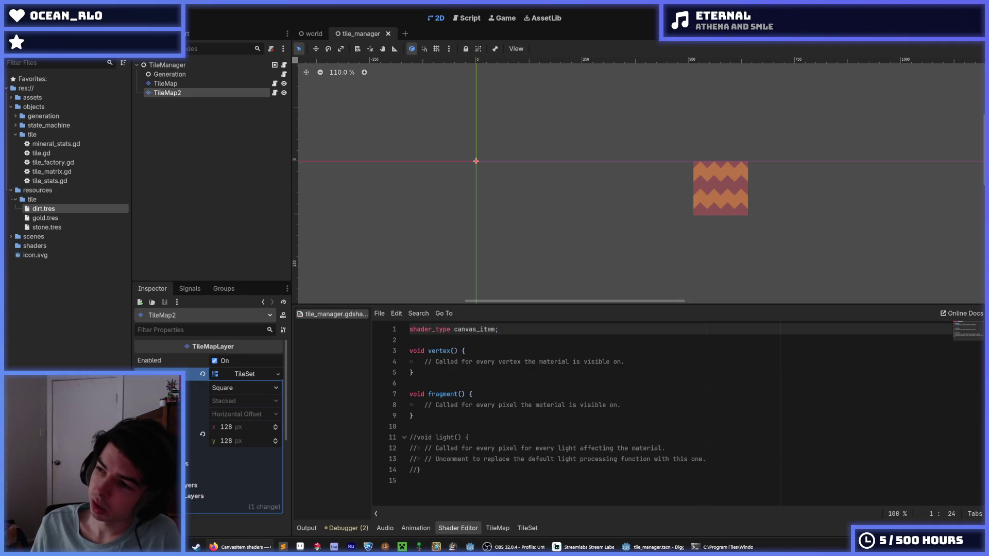
{"action": "key", "text": "alt+Tab"}
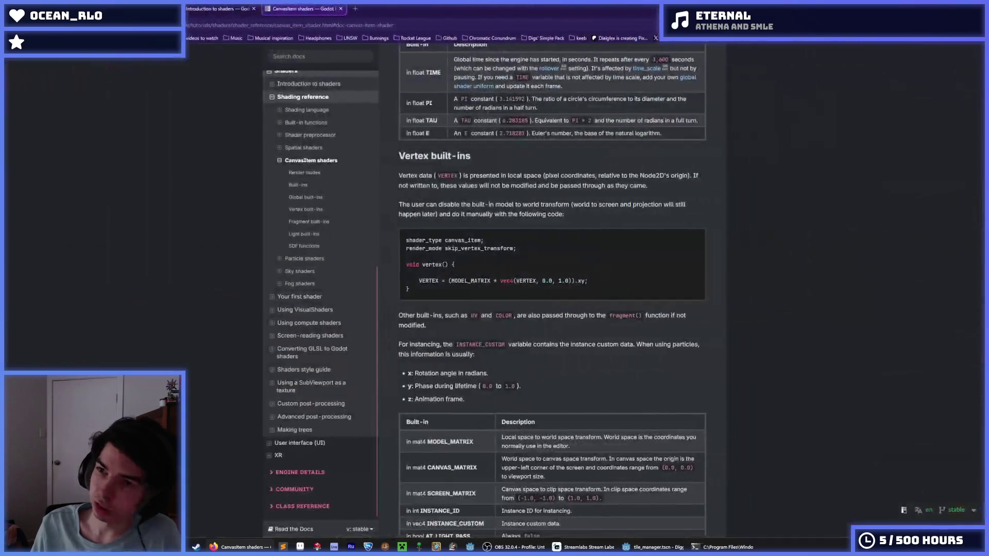
- Move the stream manager window aside to uncover the Introduction to shaders page
{"action": "key", "text": "alt+Tab"}
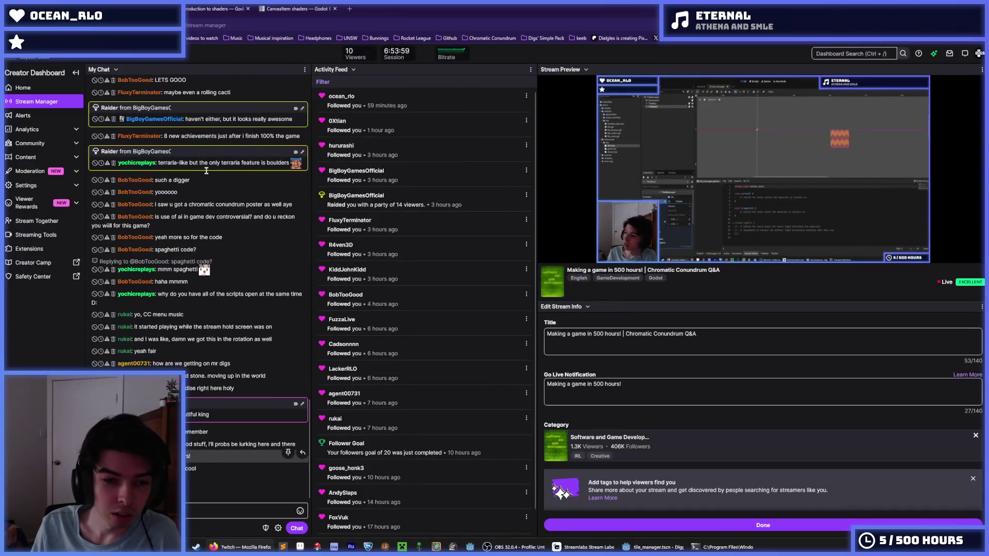
{"action": "mouse_move", "coordinate": [548, 51]}
{"action": "left_mouse_down"}
{"action": "mouse_move", "coordinate": [548, 138]}
{"action": "mouse_move", "coordinate": [988, 119]}
{"action": "left_mouse_up"}
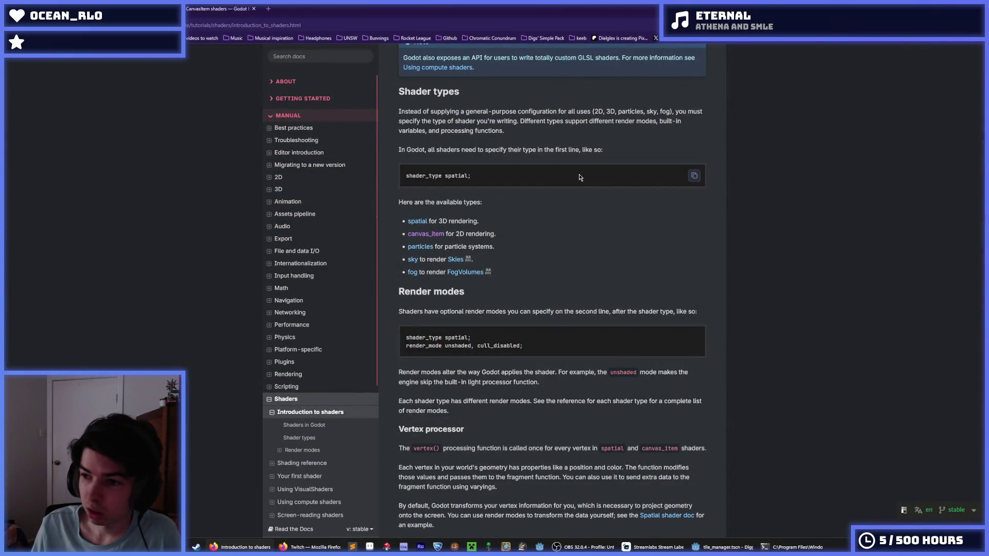
{"action": "triple_click", "coordinate": [474, 121]}
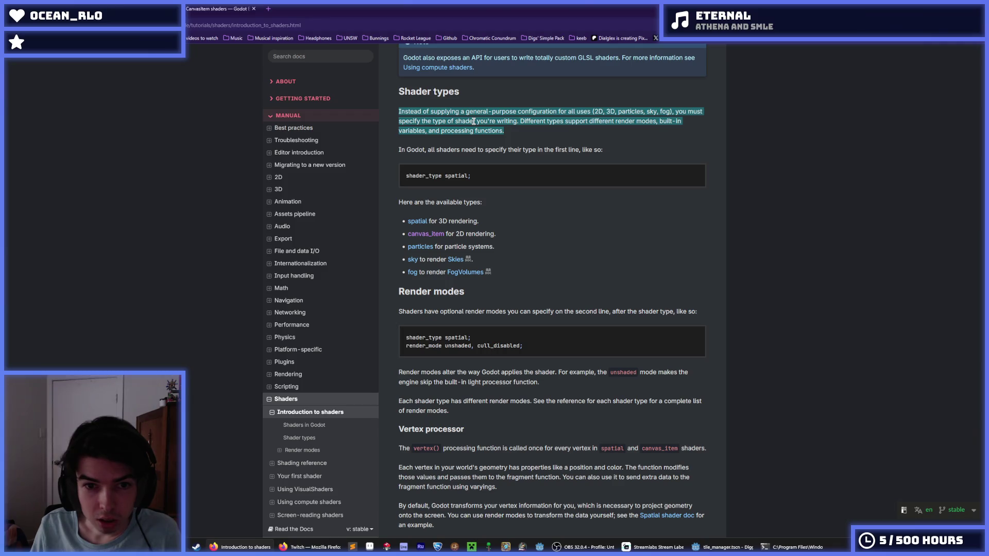
{"action": "left_click", "coordinate": [473, 121]}
- Skim the Introduction to shaders page, then go back to the CanvasItem shaders reference
{"action": "scroll", "coordinate": [487, 133], "scroll_direction": "down", "scroll_amount": 3}
{"action": "scroll", "coordinate": [486, 151], "scroll_direction": "up", "scroll_amount": 4}
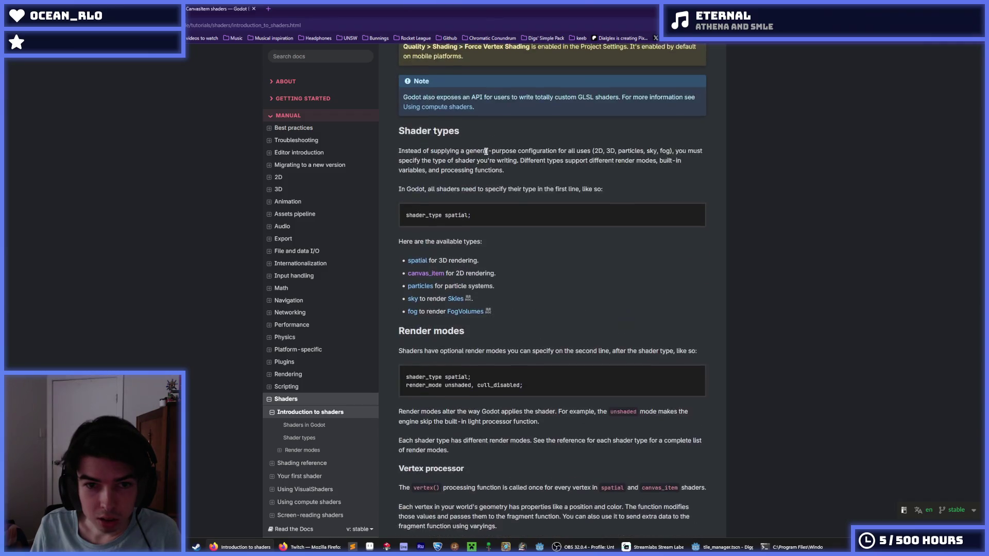
{"action": "scroll", "coordinate": [486, 151], "scroll_direction": "up", "scroll_amount": 6}
{"action": "scroll", "coordinate": [534, 275], "scroll_direction": "down", "scroll_amount": 6}
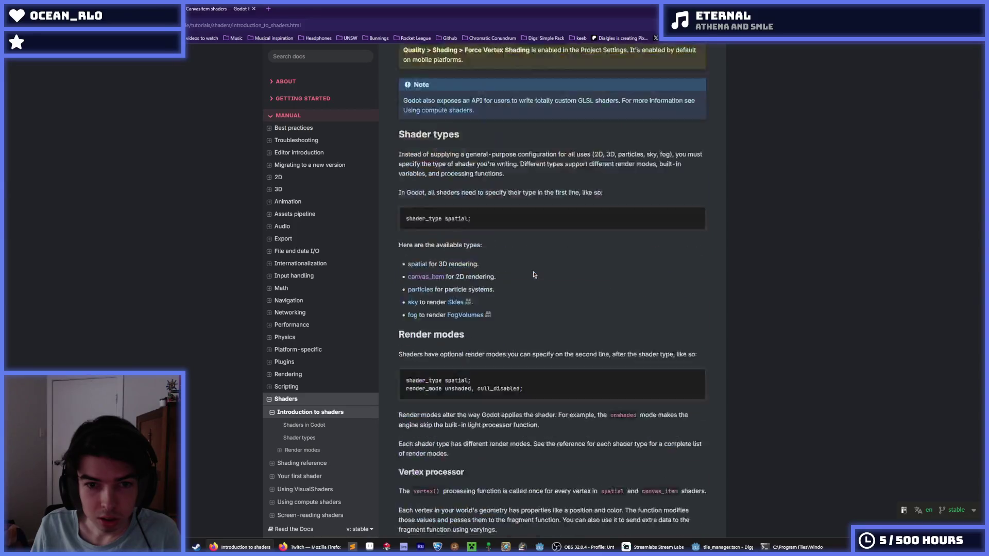
{"action": "scroll", "coordinate": [534, 275], "scroll_direction": "down", "scroll_amount": 10}
{"action": "scroll", "coordinate": [524, 257], "scroll_direction": "up", "scroll_amount": 6}
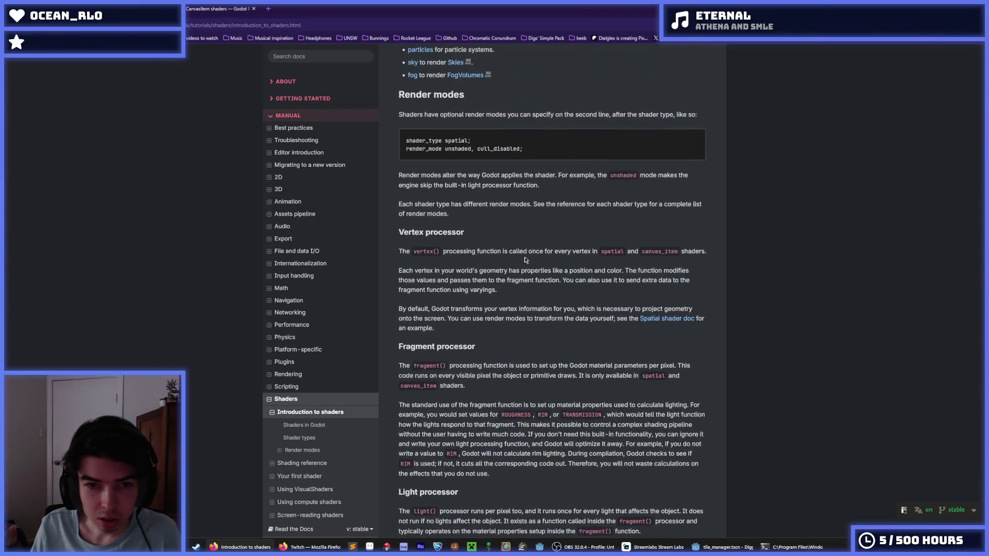
{"action": "scroll", "coordinate": [518, 251], "scroll_direction": "up", "scroll_amount": 10}
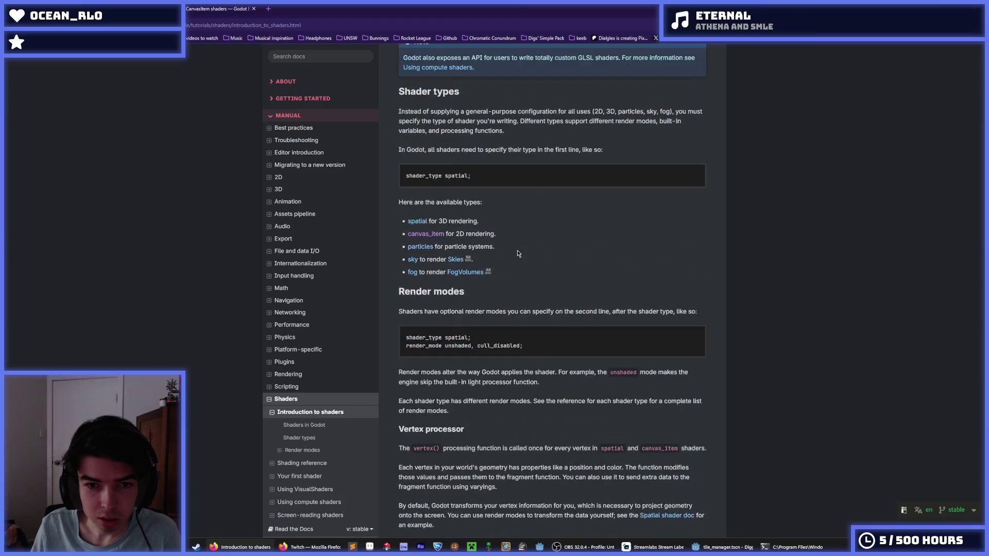
{"action": "scroll", "coordinate": [516, 252], "scroll_direction": "down", "scroll_amount": 10}
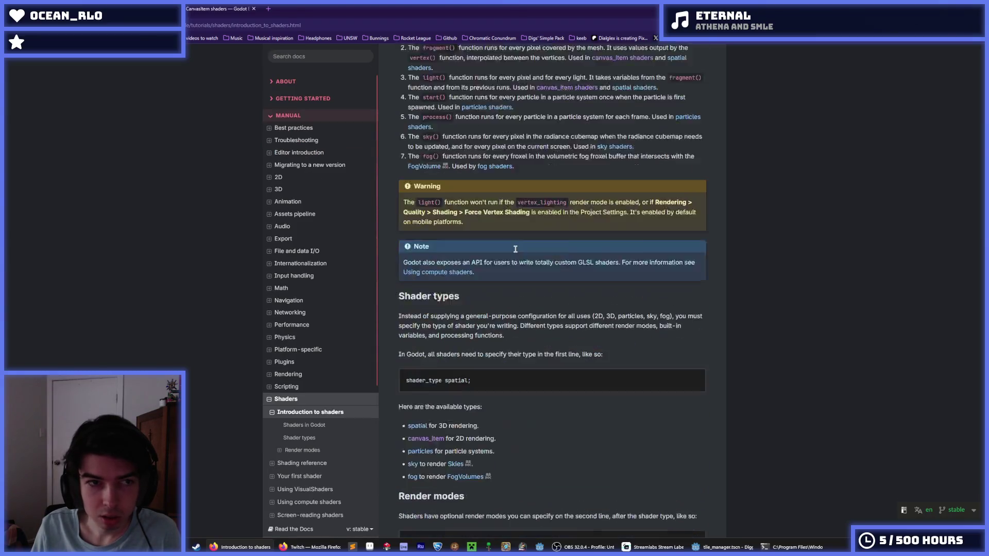
{"action": "key", "text": "alt+Left"}
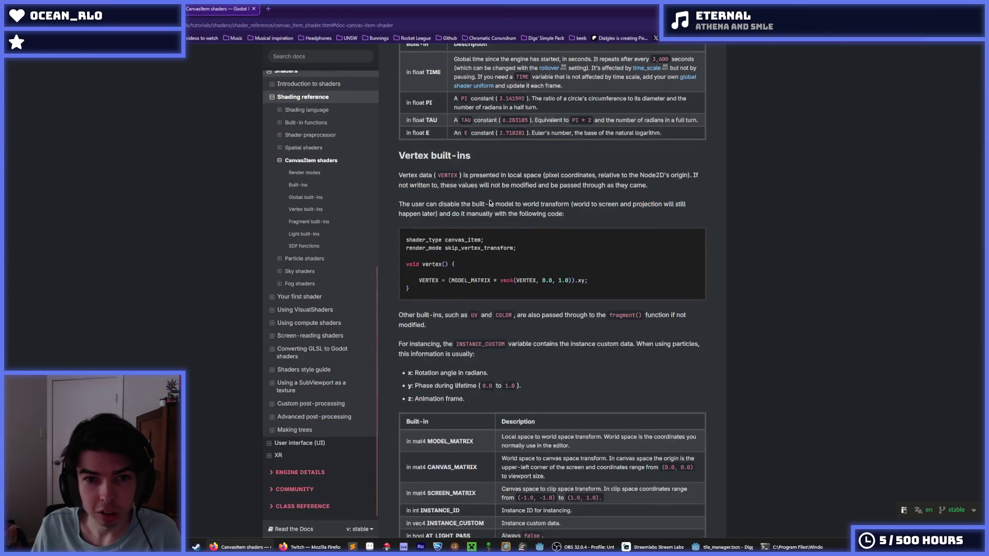
- Read the Vertex built-ins notes on skip_vertex_transform and applying the world transform manually
{"action": "scroll", "coordinate": [505, 139], "scroll_direction": "down", "scroll_amount": 1}
{"action": "left_click_drag", "start_coordinate": [504, 138], "coordinate": [647, 147]}
{"action": "left_click", "coordinate": [668, 148]}
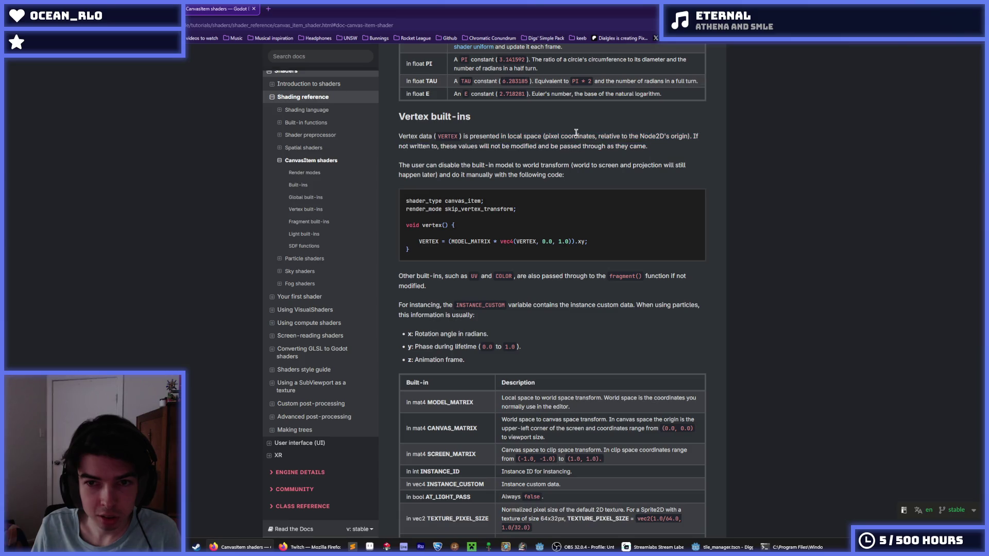
{"action": "left_click_drag", "start_coordinate": [548, 136], "coordinate": [646, 136]}
{"action": "left_click", "coordinate": [646, 136]}
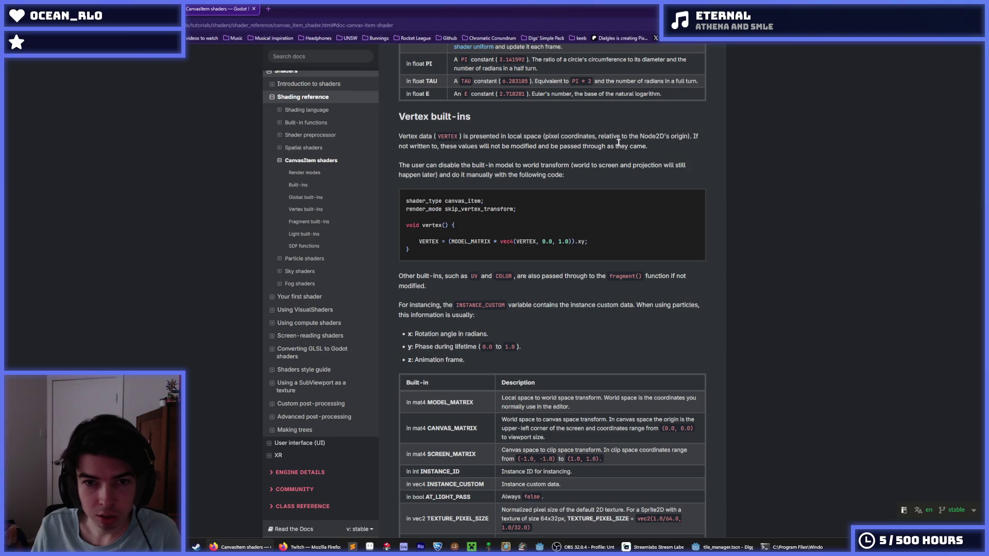
{"action": "left_click_drag", "start_coordinate": [439, 146], "coordinate": [659, 153]}
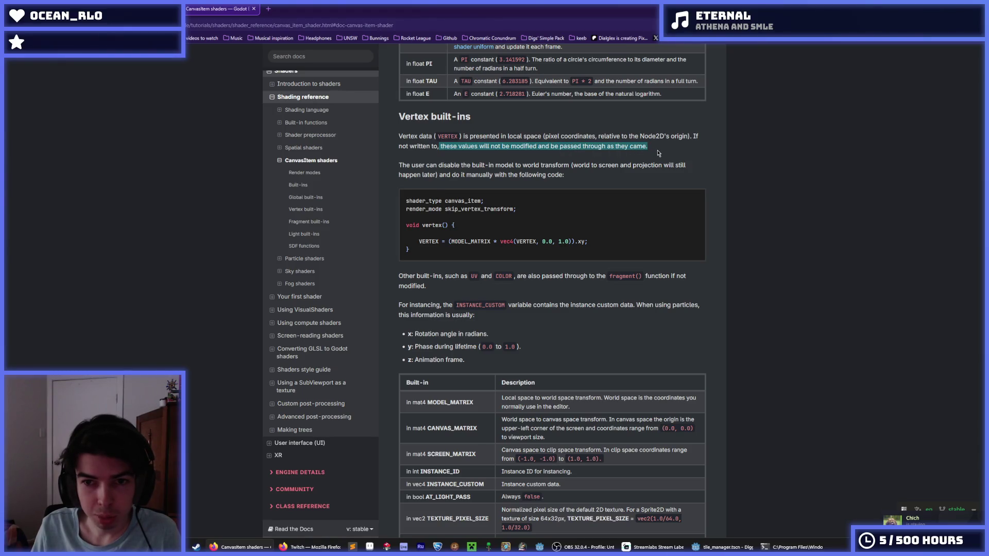
{"action": "left_click", "coordinate": [655, 151]}
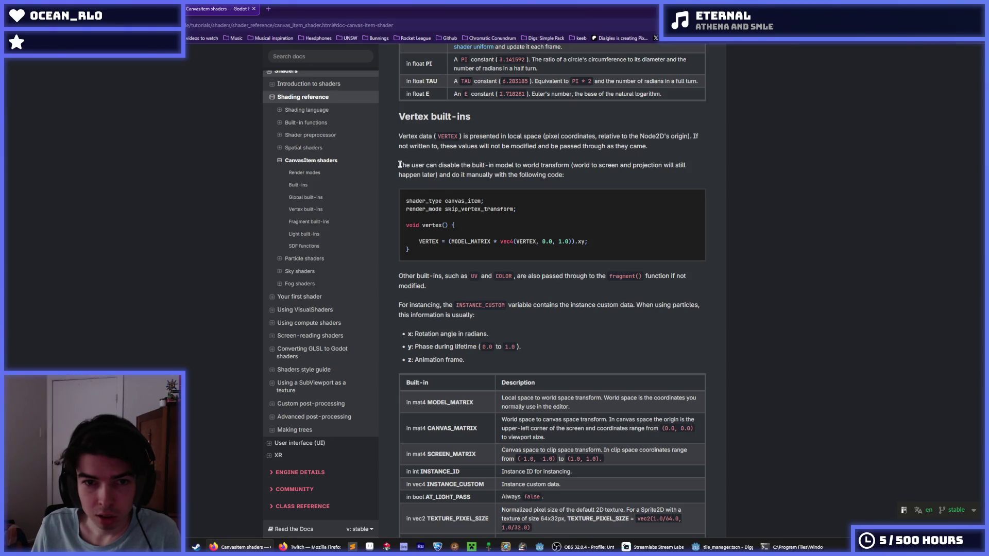
{"action": "mouse_move", "coordinate": [400, 165]}
{"action": "left_mouse_down"}
{"action": "mouse_move", "coordinate": [676, 168]}
{"action": "mouse_move", "coordinate": [441, 171]}
{"action": "mouse_move", "coordinate": [524, 165]}
{"action": "left_mouse_up"}
{"action": "left_click", "coordinate": [440, 171]}
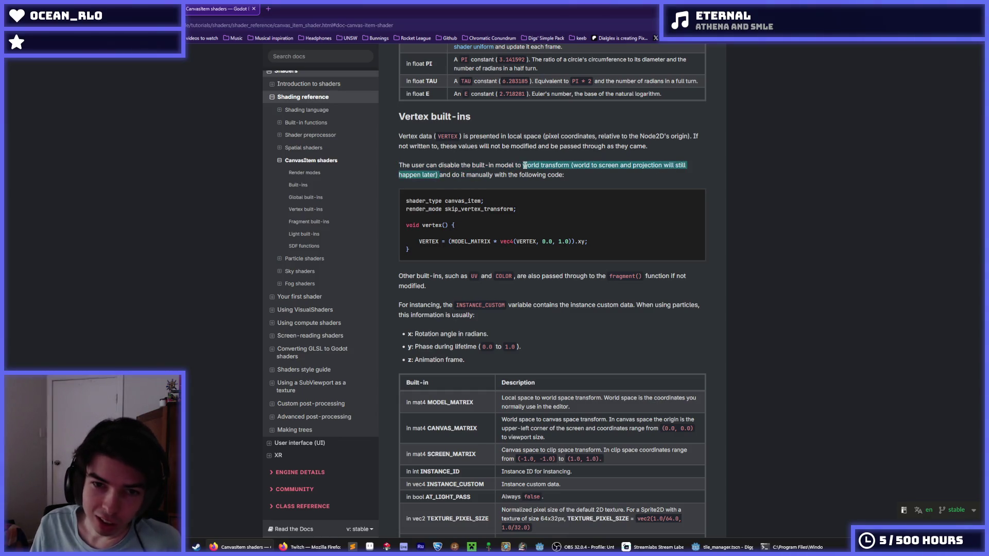
{"action": "left_click_drag", "start_coordinate": [440, 176], "coordinate": [566, 176]}
{"action": "left_click", "coordinate": [582, 179]}
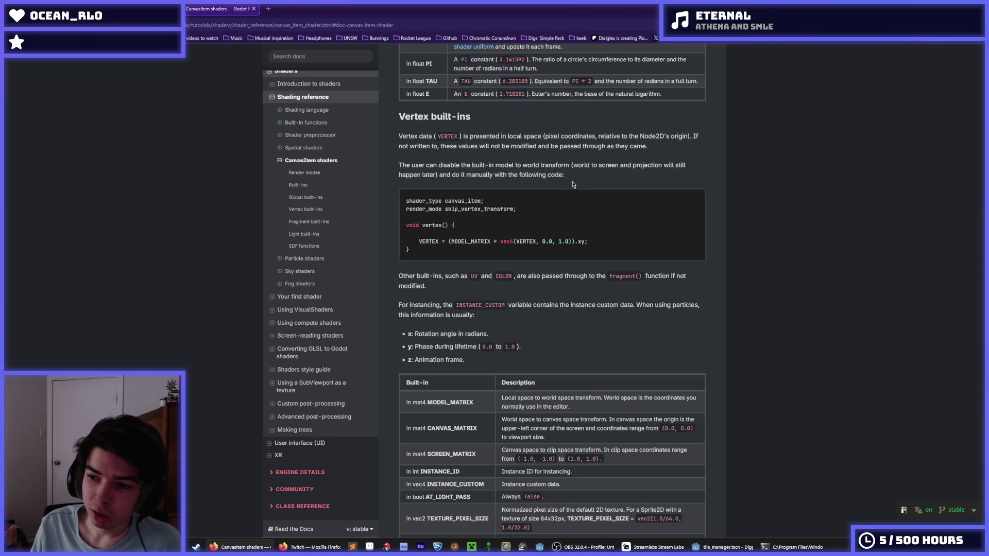
- Copy the example statement VERTEX = (MODEL_MATRIX * vec4(VERTEX, 0.0, 1.0)).xy; from the docs
{"action": "scroll", "coordinate": [573, 184], "scroll_direction": "down", "scroll_amount": 3}
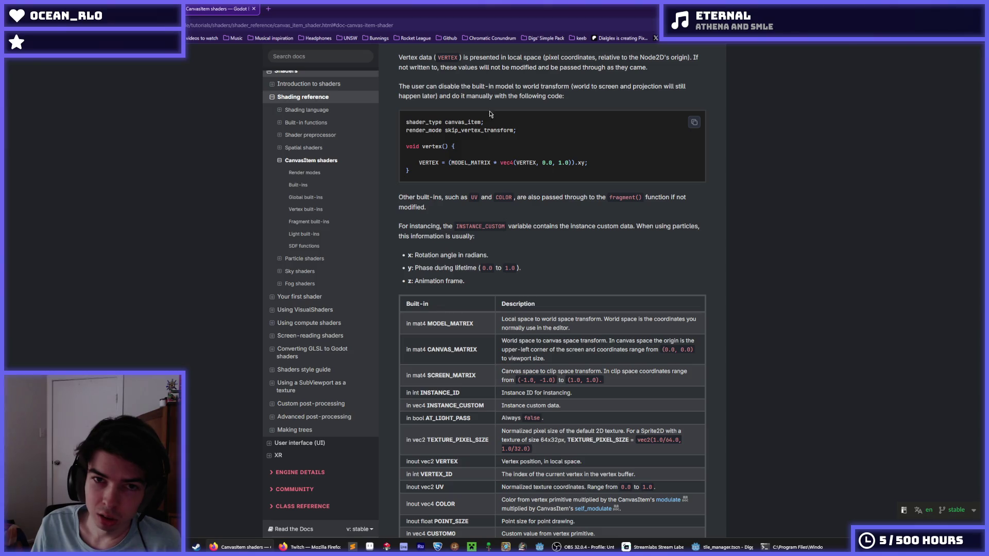
{"action": "scroll", "coordinate": [454, 161], "scroll_direction": "down", "scroll_amount": 3}
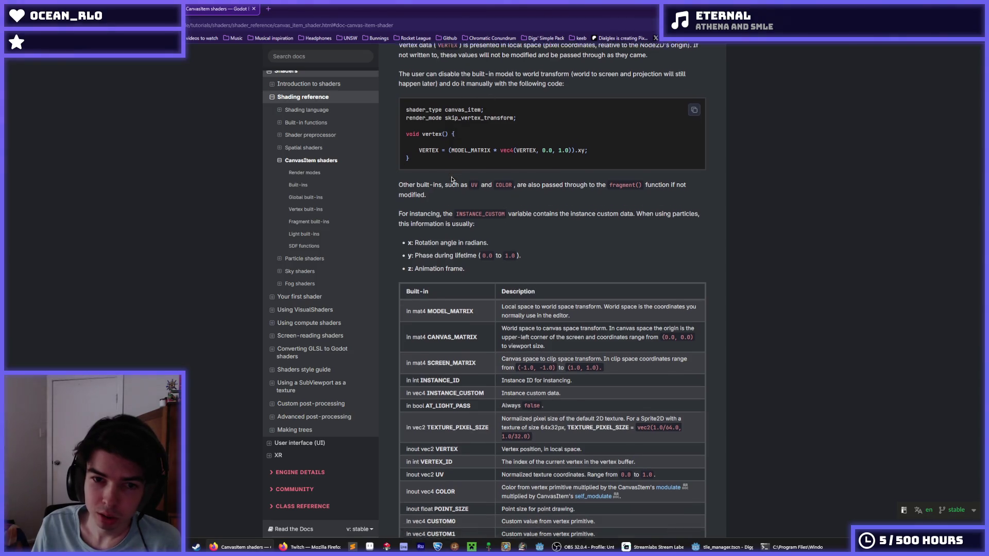
{"action": "scroll", "coordinate": [447, 160], "scroll_direction": "up", "scroll_amount": 3}
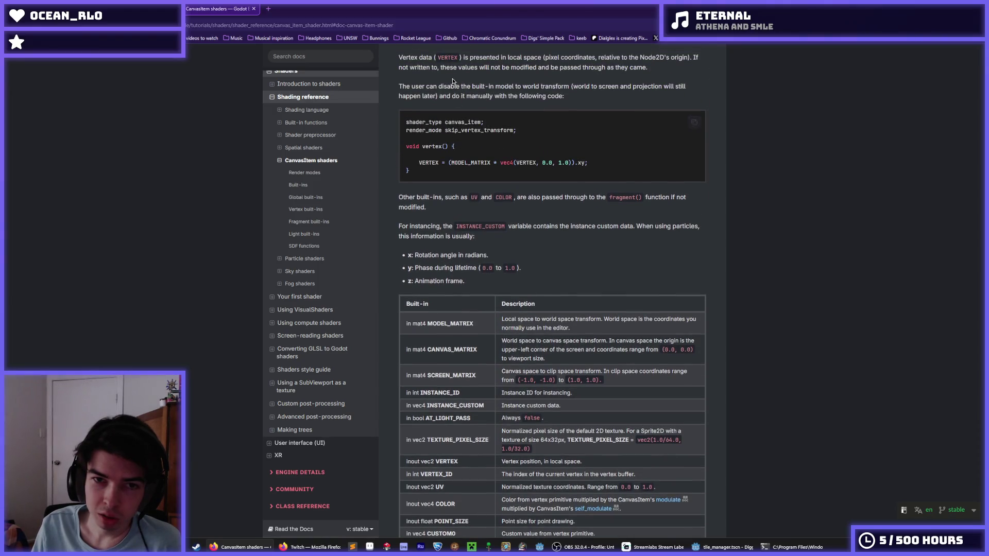
{"action": "double_click", "coordinate": [430, 163]}
{"action": "left_click", "coordinate": [446, 161]}
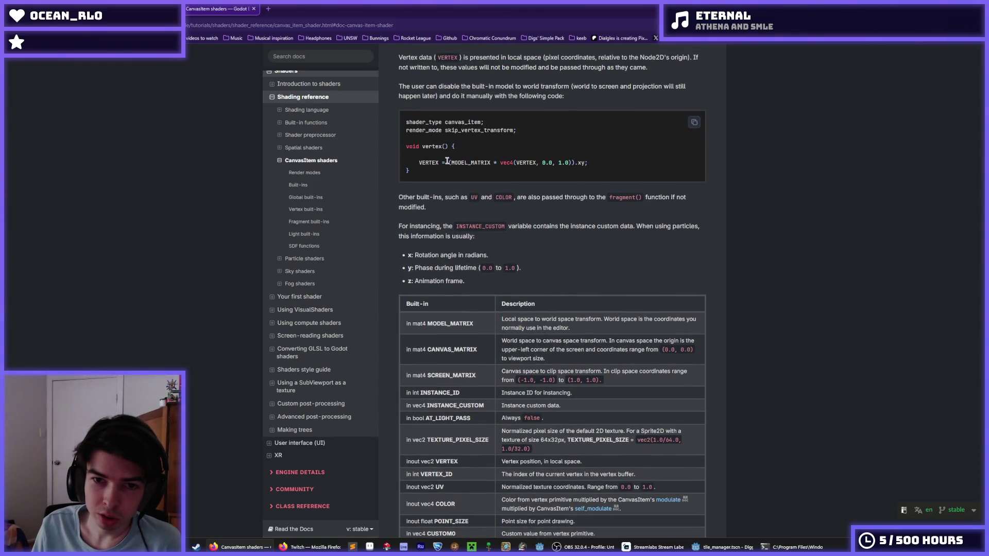
{"action": "left_click_drag", "start_coordinate": [448, 162], "coordinate": [597, 164]}
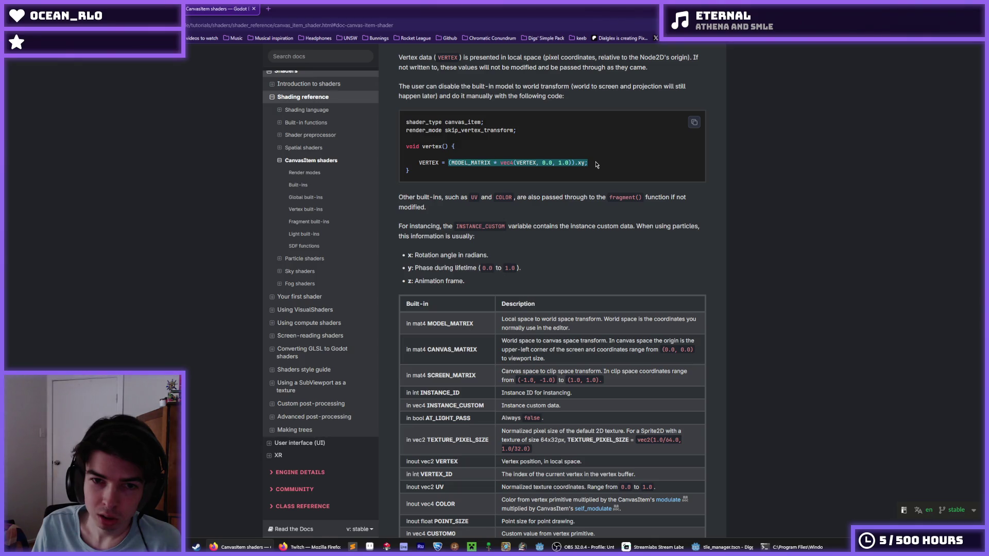
{"action": "right_click", "coordinate": [582, 161]}
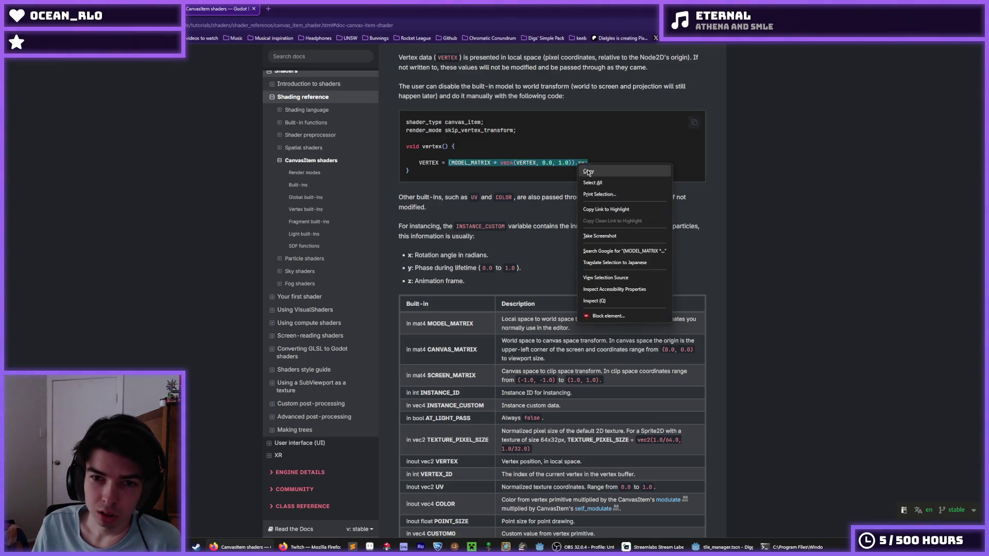
{"action": "key", "text": "Escape"}
{"action": "left_click_drag", "start_coordinate": [419, 163], "coordinate": [587, 163]}
{"action": "key", "text": "ctrl+c"}
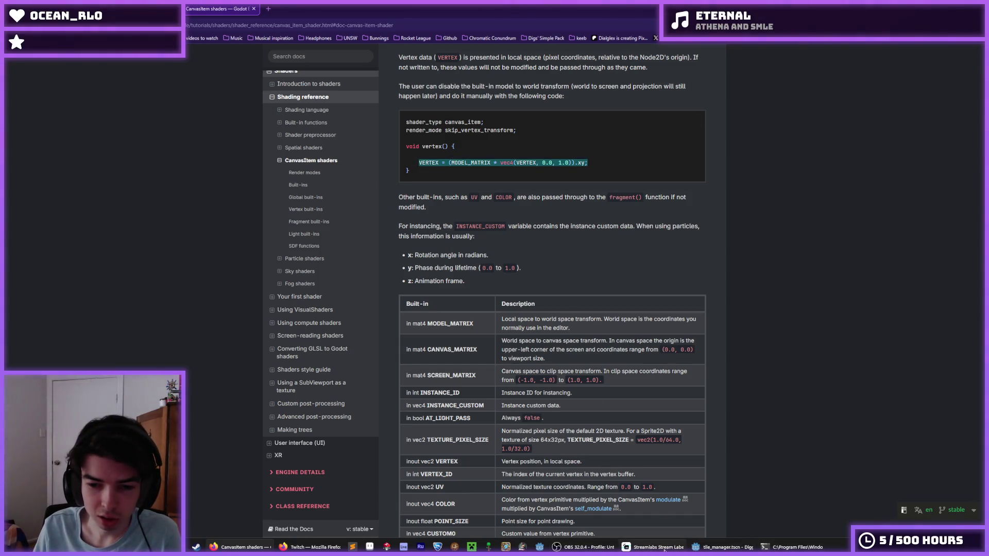
- In Godot, paste the copied statement over the placeholder comment inside vertex()
{"action": "left_click", "coordinate": [704, 548]}
{"action": "left_click_drag", "start_coordinate": [625, 362], "coordinate": [424, 362]}
{"action": "key", "text": "ctrl+v"}
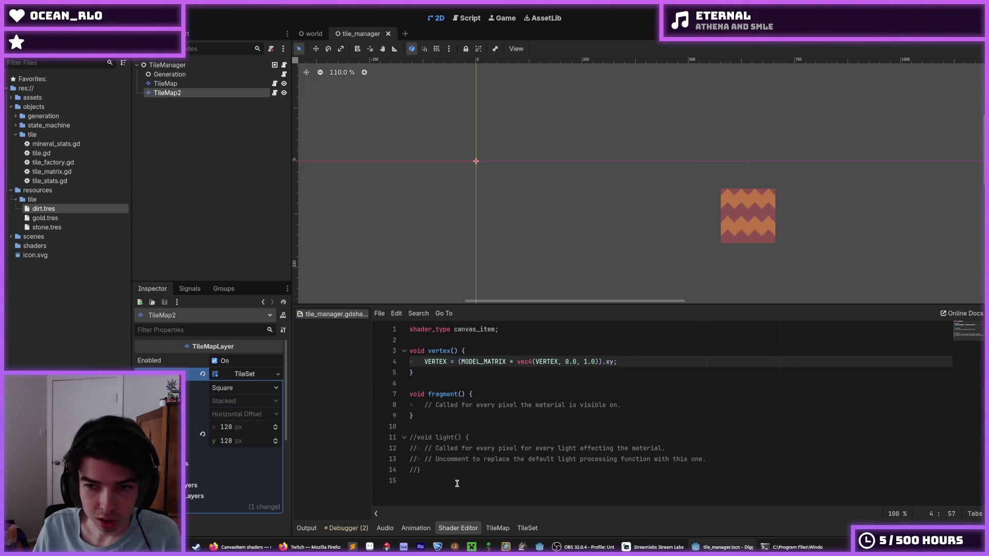
- Compare the shader with and without the pasted statement, then delete the commented-out light function
{"action": "key", "text": "ctrl+z"}
{"action": "key", "text": "ctrl+y"}
{"action": "key", "text": "ctrl+z"}
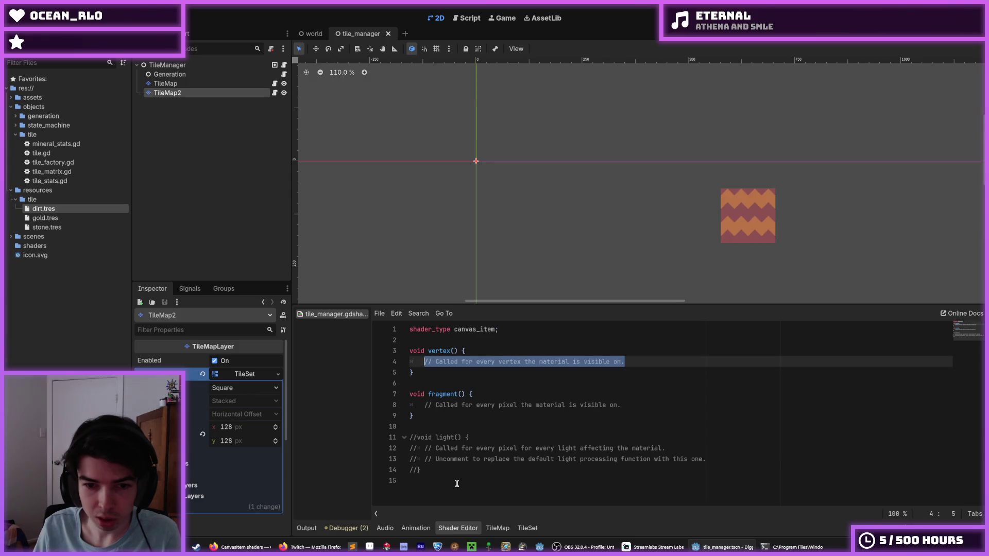
{"action": "key", "text": "ctrl+y"}
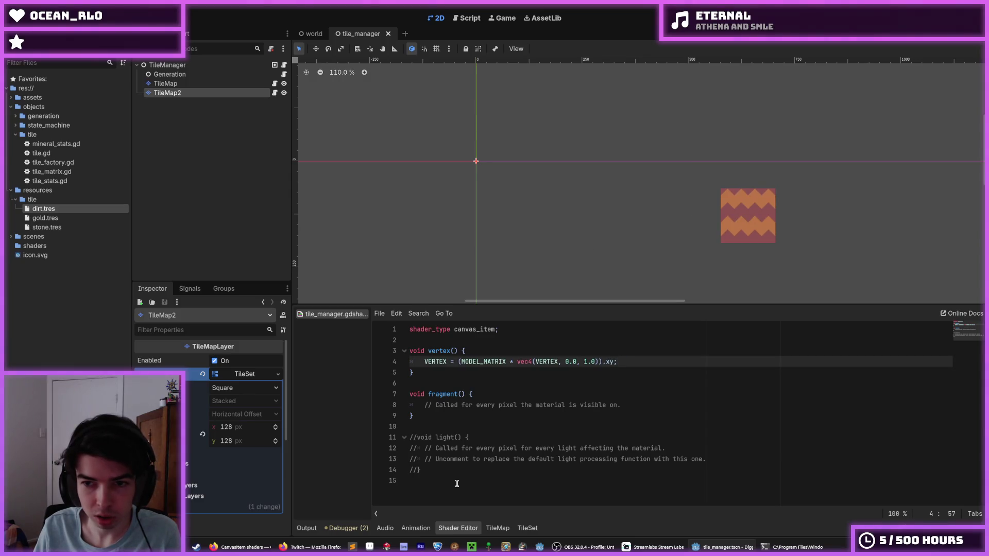
{"action": "key", "text": "ctrl+z"}
{"action": "key", "text": "ctrl+y"}
{"action": "left_click_drag", "start_coordinate": [447, 482], "coordinate": [427, 422]}
{"action": "key", "text": "BackSpace"}
{"action": "key", "text": "BackSpace"}
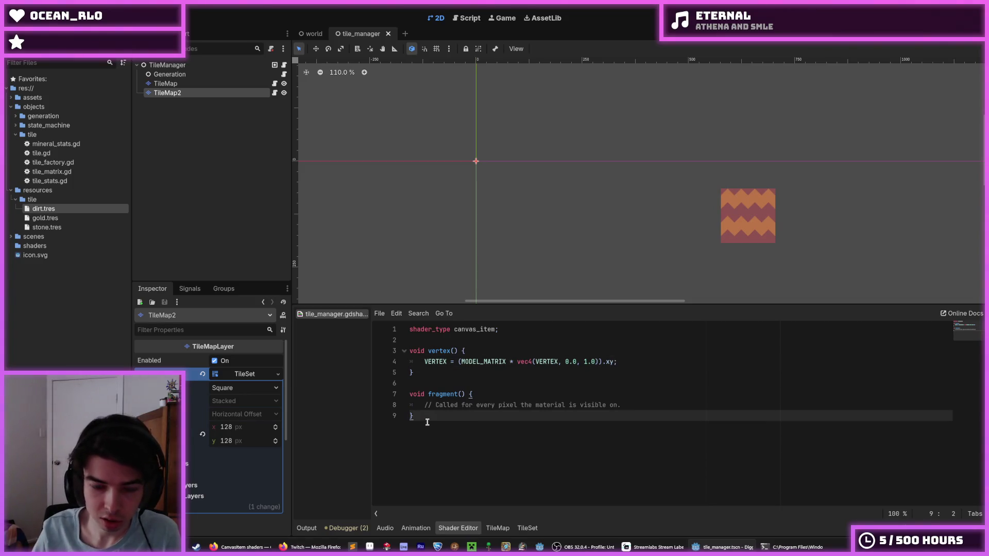
- Test edits to the vec4 z component, restore it to 0.0, and select the MODEL_MATRIX expression
{"action": "mouse_move", "coordinate": [462, 361]}
{"action": "left_mouse_down"}
{"action": "mouse_move", "coordinate": [597, 363]}
{"action": "mouse_move", "coordinate": [516, 362]}
{"action": "left_mouse_up"}
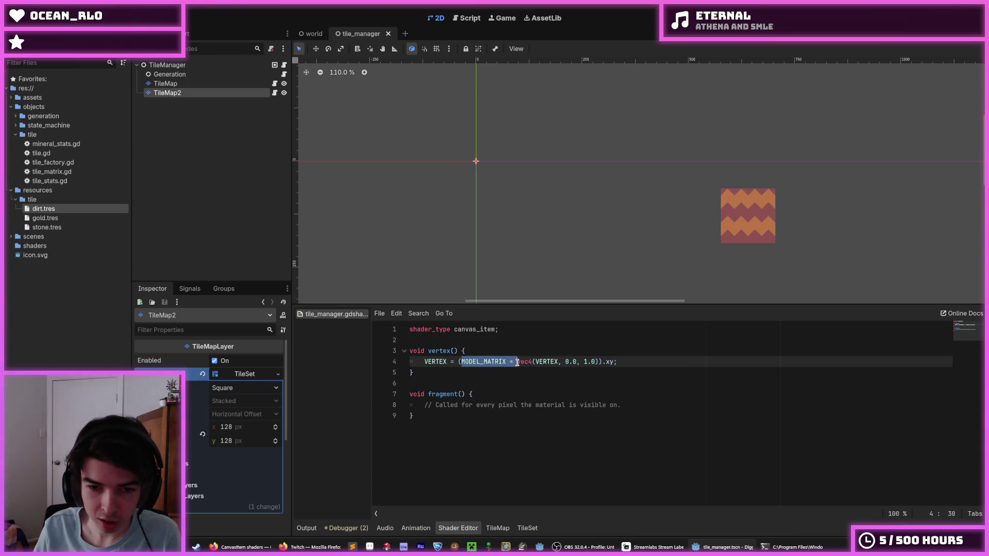
{"action": "left_click", "coordinate": [537, 361]}
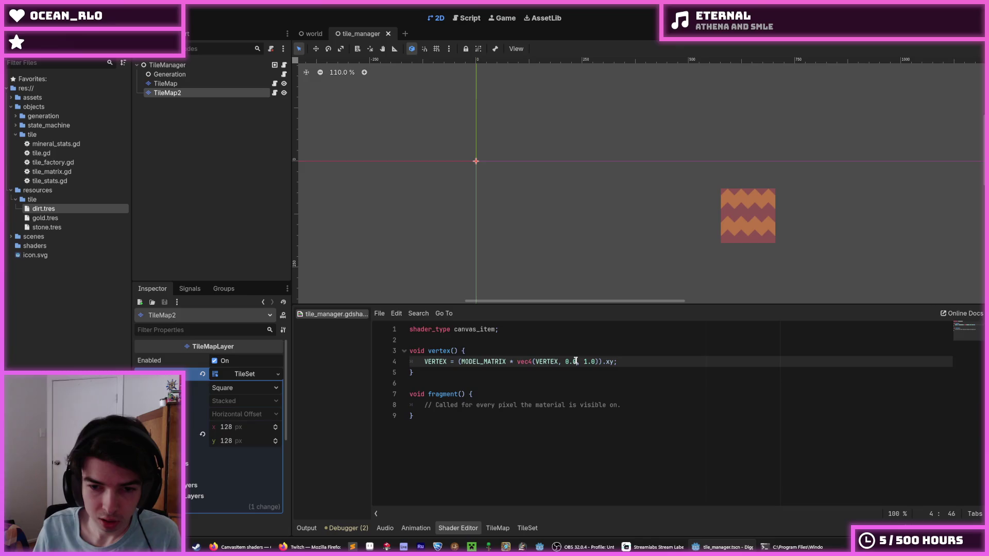
{"action": "type", "text": "5"}
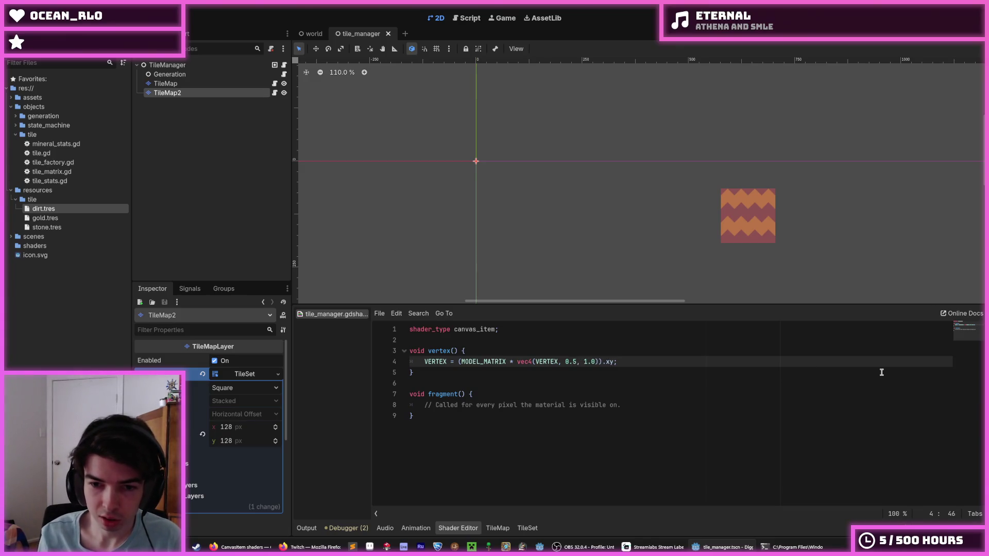
{"action": "key", "text": "BackSpace"}
{"action": "type", "text": "09"}
{"action": "key", "text": "BackSpace"}
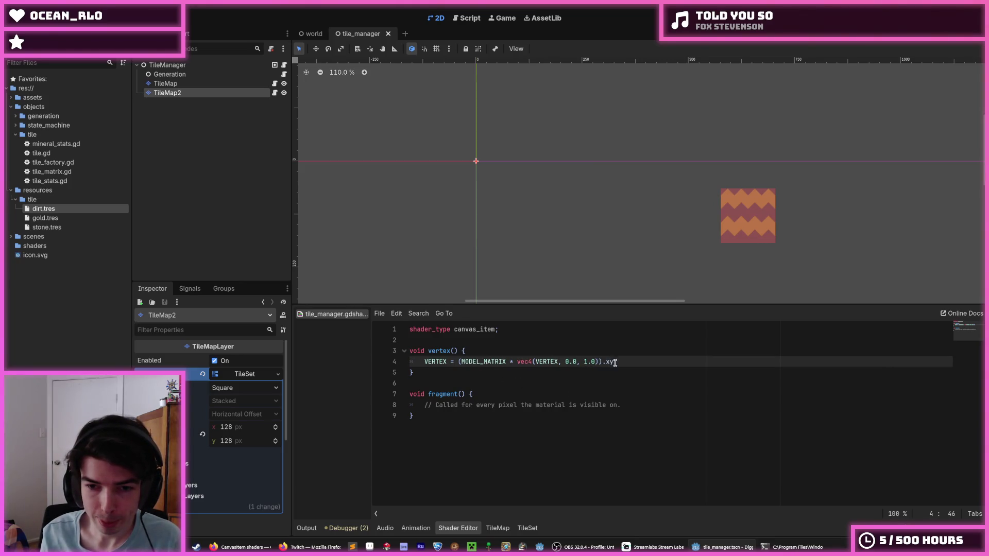
{"action": "left_click_drag", "start_coordinate": [614, 362], "coordinate": [461, 357]}
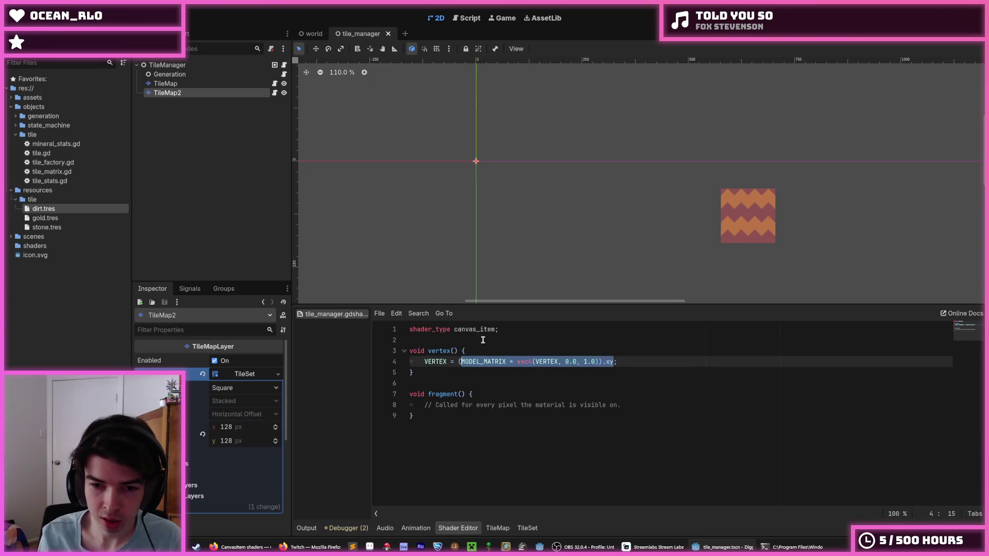
- Rewrite line 4 as VERTEX = VERTEX*2.0
{"action": "type", "text": "VERTEX&*"}
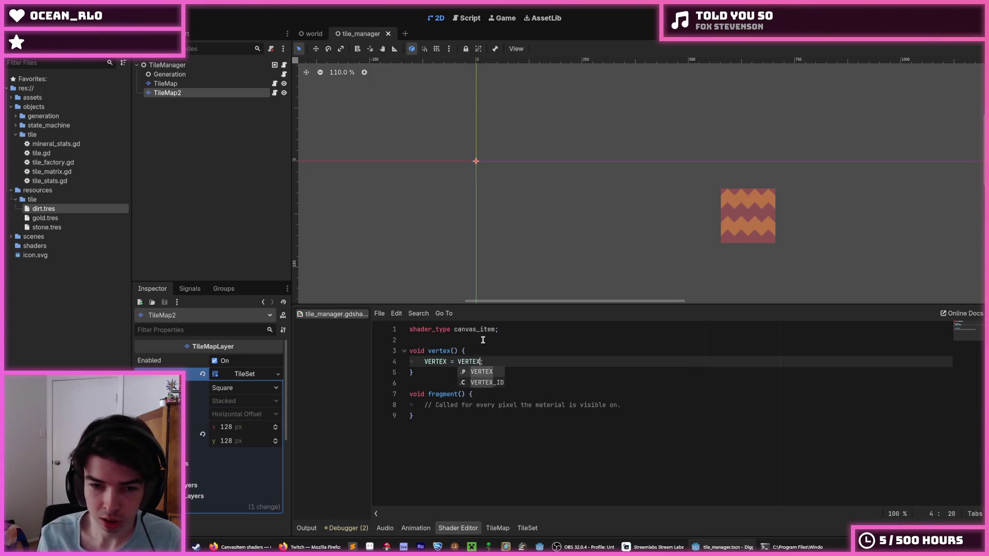
{"action": "key", "text": "BackSpace"}
{"action": "key", "text": "BackSpace"}
{"action": "type", "text": "*2."}
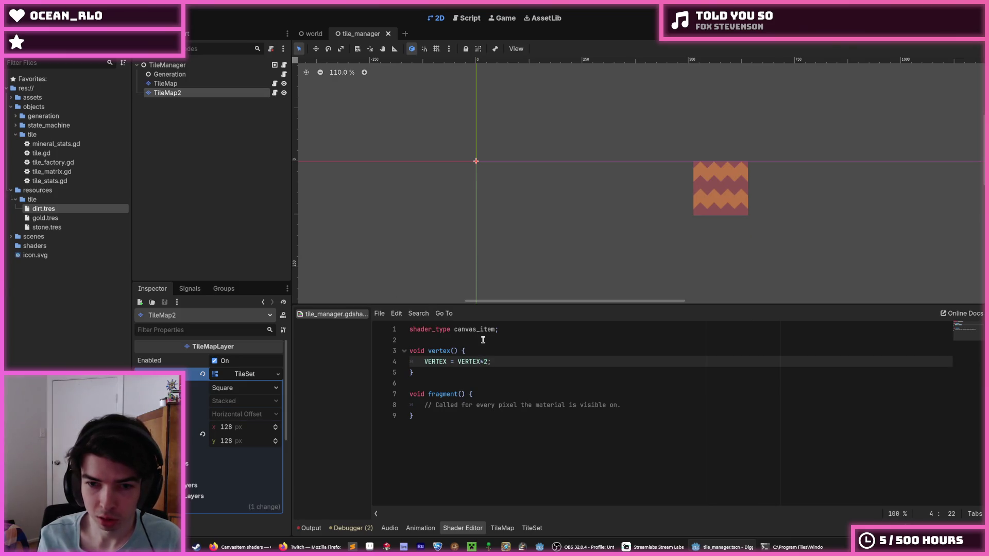
{"action": "type", "text": "0"}
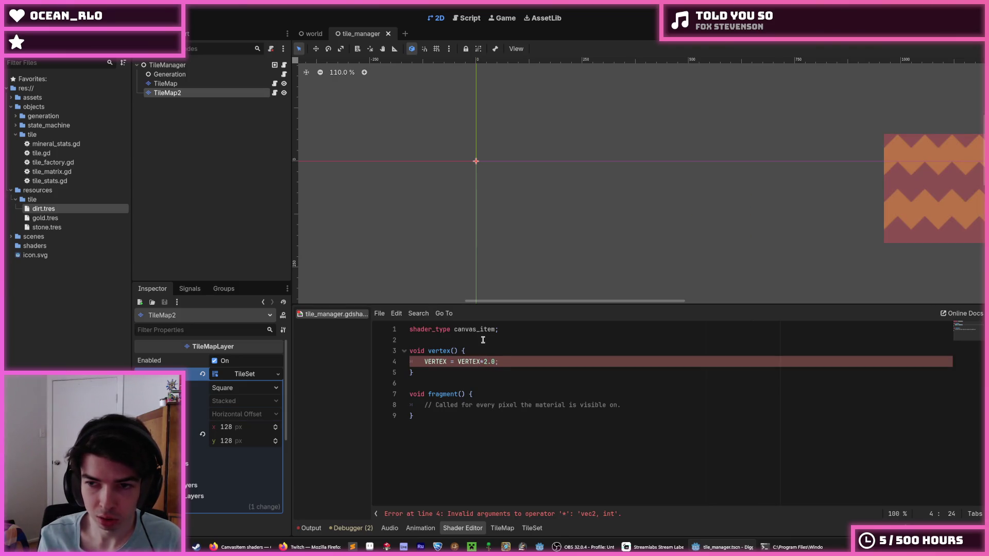
{"action": "scroll", "coordinate": [670, 149], "scroll_direction": "down", "scroll_amount": 5}
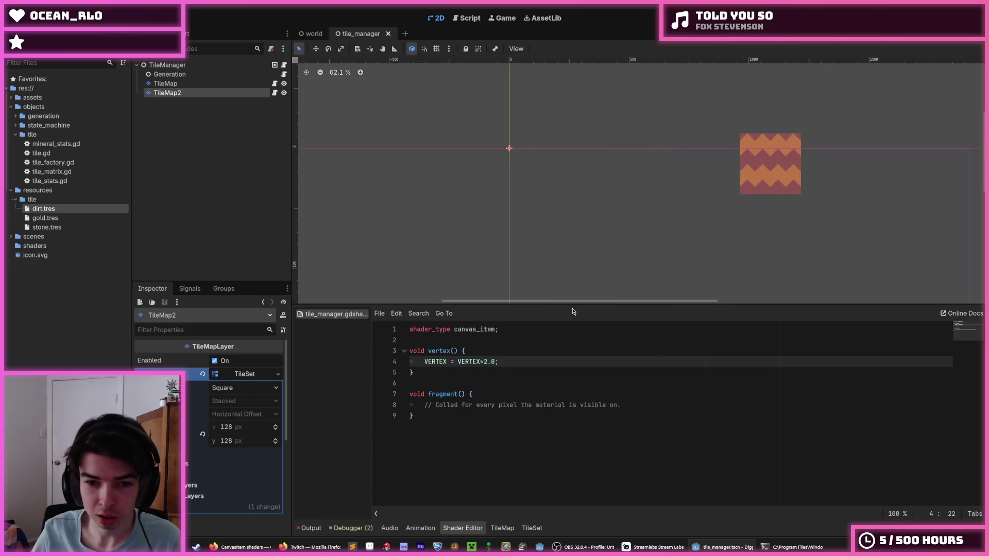
- Compare scale factors 4.0 and 2.0, settling on VERTEX*4.0 to enlarge the dirt tile
{"action": "key", "text": "BackSpace"}
{"action": "type", "text": "4"}
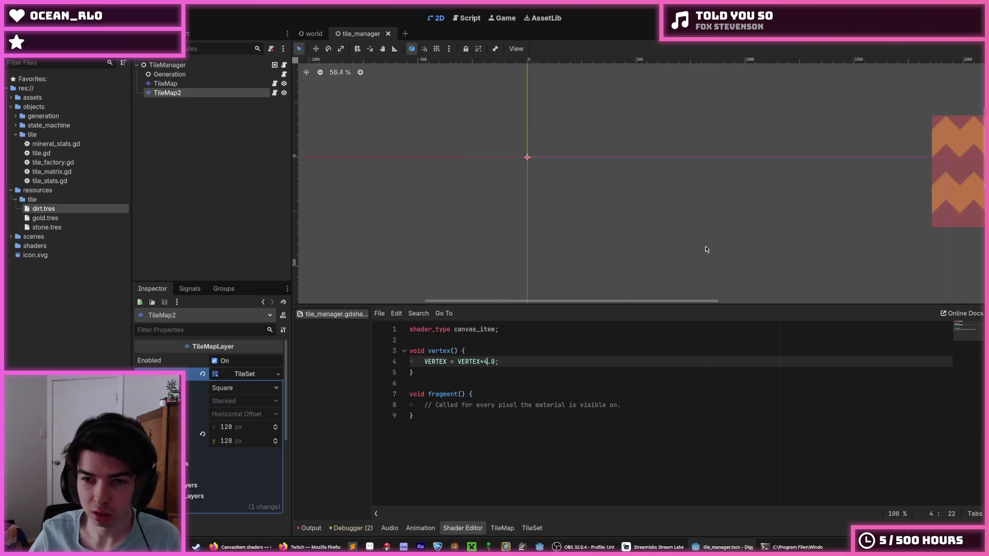
{"action": "scroll", "coordinate": [706, 245], "scroll_direction": "down", "scroll_amount": 3}
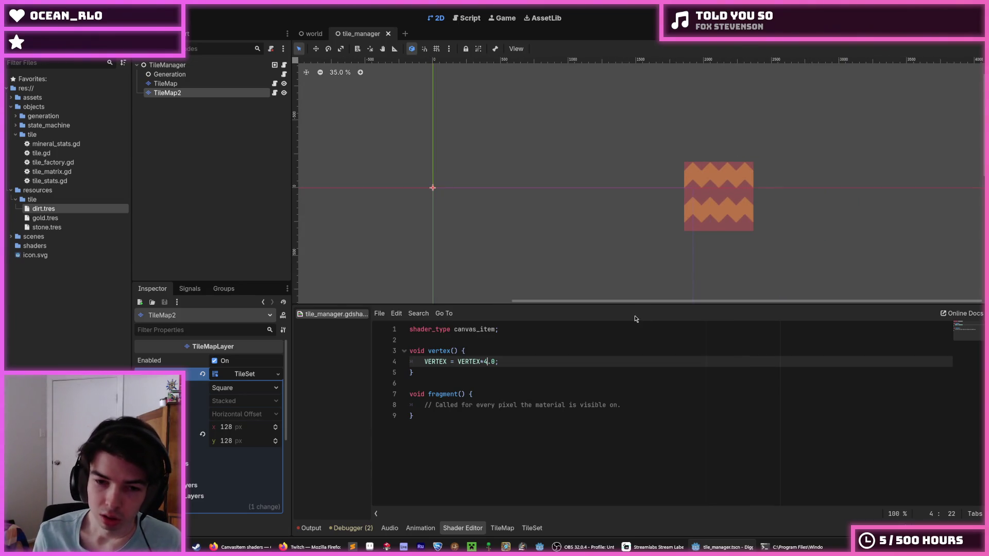
{"action": "key", "text": "BackSpace"}
{"action": "type", "text": "2"}
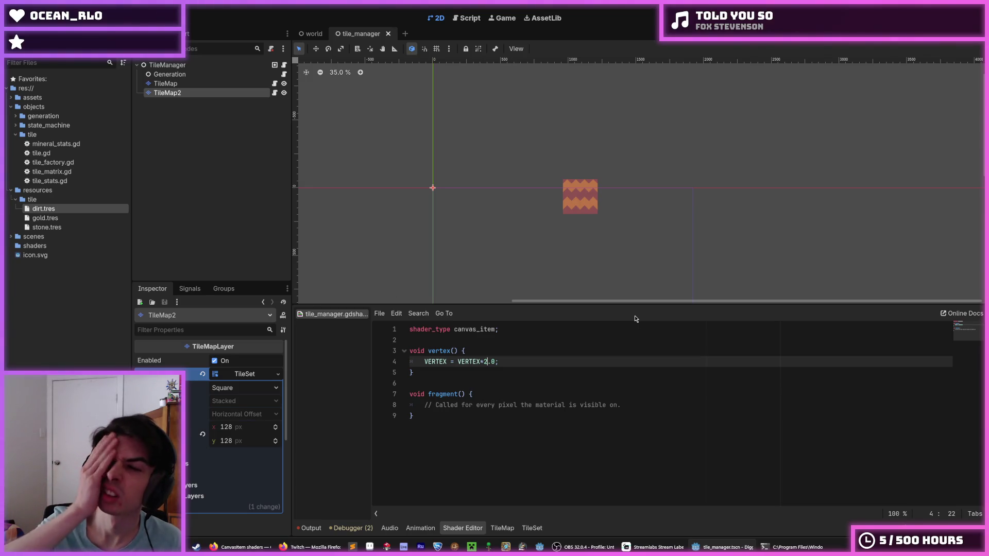
{"action": "key", "text": "ctrl+z"}
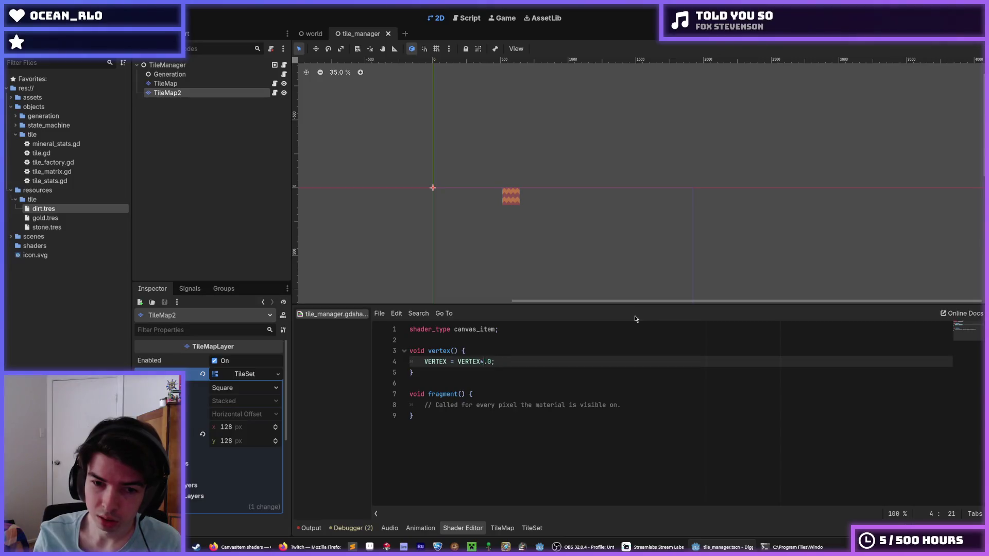
{"action": "key", "text": "ctrl+shift+z"}
{"action": "key", "text": "BackSpace"}
{"action": "type", "text": "4"}
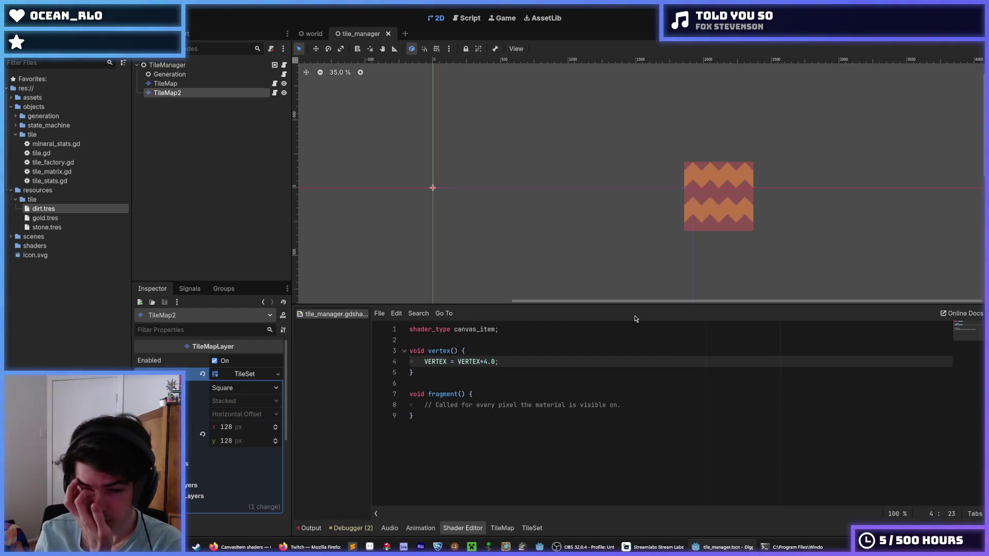
{"action": "left_click", "coordinate": [242, 547]}
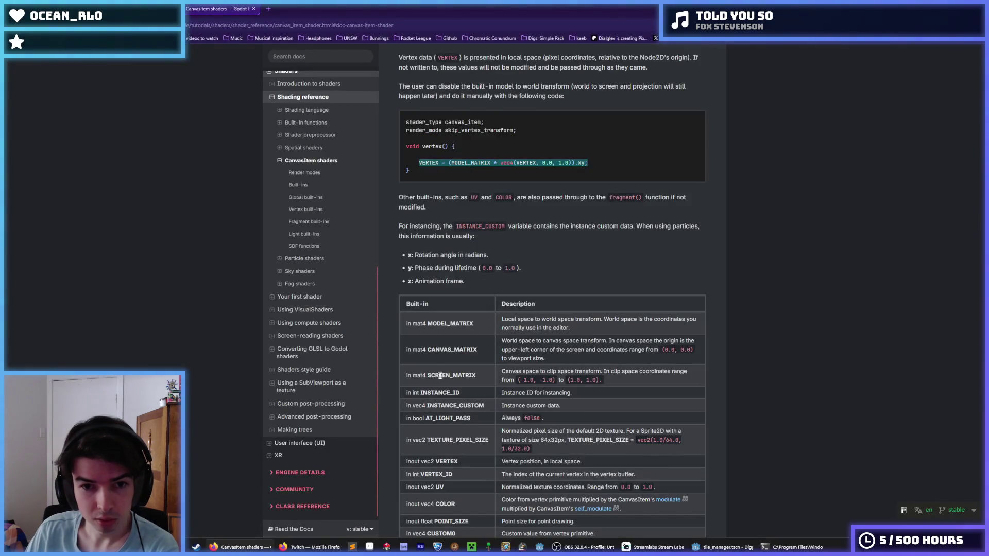
- Select (MODEL_MATRIX * vec4(VERTEX, 0.0, 1.0)).xy; in the docs example, then select VERTEX*4.0 on line 4
{"action": "left_click", "coordinate": [540, 238]}
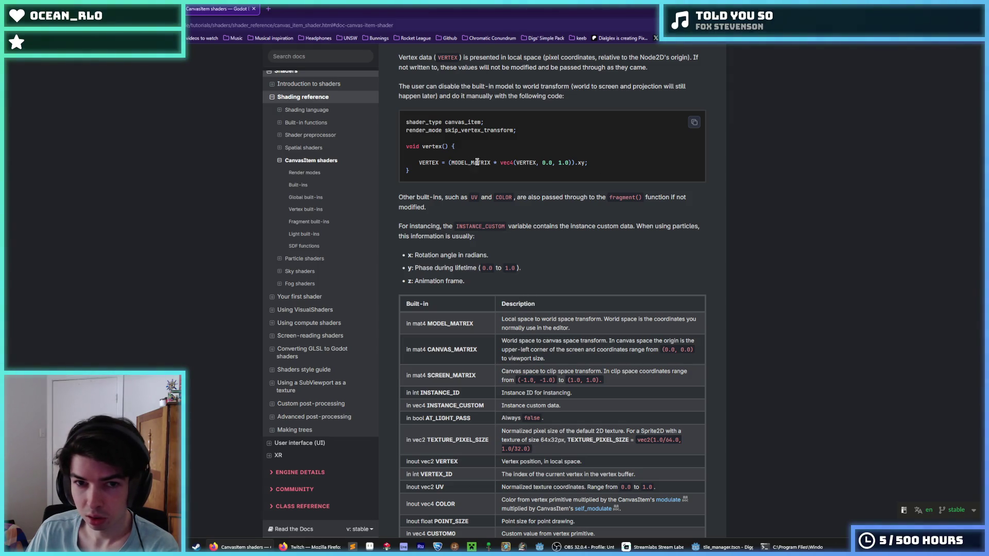
{"action": "left_click_drag", "start_coordinate": [448, 162], "coordinate": [601, 164]}
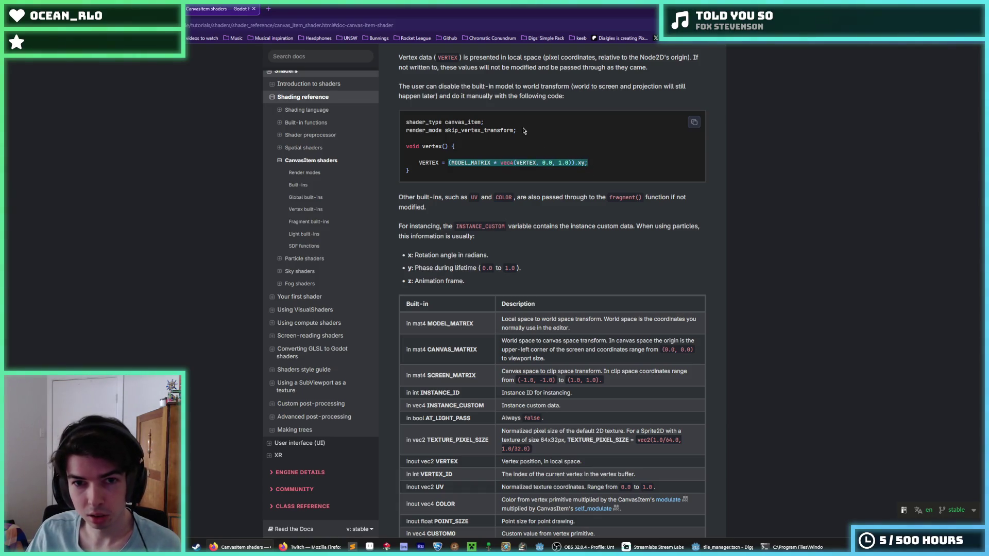
{"action": "left_click_drag", "start_coordinate": [524, 130], "coordinate": [412, 137]}
{"action": "left_click", "coordinate": [412, 138]}
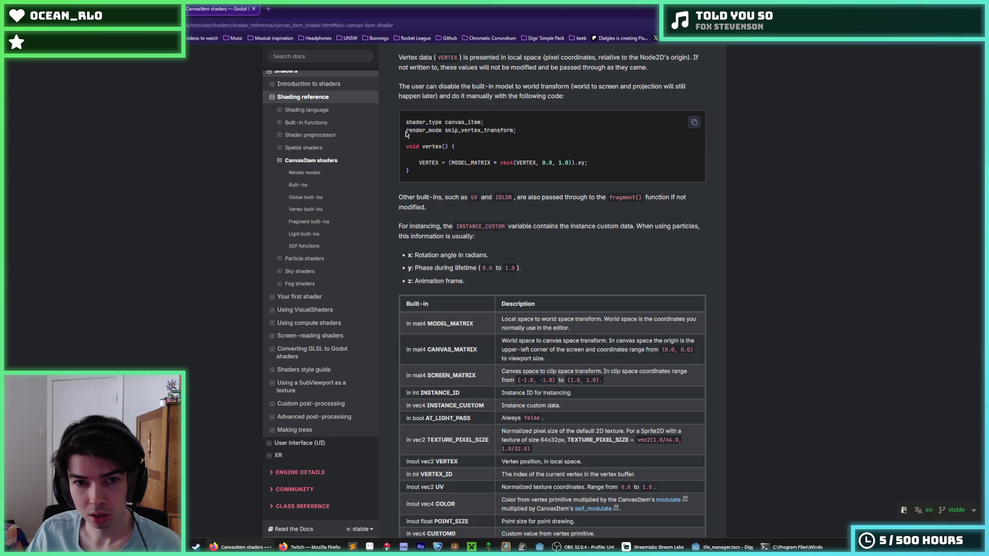
{"action": "left_click_drag", "start_coordinate": [587, 163], "coordinate": [448, 164]}
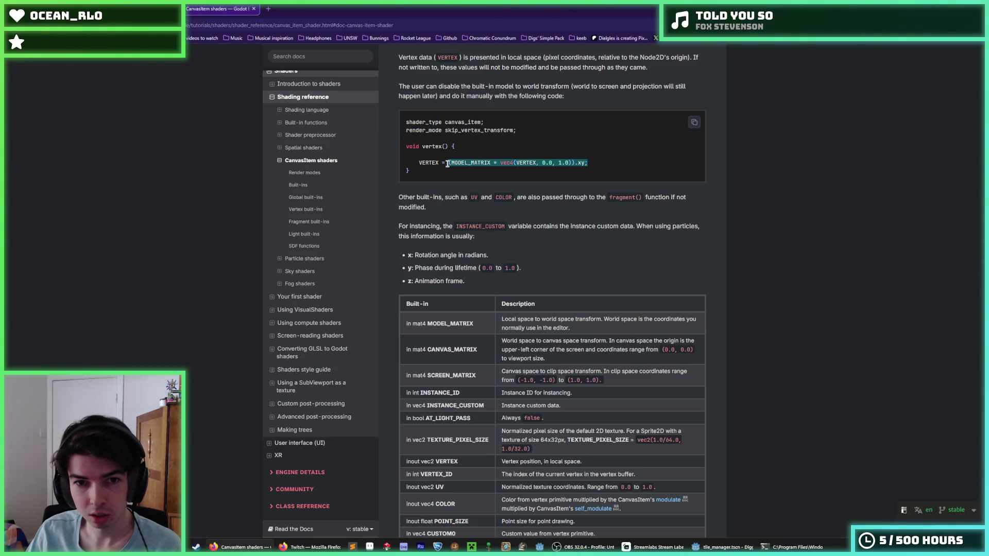
{"action": "left_click", "coordinate": [584, 547]}
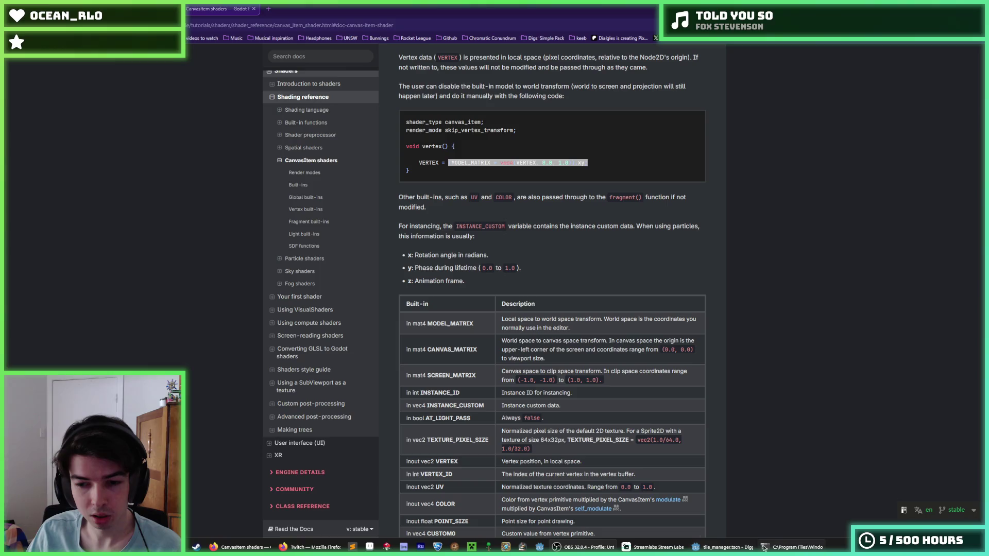
{"action": "left_click", "coordinate": [721, 547]}
{"action": "left_click_drag", "start_coordinate": [499, 362], "coordinate": [458, 362]}
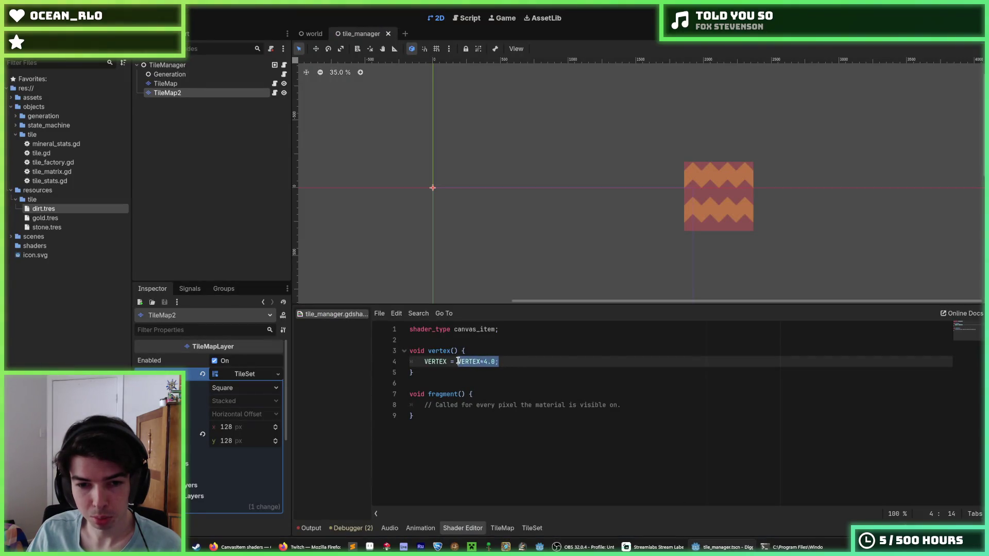
- Paste the MODEL_MATRIX transform over line 4's expression and try a *4.0 multiplier after it
{"action": "key", "text": "ctrl+v"}
{"action": "key", "text": "Right"}
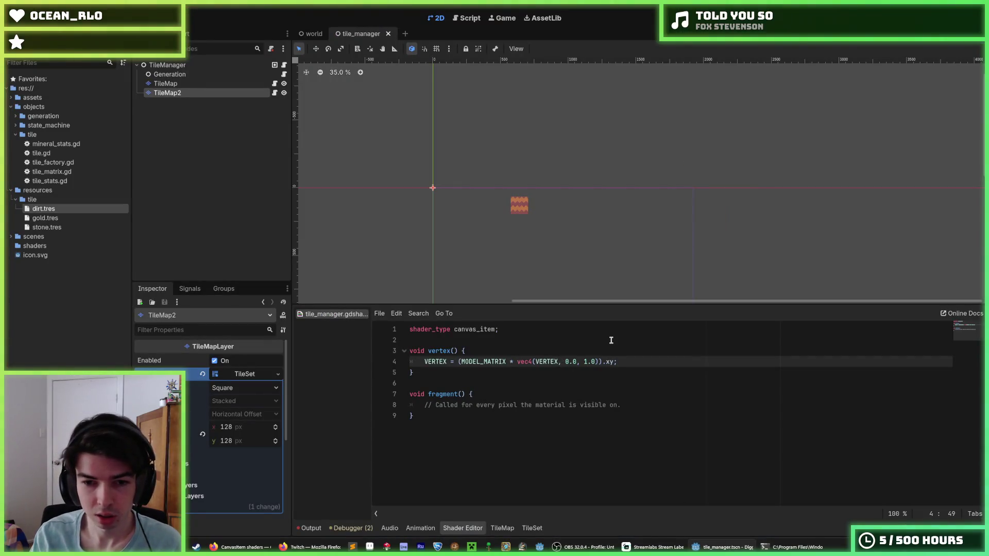
{"action": "type", "text": "*2"}
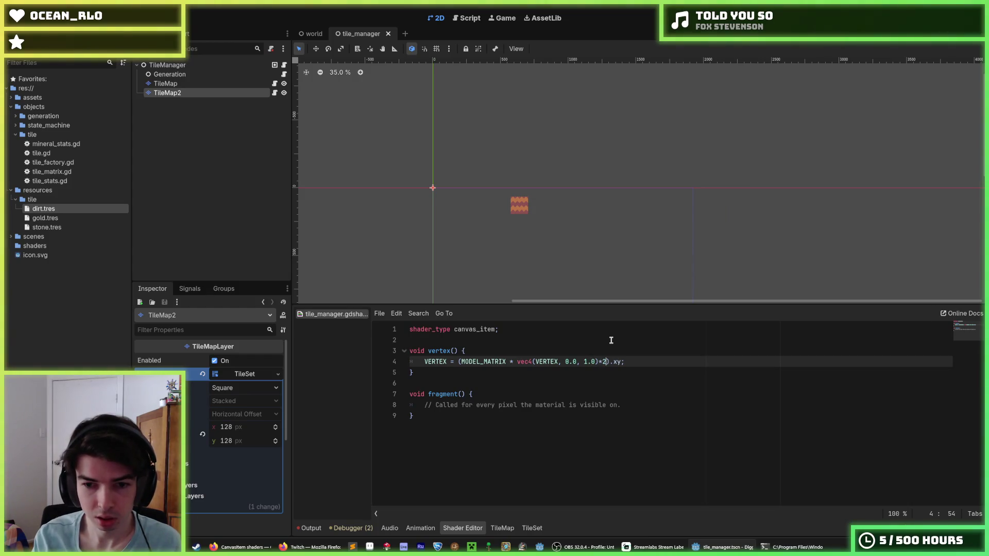
{"action": "key", "text": "BackSpace"}
{"action": "type", "text": "4"}
{"action": "scroll", "coordinate": [533, 238], "scroll_direction": "up", "scroll_amount": 5}
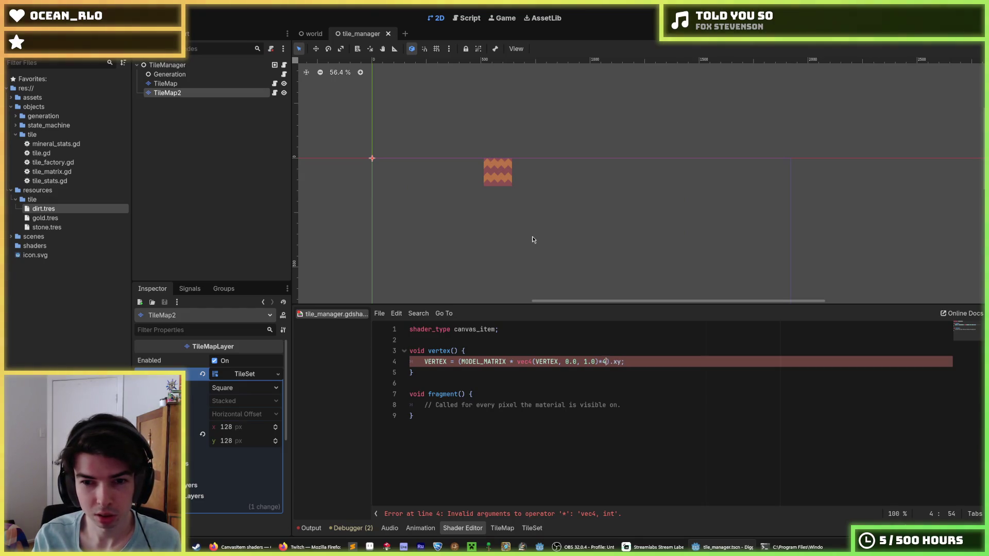
{"action": "type", "text": ".0"}
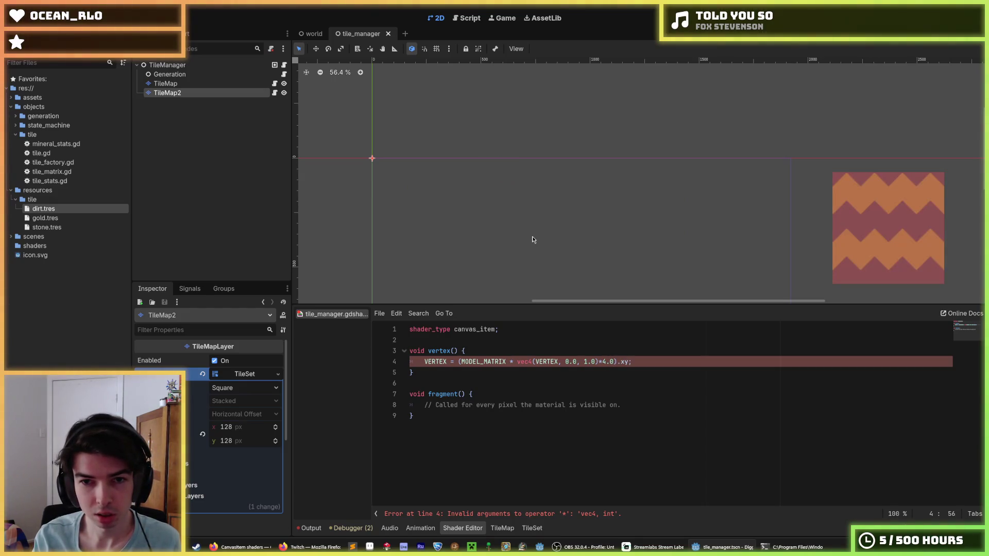
- Remove the *4.0 multiplier and save the scene with the plain MODEL_MATRIX transform
{"action": "key", "text": "BackSpace"}
{"action": "key", "text": "BackSpace"}
{"action": "key", "text": "BackSpace"}
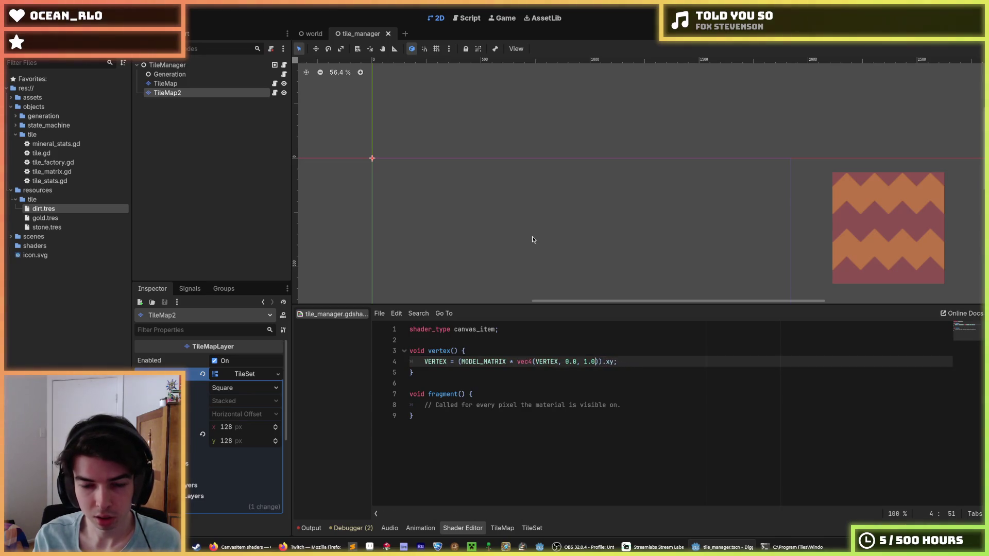
{"action": "key", "text": "ctrl+z"}
{"action": "key", "text": "ctrl+z"}
{"action": "key", "text": "ctrl+z"}
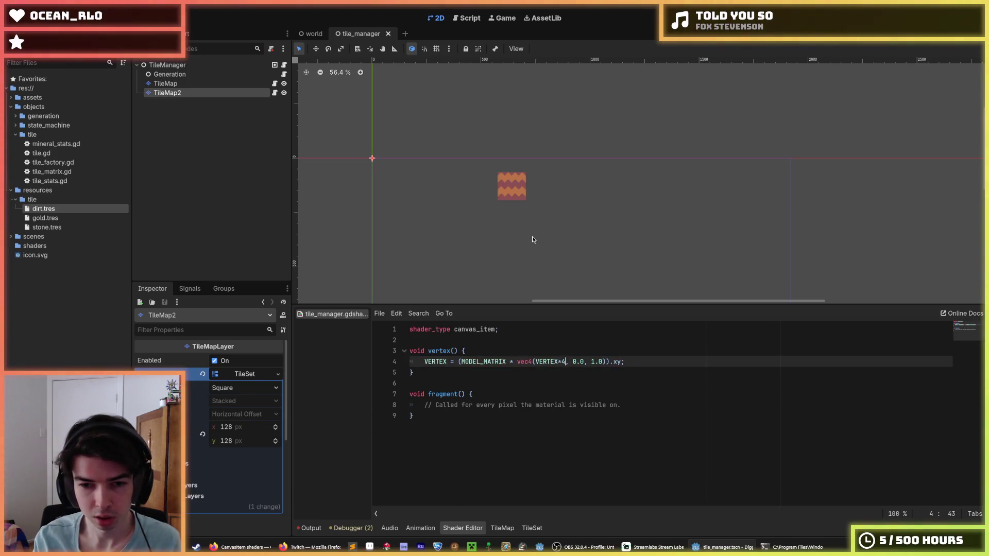
{"action": "key", "text": "ctrl+s"}
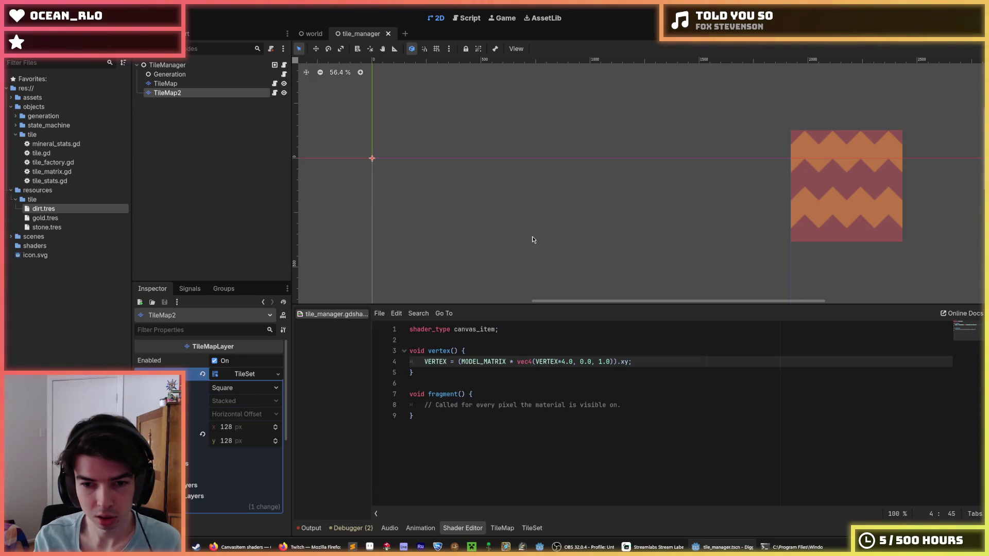
{"action": "key", "text": "BackSpace"}
{"action": "key", "text": "BackSpace"}
{"action": "key", "text": "BackSpace"}
{"action": "key", "text": "ctrl+s"}
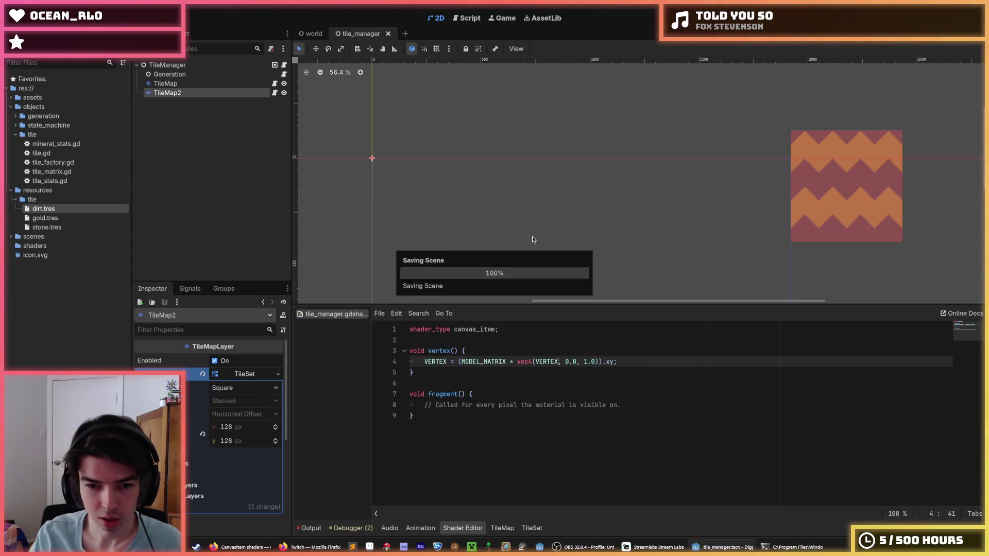
{"action": "double_click", "coordinate": [479, 362]}
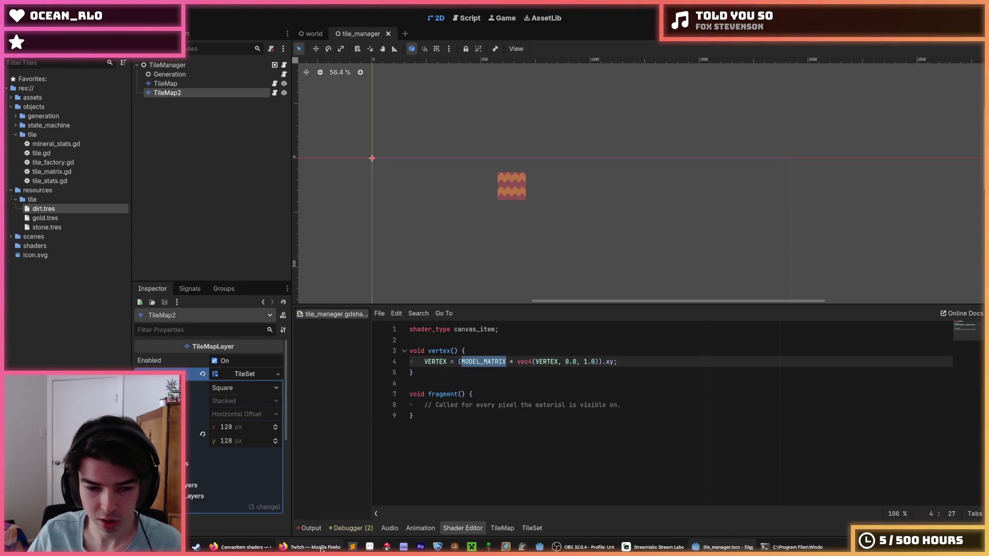
{"action": "left_click", "coordinate": [231, 546]}
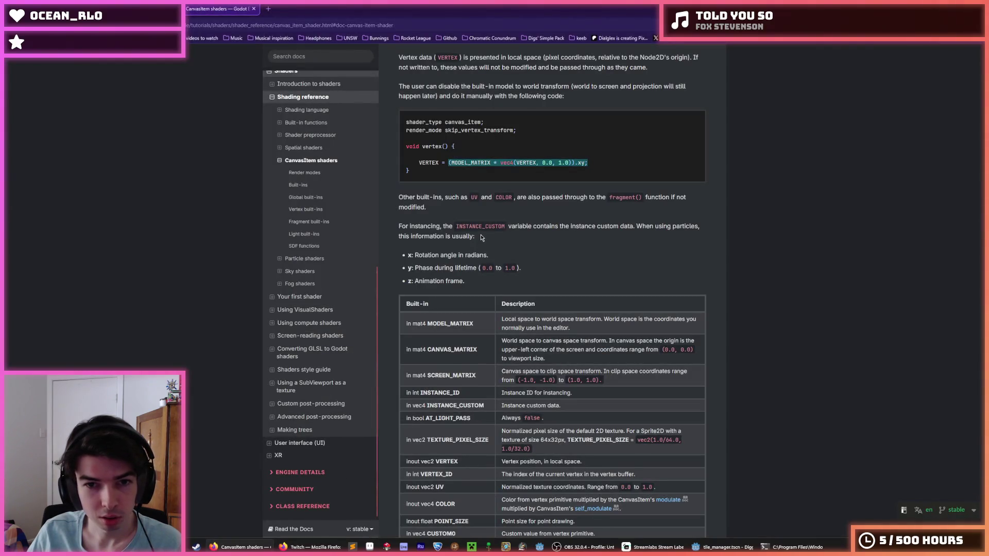
{"action": "scroll", "coordinate": [482, 237], "scroll_direction": "down", "scroll_amount": 3}
{"action": "triple_click", "coordinate": [507, 241]}
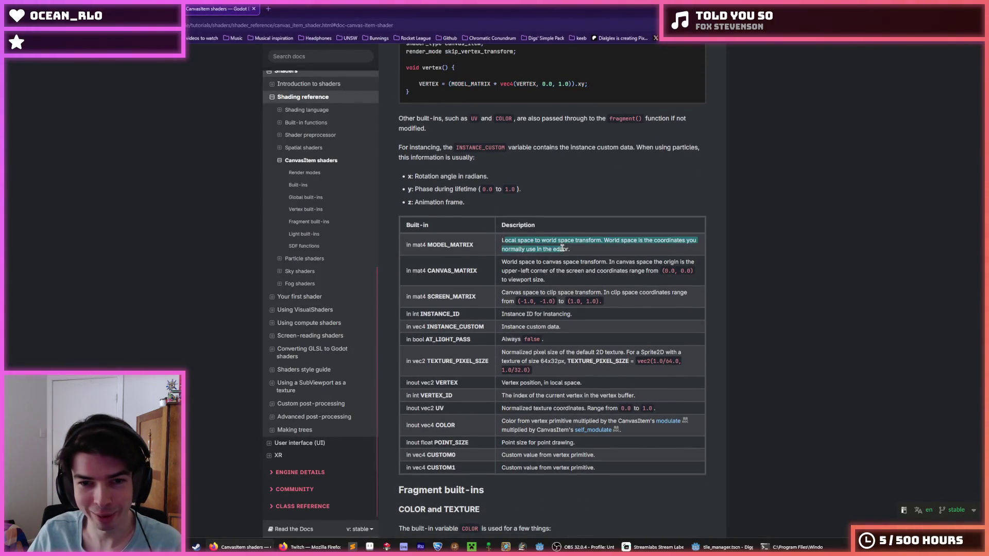
{"action": "left_click", "coordinate": [536, 247]}
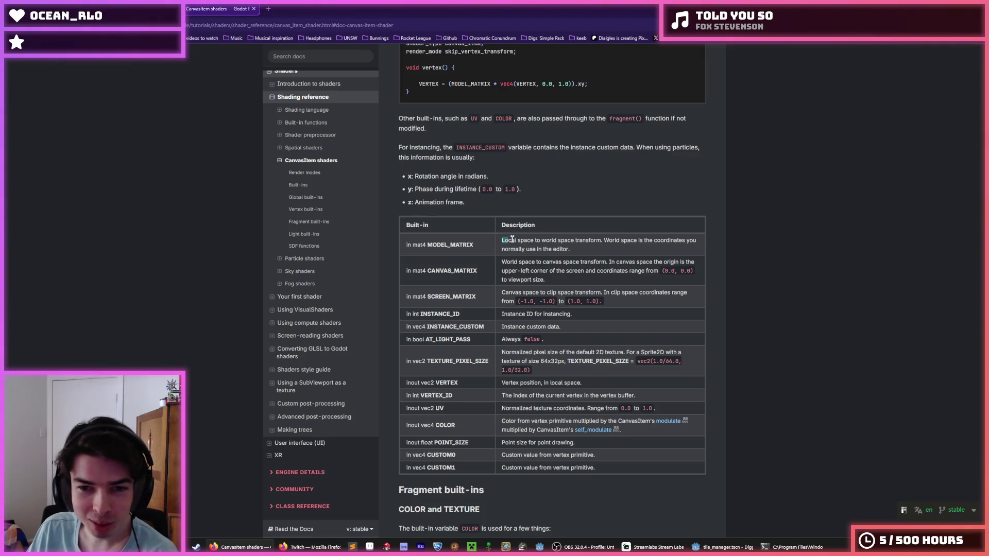
{"action": "left_click_drag", "start_coordinate": [502, 240], "coordinate": [603, 247]}
{"action": "left_click", "coordinate": [603, 243]}
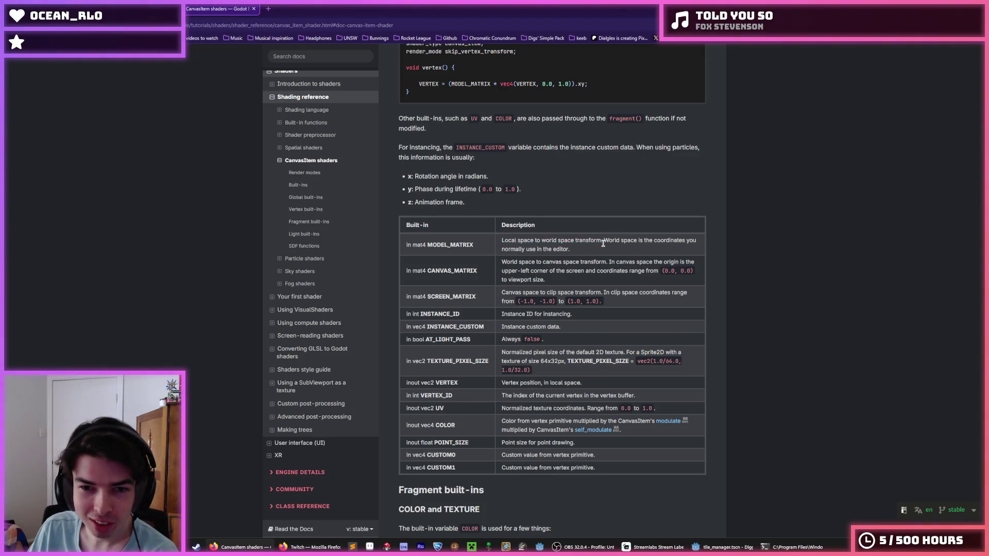
{"action": "mouse_move", "coordinate": [604, 243]}
{"action": "left_mouse_down"}
{"action": "mouse_move", "coordinate": [675, 239]}
{"action": "mouse_move", "coordinate": [662, 263]}
{"action": "mouse_move", "coordinate": [633, 253]}
{"action": "left_mouse_up"}
{"action": "left_click", "coordinate": [632, 253]}
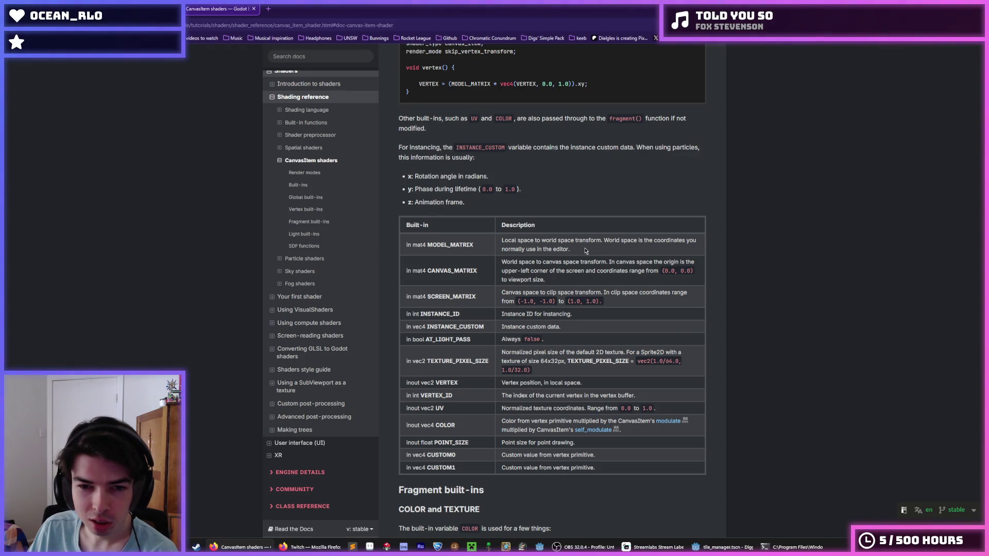
{"action": "scroll", "coordinate": [586, 251], "scroll_direction": "up", "scroll_amount": 3}
{"action": "left_click_drag", "start_coordinate": [572, 328], "coordinate": [499, 320]}
{"action": "left_click", "coordinate": [500, 325]}
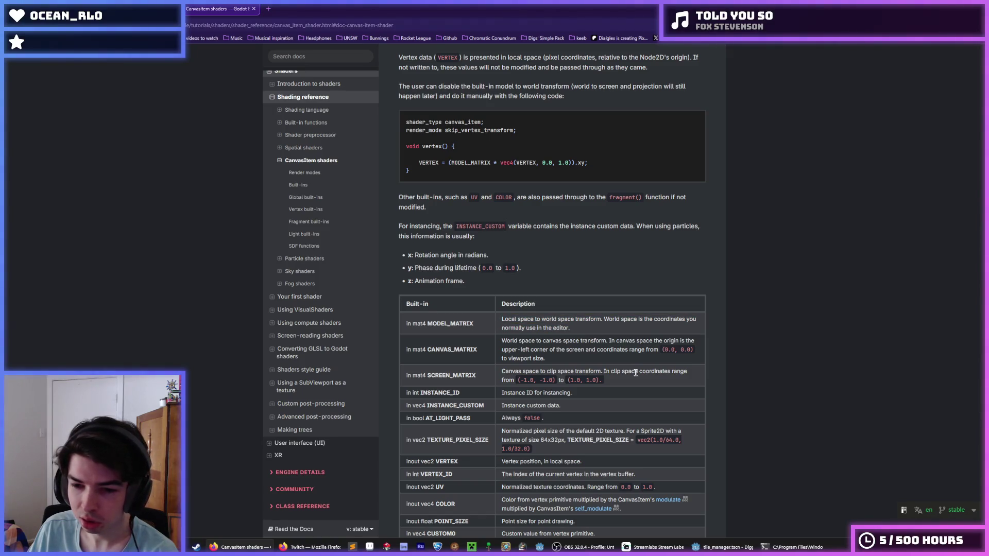
{"action": "left_click", "coordinate": [716, 547]}
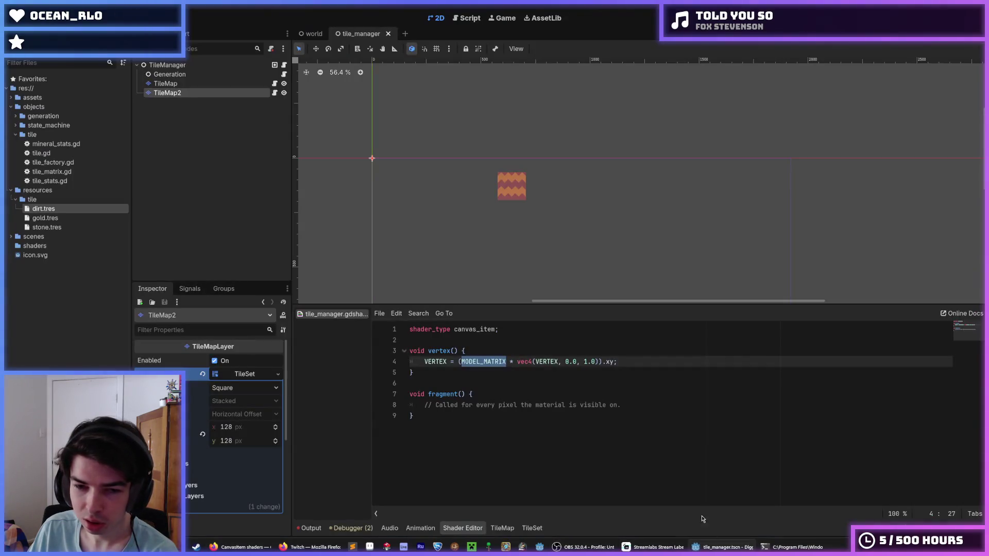
- Change line 4 to vec4(VERTEX*4.0, 0.0, 1.0) and pan the viewport to view the displaced tile
{"action": "left_click", "coordinate": [569, 362]}
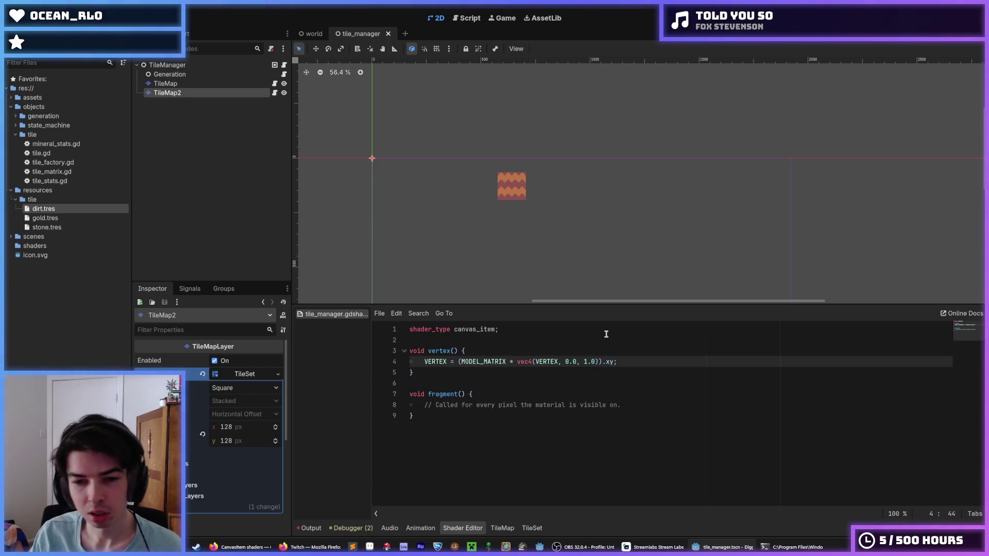
{"action": "key", "text": "Left"}
{"action": "key", "text": "Left"}
{"action": "key", "text": "Left"}
{"action": "type", "text": "*"}
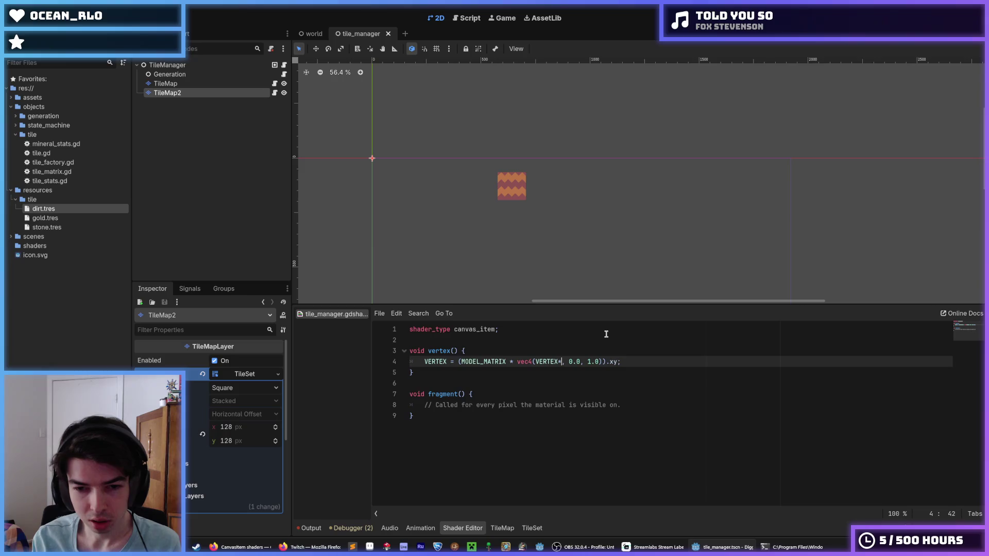
{"action": "type", "text": "4.0"}
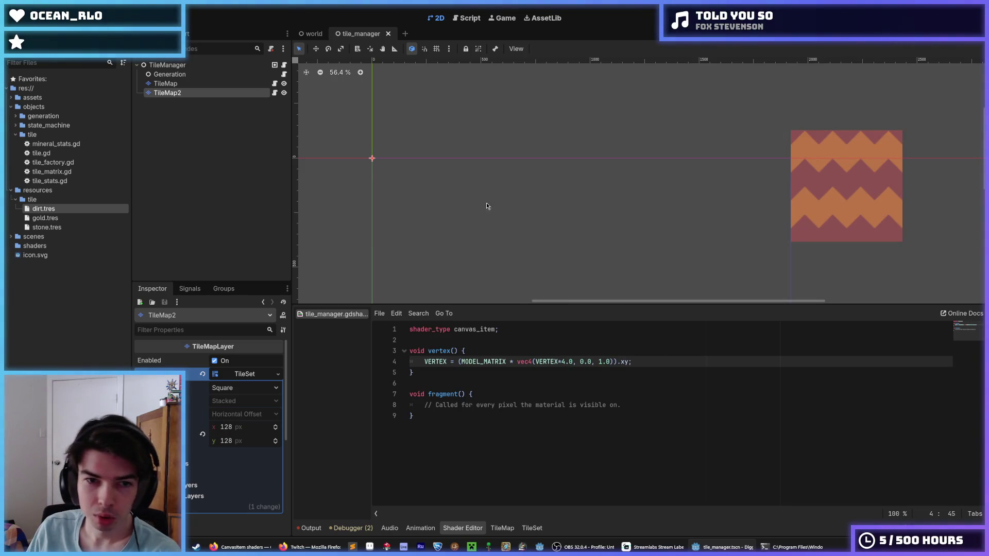
{"action": "scroll", "coordinate": [515, 202], "scroll_direction": "left", "scroll_amount": 5}
{"action": "scroll", "coordinate": [528, 177], "scroll_direction": "down", "scroll_amount": 3}
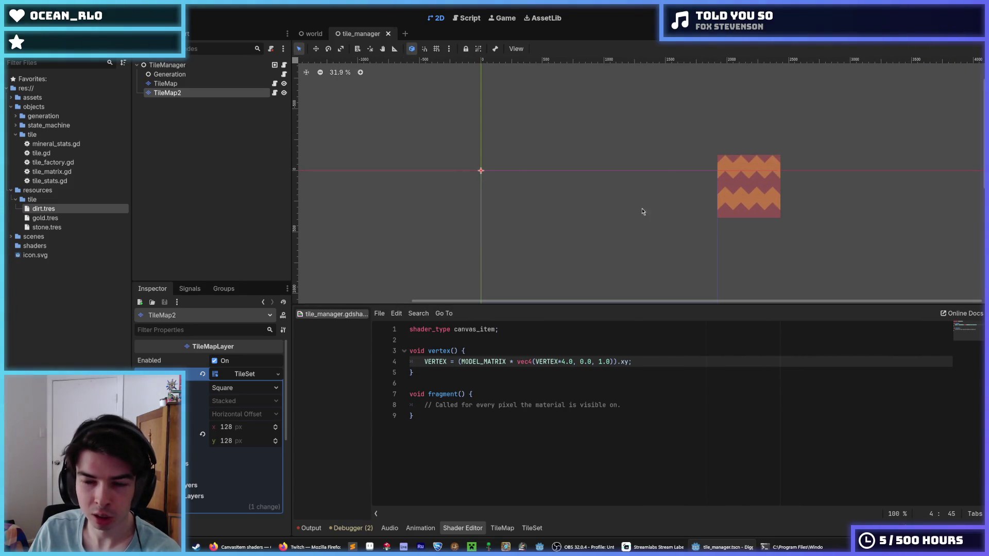
{"action": "scroll", "coordinate": [663, 191], "scroll_direction": "right", "scroll_amount": 3}
{"action": "scroll", "coordinate": [651, 201], "scroll_direction": "up", "scroll_amount": 1}
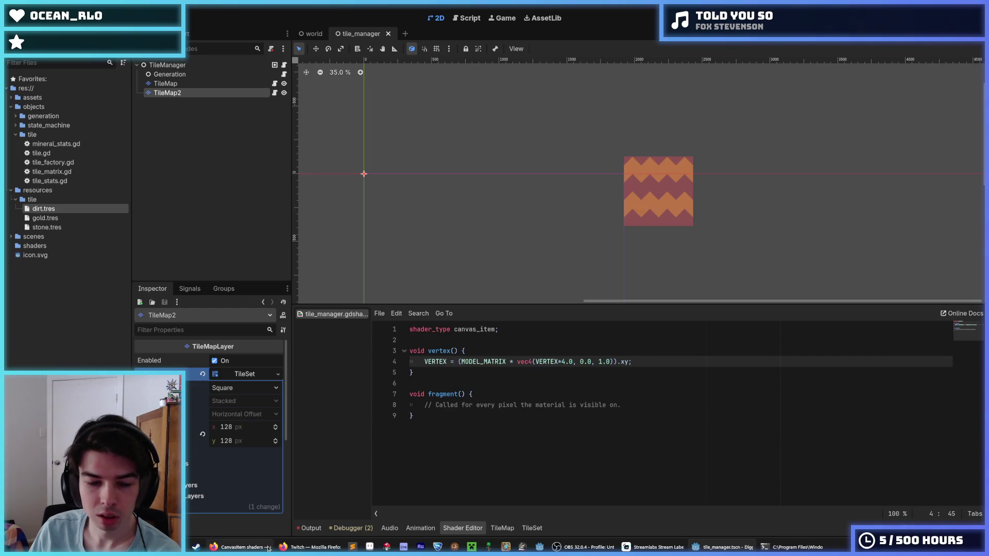
{"action": "scroll", "coordinate": [567, 221], "scroll_direction": "left", "scroll_amount": 1}
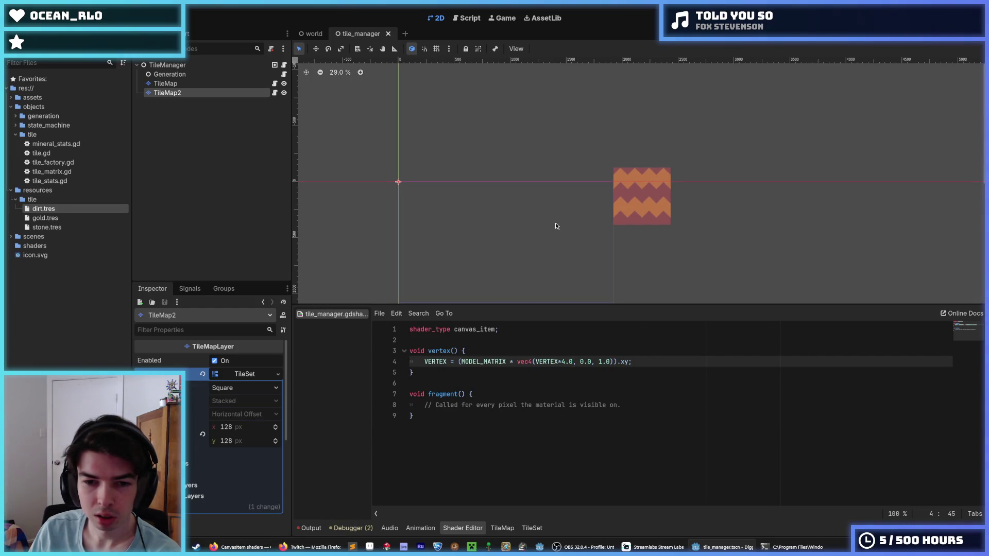
{"action": "left_click", "coordinate": [242, 547]}
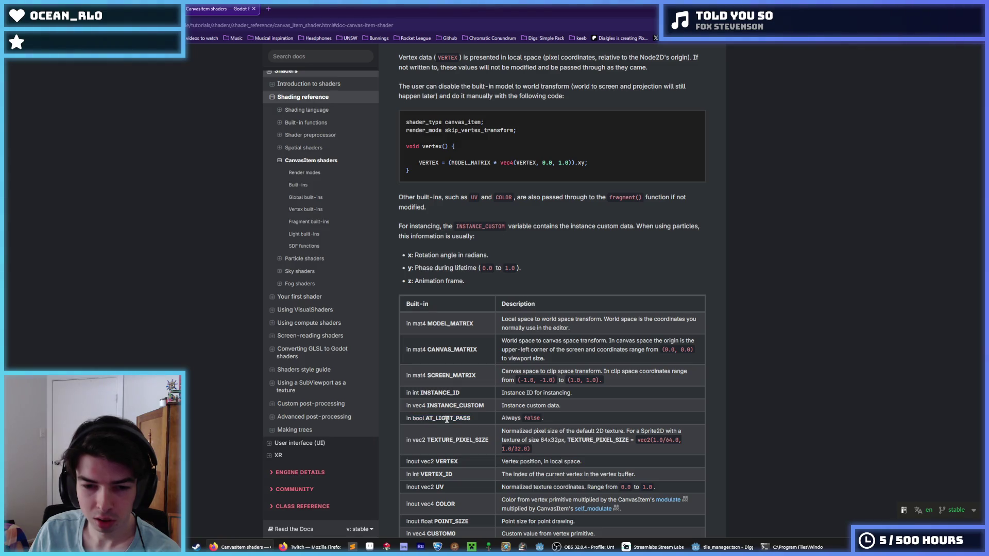
- Scroll the CanvasItem shaders page to the vertex built-ins table, then return to Godot
{"action": "scroll", "coordinate": [460, 419], "scroll_direction": "down", "scroll_amount": 3}
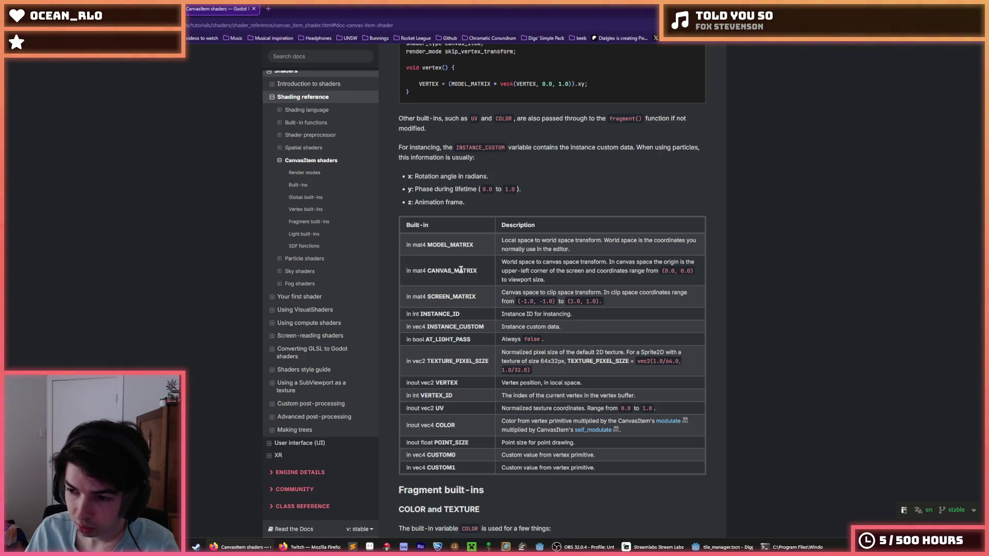
{"action": "left_click", "coordinate": [729, 547]}
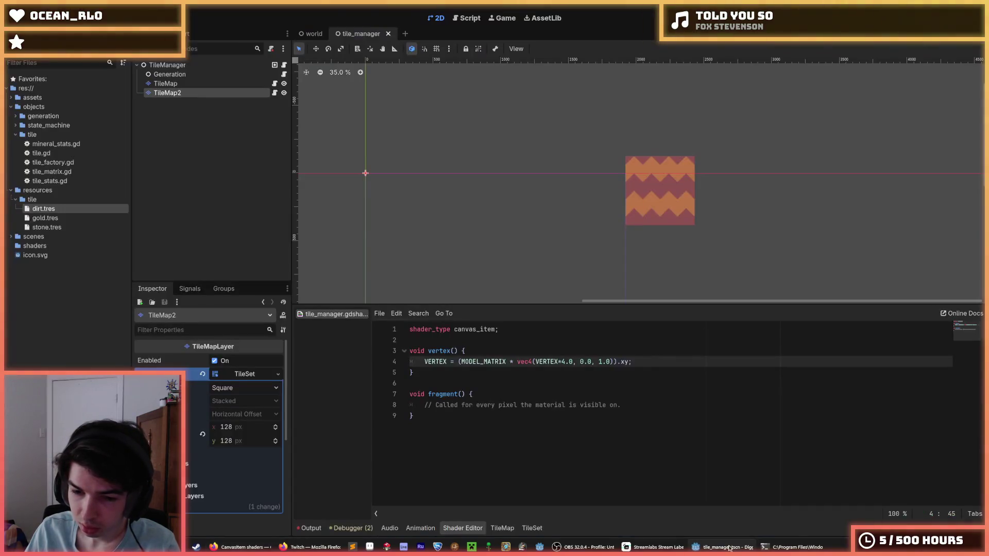
- Delete the *4.0 multiplier after VERTEX on line 4, restoring the dirt tile's normal size
{"action": "left_click", "coordinate": [558, 362]}
{"action": "left_click_drag", "start_coordinate": [558, 362], "coordinate": [573, 362]}
{"action": "left_click", "coordinate": [573, 362]}
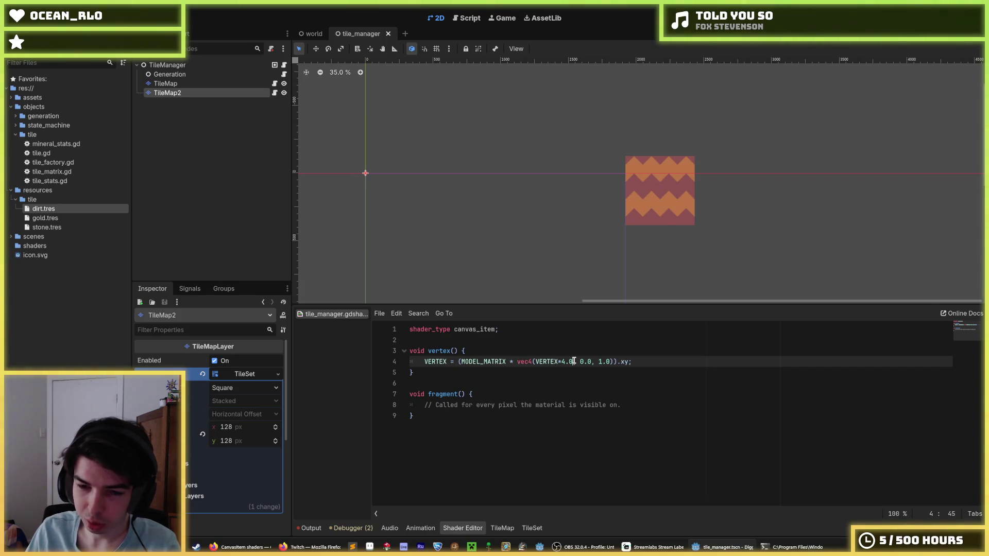
{"action": "left_click_drag", "start_coordinate": [573, 361], "coordinate": [536, 361]}
{"action": "left_click", "coordinate": [572, 362]}
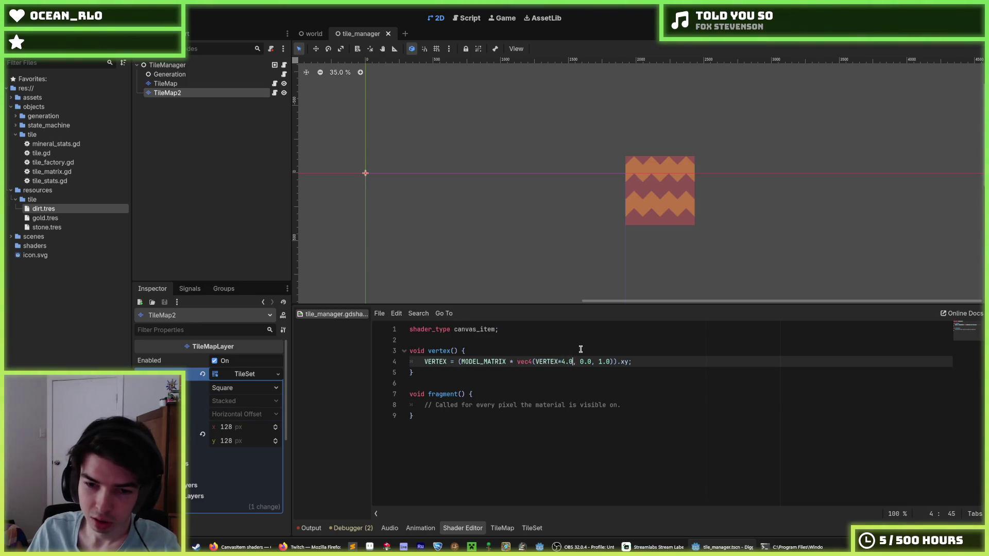
{"action": "key", "text": "BackSpace"}
{"action": "key", "text": "BackSpace"}
{"action": "key", "text": "BackSpace"}
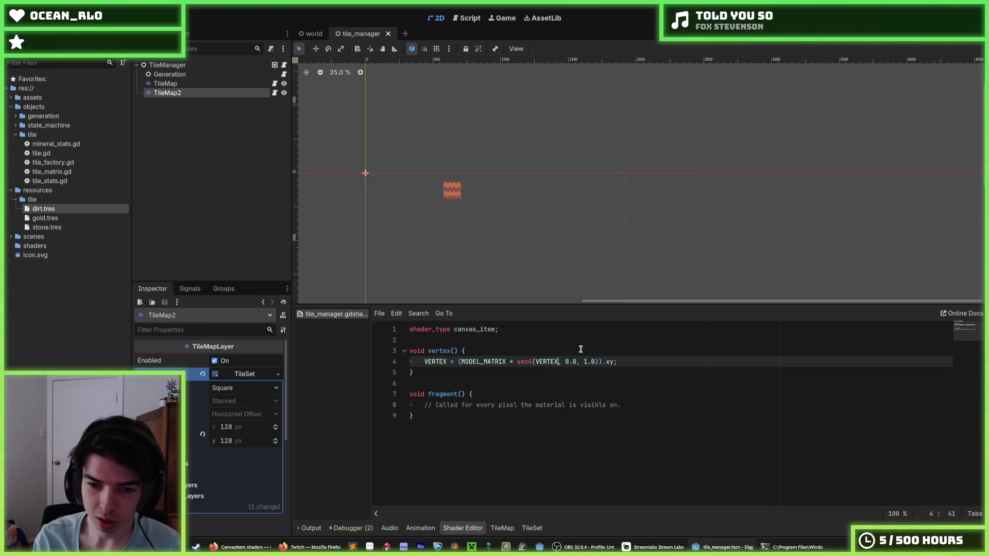
- Insert an indented empty line above the VERTEX assignment in vertex()
{"action": "key", "text": "Down"}
{"action": "key", "text": "Down"}
{"action": "key", "text": "Up"}
{"action": "key", "text": "Up"}
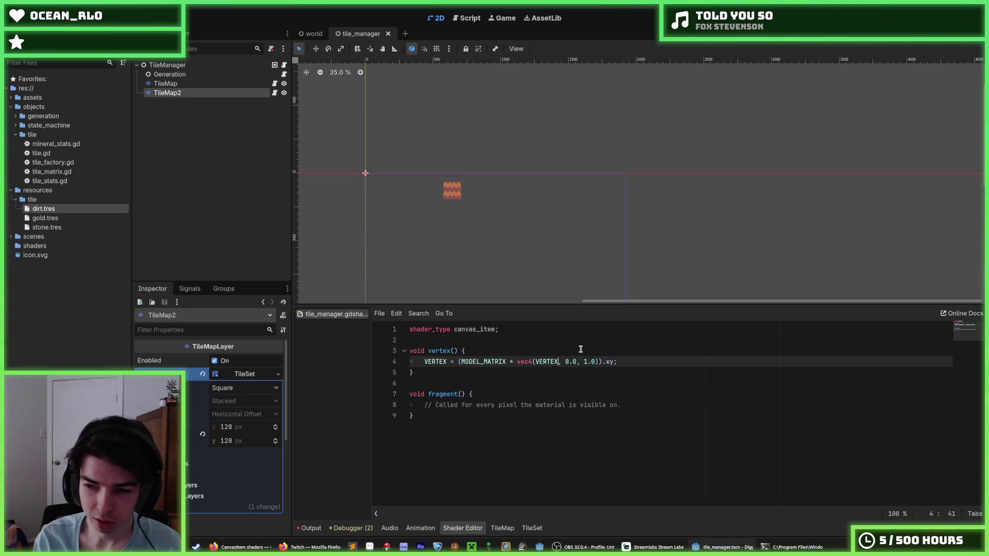
{"action": "key", "text": "Down"}
{"action": "key", "text": "Up"}
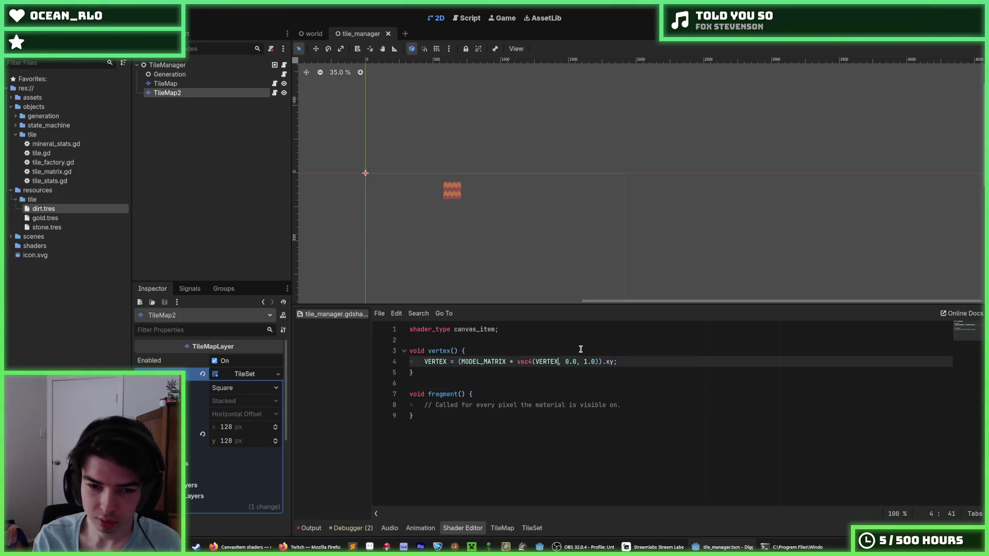
{"action": "key", "text": "Up"}
{"action": "key", "text": "End"}
{"action": "key", "text": "Return"}
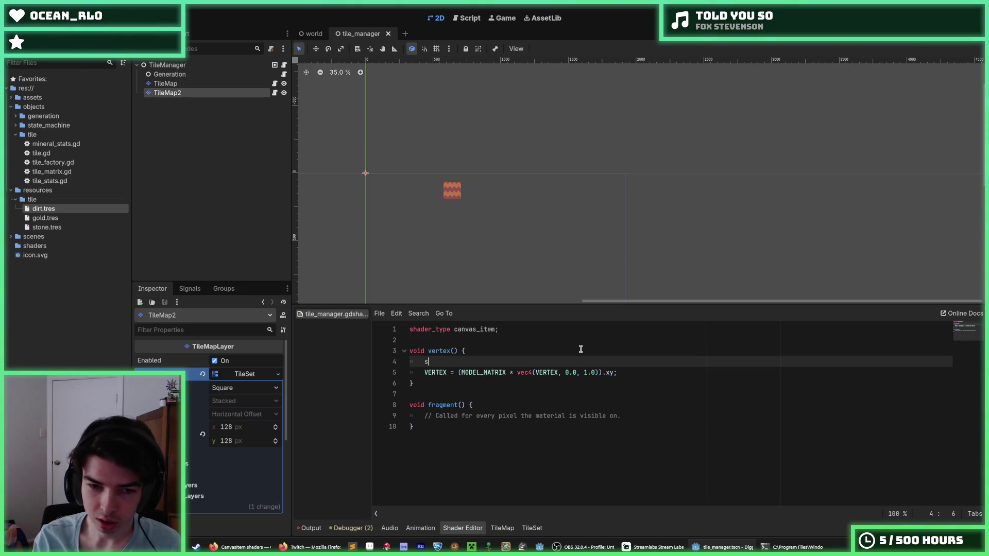
- Discard a first sin(TIME*0.1) attempt, leaving line 4 empty again
{"action": "type", "text": "in(TIME"}
{"action": "type", "text": "*0."}
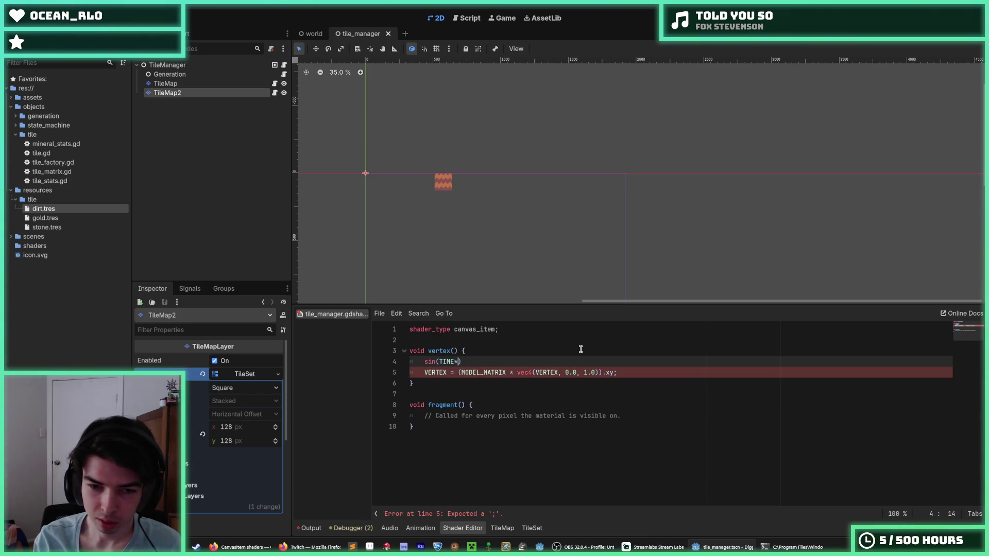
{"action": "type", "text": "1"}
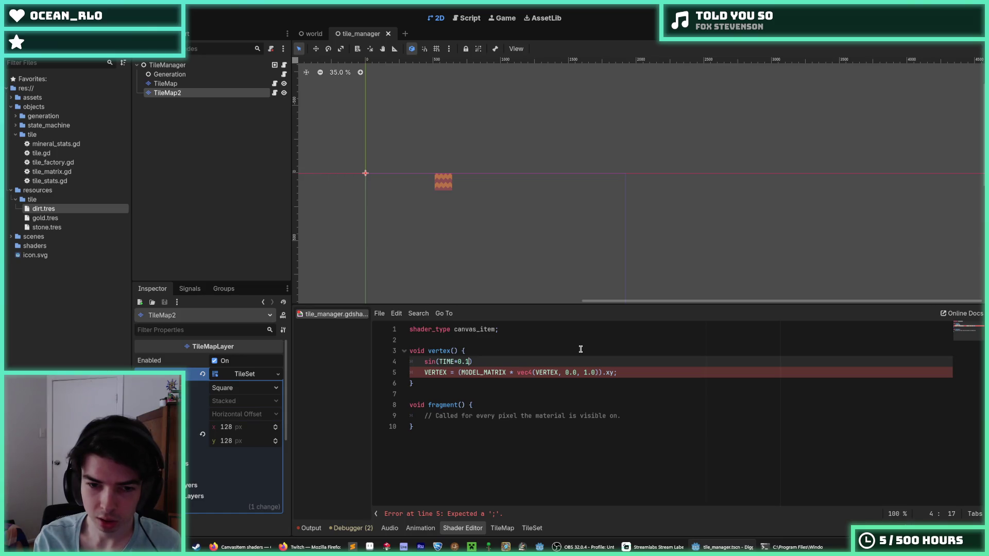
{"action": "key", "text": "shift+Right"}
{"action": "key", "text": "shift+Right"}
{"action": "key", "text": "shift+Right"}
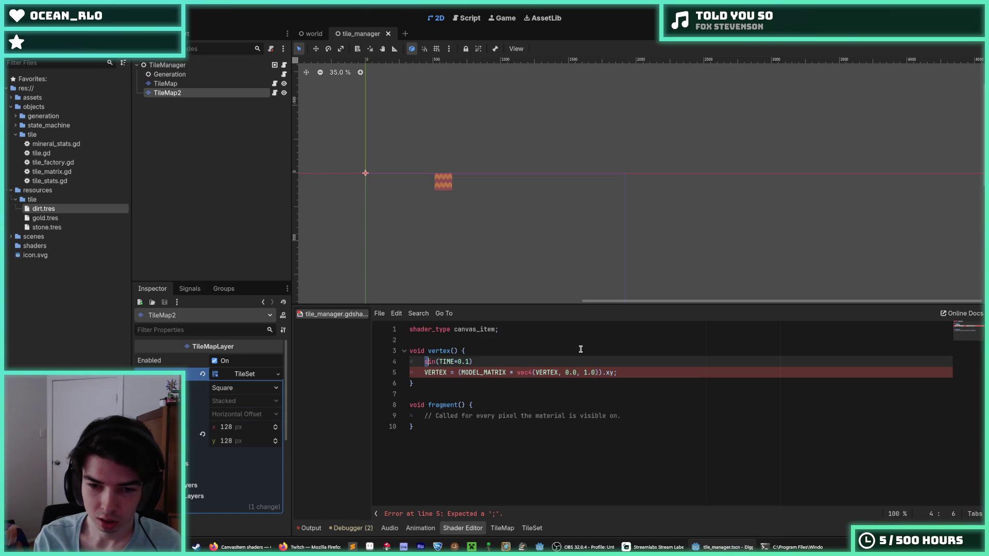
{"action": "key", "text": "BackSpace"}
{"action": "key", "text": "ctrl+shift+k"}
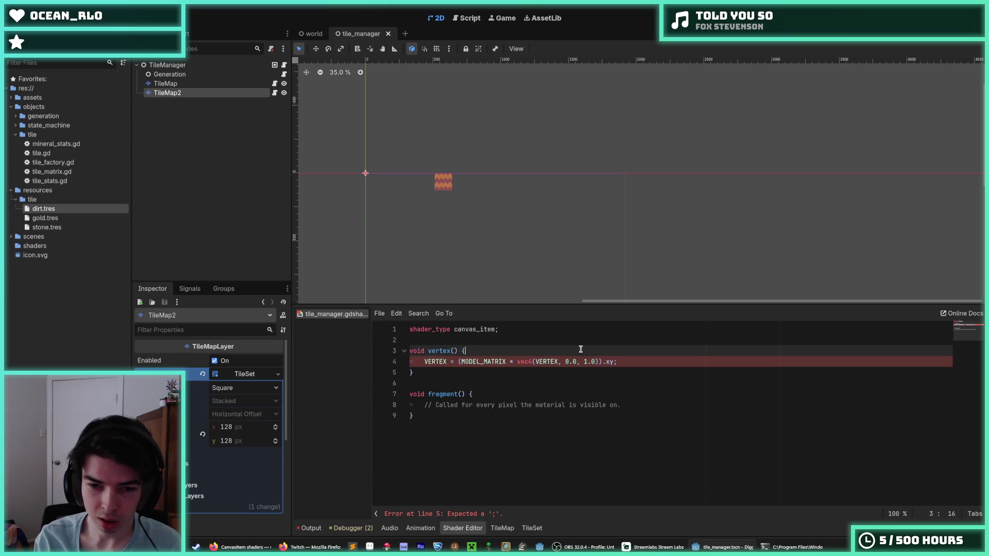
{"action": "key", "text": "ctrl+z"}
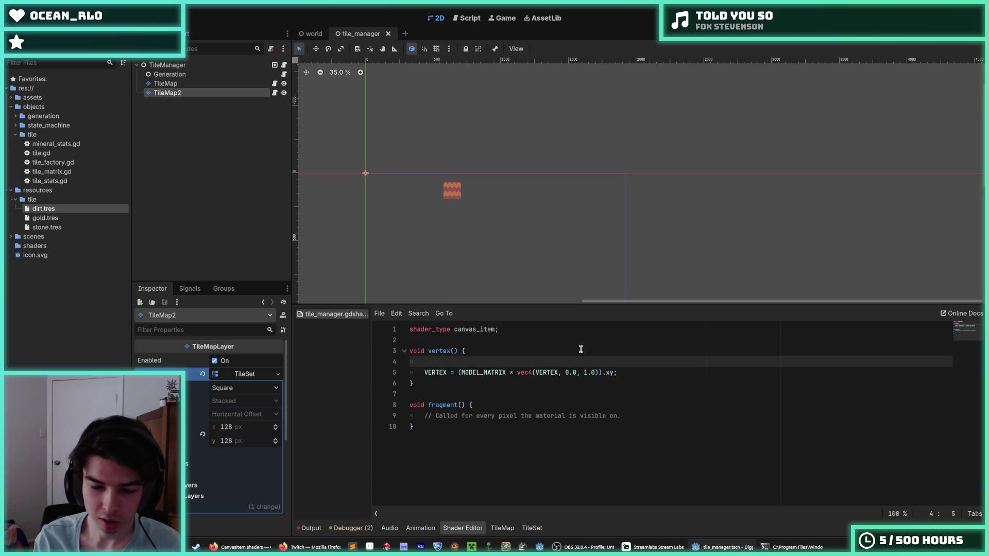
- Write float offset = sin(TIME*0.1) on line 4, changing the type from vec2 to float
{"action": "type", "text": "offset"}
{"action": "key", "text": "Home"}
{"action": "type", "text": "vec"}
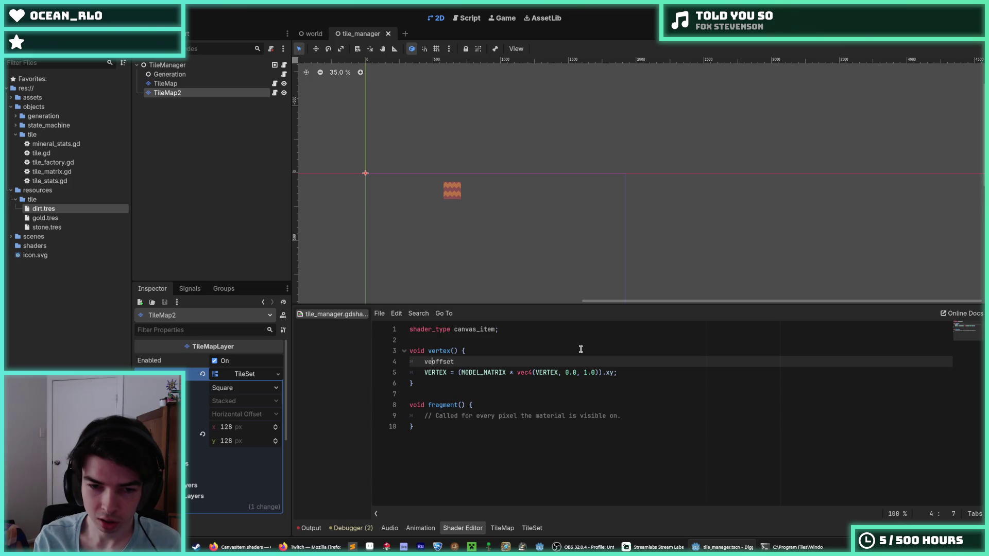
{"action": "type", "text": "2 off"}
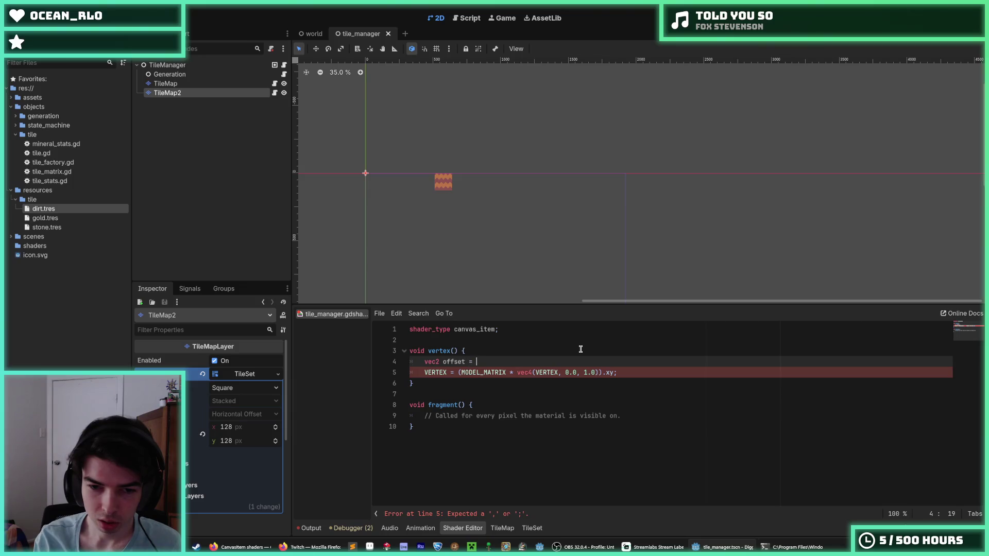
{"action": "type", "text": "set = sin(TIME*0.1)"}
{"action": "key", "text": "Left"}
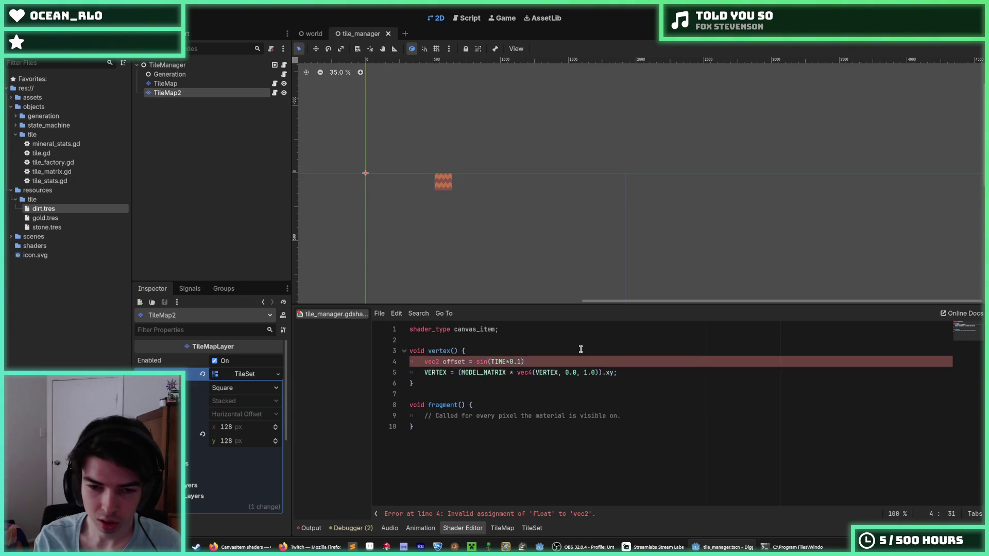
{"action": "key", "text": "shift+End"}
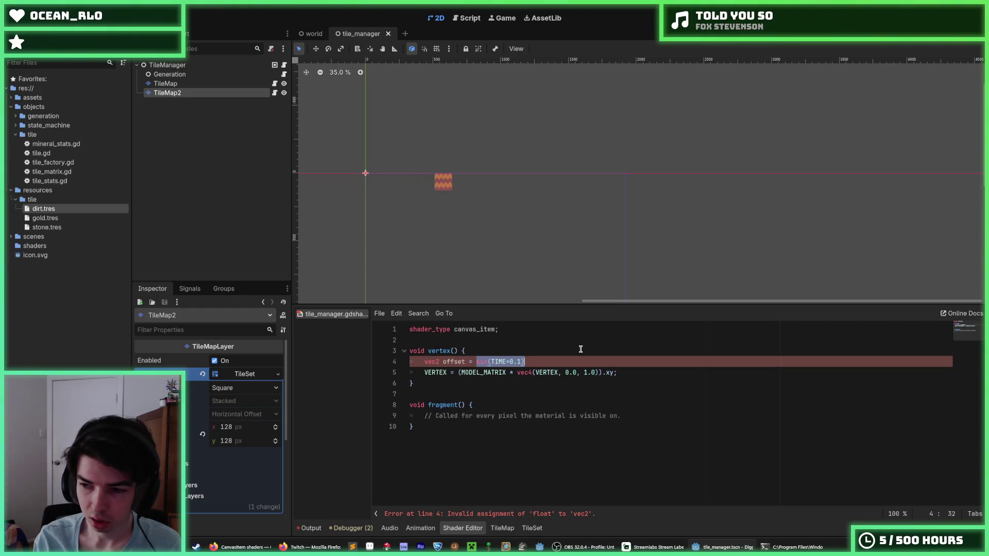
{"action": "key", "text": "Right"}
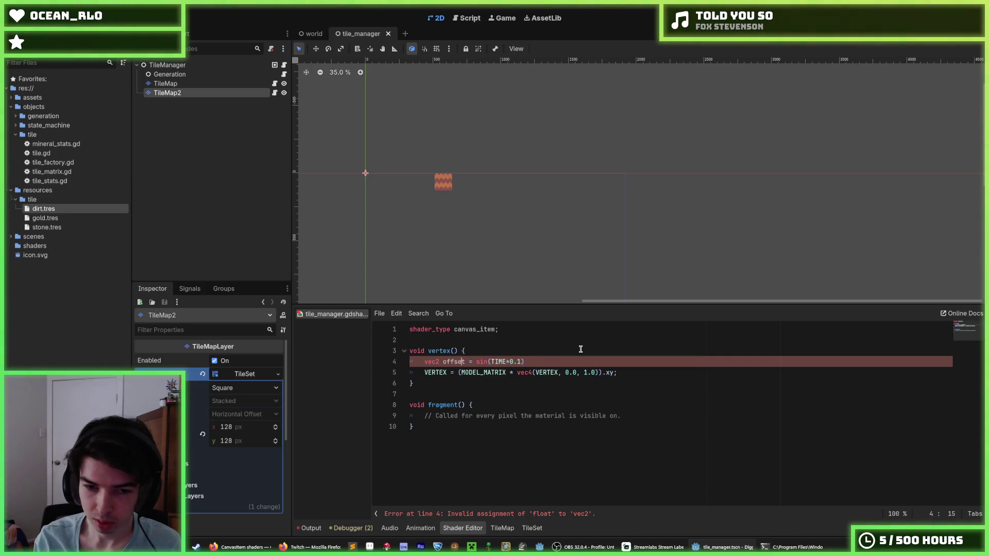
{"action": "key", "text": "BackSpace"}
{"action": "key", "text": "BackSpace"}
{"action": "key", "text": "BackSpace"}
{"action": "type", "text": "float"}
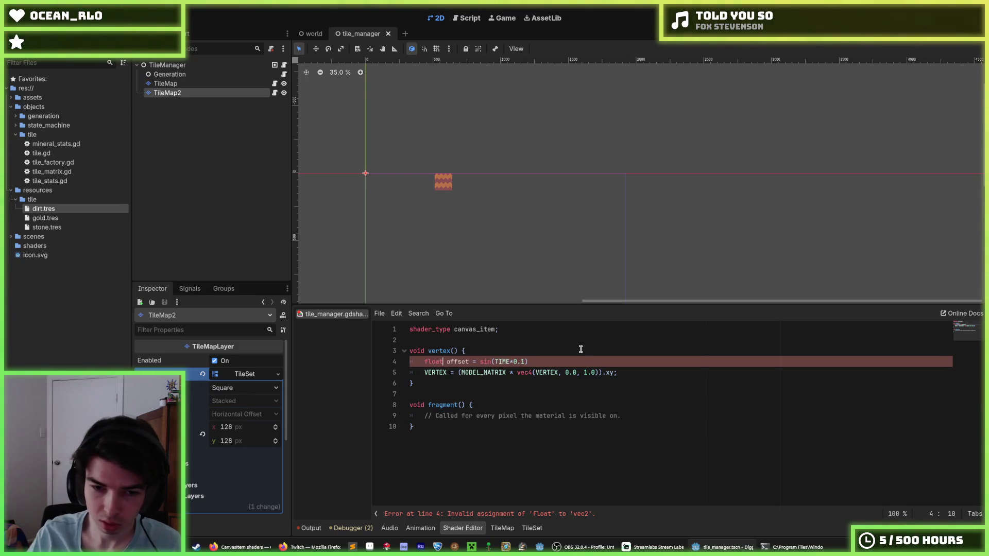
- Try adding + after VERTEX inside the vec4 on line 5, then remove it
{"action": "double_click", "coordinate": [458, 362]}
{"action": "double_click", "coordinate": [547, 373]}
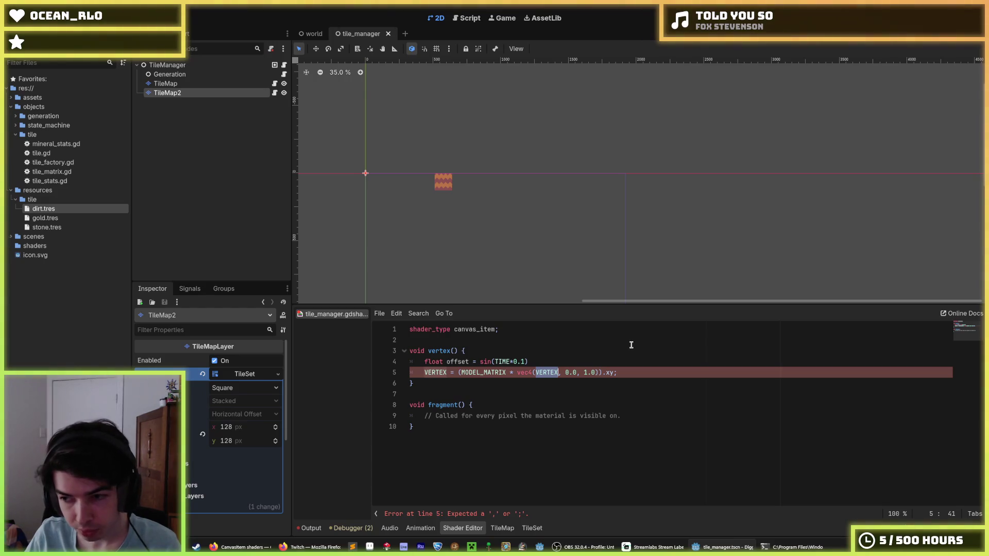
{"action": "left_click", "coordinate": [559, 372]}
{"action": "type", "text": "+"}
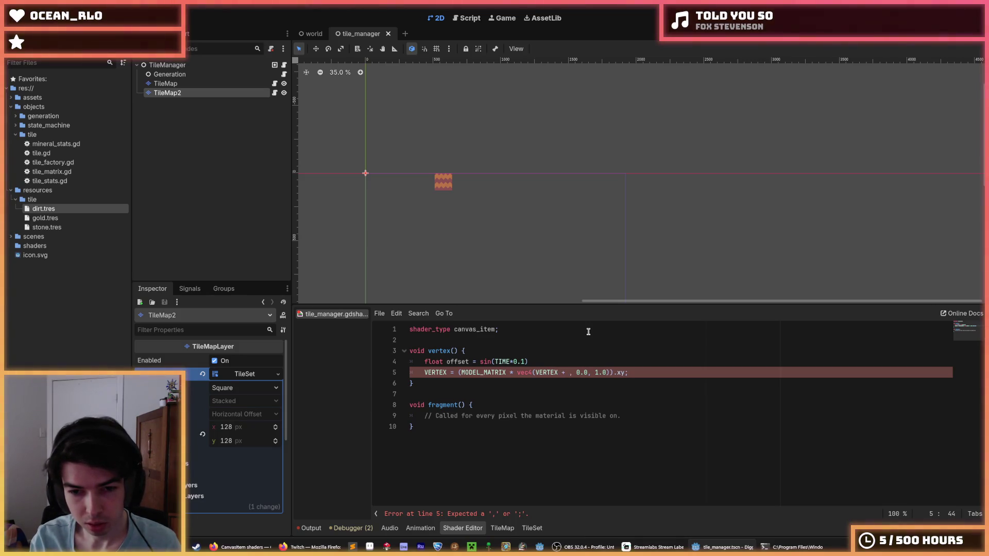
{"action": "key", "text": "BackSpace"}
{"action": "key", "text": "BackSpace"}
{"action": "key", "text": "BackSpace"}
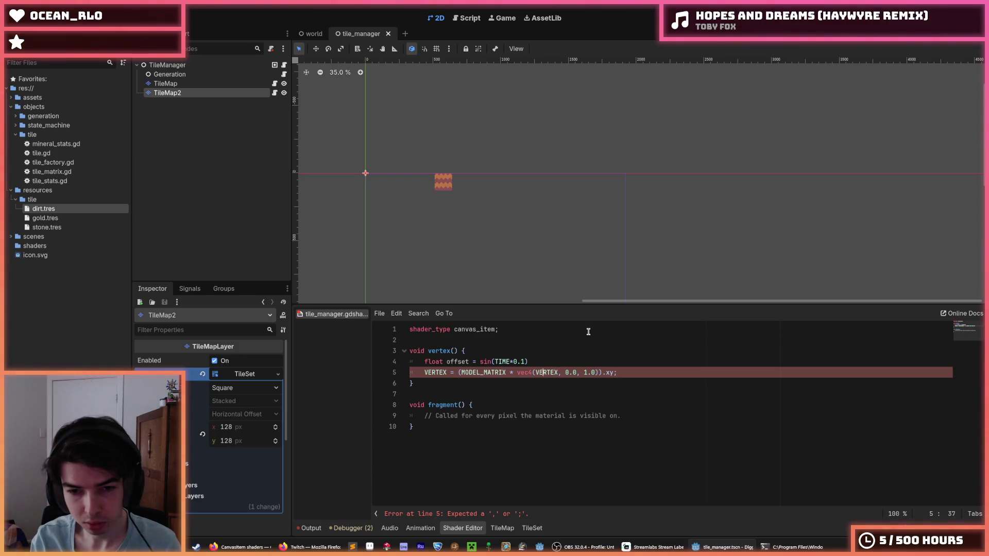
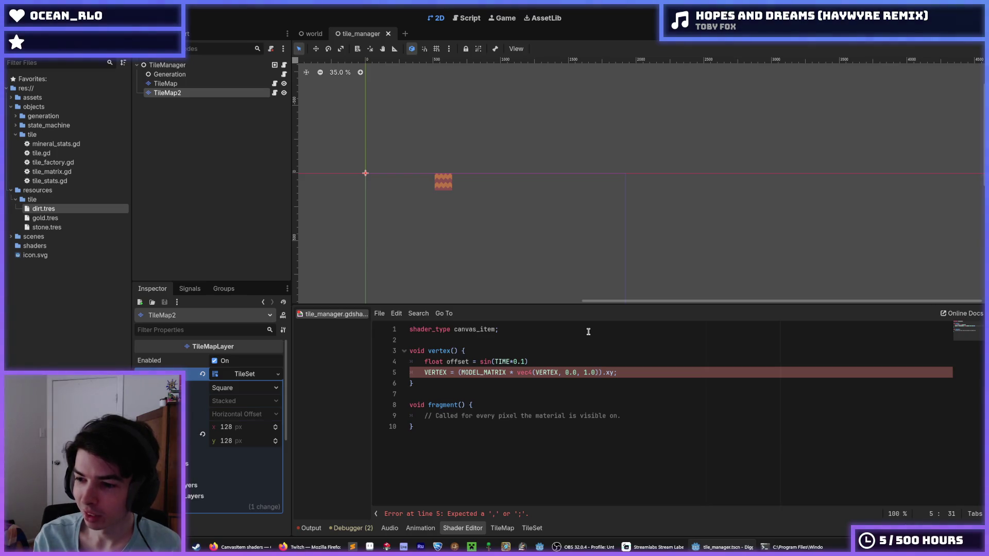
- Remove the stray space after VERTEX in the vertex transform line
{"action": "key", "text": "Left"}
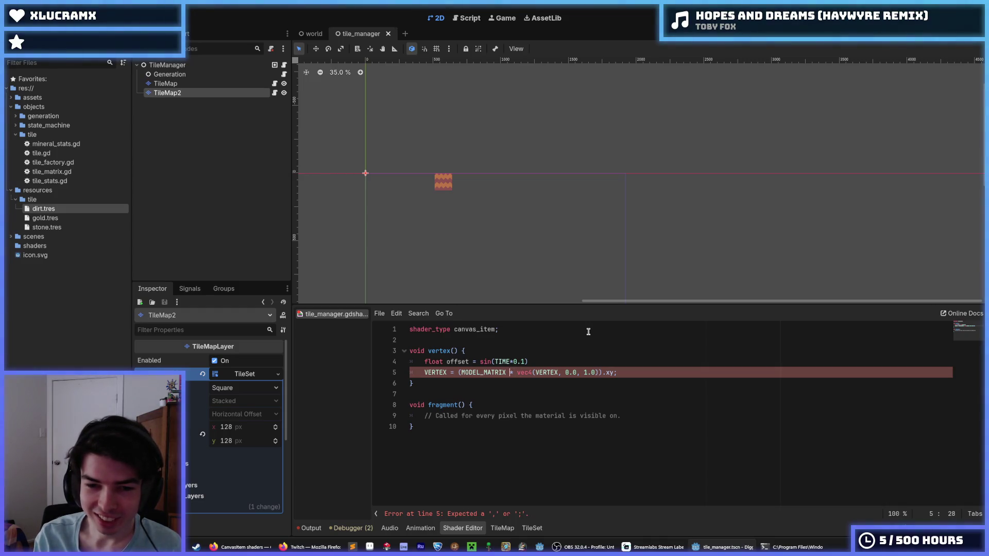
{"action": "key", "text": "Right"}
{"action": "key", "text": "Right"}
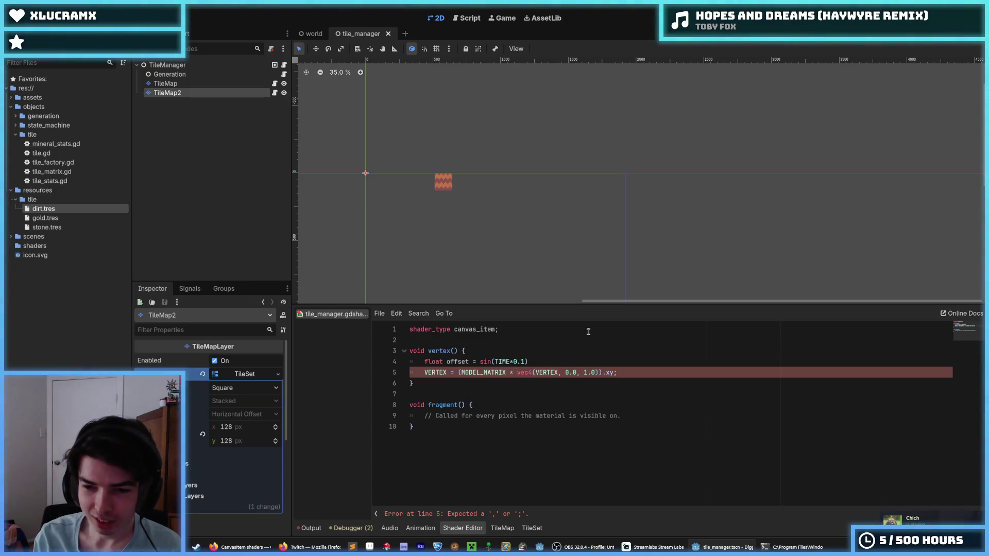
{"action": "key", "text": "BackSpace"}
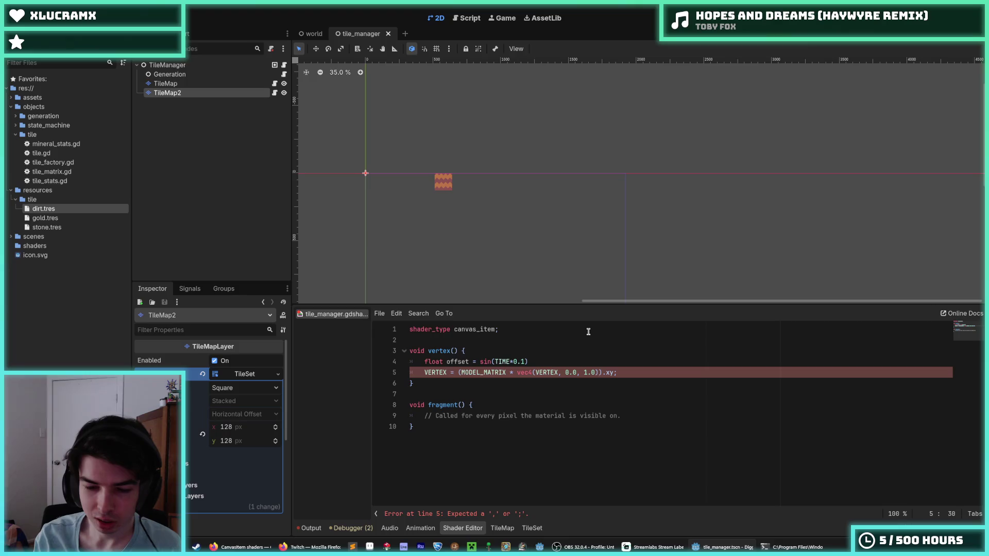
- Add a new line below the offset line reading VERTEX.x = VERTEX.x + offset;
{"action": "key", "text": "Up"}
{"action": "key", "text": "Return"}
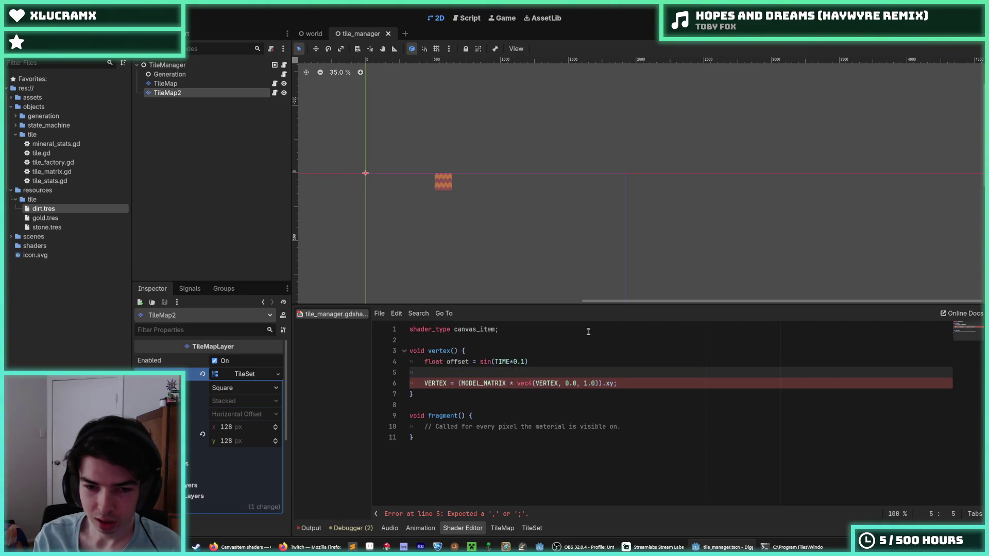
{"action": "type", "text": "V"}
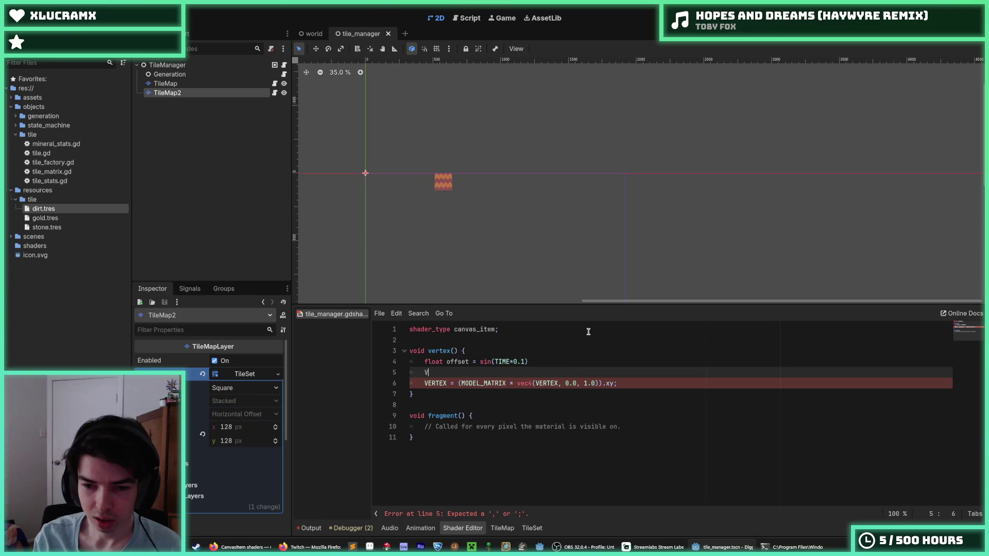
{"action": "type", "text": "ERTEX.x ="}
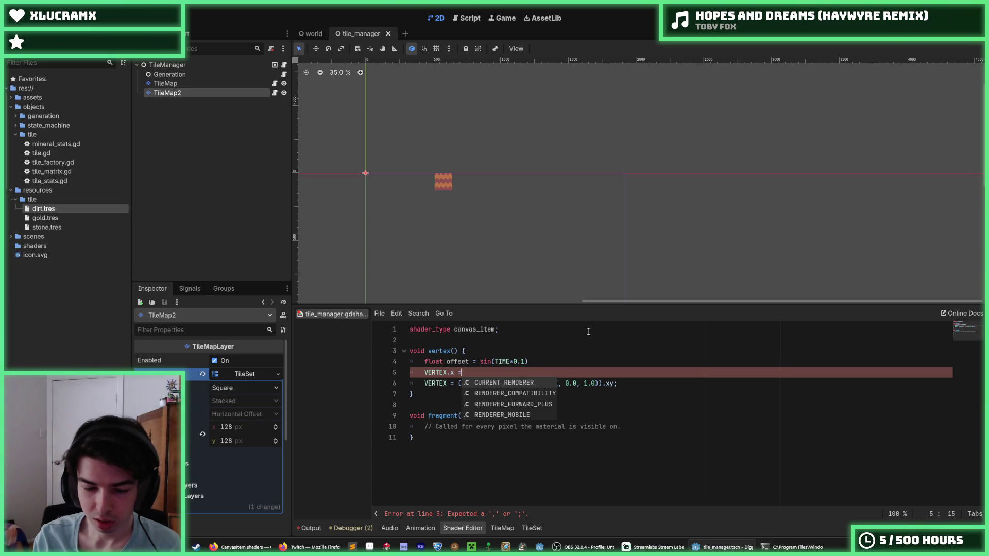
{"action": "key", "text": "BackSpace"}
{"action": "type", "text": "+"}
{"action": "type", "text": " VERTEX.x ="}
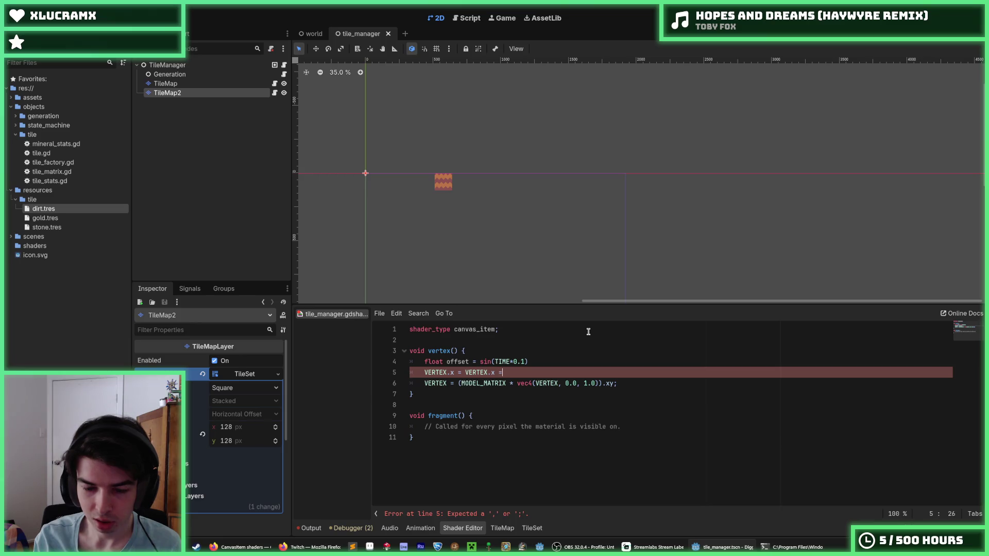
{"action": "key", "text": "BackSpace"}
{"action": "type", "text": "+"}
{"action": "key", "text": "BackSpace"}
{"action": "type", "text": "offset"}
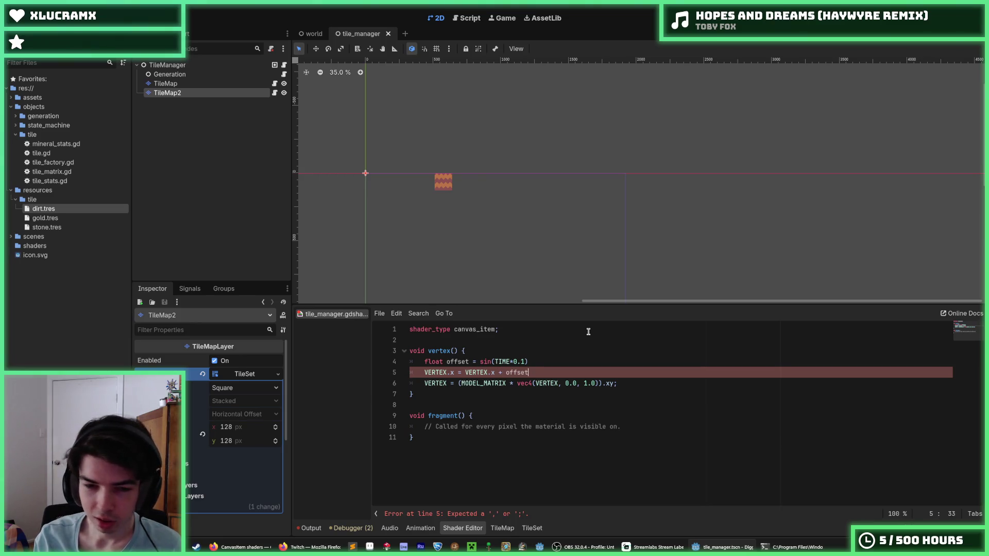
{"action": "type", "text": ";"}
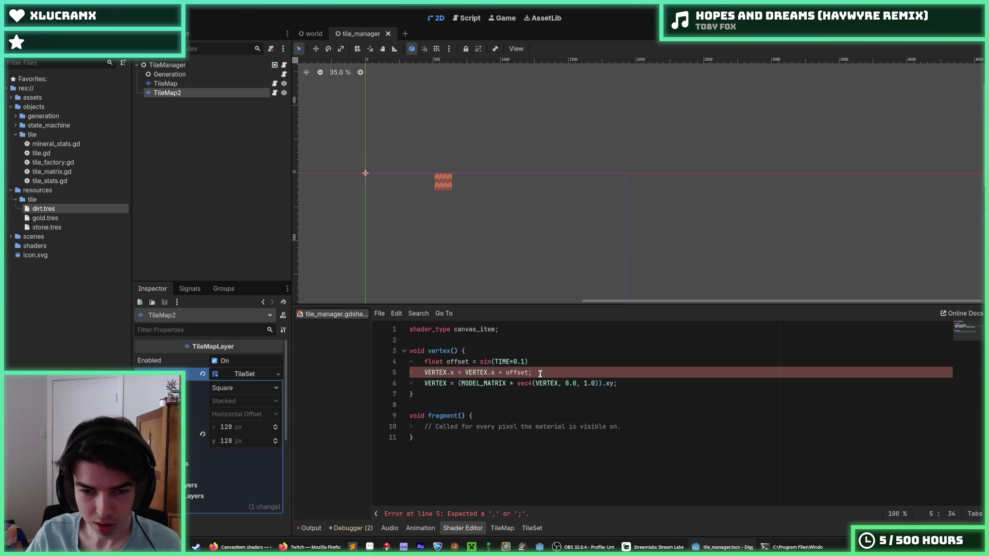
{"action": "left_click", "coordinate": [541, 361]}
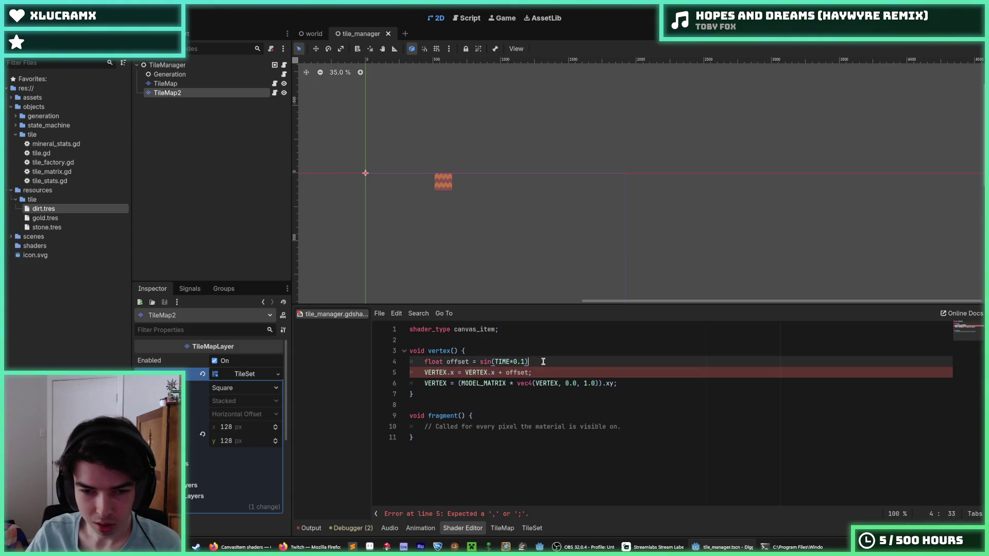
- End the offset line with a semicolon and change its time multiplier from 0.1 to 1.0
{"action": "type", "text": ";"}
{"action": "key", "text": "Down"}
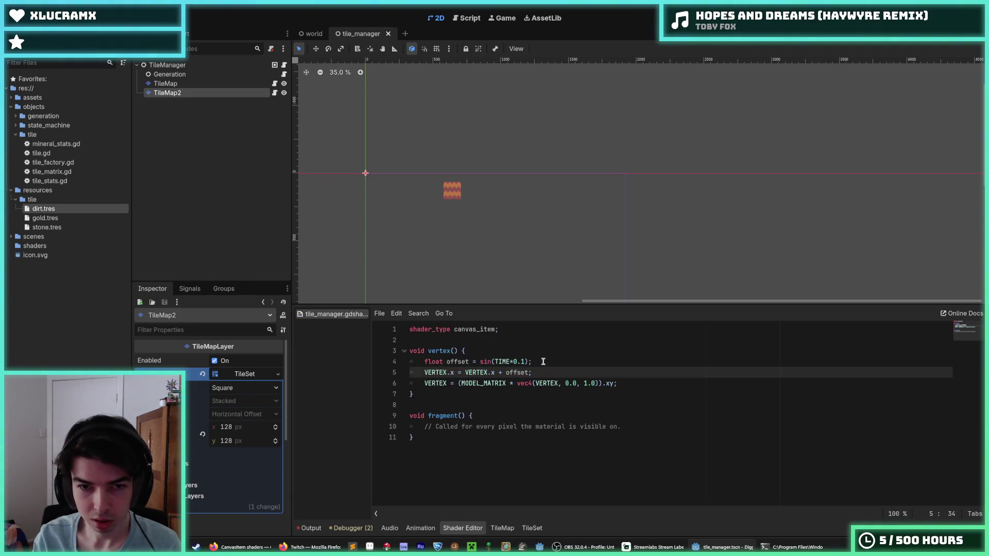
{"action": "scroll", "coordinate": [422, 203], "scroll_direction": "up", "scroll_amount": 4}
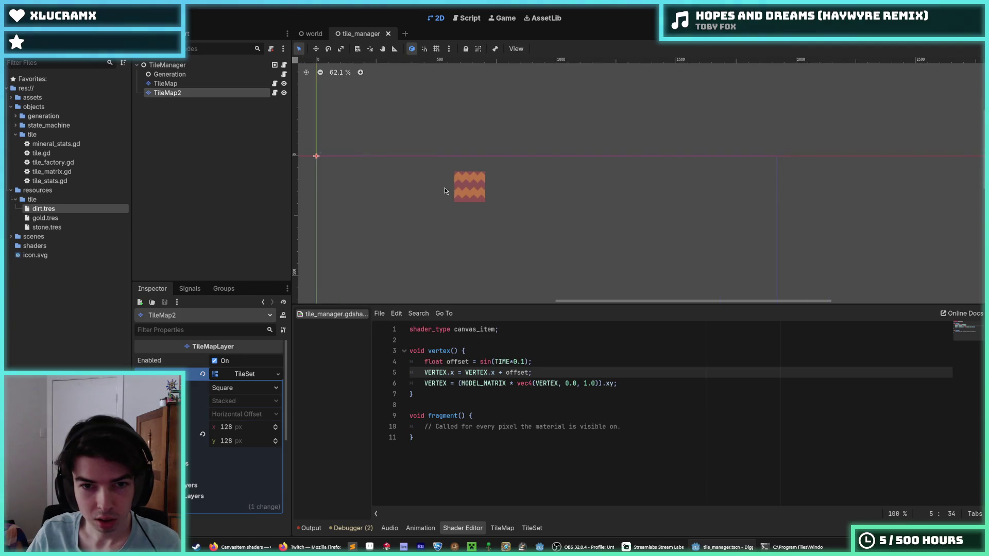
{"action": "left_click", "coordinate": [527, 363]}
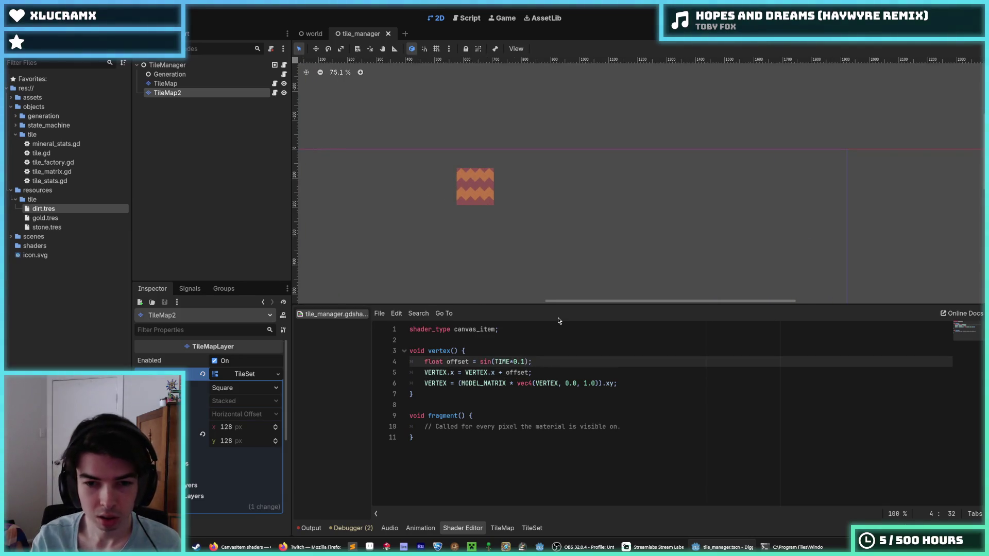
{"action": "key", "text": "BackSpace"}
{"action": "key", "text": "BackSpace"}
{"action": "type", "text": "1."}
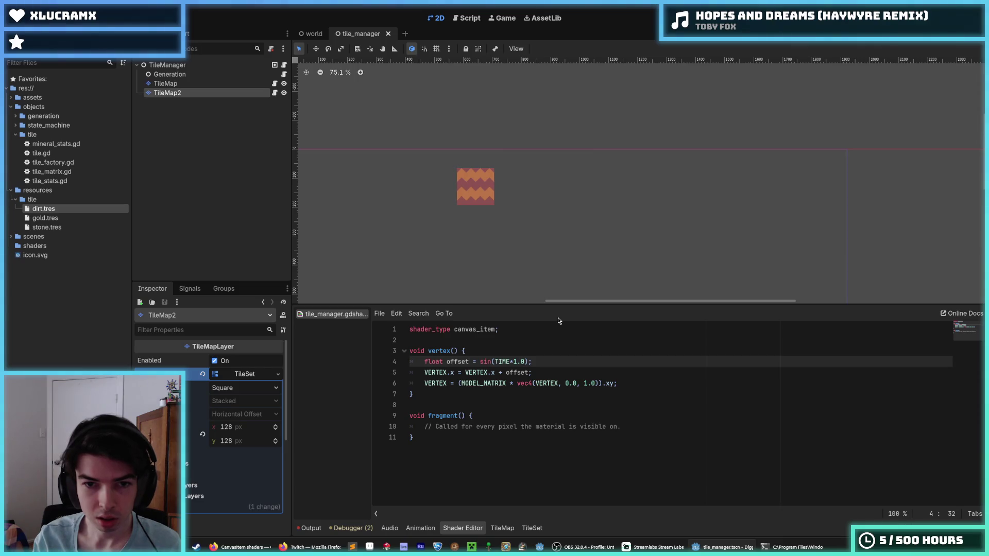
- Multiply the sine by a 10.0 amplitude and save the scene
{"action": "scroll", "coordinate": [466, 193], "scroll_direction": "up", "scroll_amount": 3}
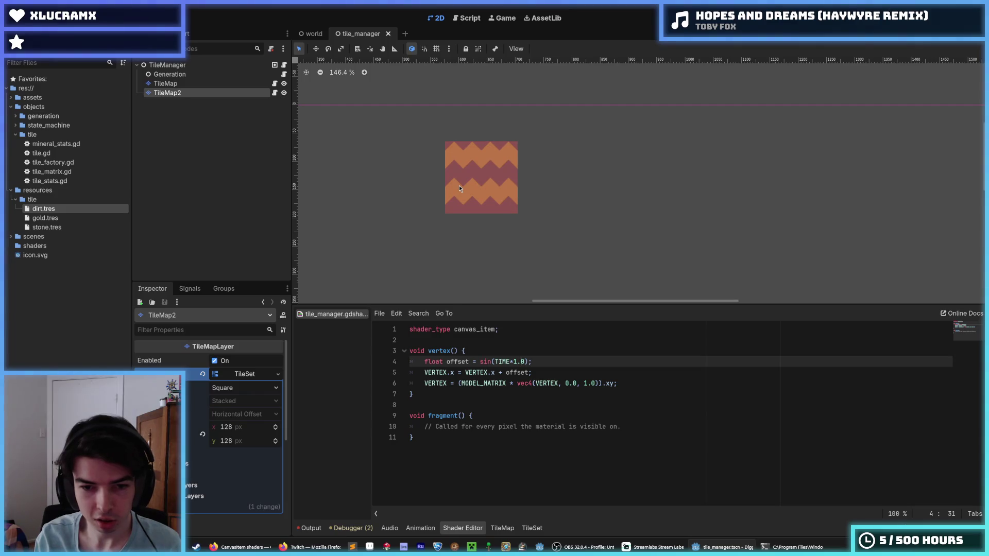
{"action": "key", "text": "Left"}
{"action": "key", "text": "Left"}
{"action": "key", "text": "Left"}
{"action": "type", "text": "10.0"}
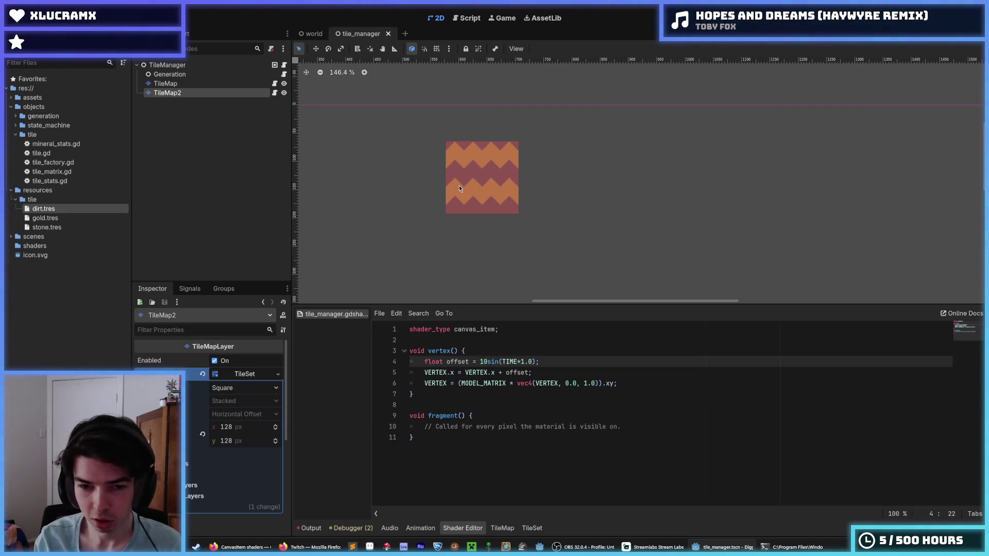
{"action": "type", "text": "*"}
{"action": "key", "text": "Left"}
{"action": "type", "text": ".0"}
{"action": "key", "text": "ctrl+s"}
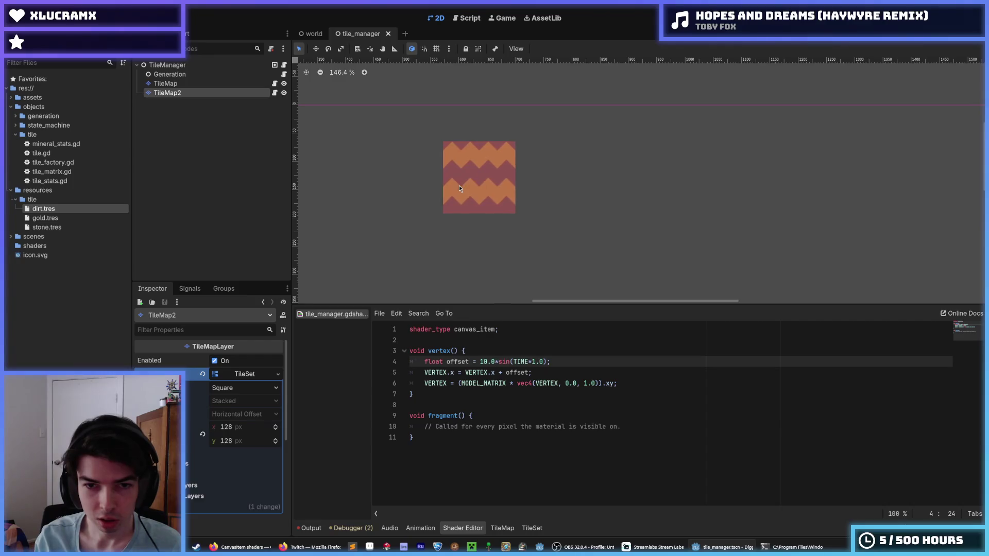
- Try time multipliers of 0.1 and then 10.0, saving after each change
{"action": "scroll", "coordinate": [461, 226], "scroll_direction": "down", "scroll_amount": 1}
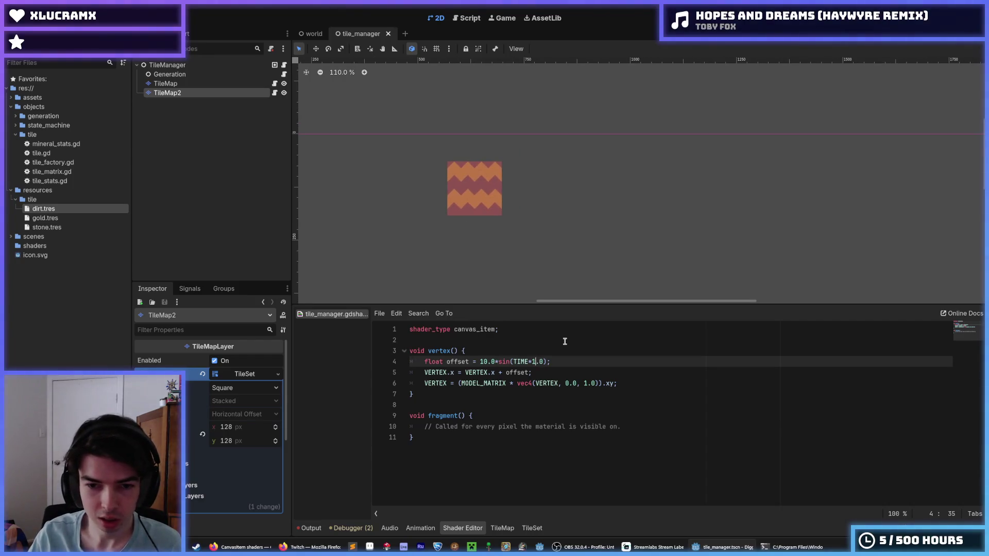
{"action": "key", "text": "Right"}
{"action": "key", "text": "Right"}
{"action": "key", "text": "Right"}
{"action": "key", "text": "BackSpace"}
{"action": "key", "text": "BackSpace"}
{"action": "key", "text": "BackSpace"}
{"action": "type", "text": "0.1"}
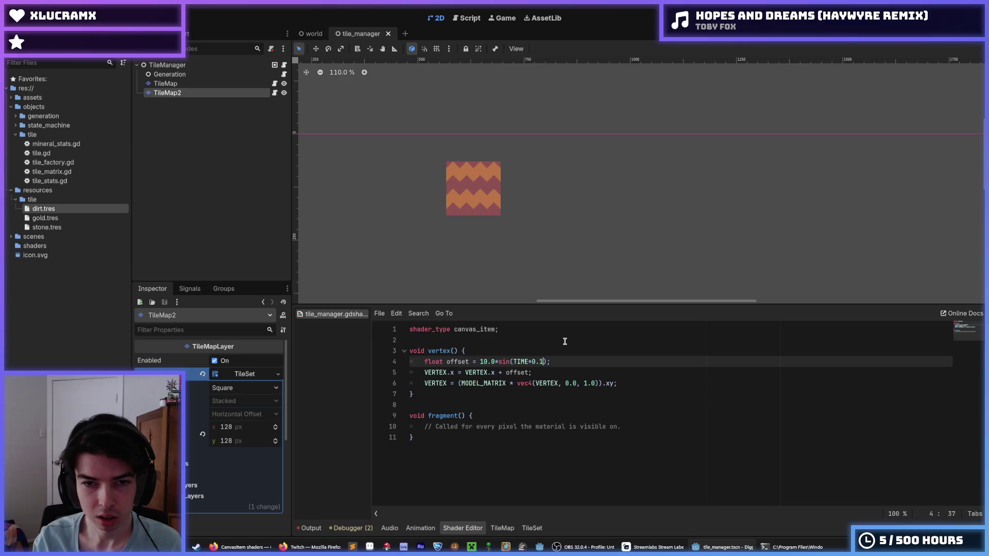
{"action": "key", "text": "BackSpace"}
{"action": "key", "text": "BackSpace"}
{"action": "type", "text": "3"}
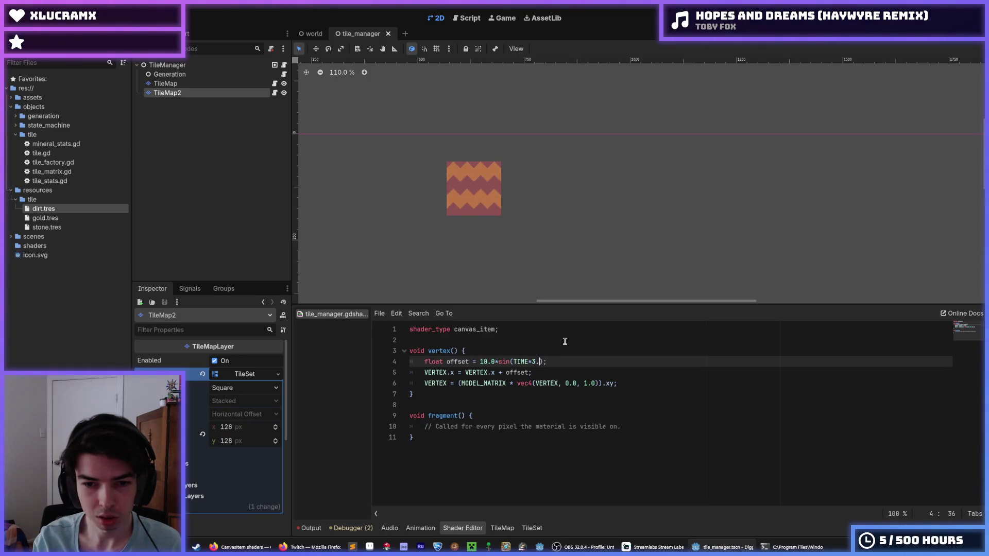
{"action": "key", "text": "ctrl+s"}
{"action": "key", "text": "Left"}
{"action": "key", "text": "Left"}
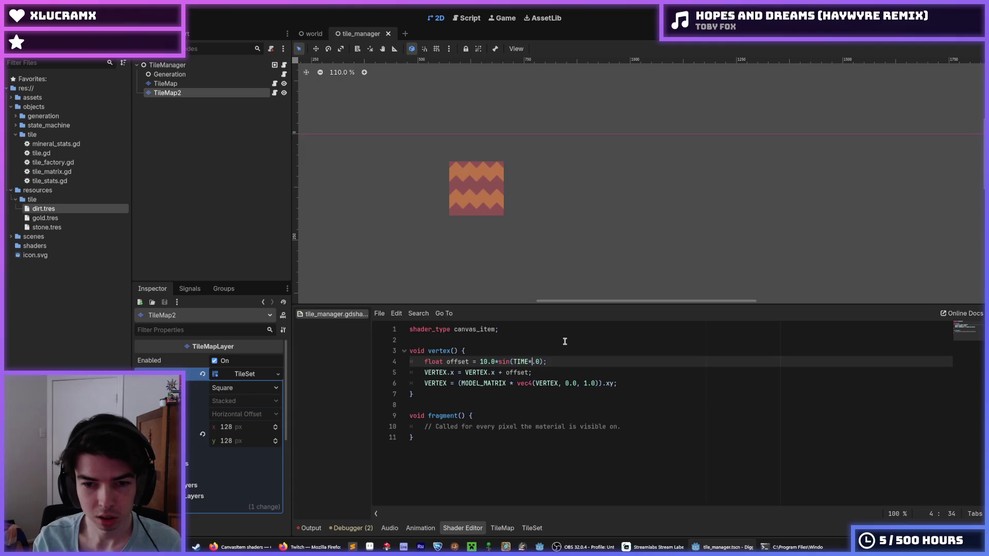
{"action": "type", "text": "10"}
{"action": "key", "text": "ctrl+s"}
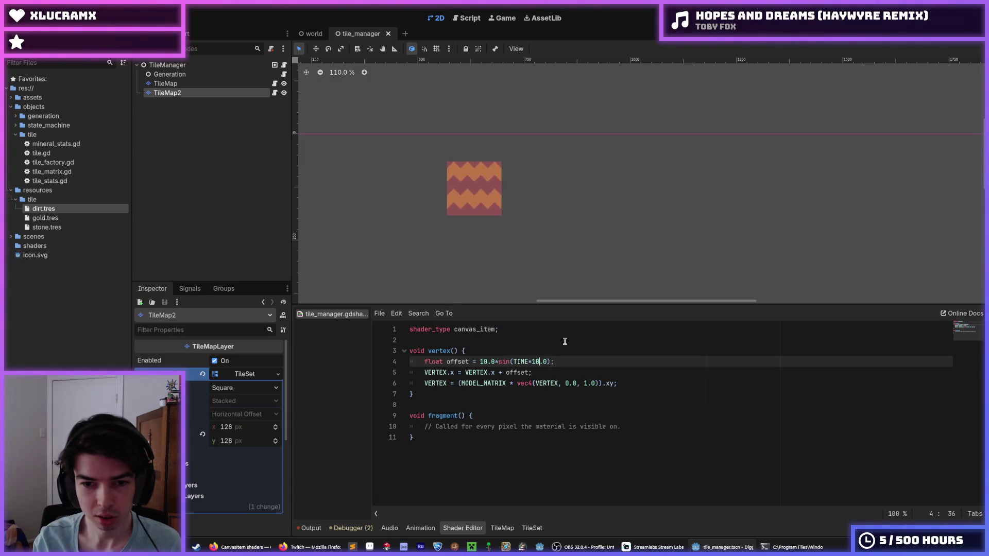
- Raise the time multiplier to 50.0 and save the scene
{"action": "key", "text": "BackSpace"}
{"action": "key", "text": "BackSpace"}
{"action": "type", "text": "50"}
{"action": "key", "text": "ctrl+s"}
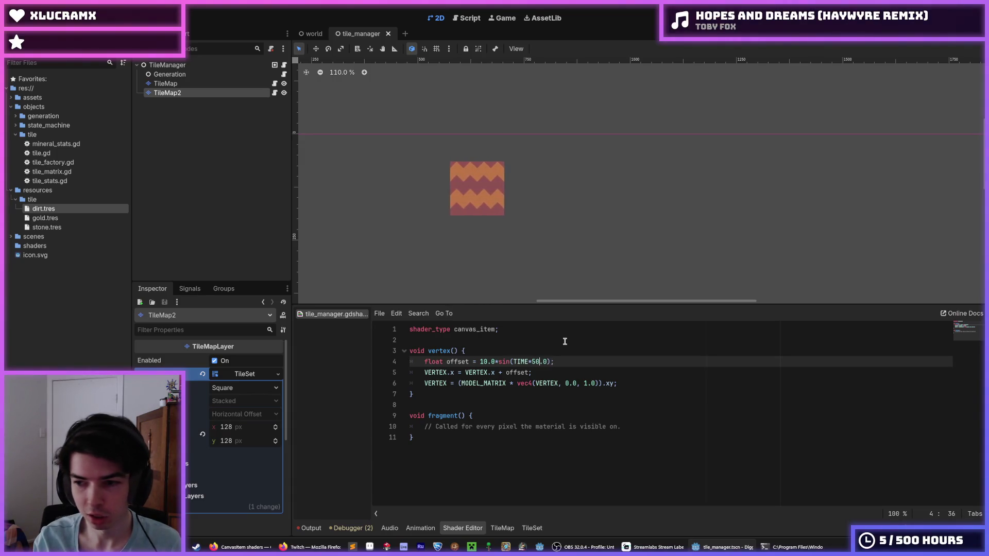
{"action": "scroll", "coordinate": [410, 235], "scroll_direction": "down", "scroll_amount": 4}
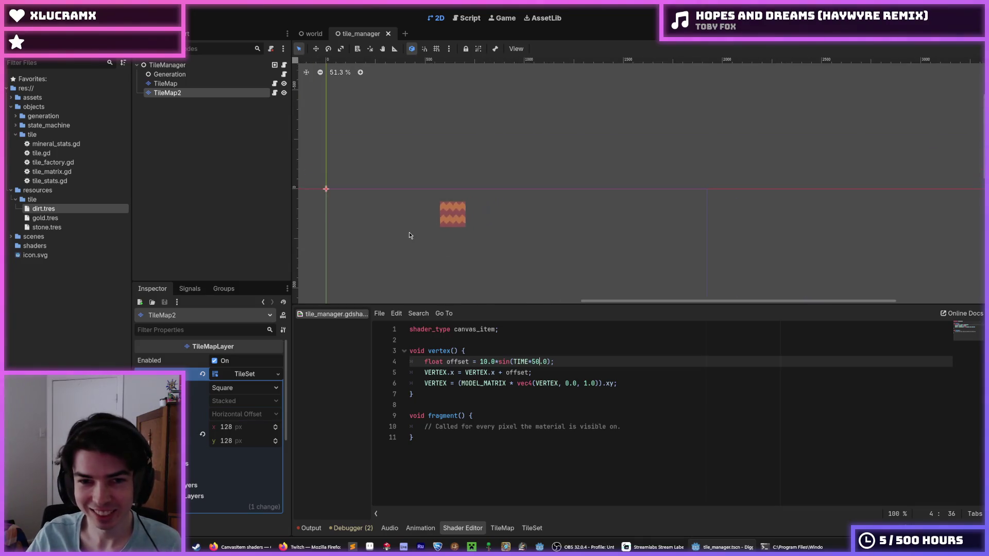
{"action": "scroll", "coordinate": [460, 210], "scroll_direction": "up", "scroll_amount": 3}
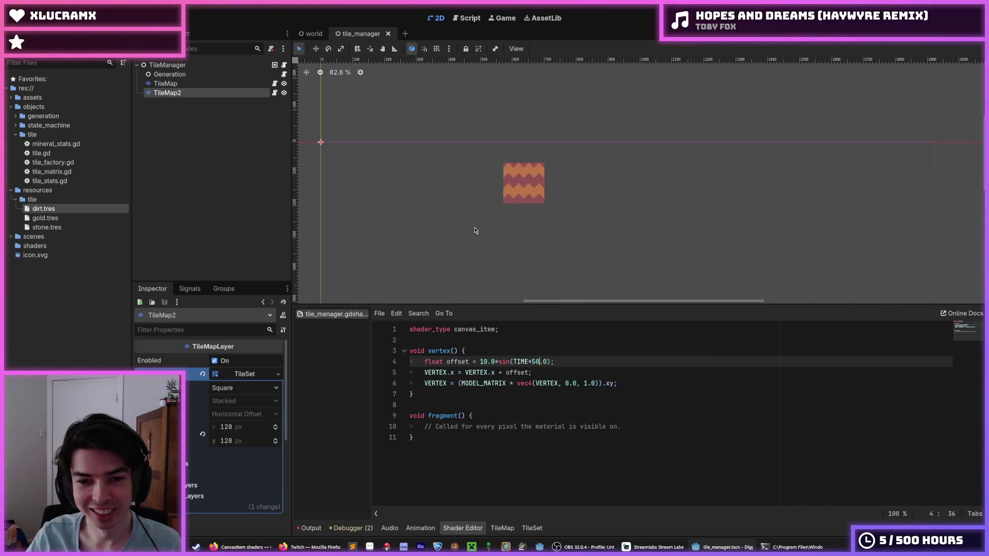
{"action": "key", "text": "ctrl+s"}
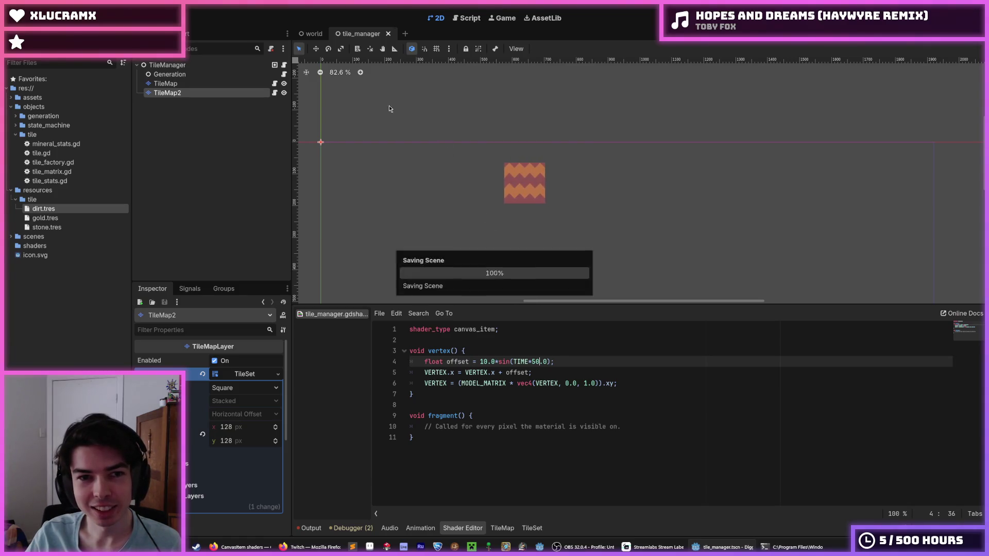
- Run the game, dig through the jiggling dirt tiles, and jump back to the surface
{"action": "left_click", "coordinate": [871, 18]}
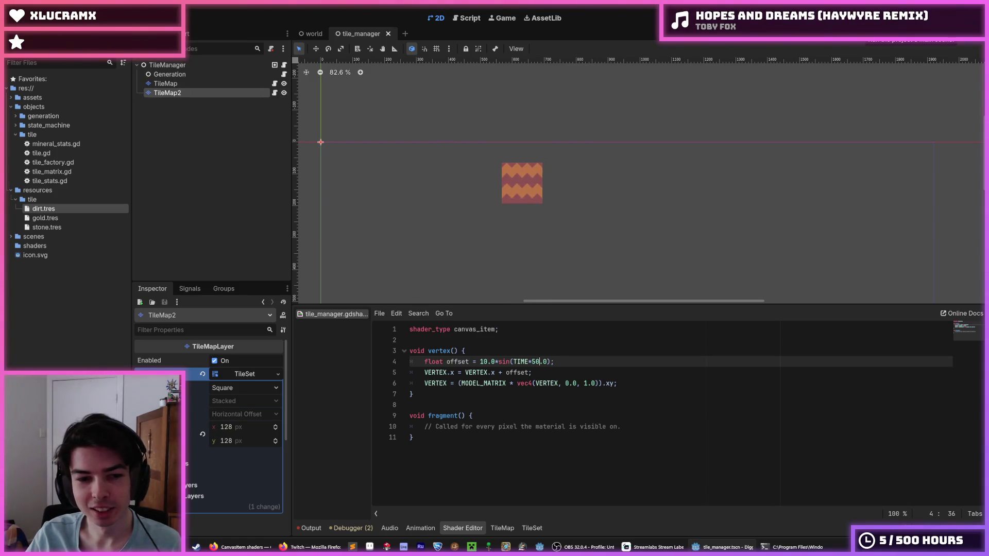
{"action": "scroll", "coordinate": [473, 214], "scroll_direction": "down", "scroll_amount": 5}
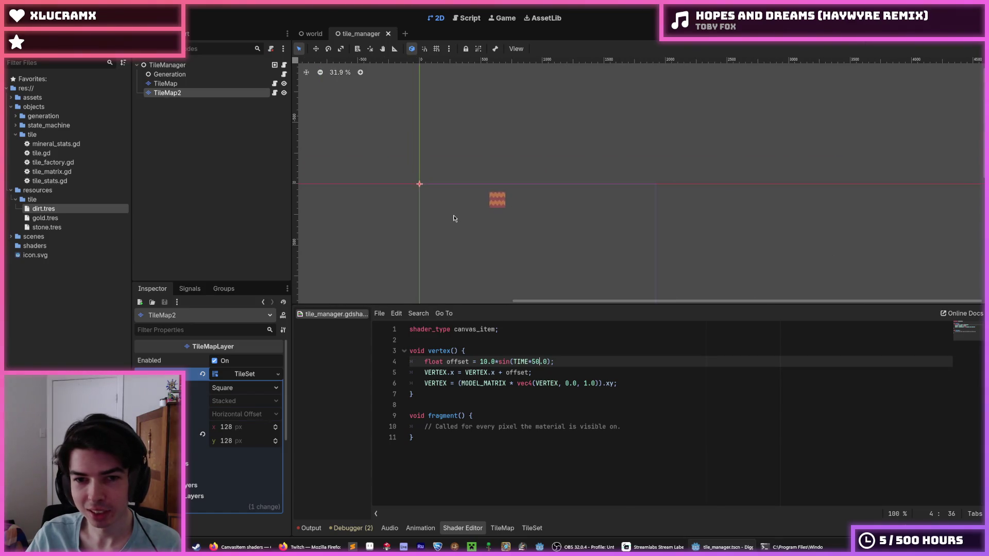
{"action": "scroll", "coordinate": [455, 216], "scroll_direction": "up", "scroll_amount": 3}
{"action": "scroll", "coordinate": [473, 217], "scroll_direction": "up", "scroll_amount": 1}
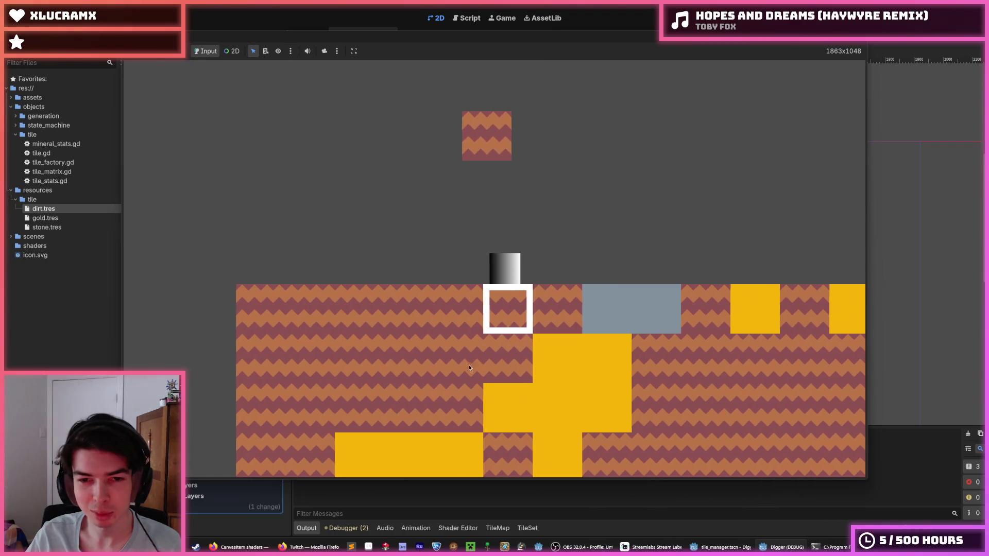
{"action": "key", "text": "Right"}
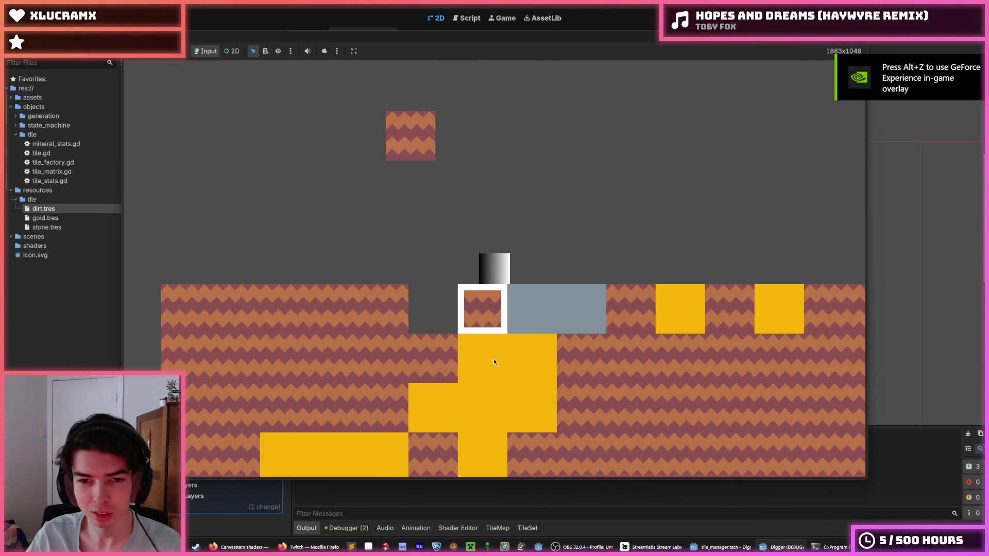
{"action": "key", "text": "Down"}
{"action": "key", "text": "Right"}
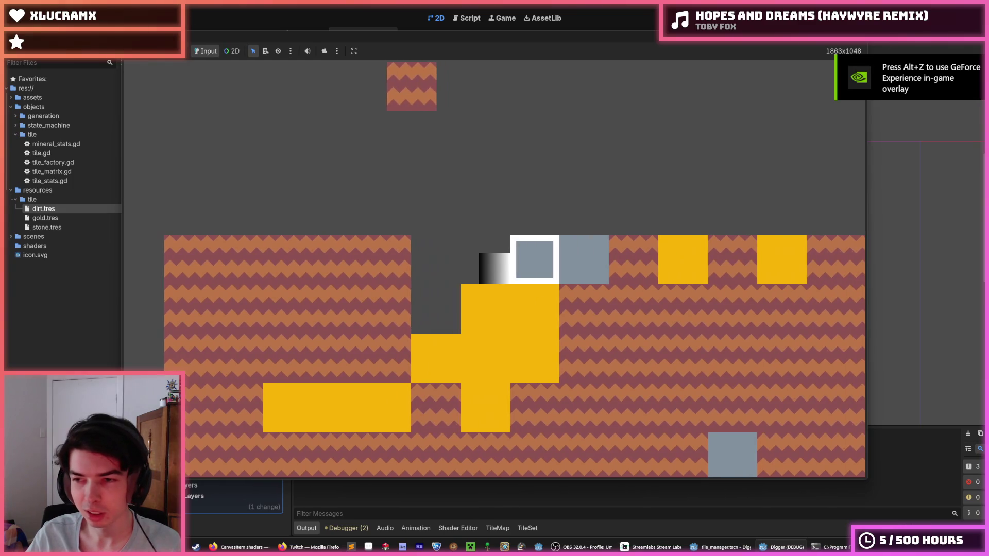
{"action": "key", "text": "Up"}
{"action": "key", "text": "Right"}
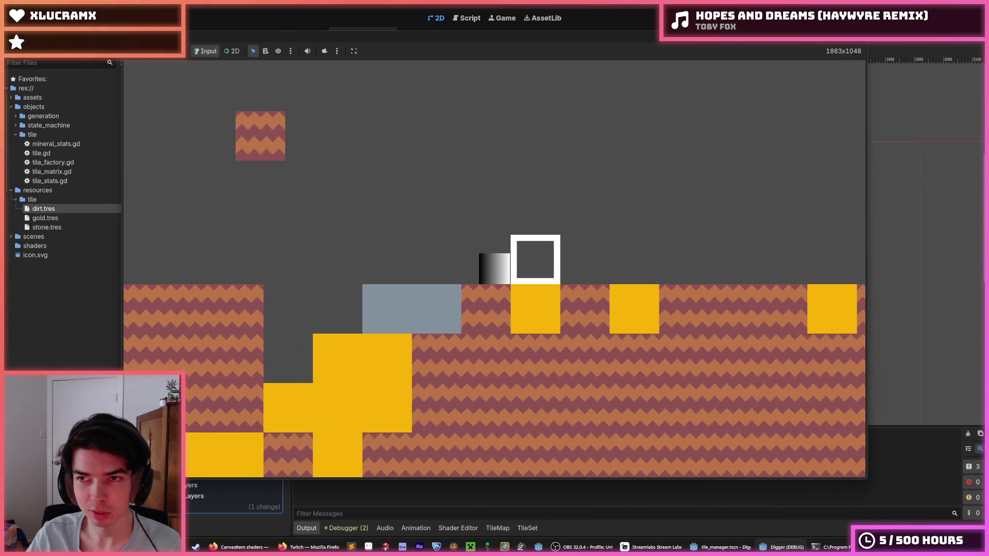
- Stop the game with F8, save the scene, and show the debugger panel
{"action": "key", "text": "F8"}
{"action": "key", "text": "ctrl+s"}
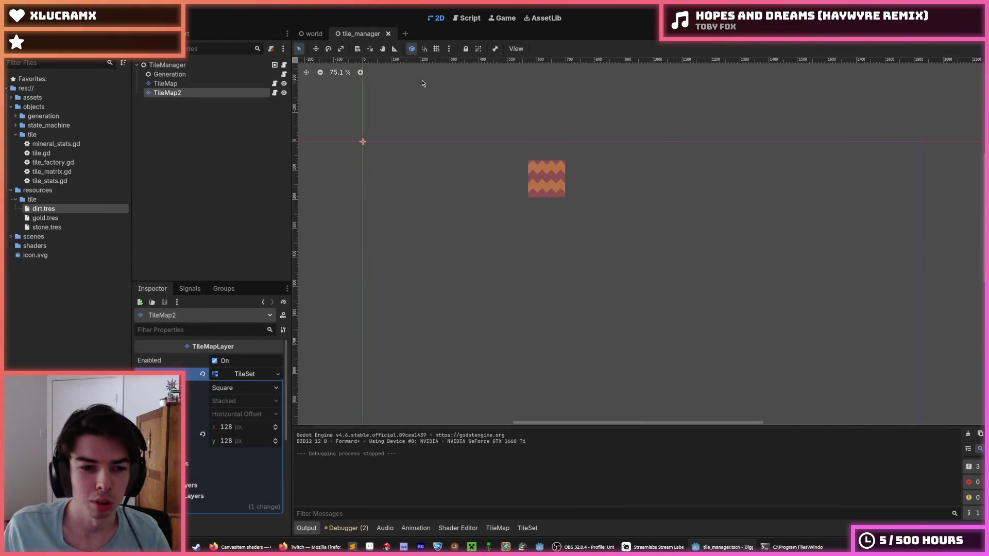
{"action": "left_click", "coordinate": [346, 528]}
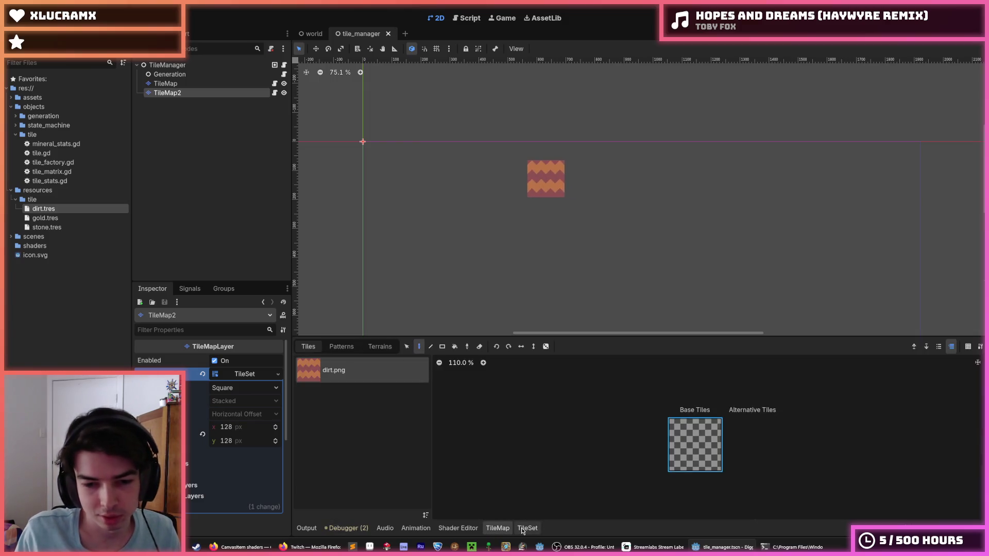
- Open the TileSet editor and look through its patterns and tile sources
{"action": "left_click", "coordinate": [498, 529]}
{"action": "left_click", "coordinate": [527, 528]}
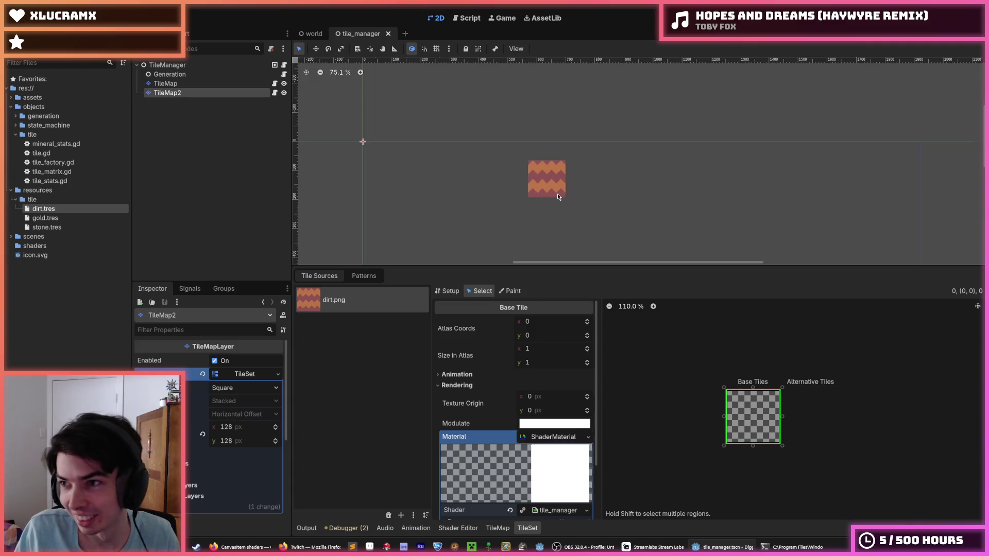
{"action": "scroll", "coordinate": [557, 193], "scroll_direction": "up", "scroll_amount": 2}
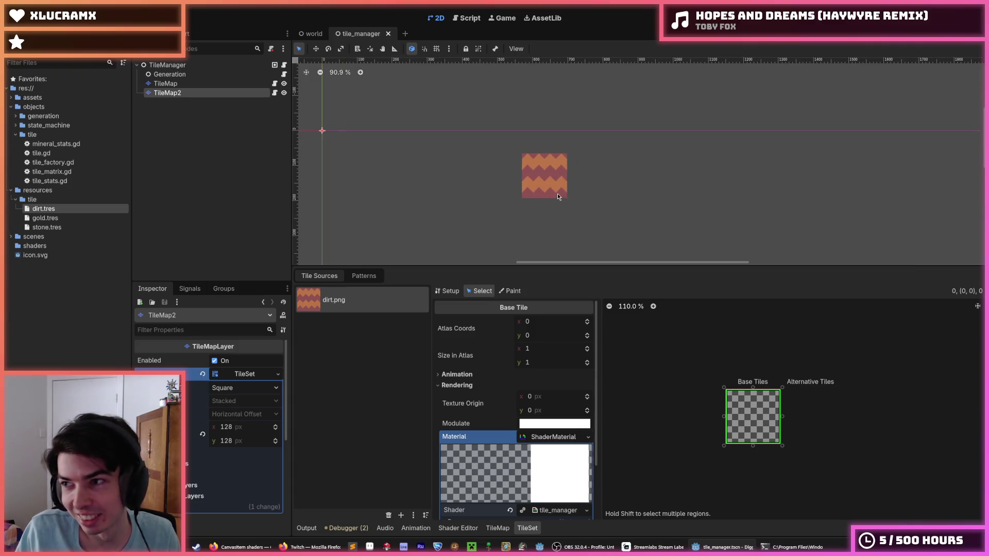
{"action": "left_click", "coordinate": [364, 276]}
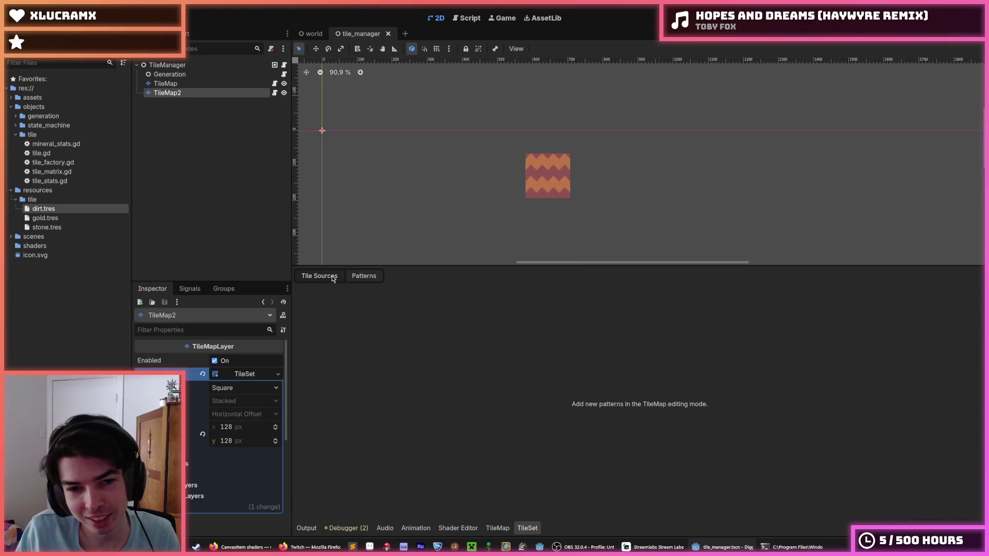
{"action": "left_click", "coordinate": [318, 276]}
{"action": "scroll", "coordinate": [489, 392], "scroll_direction": "down", "scroll_amount": 2}
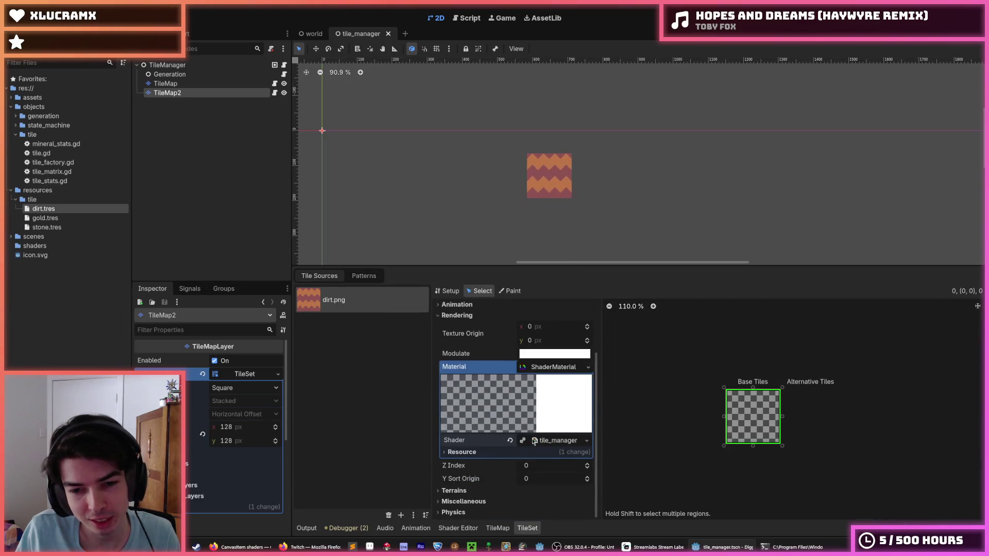
- View the tile_manager shader code and save the shader file
{"action": "left_click", "coordinate": [550, 441]}
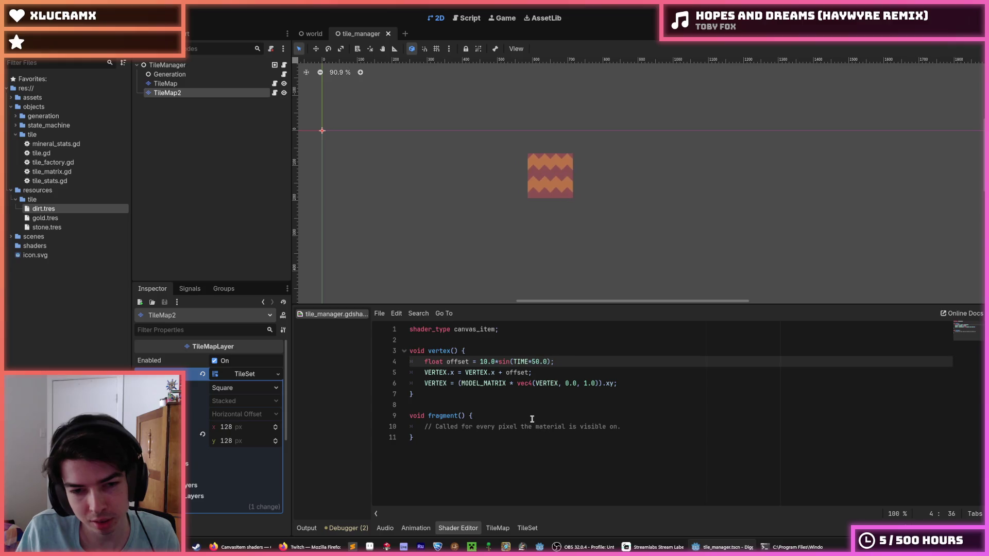
{"action": "mouse_move", "coordinate": [467, 450]}
{"action": "left_mouse_down"}
{"action": "mouse_move", "coordinate": [438, 361]}
{"action": "mouse_move", "coordinate": [408, 328]}
{"action": "left_mouse_up"}
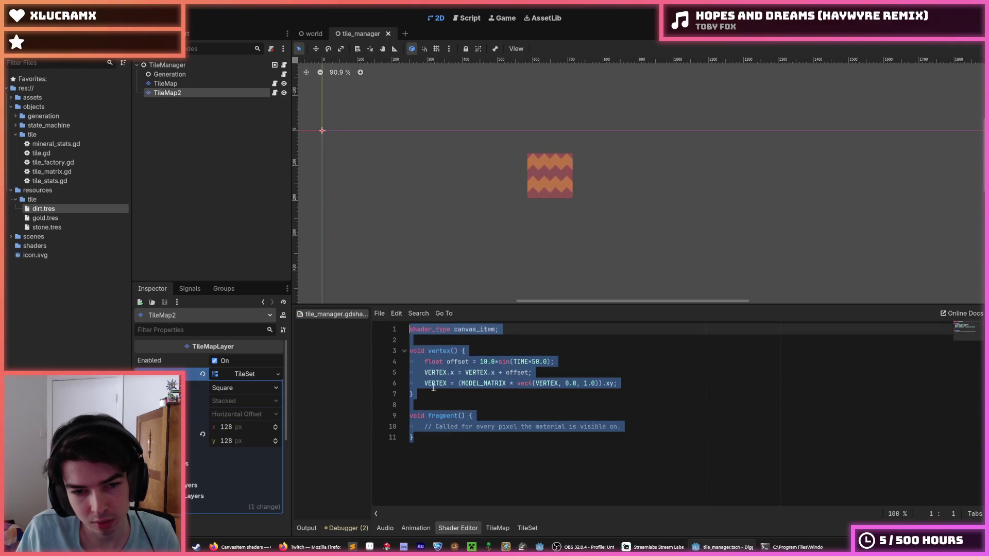
{"action": "left_click", "coordinate": [428, 384]}
{"action": "key", "text": "ctrl+a"}
{"action": "left_click", "coordinate": [427, 405]}
{"action": "right_click", "coordinate": [338, 316]}
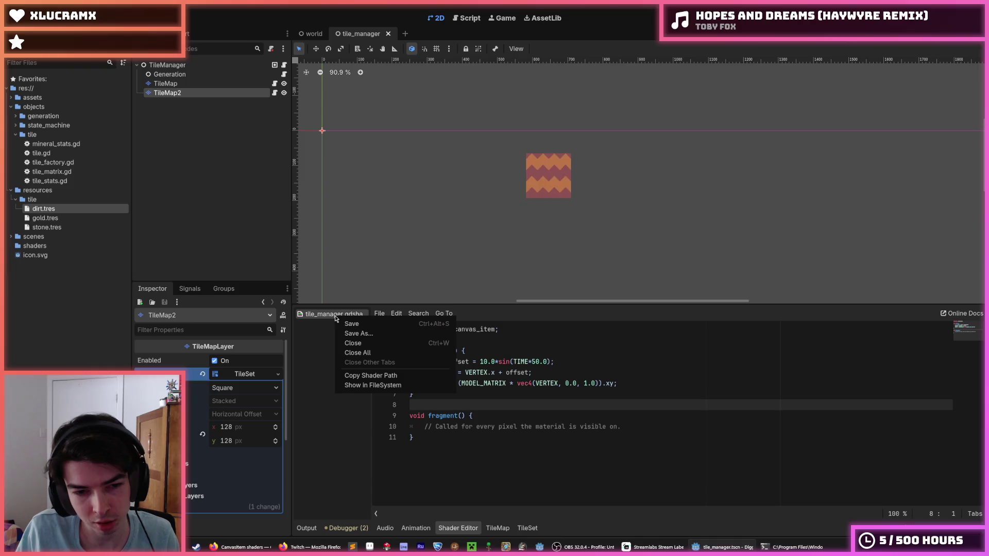
{"action": "left_click", "coordinate": [366, 324]}
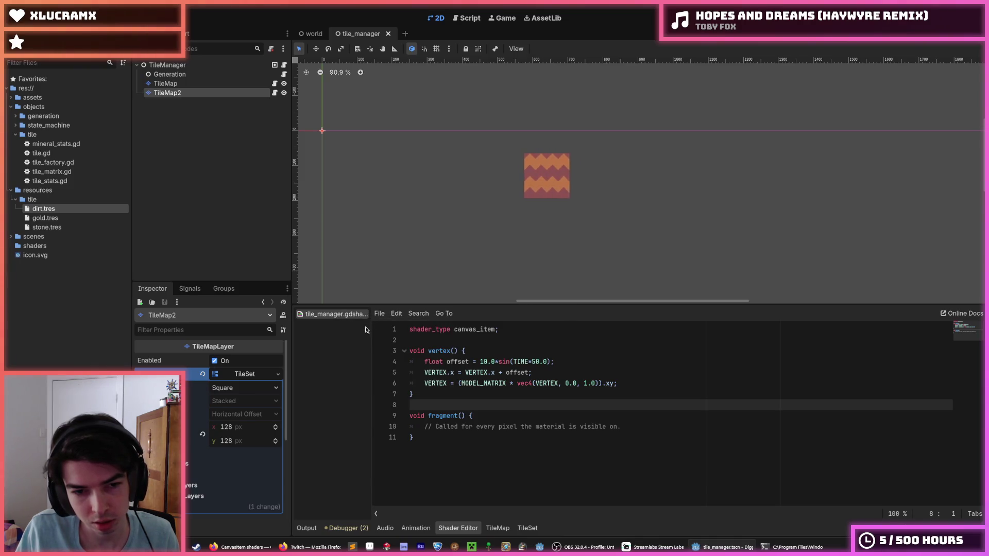
- Back in the TileSet tile properties, choose to save the dirt tile's shader as a new file
{"action": "left_click", "coordinate": [498, 529]}
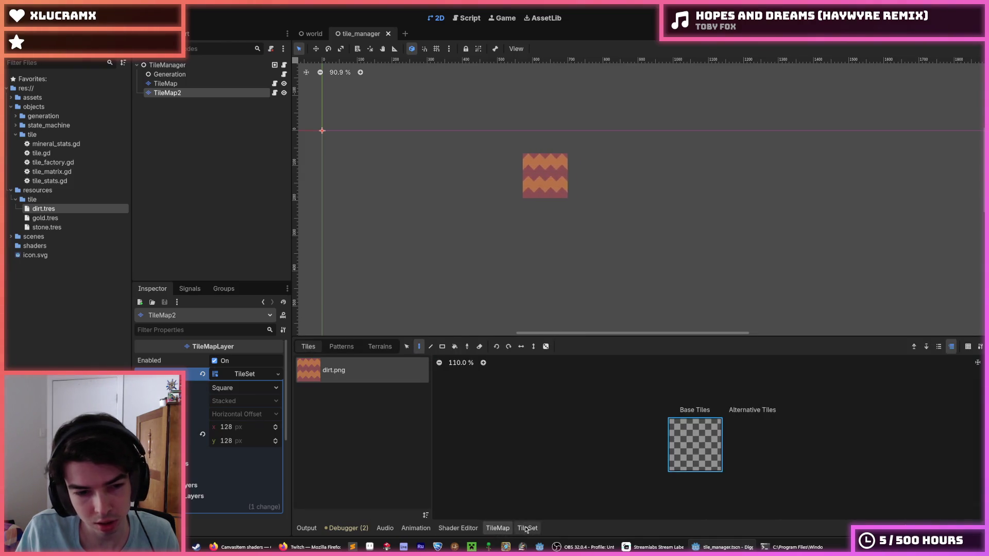
{"action": "left_click", "coordinate": [527, 528]}
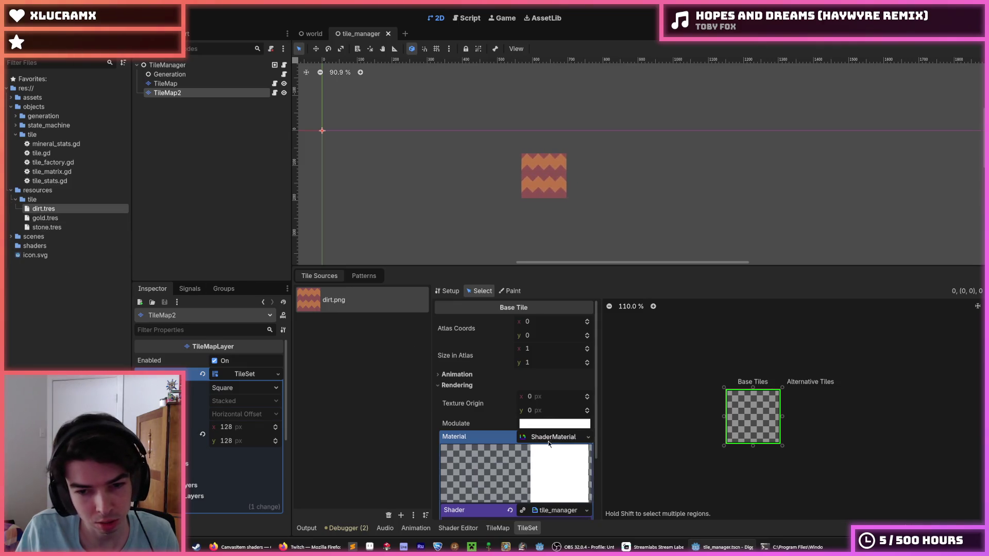
{"action": "scroll", "coordinate": [557, 406], "scroll_direction": "down", "scroll_amount": 3}
{"action": "right_click", "coordinate": [543, 428]}
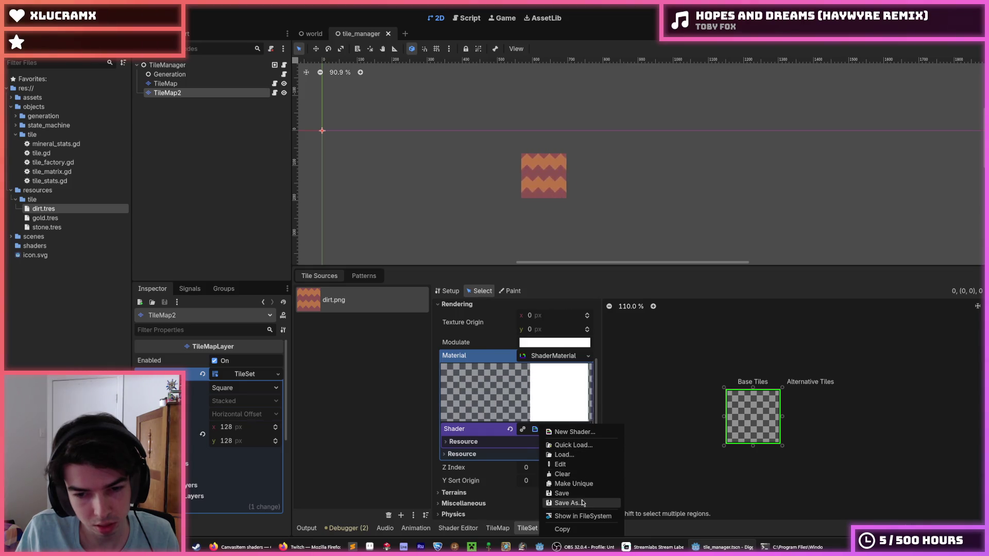
{"action": "left_click", "coordinate": [567, 503]}
- In the shaders folder, name the file tile_jiggle and dismiss the invalid extension alerts
{"action": "double_click", "coordinate": [524, 200]}
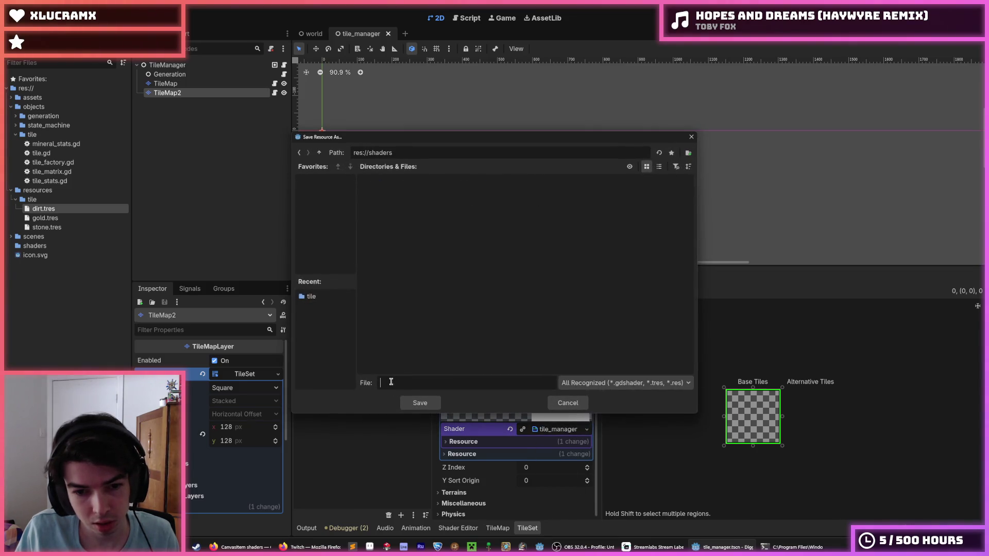
{"action": "type", "text": "jiggle"}
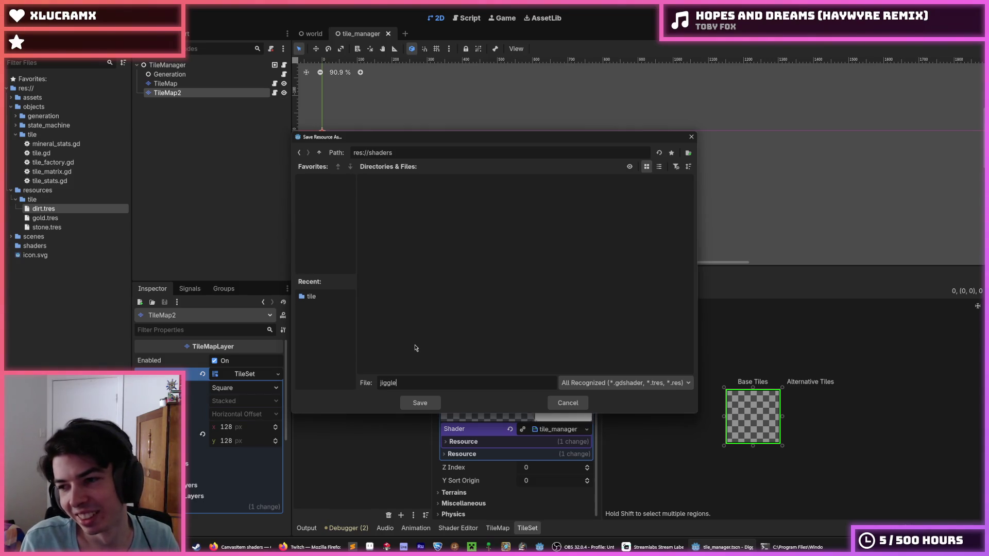
{"action": "key", "text": "ctrl+a"}
{"action": "key", "text": "BackSpace"}
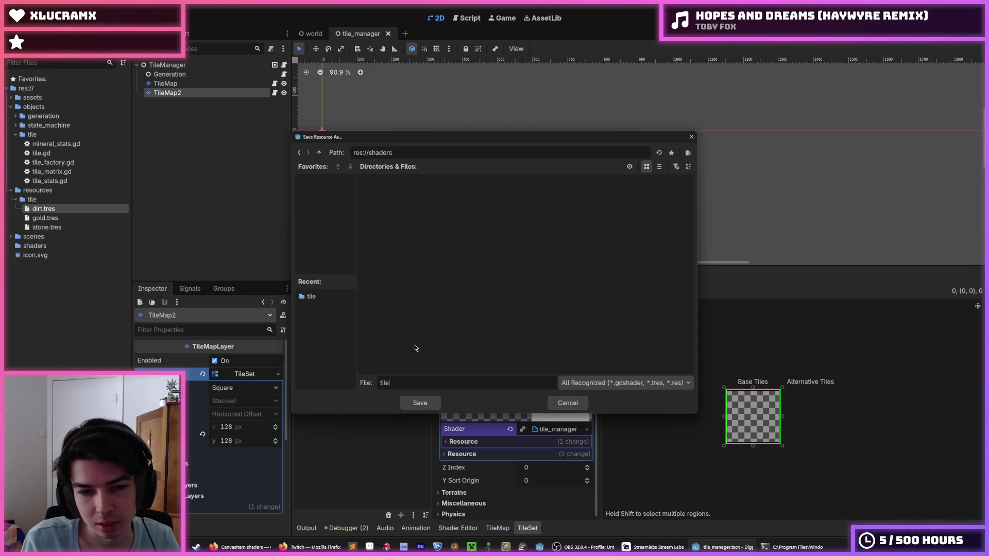
{"action": "type", "text": "_damage"}
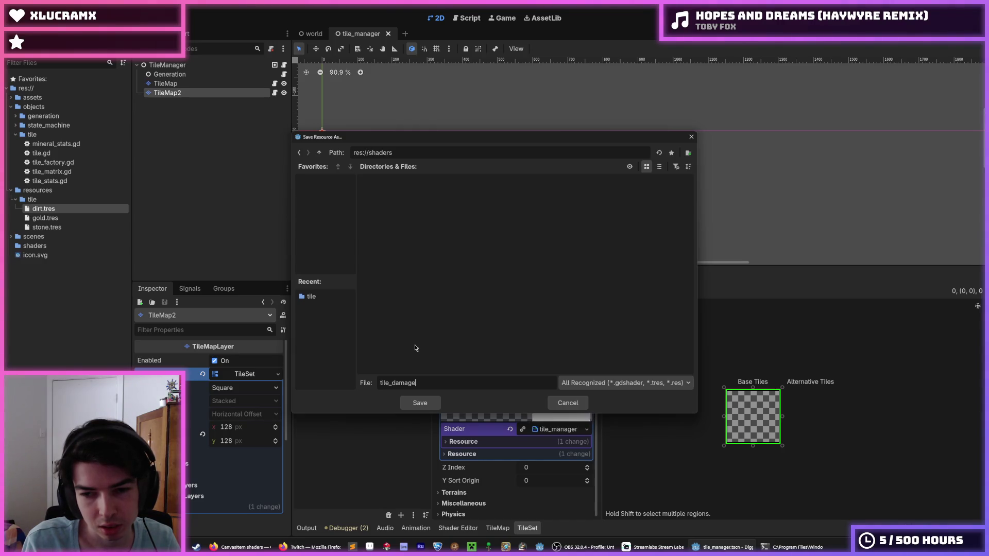
{"action": "key", "text": "BackSpace"}
{"action": "key", "text": "BackSpace"}
{"action": "key", "text": "BackSpace"}
{"action": "key", "text": "BackSpace"}
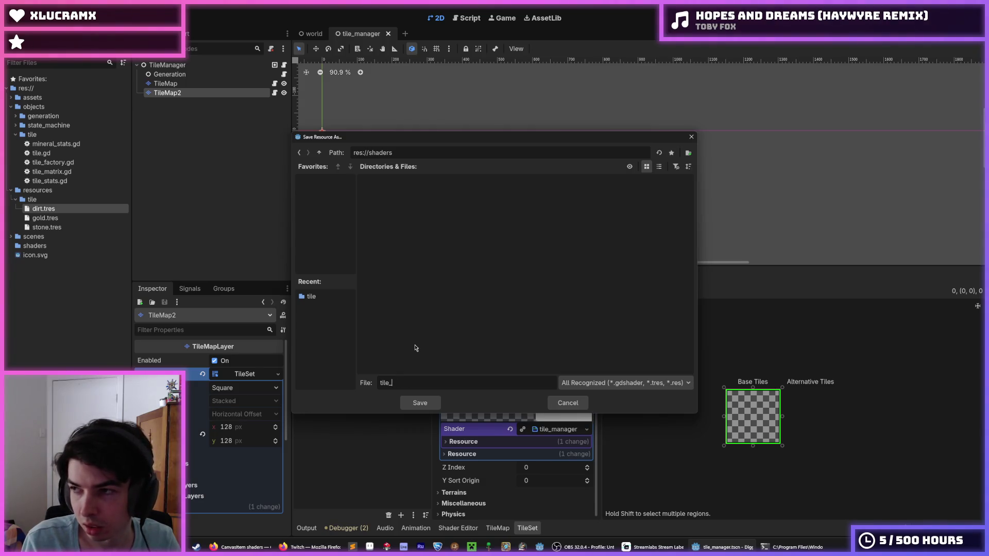
{"action": "type", "text": "jiggle"}
{"action": "key", "text": "Return"}
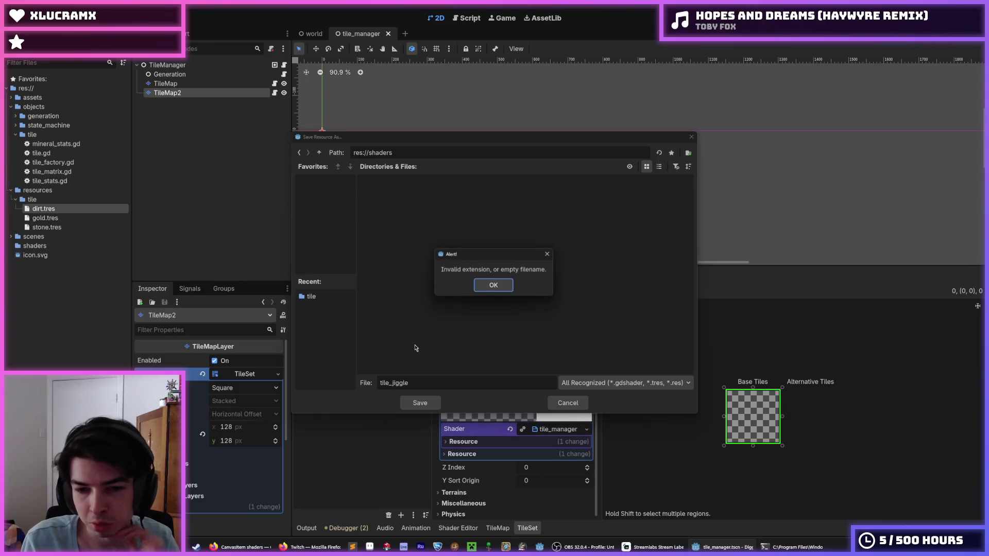
{"action": "left_click", "coordinate": [492, 289]}
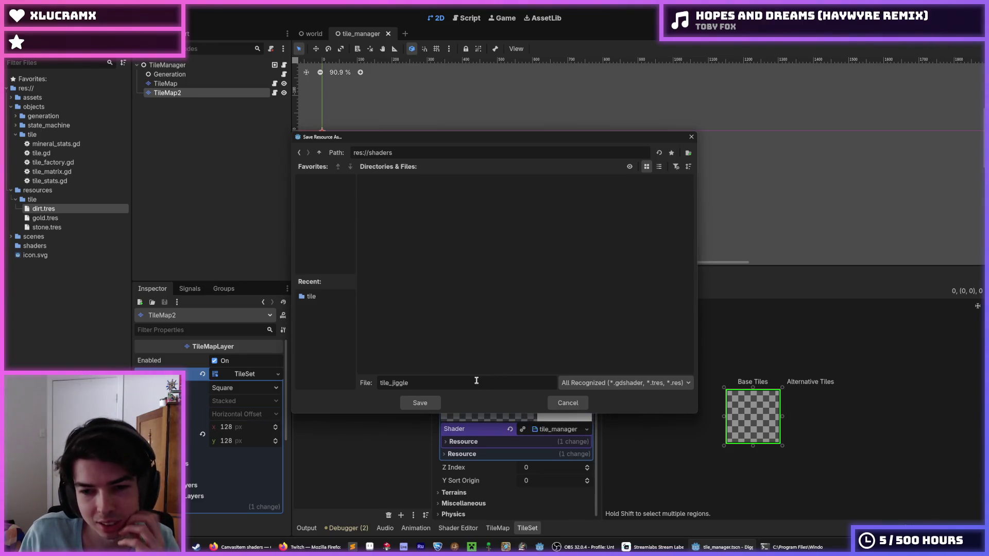
{"action": "left_click", "coordinate": [420, 403]}
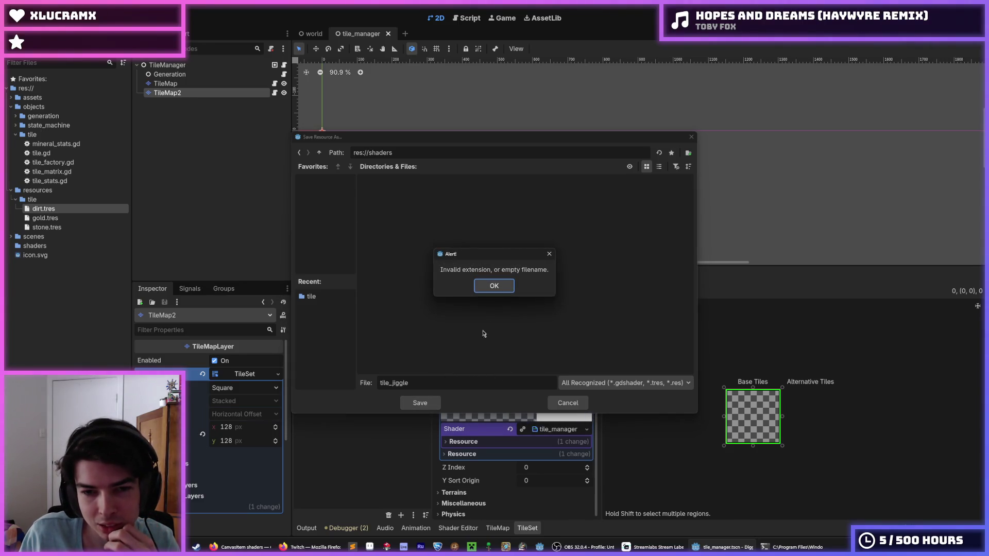
{"action": "left_click", "coordinate": [498, 287]}
- Set the file type to GDSHADER and save the shader as tile_jiggle.gdshader
{"action": "left_click", "coordinate": [585, 383]}
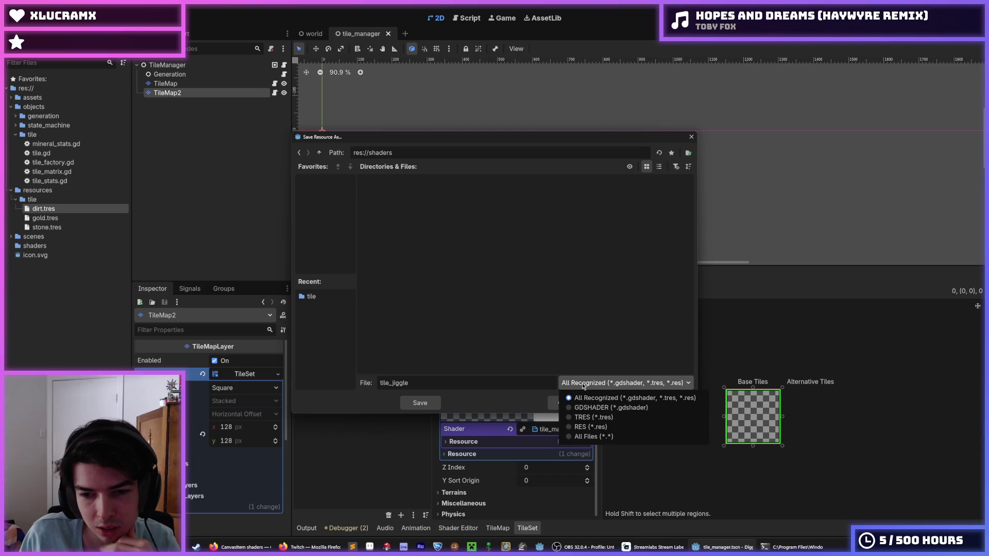
{"action": "left_click", "coordinate": [582, 383]}
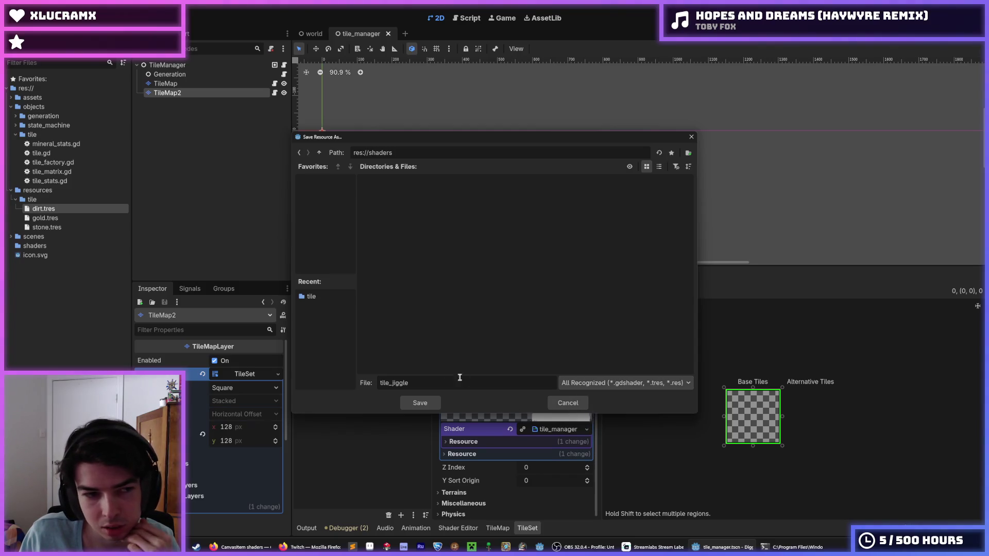
{"action": "left_click", "coordinate": [580, 386]}
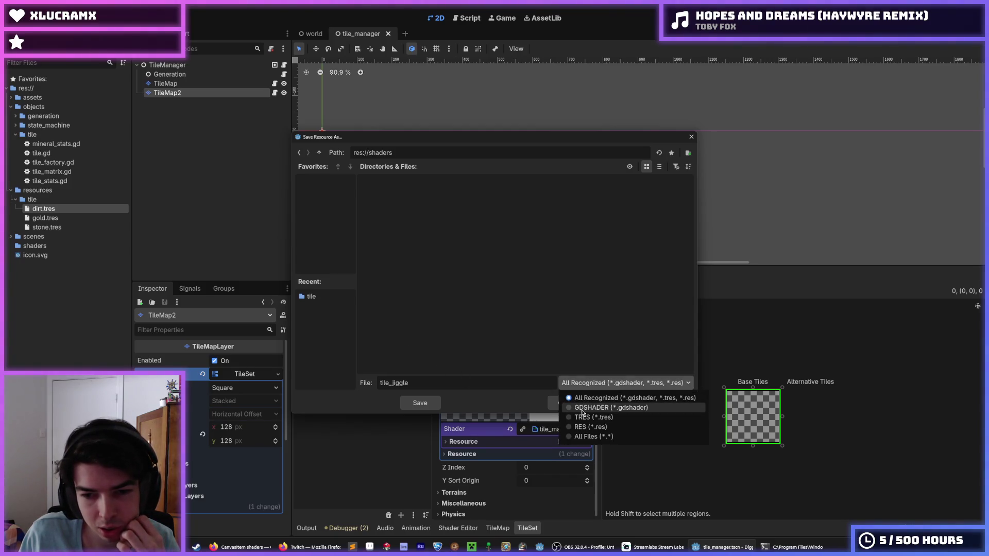
{"action": "left_click", "coordinate": [581, 409]}
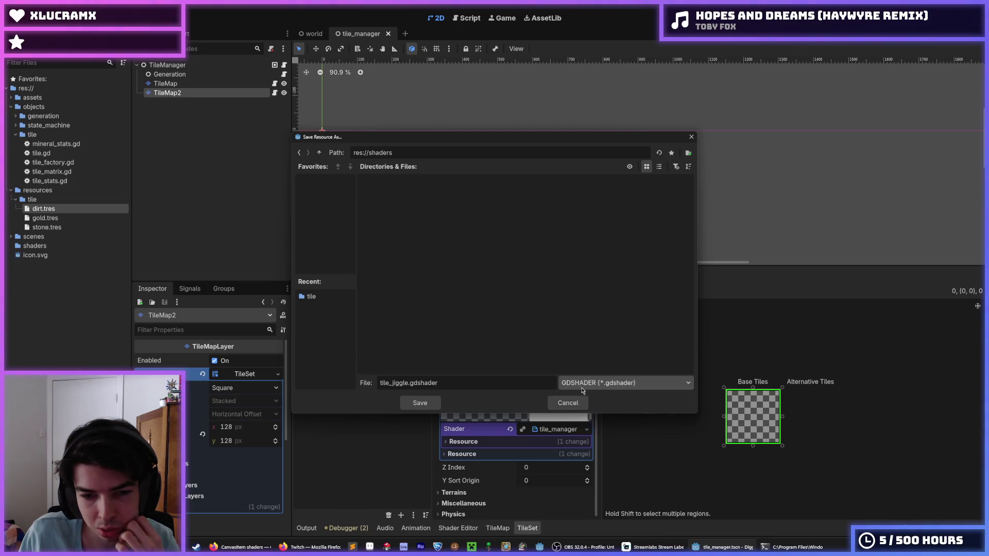
{"action": "left_click", "coordinate": [580, 384]}
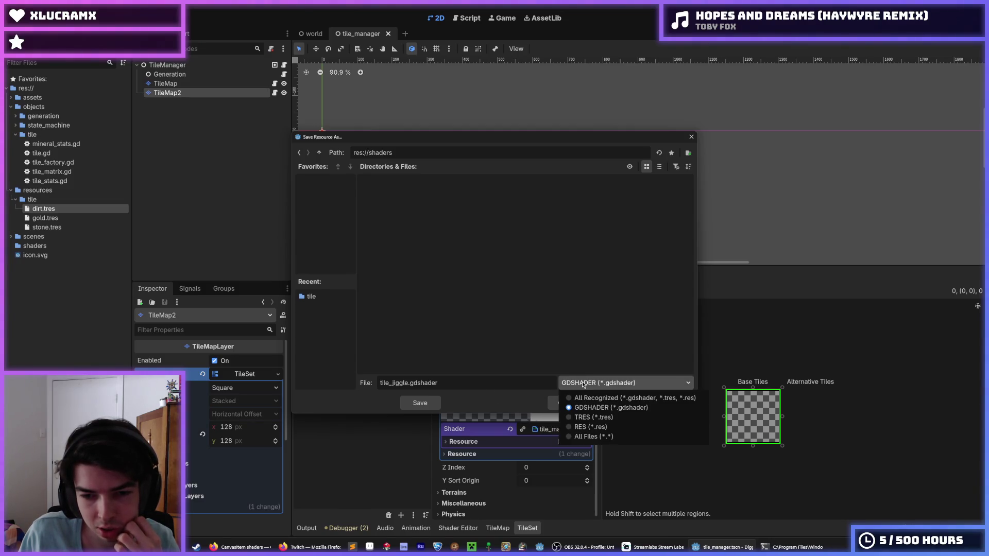
{"action": "left_click", "coordinate": [582, 385]}
{"action": "left_click", "coordinate": [420, 403]}
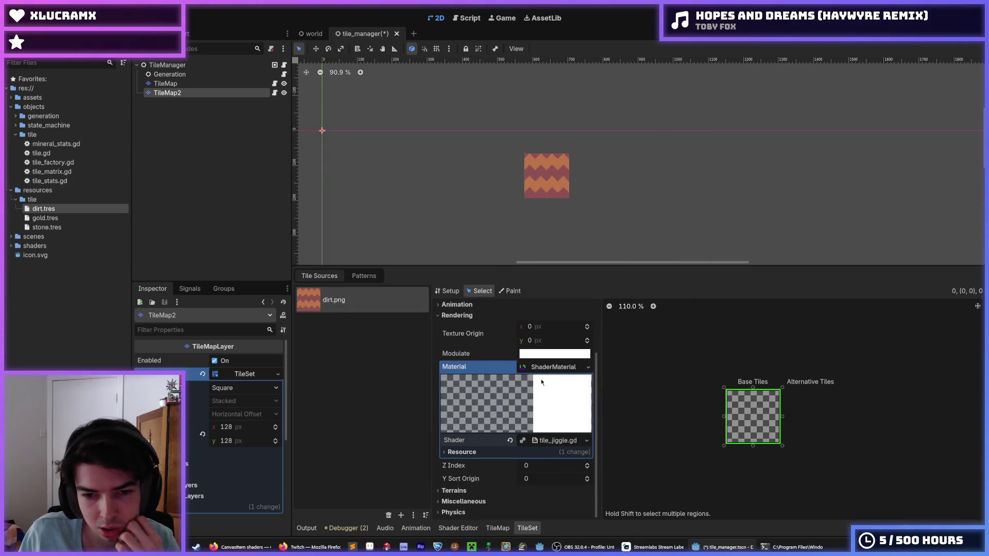
- Check the tile_jiggle shader code, save, and locate tile_jiggle.gdshader in the shaders folder
{"action": "left_click", "coordinate": [563, 444]}
{"action": "left_click", "coordinate": [507, 439]}
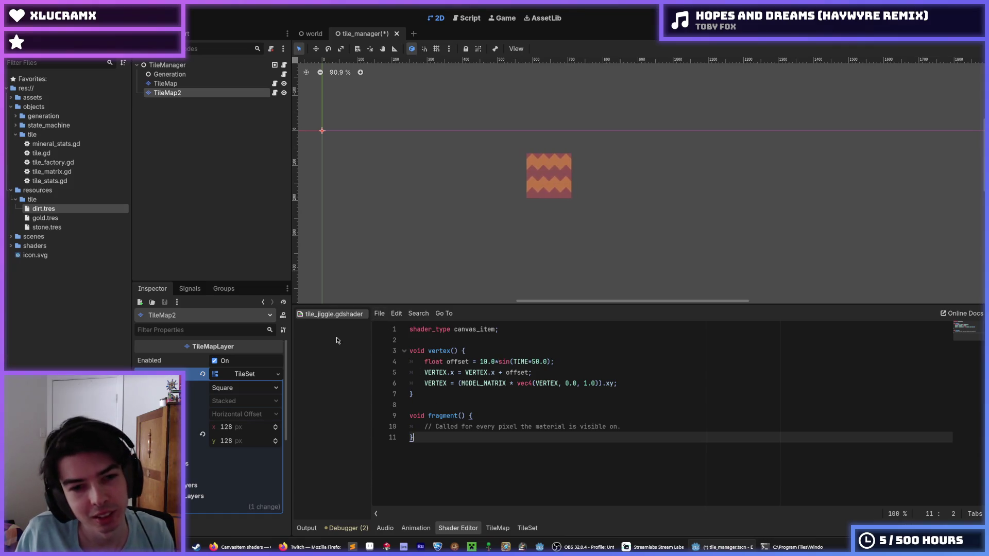
{"action": "key", "text": "ctrl+s"}
{"action": "double_click", "coordinate": [44, 246]}
{"action": "left_click", "coordinate": [54, 255]}
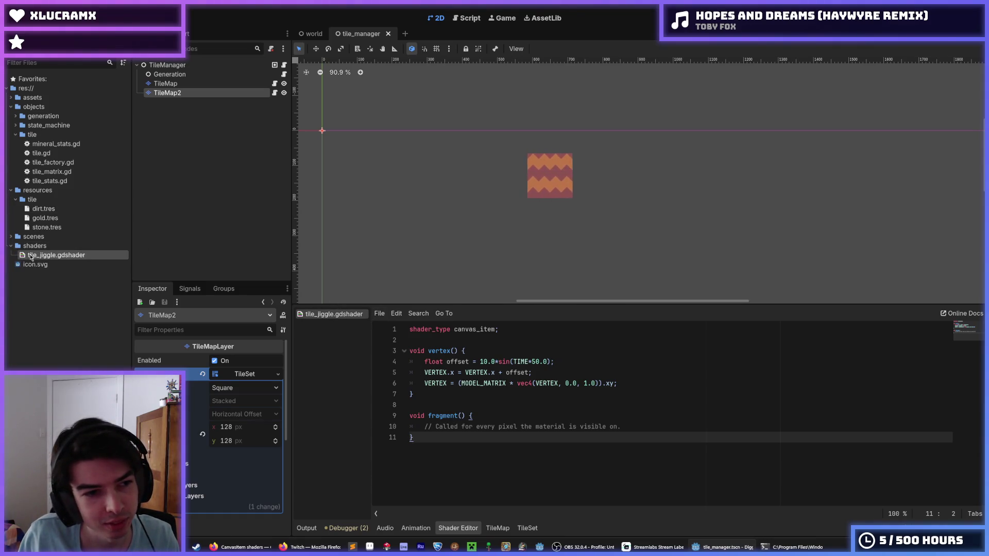
- From the project manager, decline upgrading the PlanetX project and open the Digger project
{"action": "key", "text": "alt+Tab"}
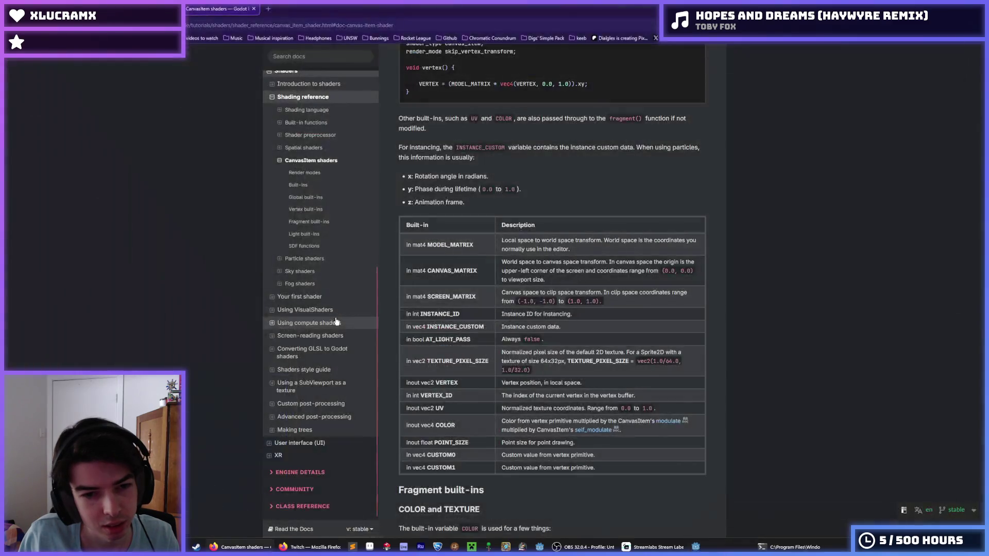
{"action": "left_click", "coordinate": [695, 547]}
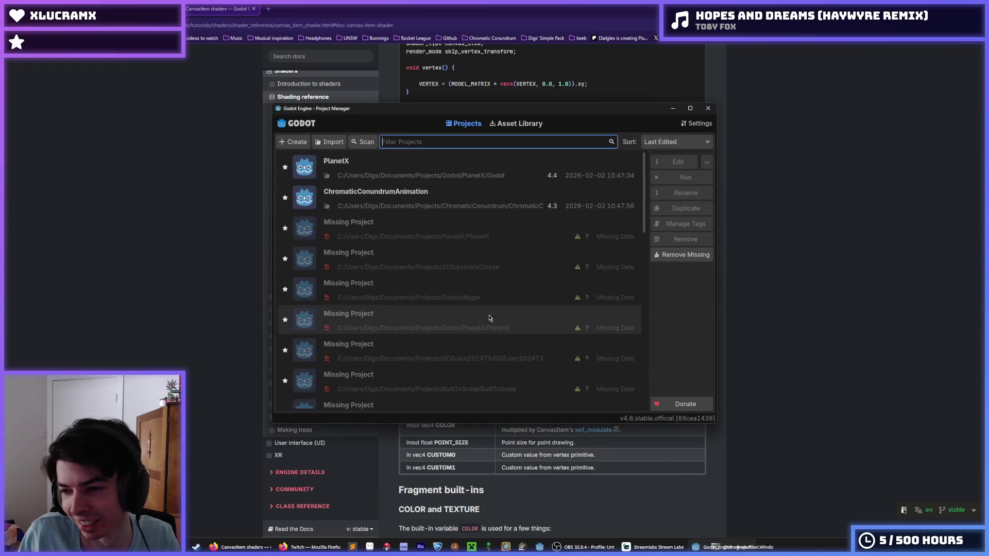
{"action": "double_click", "coordinate": [408, 177]}
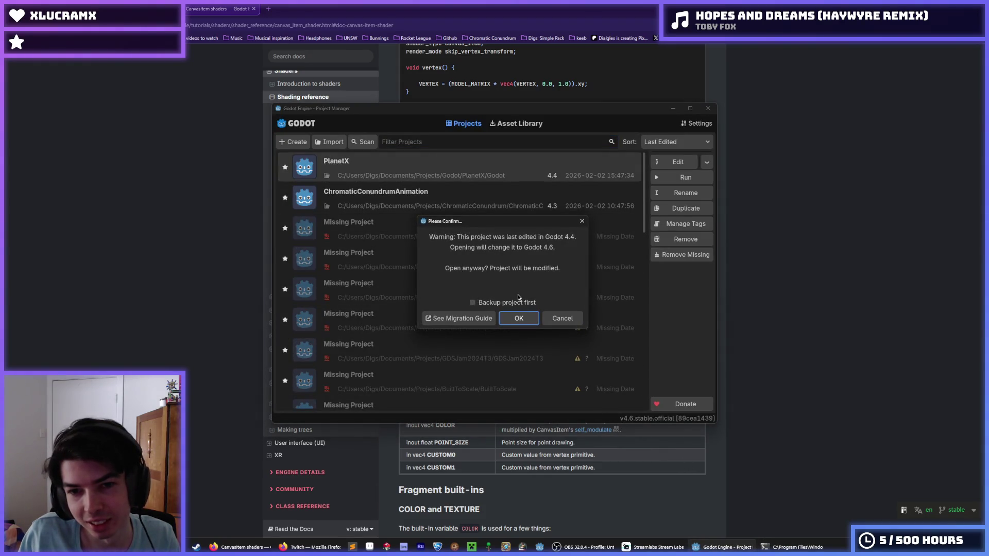
{"action": "left_click", "coordinate": [583, 221]}
{"action": "scroll", "coordinate": [592, 283], "scroll_direction": "down", "scroll_amount": 5}
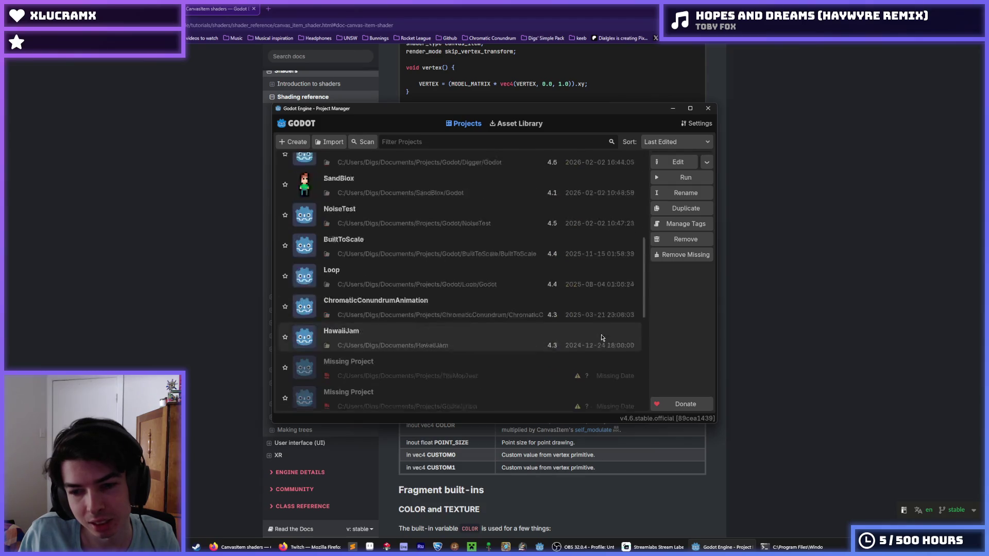
{"action": "scroll", "coordinate": [602, 338], "scroll_direction": "down", "scroll_amount": 5}
{"action": "scroll", "coordinate": [596, 349], "scroll_direction": "up", "scroll_amount": 3}
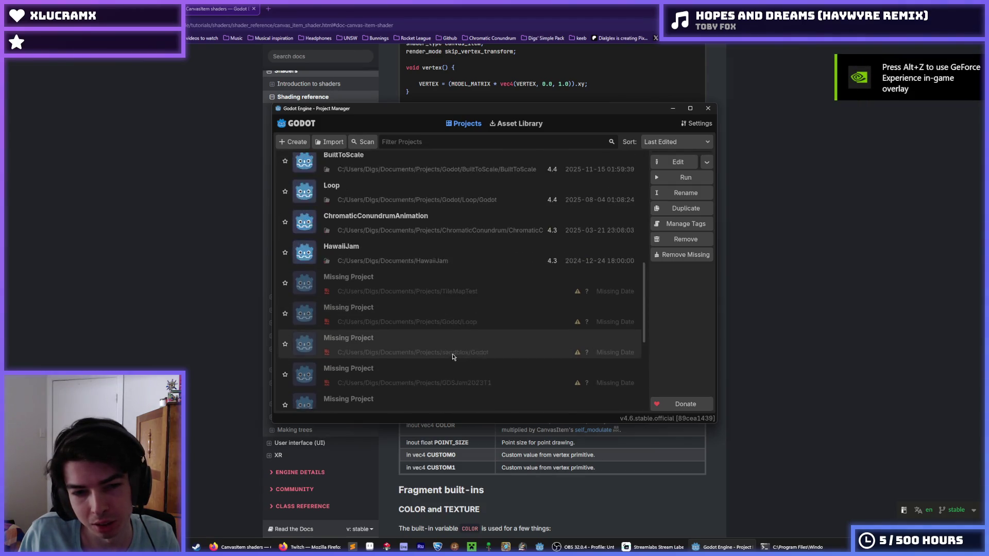
{"action": "scroll", "coordinate": [453, 357], "scroll_direction": "up", "scroll_amount": 4}
{"action": "double_click", "coordinate": [395, 201]}
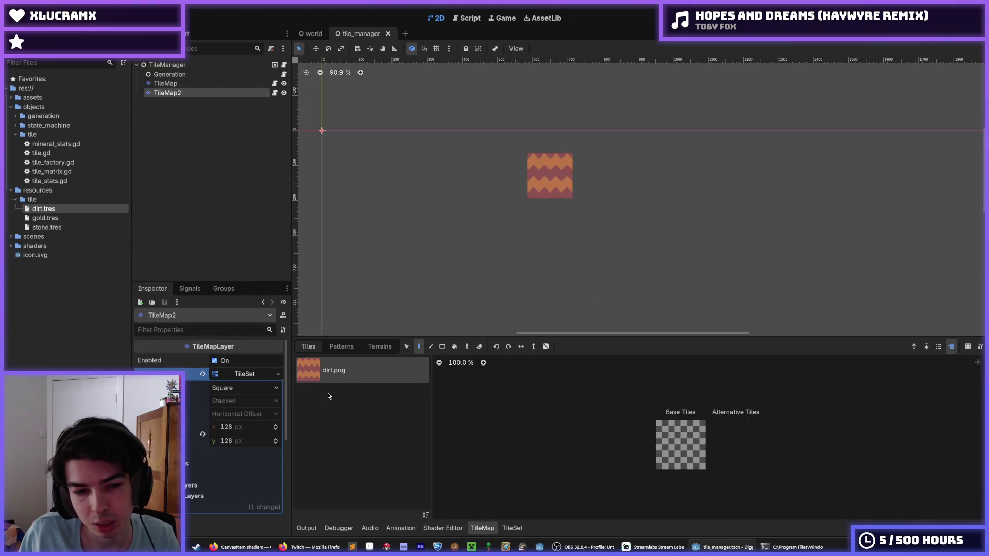
- Hide the TileMap2 layer, select TileMap, and switch to the Script workspace
{"action": "left_click", "coordinate": [173, 92]}
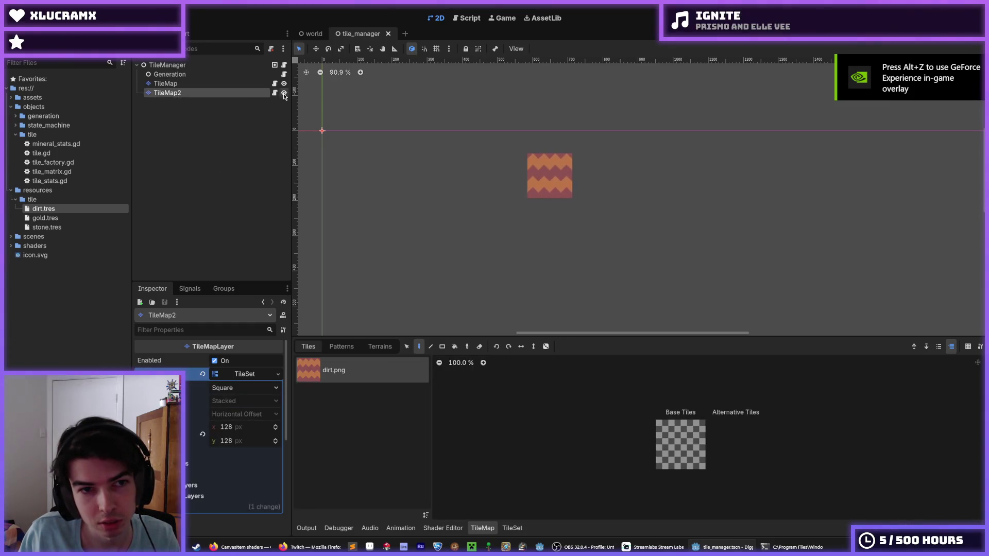
{"action": "left_click", "coordinate": [284, 94]}
{"action": "left_click", "coordinate": [216, 84]}
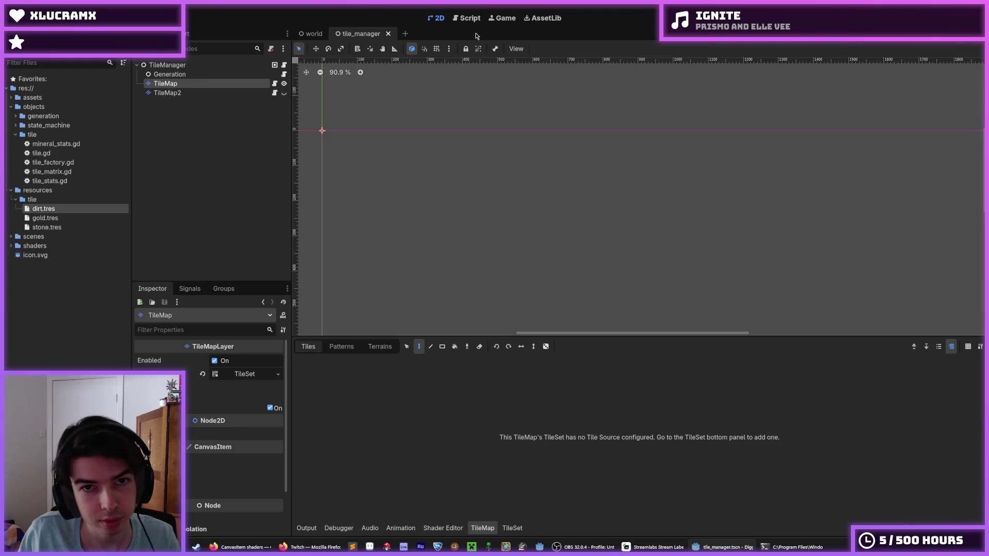
{"action": "left_click", "coordinate": [467, 18]}
{"action": "scroll", "coordinate": [608, 257], "scroll_direction": "down", "scroll_amount": 5}
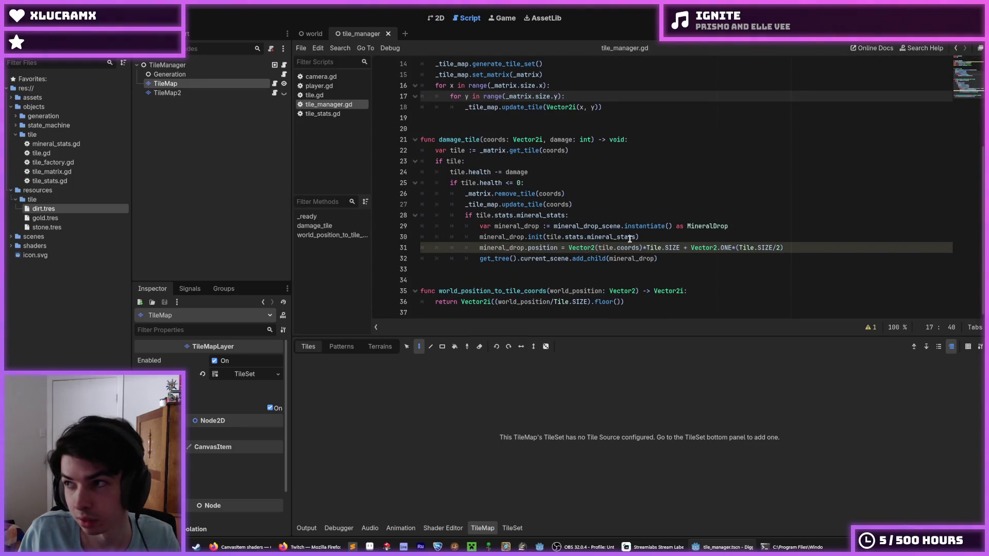
{"action": "left_click", "coordinate": [717, 237]}
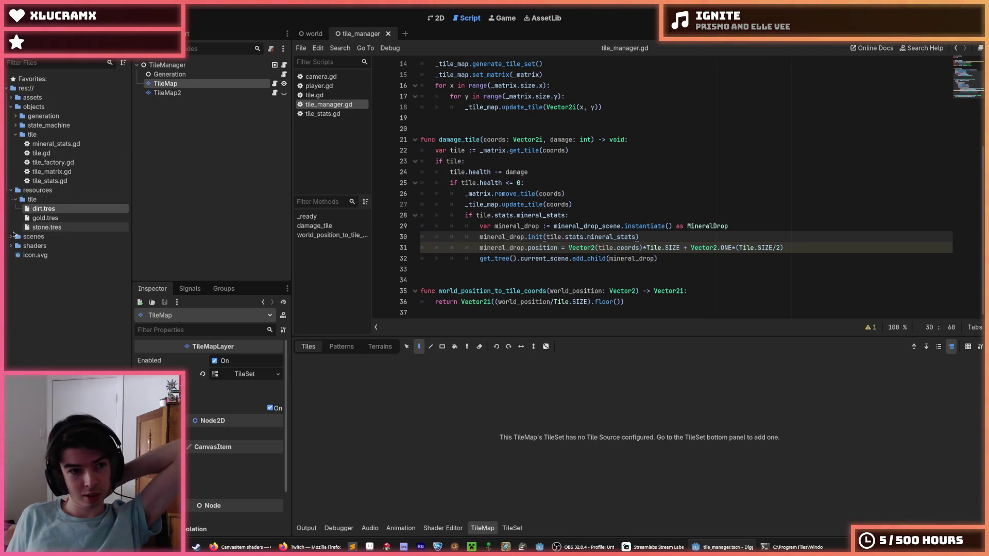
- Open tile_map.gd from the scenes > manager > tile folder in FileSystem
{"action": "left_click", "coordinate": [13, 239]}
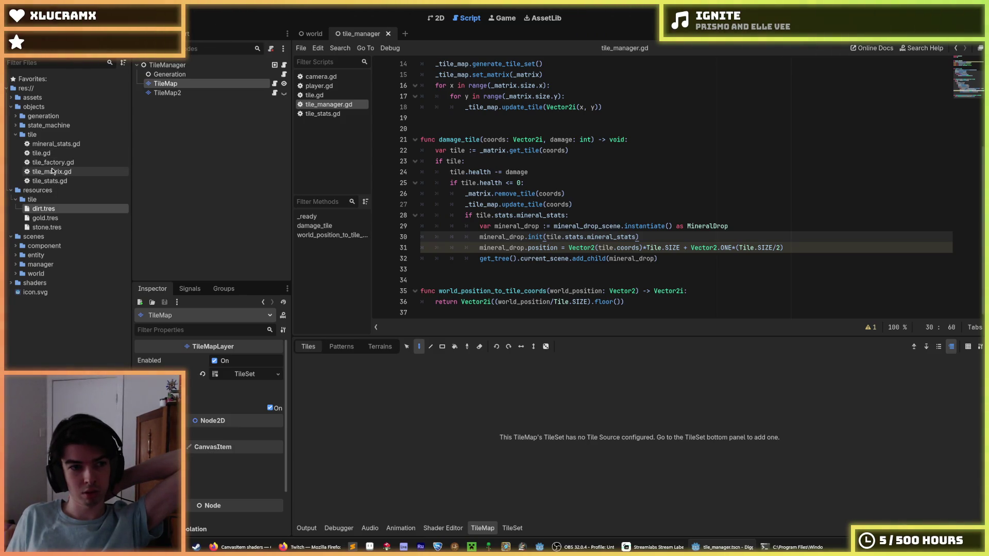
{"action": "left_click", "coordinate": [16, 256]}
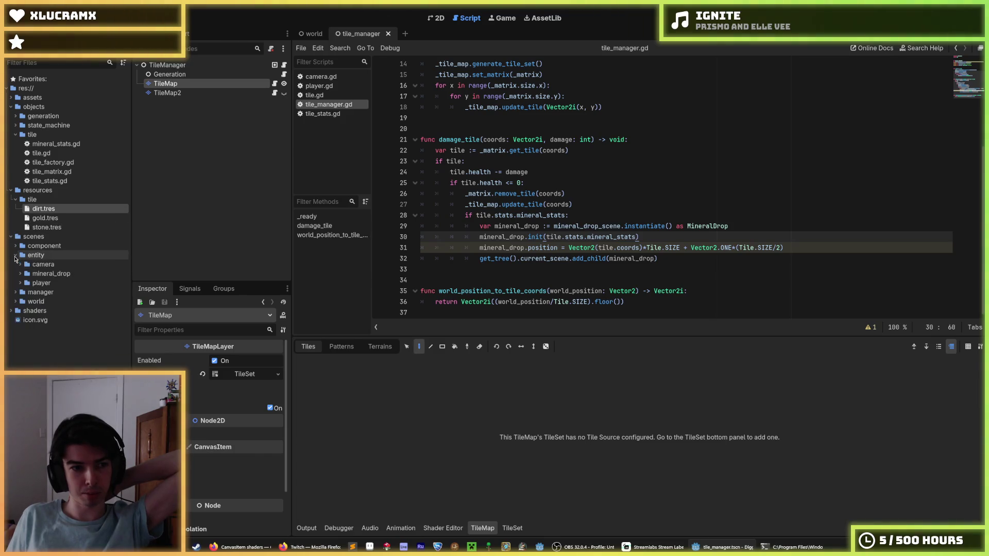
{"action": "left_click", "coordinate": [15, 255]}
{"action": "left_click", "coordinate": [16, 265]}
{"action": "left_click", "coordinate": [20, 273]}
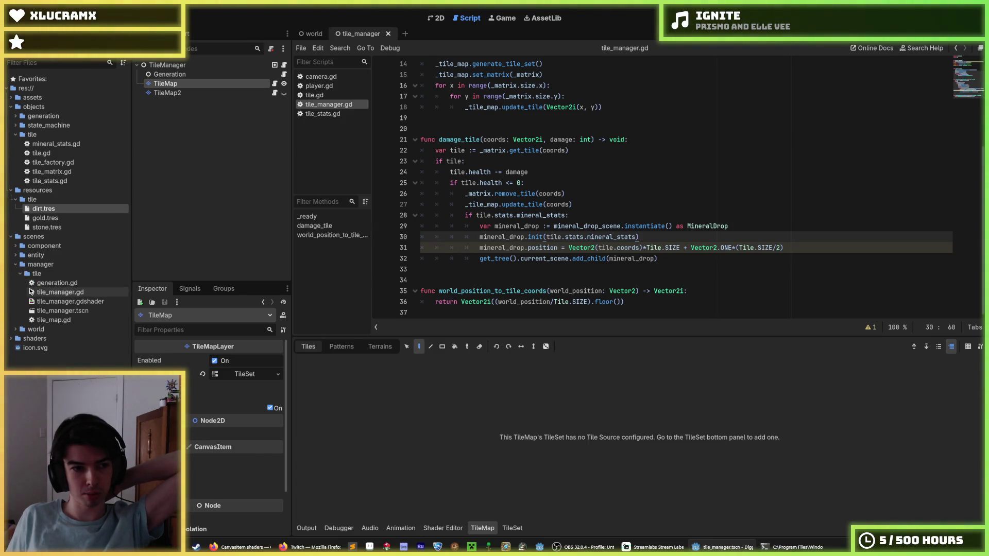
{"action": "double_click", "coordinate": [45, 320]}
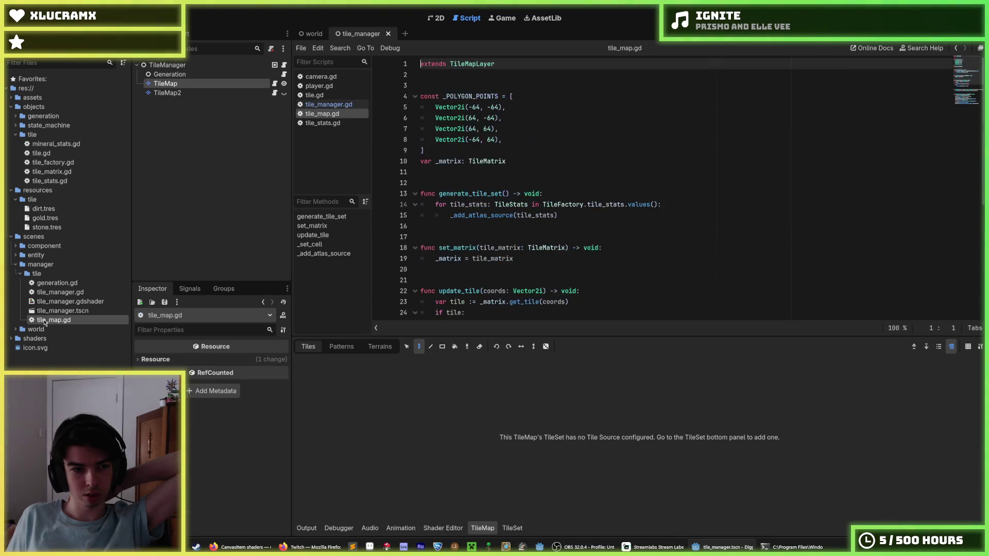
- Start a new tile_data line after line 42 inside _add_atlas_source
{"action": "scroll", "coordinate": [597, 218], "scroll_direction": "down", "scroll_amount": 6}
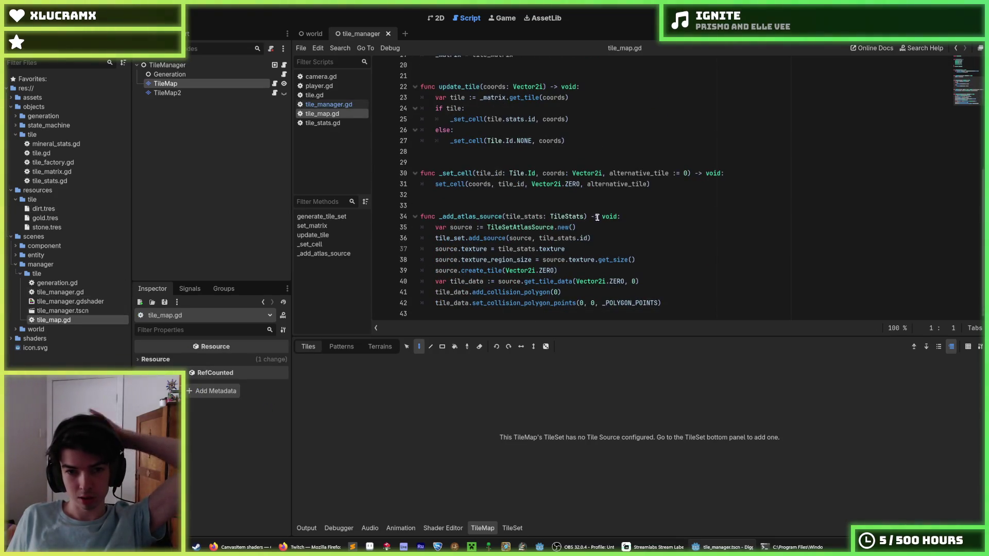
{"action": "left_click", "coordinate": [600, 227]}
{"action": "left_click", "coordinate": [680, 303]}
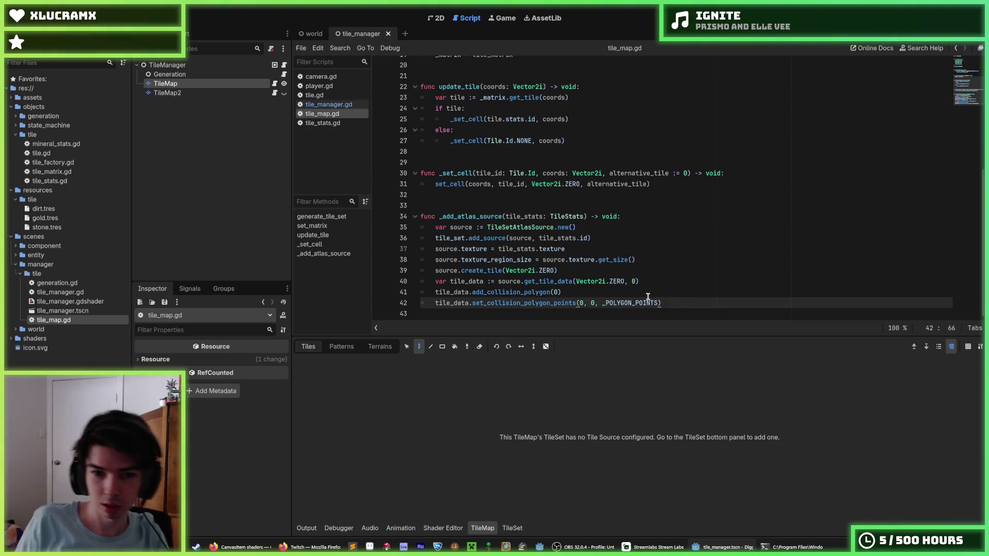
{"action": "key", "text": "Return"}
{"action": "type", "text": "tile_d"}
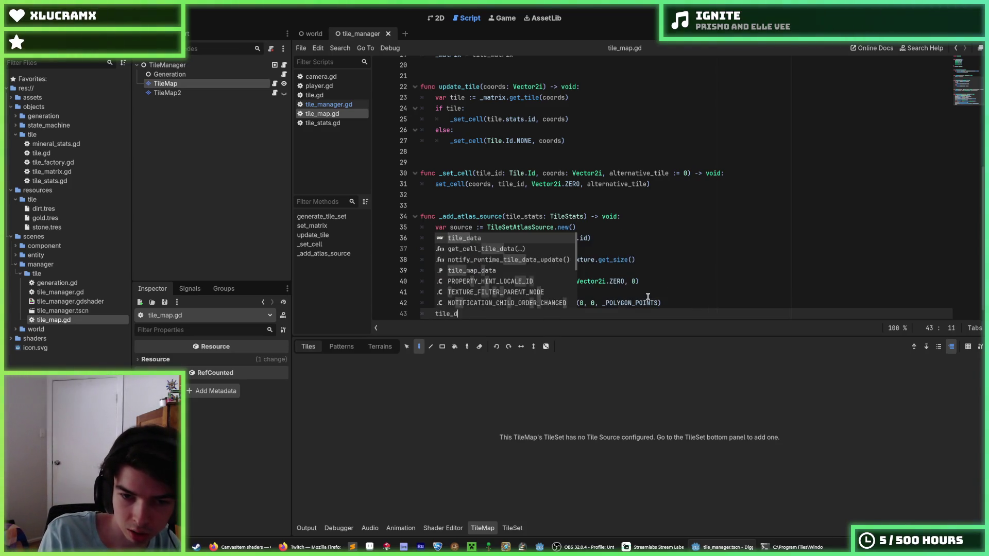
{"action": "key", "text": "Return"}
{"action": "type", "text": "."}
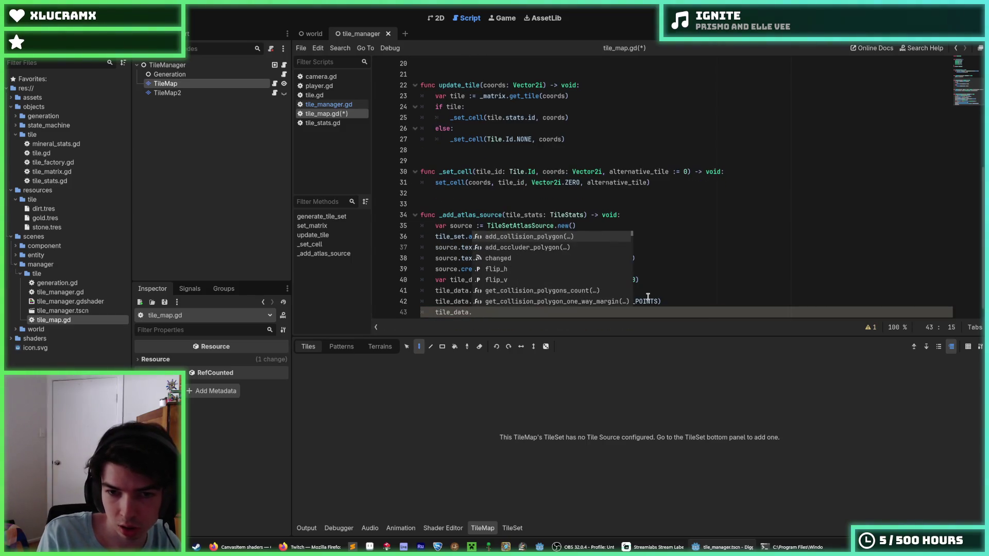
{"action": "key", "text": "Escape"}
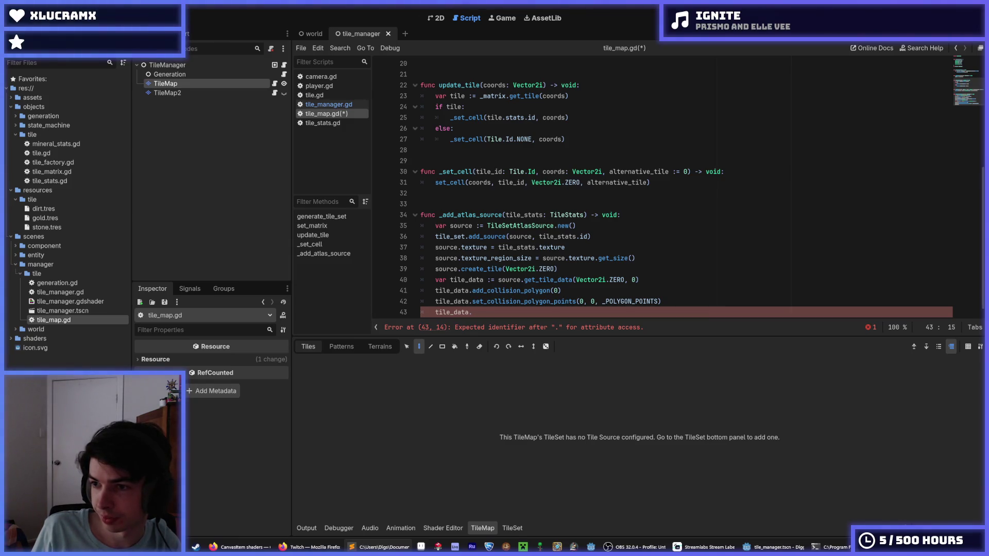
- Paste the ShaderMaterial assignment code onto line 43 of _add_atlas_source
{"action": "scroll", "coordinate": [618, 217], "scroll_direction": "down", "scroll_amount": 1}
{"action": "left_click_drag", "start_coordinate": [473, 302], "coordinate": [437, 301]}
{"action": "type", "text": "tile_data.material = ShaderMaterial.new() \ttile_data.material.set_shader(shader) \ttile_data.material.set_shader_parameter(\"side\", side) \ttile_data.material.set_shader_parameter(\"background\", background)"}
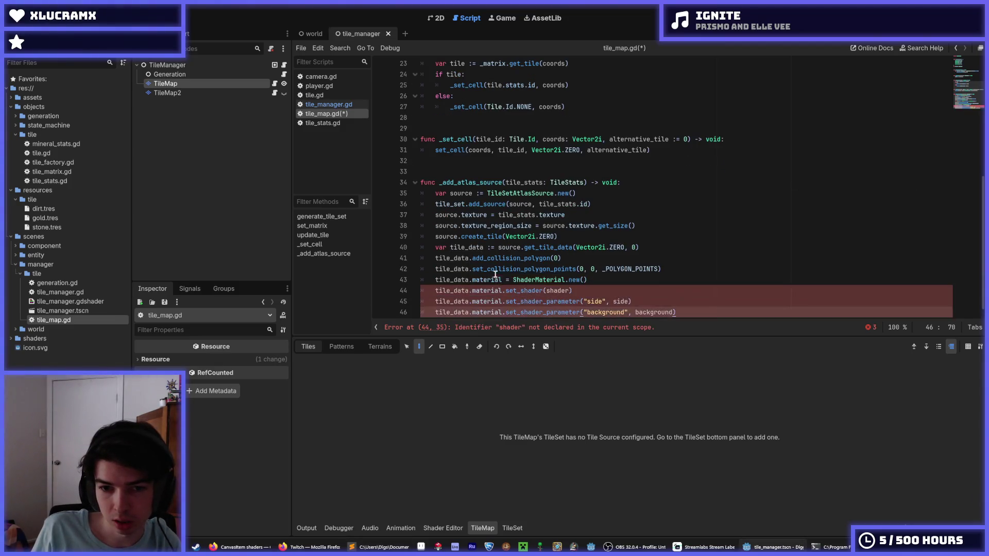
{"action": "left_click", "coordinate": [487, 280]}
{"action": "double_click", "coordinate": [488, 280]}
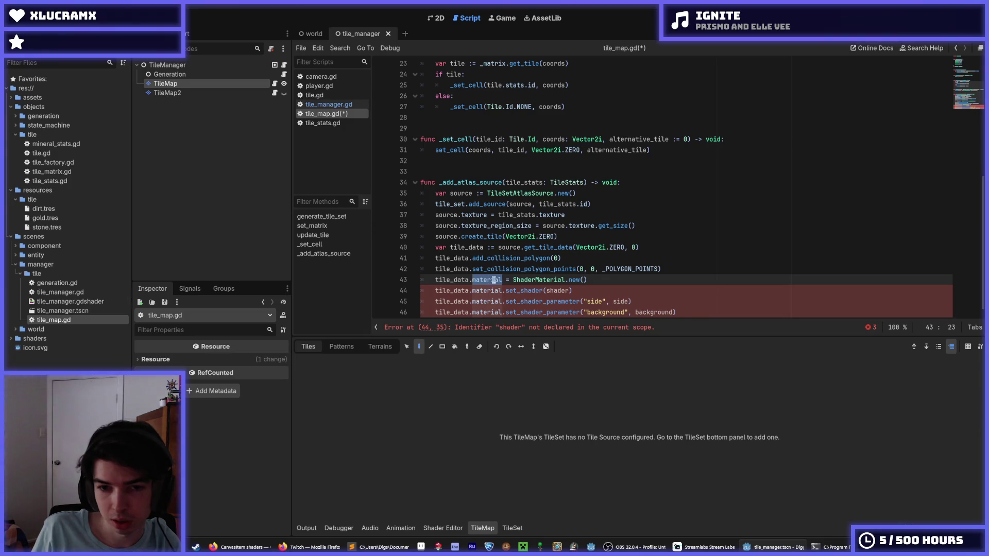
{"action": "left_click", "coordinate": [494, 279]}
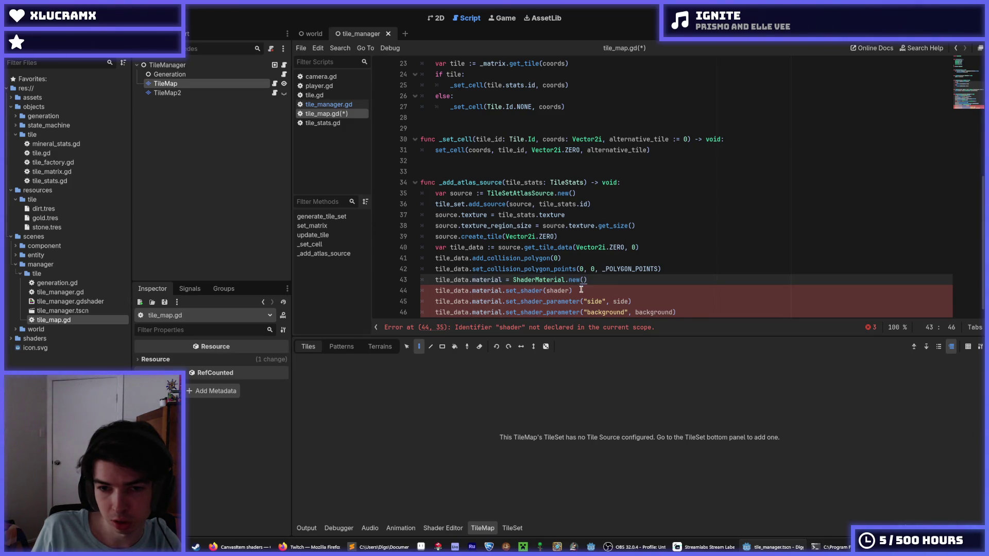
{"action": "double_click", "coordinate": [555, 291]}
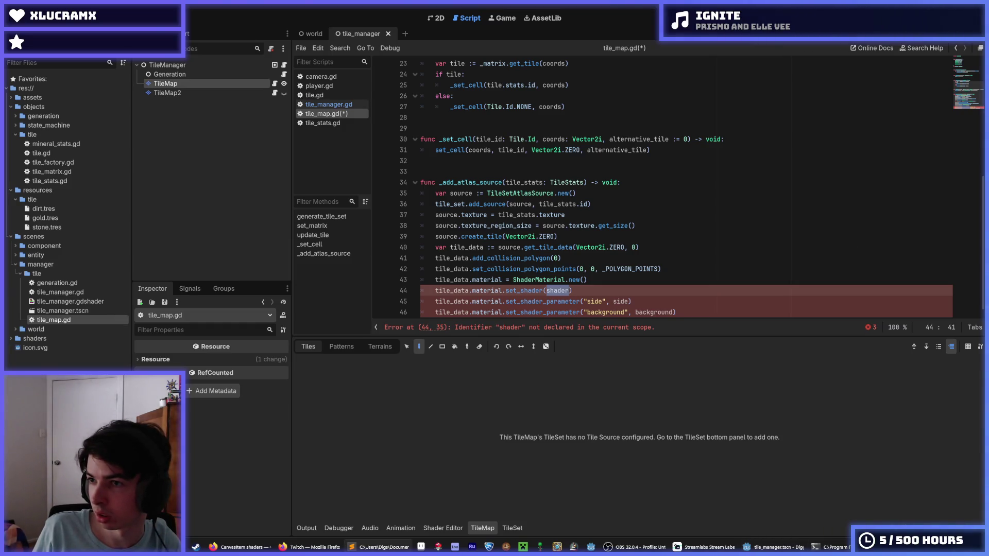
- Add var shader := preload("res://shaders/tile_jiggle.gdshader") near the top and save
{"action": "scroll", "coordinate": [624, 68], "scroll_direction": "up", "scroll_amount": 7}
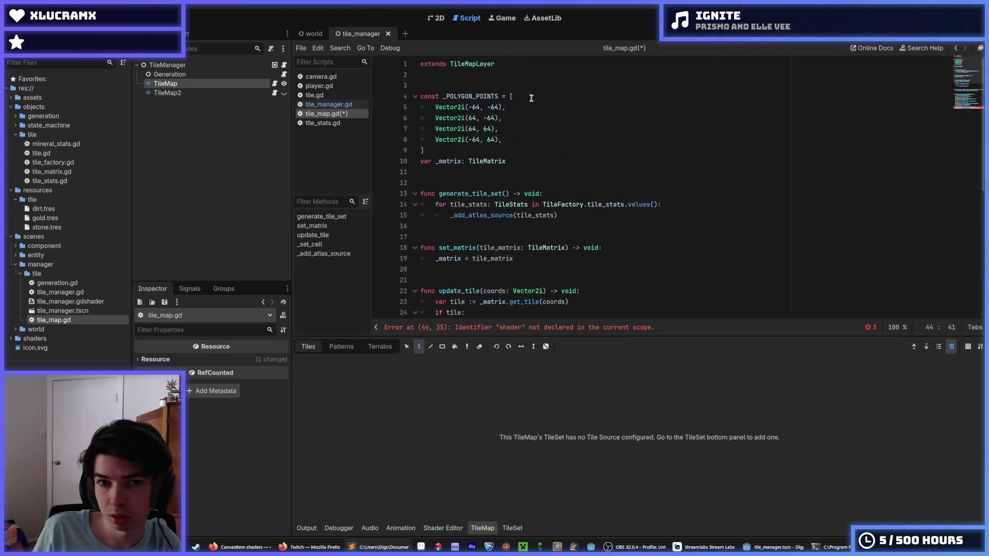
{"action": "left_click", "coordinate": [508, 87]}
{"action": "key", "text": "Down"}
{"action": "key", "text": "Down"}
{"action": "key", "text": "Down"}
{"action": "key", "text": "Up"}
{"action": "key", "text": "Up"}
{"action": "key", "text": "Up"}
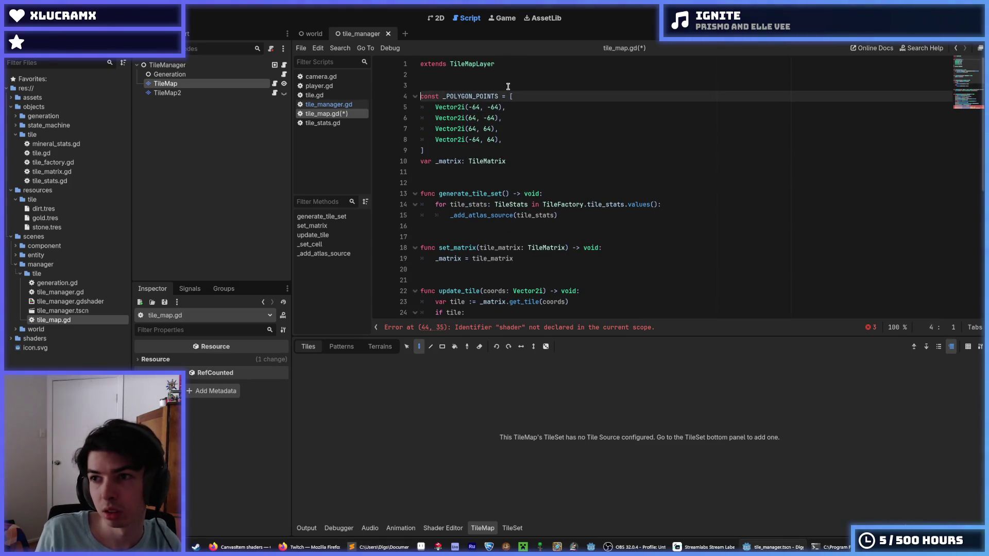
{"action": "key", "text": "Return"}
{"action": "type", "text": "var shader := preload(\"res://shaders/exel.gdshader\")"}
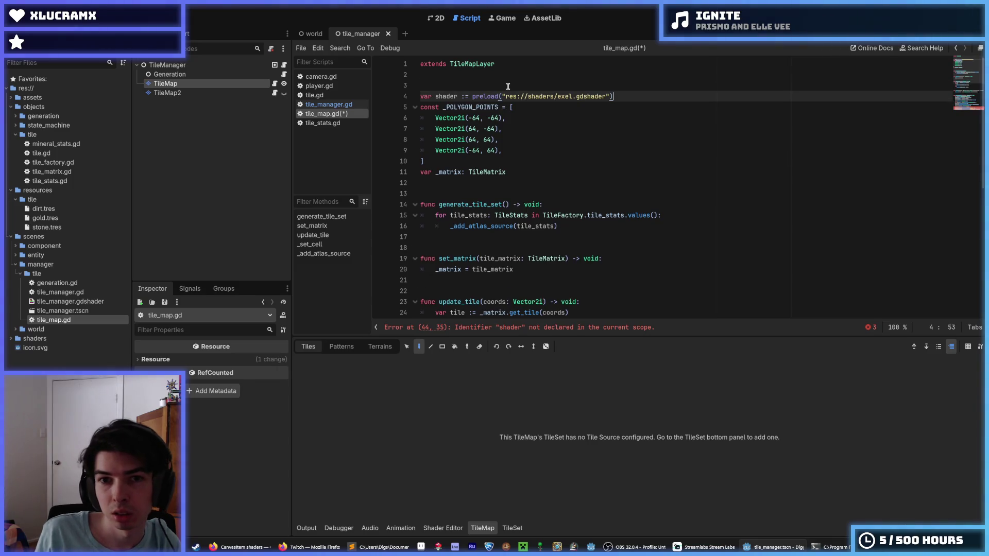
{"action": "double_click", "coordinate": [574, 96]}
{"action": "key", "text": "BackSpace"}
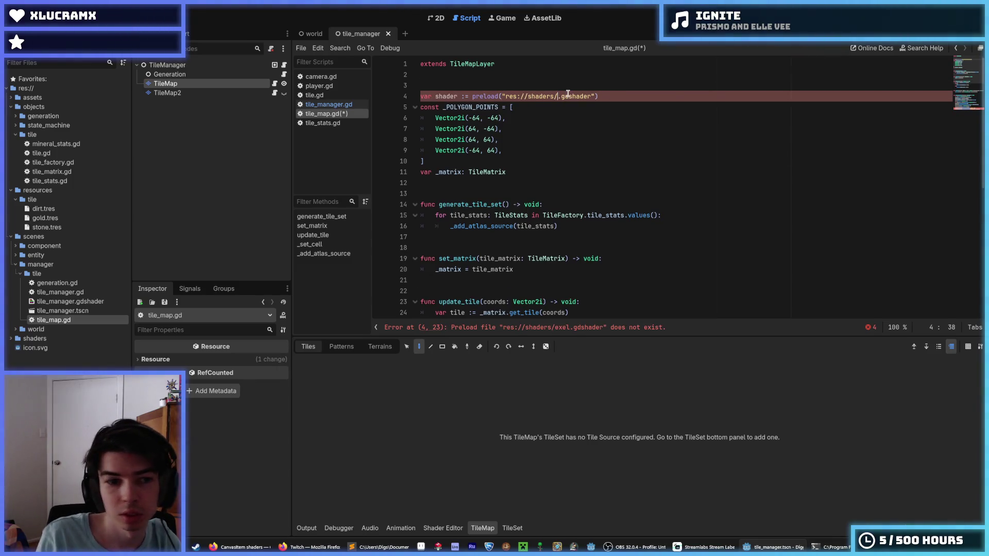
{"action": "type", "text": "tile_jiggle"}
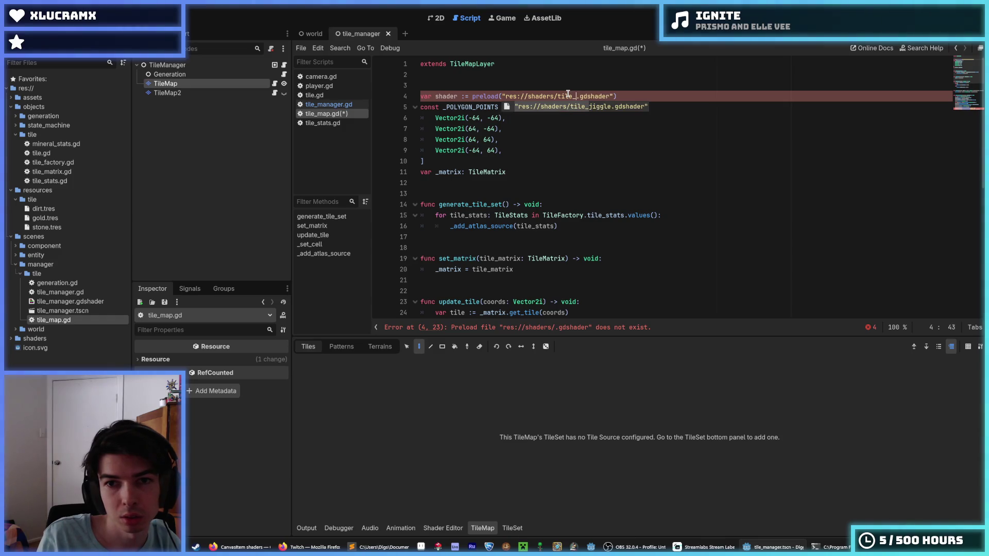
{"action": "key", "text": "ctrl+s"}
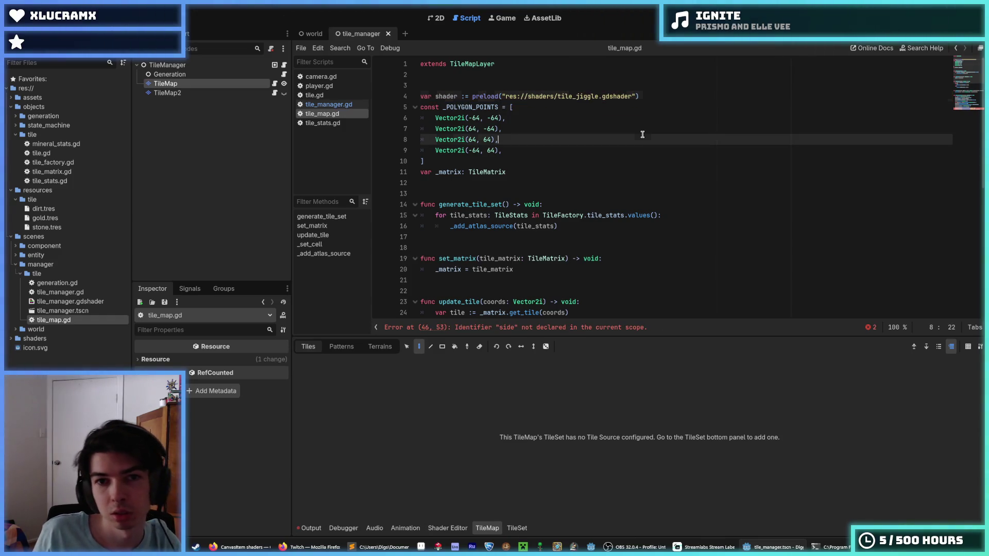
- Move the shader preload line further down and save the script
{"action": "left_click", "coordinate": [668, 89]}
{"action": "key", "text": "Down"}
{"action": "key", "text": "alt+Down"}
{"action": "key", "text": "alt+Down"}
{"action": "key", "text": "alt+Down"}
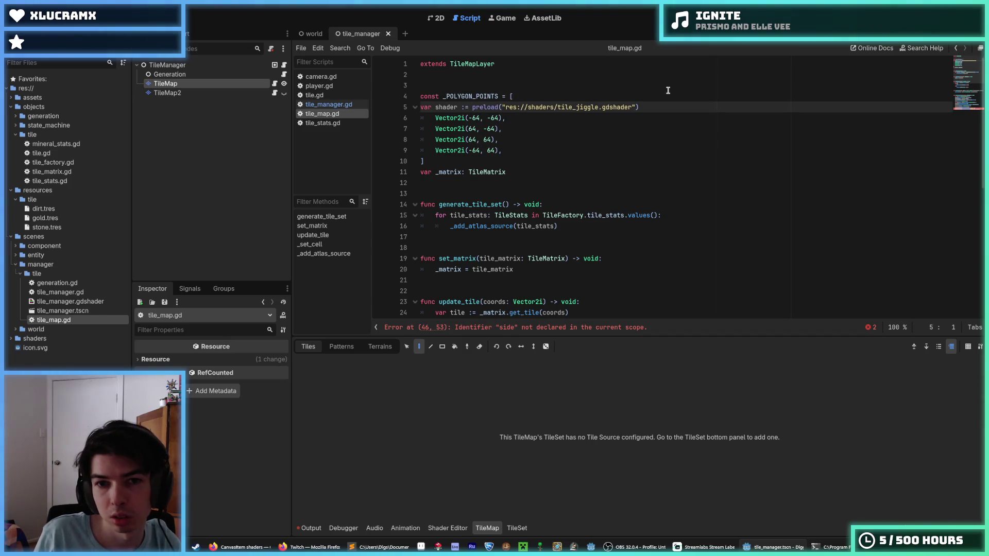
{"action": "key", "text": "ctrl+s"}
- Delete the side and background parameter lines and run the game with F5
{"action": "left_click", "coordinate": [614, 119]}
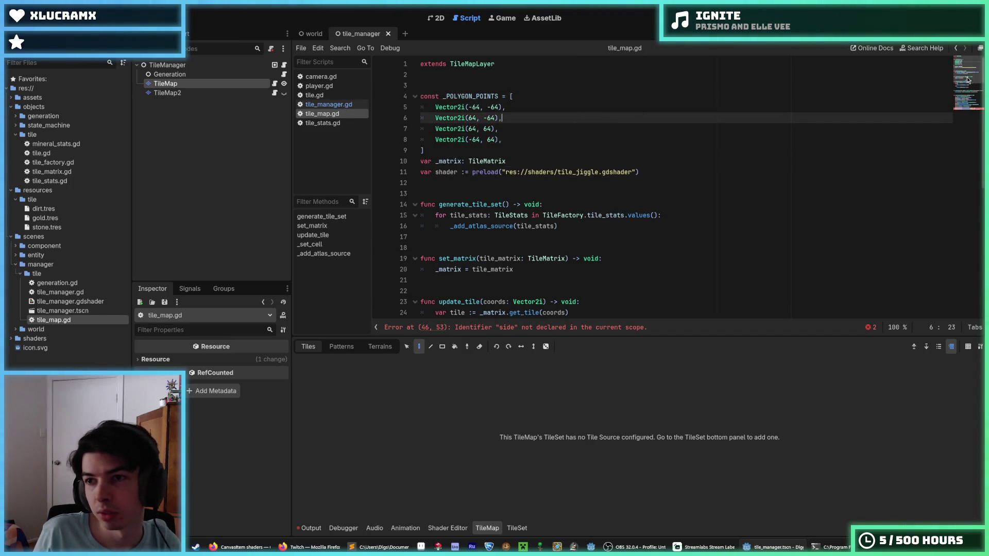
{"action": "scroll", "coordinate": [614, 118], "scroll_direction": "down", "scroll_amount": 8}
{"action": "left_click", "coordinate": [608, 291]}
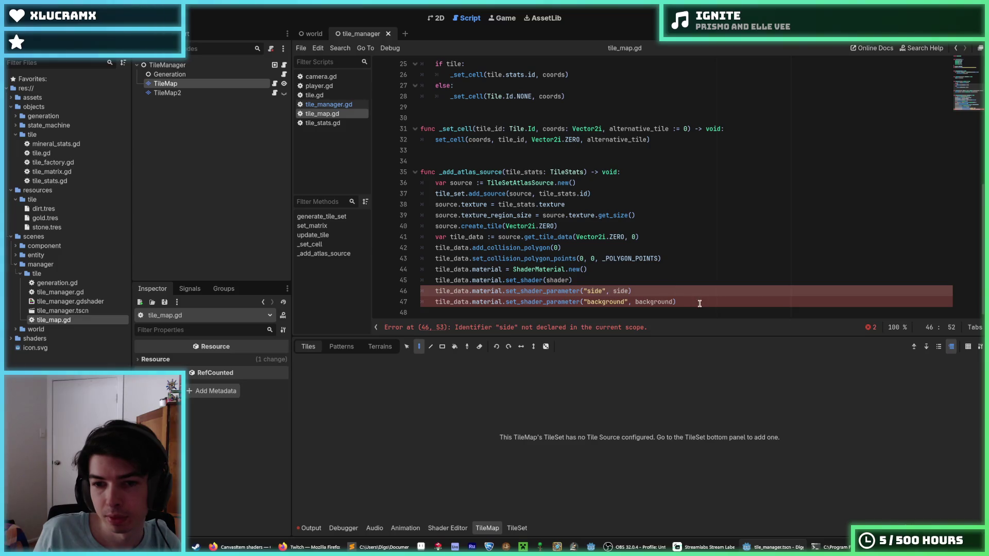
{"action": "left_click_drag", "start_coordinate": [699, 303], "coordinate": [622, 283]}
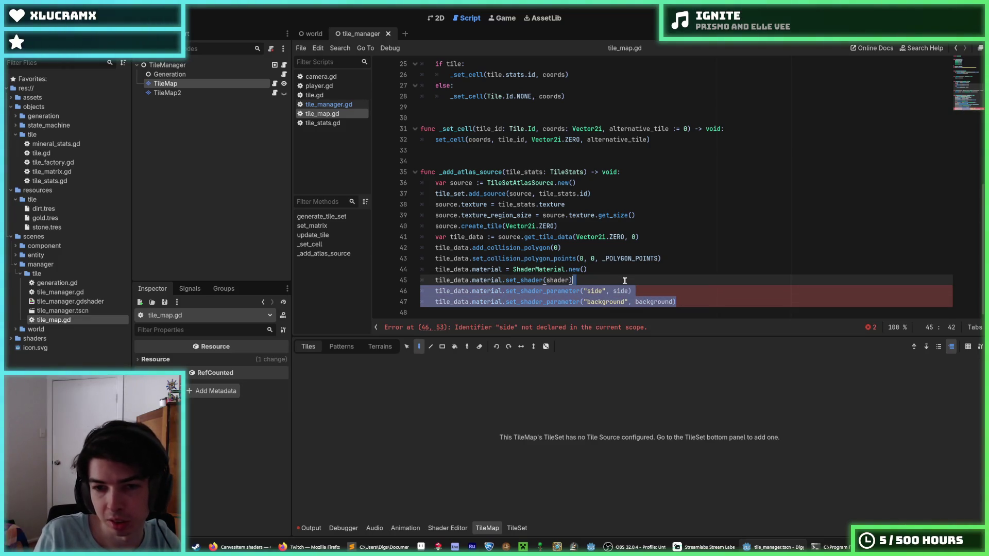
{"action": "key", "text": "BackSpace"}
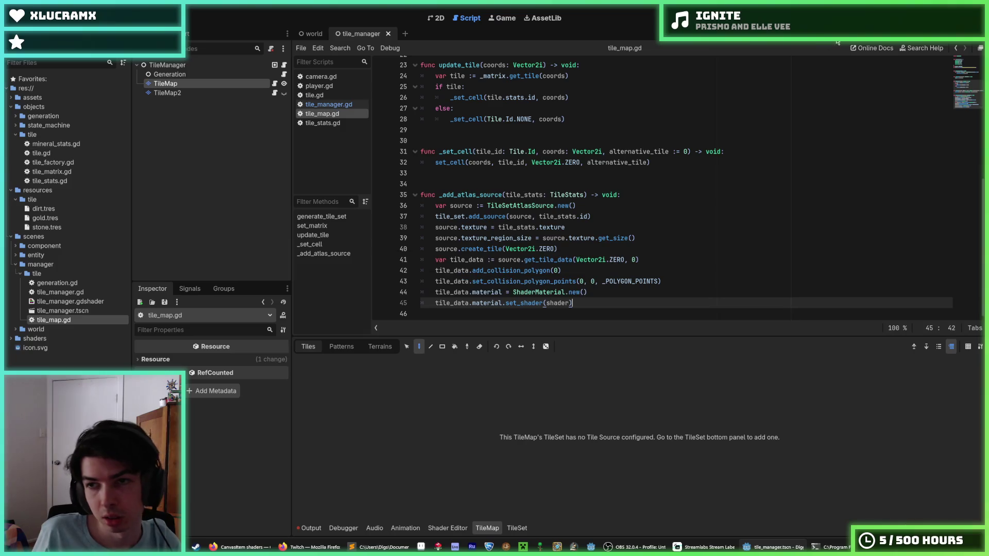
{"action": "key", "text": "F5"}
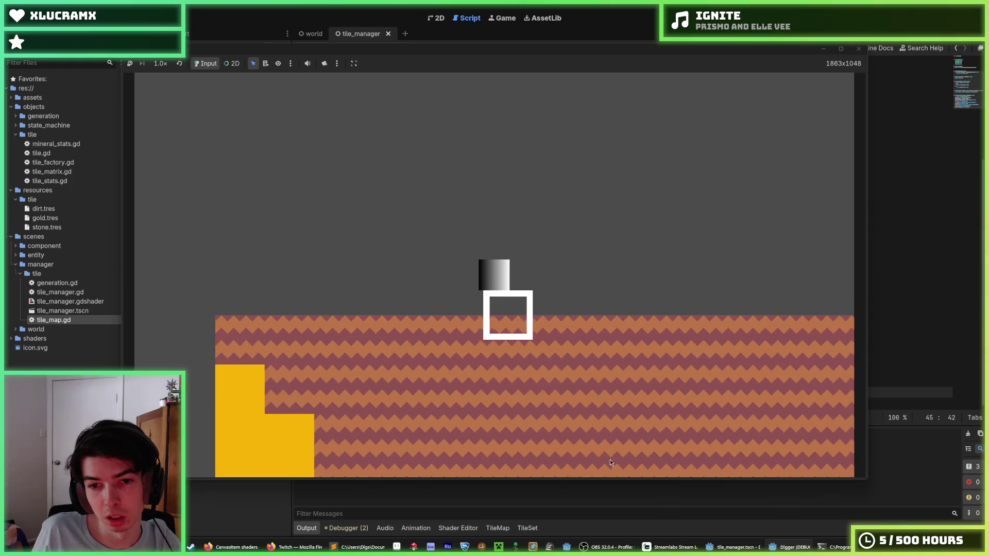
- Walk the player with A and D, dig four times below, then stop with F8 and reopen tile_map.gd
{"action": "key", "text": "a"}
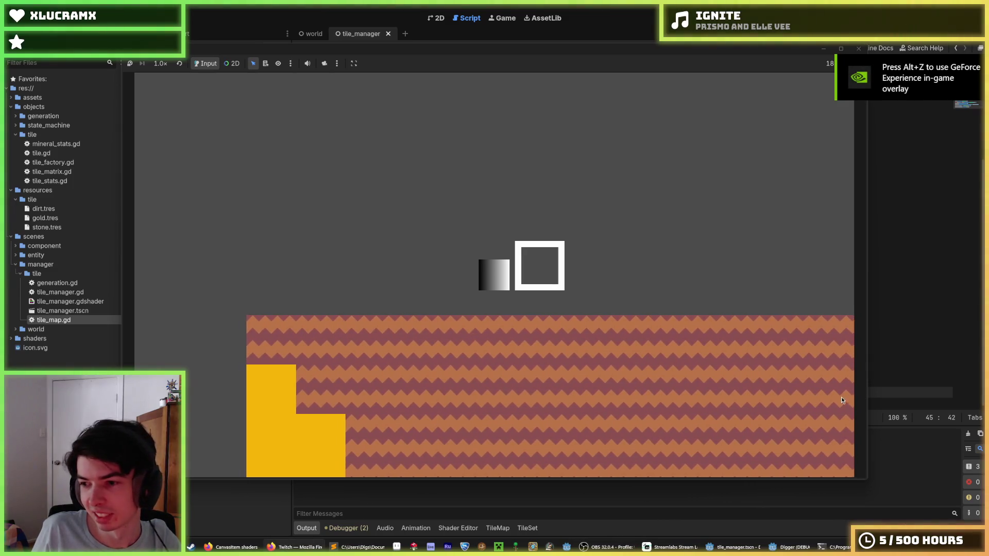
{"action": "key", "text": "d"}
{"action": "left_click", "coordinate": [512, 365]}
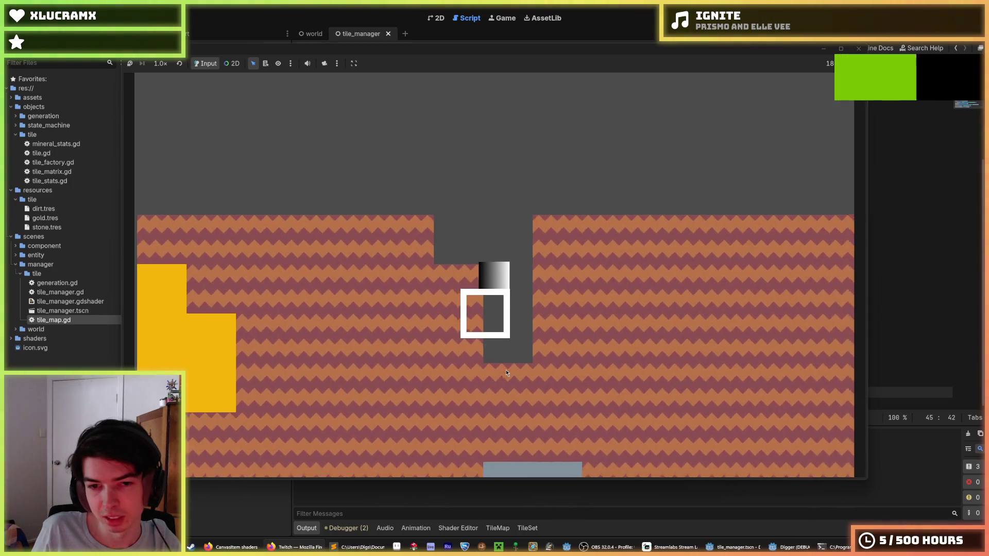
{"action": "left_click", "coordinate": [506, 373]}
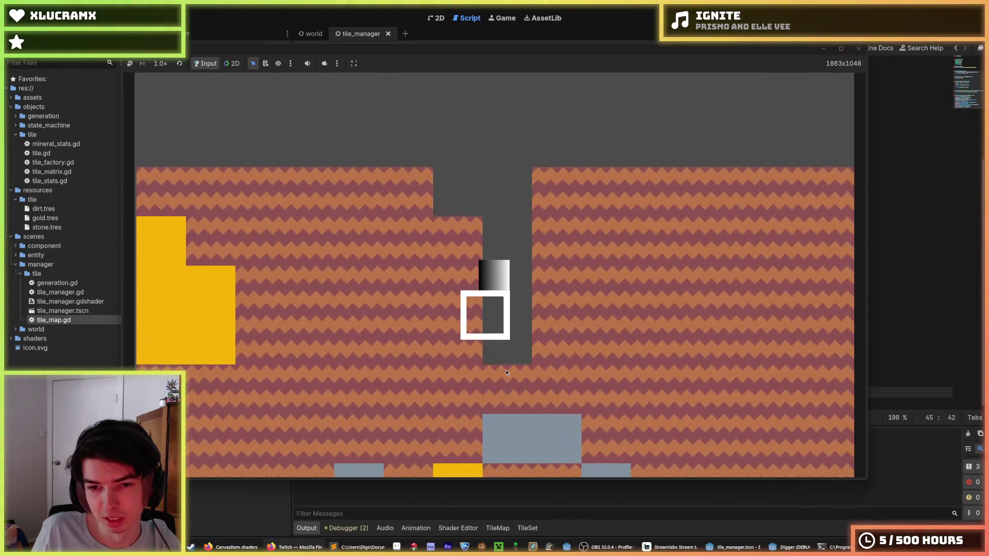
{"action": "left_click", "coordinate": [506, 373]}
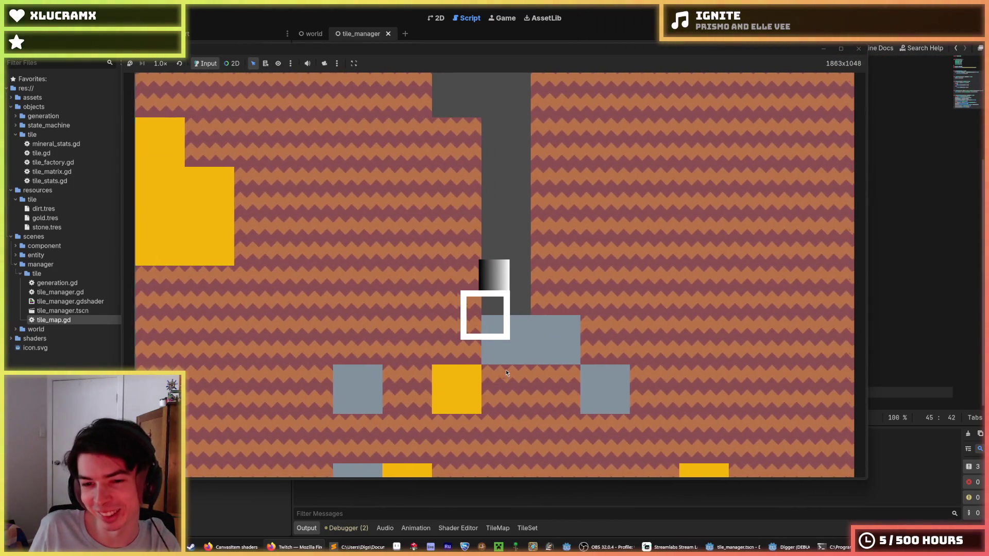
{"action": "left_click", "coordinate": [506, 373]}
{"action": "left_click", "coordinate": [507, 373]}
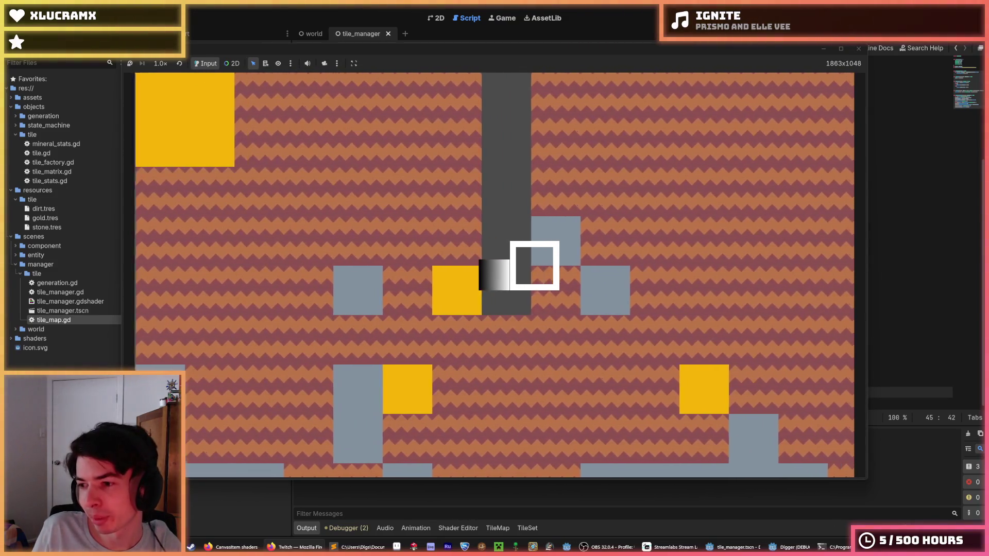
{"action": "key", "text": "F8"}
{"action": "left_click", "coordinate": [459, 360]}
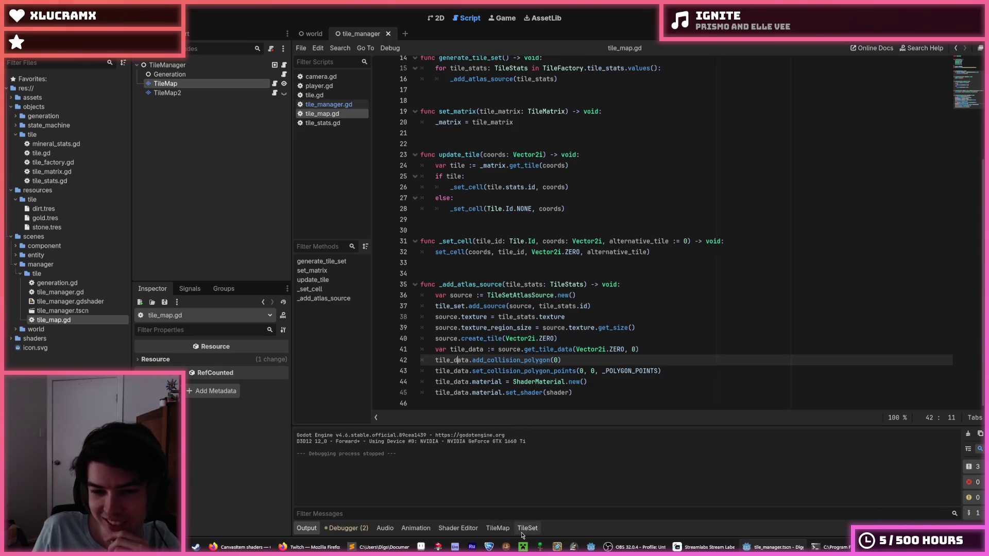
- Show the tile_jiggle.gdshader code in the Shader Editor panel at the offset line 4
{"action": "left_click", "coordinate": [504, 532]}
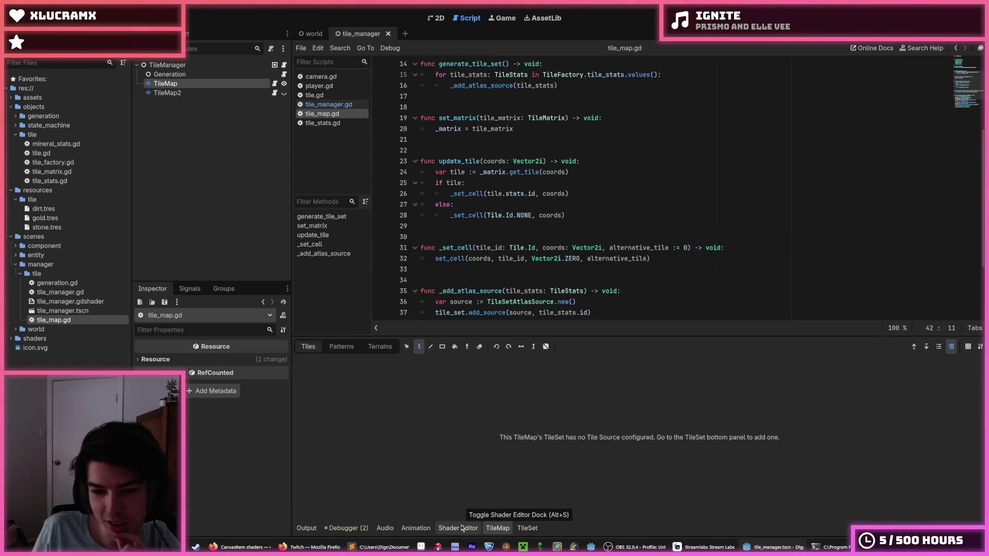
{"action": "left_click", "coordinate": [487, 528]}
{"action": "left_click", "coordinate": [488, 529]}
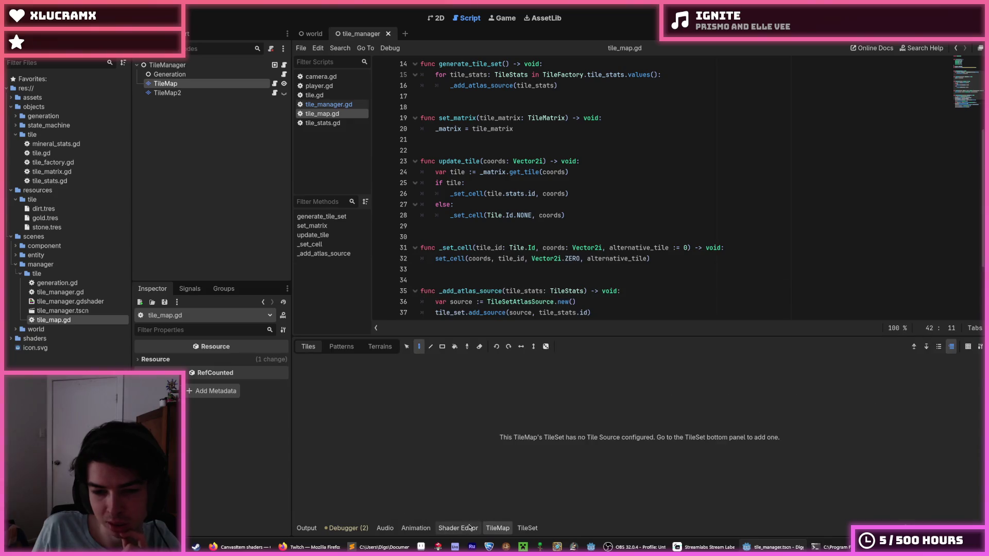
{"action": "left_click", "coordinate": [469, 527]}
{"action": "left_click", "coordinate": [463, 454]}
{"action": "left_click", "coordinate": [486, 363]}
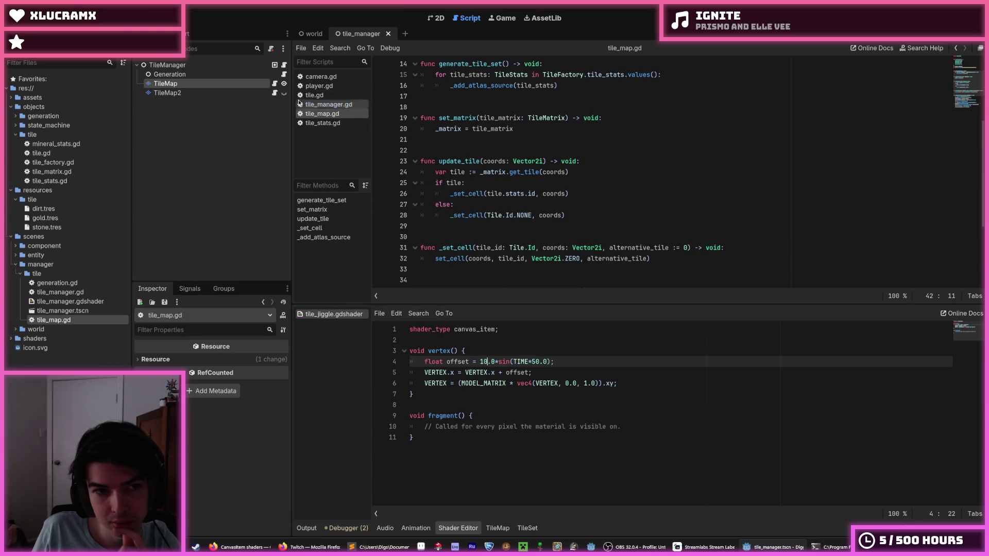
- Switch the main view to the 2D workspace and pick a tile map layer
{"action": "left_click", "coordinate": [433, 18]}
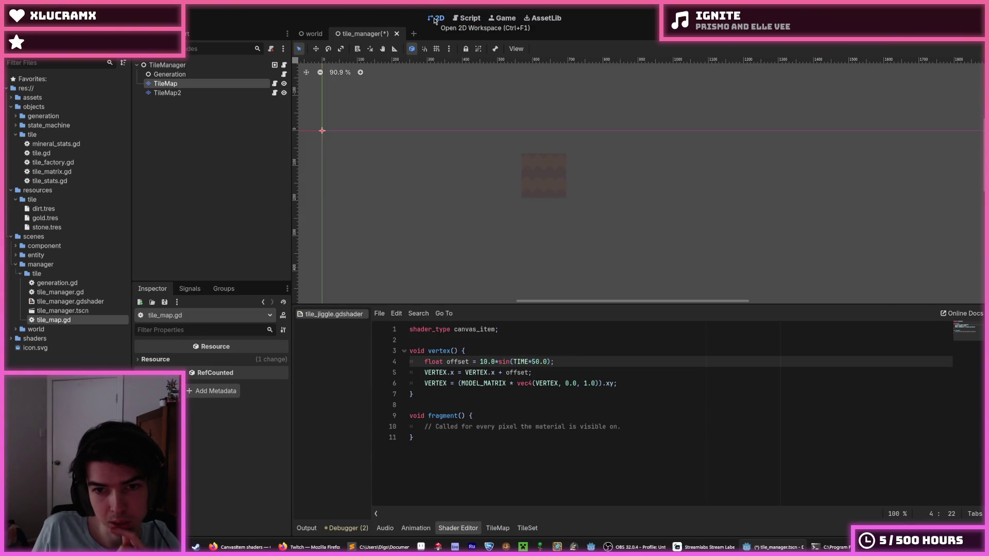
{"action": "scroll", "coordinate": [541, 239], "scroll_direction": "down", "scroll_amount": 2}
{"action": "scroll", "coordinate": [538, 229], "scroll_direction": "up", "scroll_amount": 5}
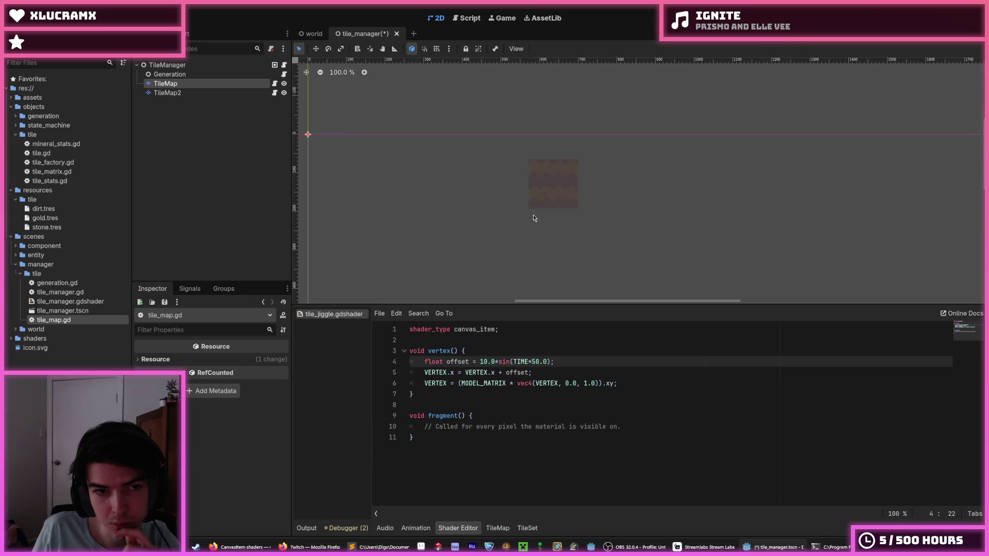
{"action": "left_click", "coordinate": [194, 93]}
- Select TileMap2, check its dirt.png atlas in the TileSet editor, then return to the TileMap panel
{"action": "left_click", "coordinate": [205, 84]}
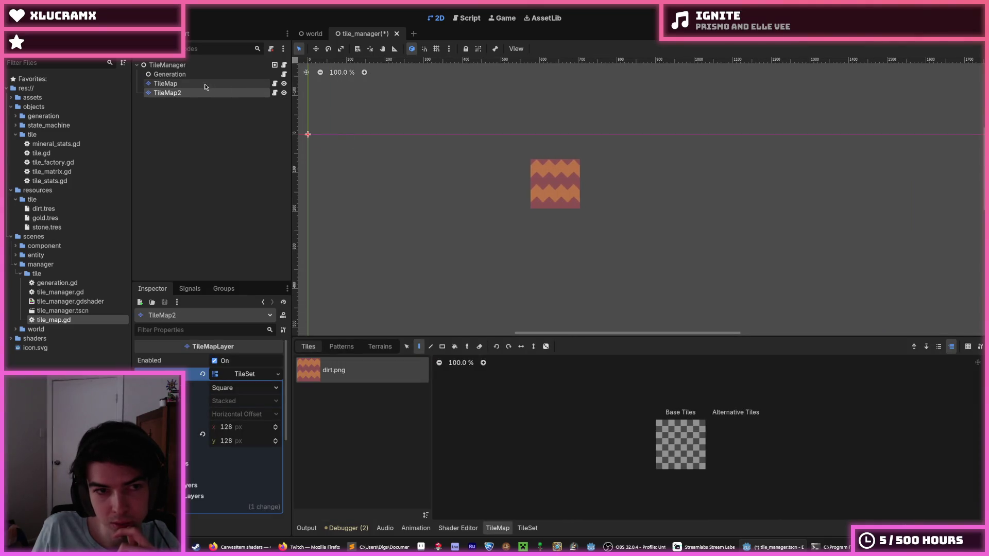
{"action": "left_click", "coordinate": [206, 93]}
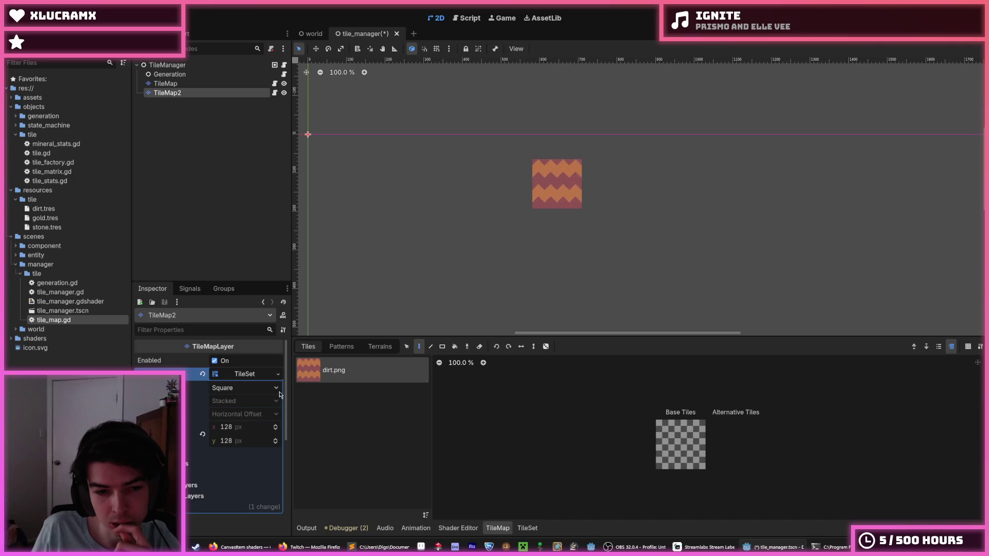
{"action": "left_click", "coordinate": [523, 531]}
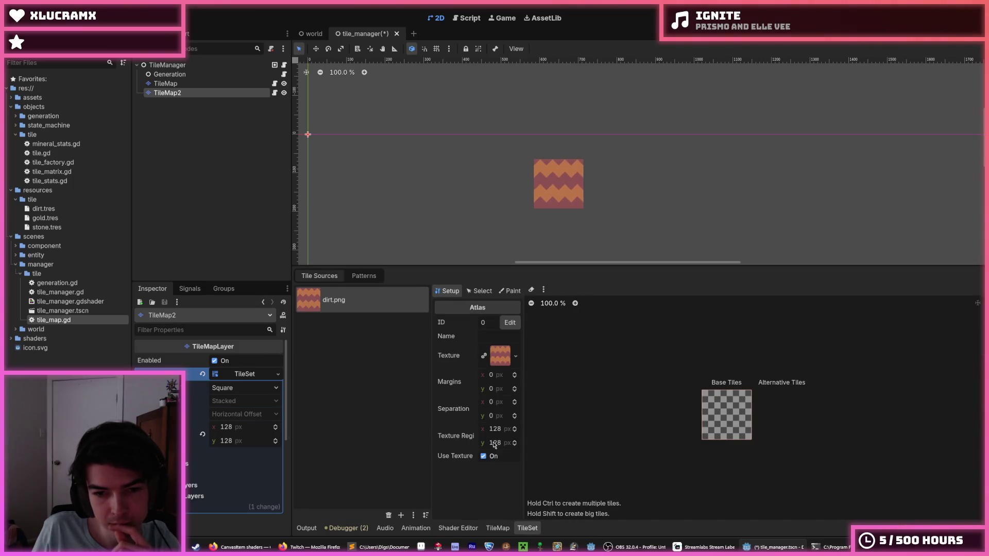
{"action": "left_click", "coordinate": [479, 292]}
{"action": "left_click", "coordinate": [457, 294]}
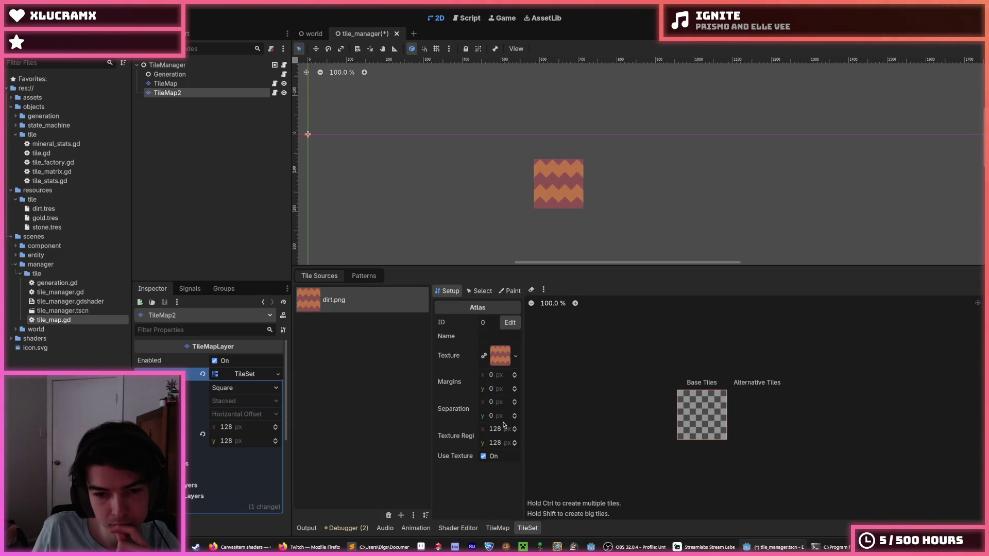
{"action": "left_click", "coordinate": [497, 528]}
- Pan and zoom out the viewport, peeking at Shader and TileSet tabs before returning to TileMap
{"action": "left_click_drag", "start_coordinate": [407, 264], "coordinate": [528, 274]}
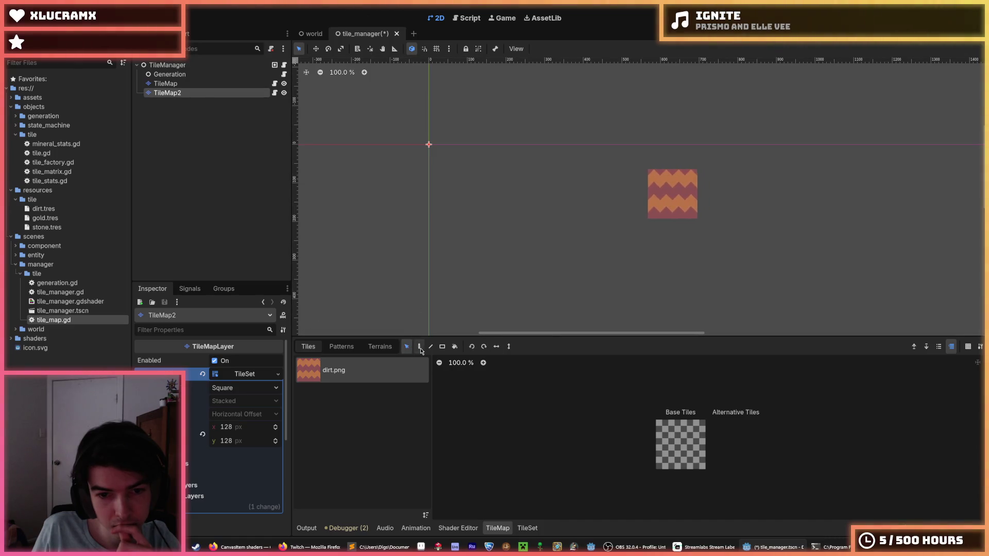
{"action": "scroll", "coordinate": [499, 219], "scroll_direction": "down", "scroll_amount": 3}
{"action": "scroll", "coordinate": [500, 230], "scroll_direction": "down", "scroll_amount": 4}
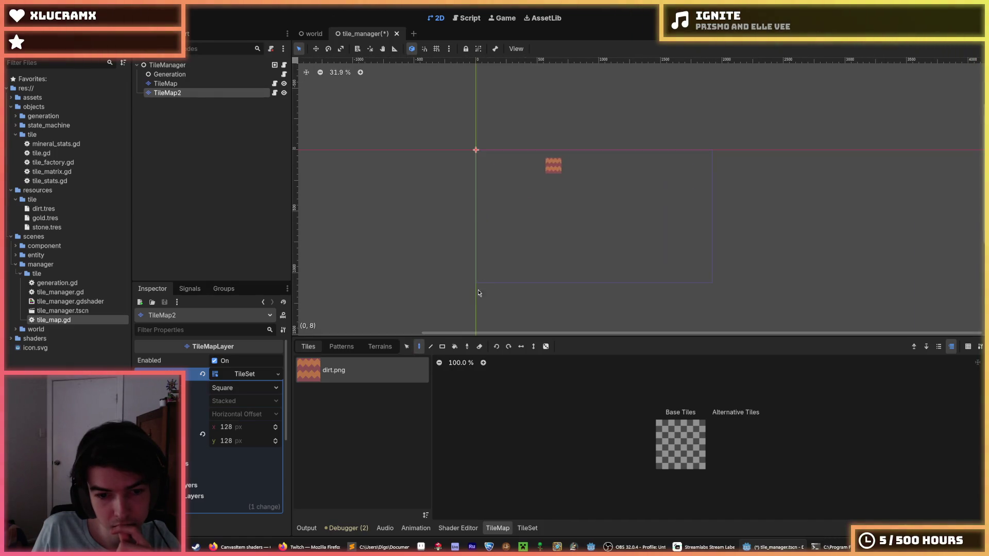
{"action": "left_click", "coordinate": [458, 528]}
{"action": "left_click", "coordinate": [498, 528]}
{"action": "left_click", "coordinate": [527, 528]}
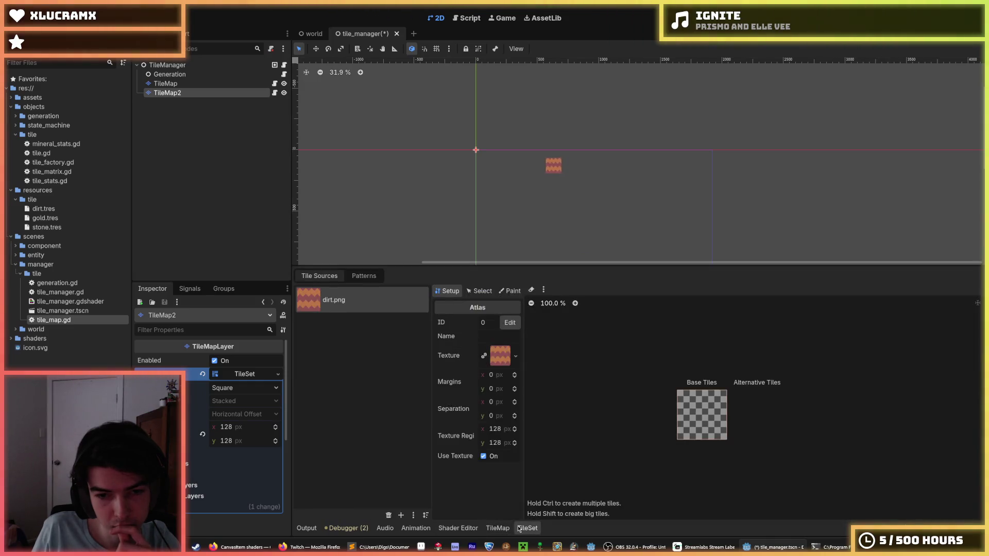
{"action": "left_click", "coordinate": [498, 528]}
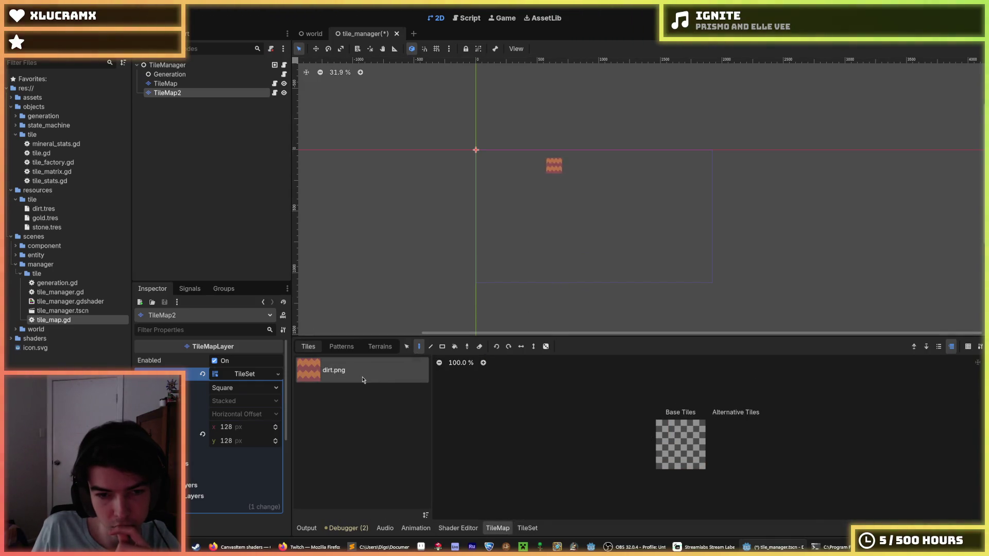
- Pick the dirt base tile and paint it onto TileMap2 near the origin
{"action": "left_click", "coordinate": [677, 438]}
{"action": "left_click", "coordinate": [492, 165]}
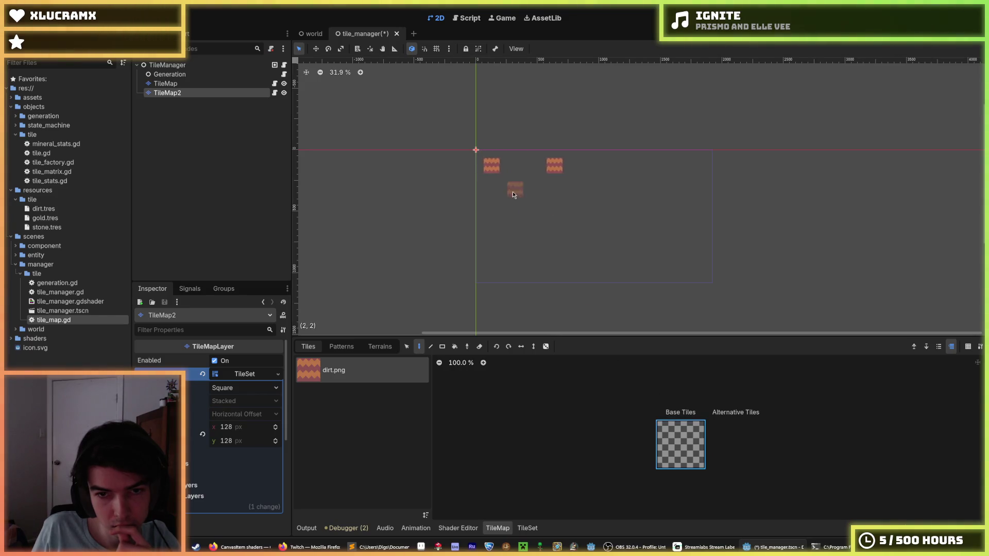
{"action": "scroll", "coordinate": [481, 152], "scroll_direction": "up", "scroll_amount": 5}
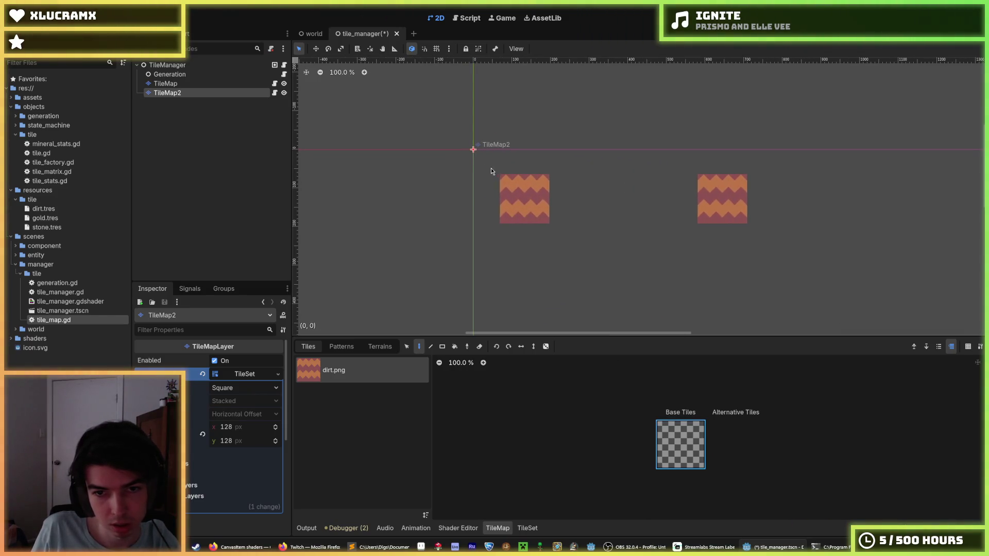
- In the TileSet editor, try the Select and Paint property modes, then return to Setup
{"action": "left_click", "coordinate": [530, 528]}
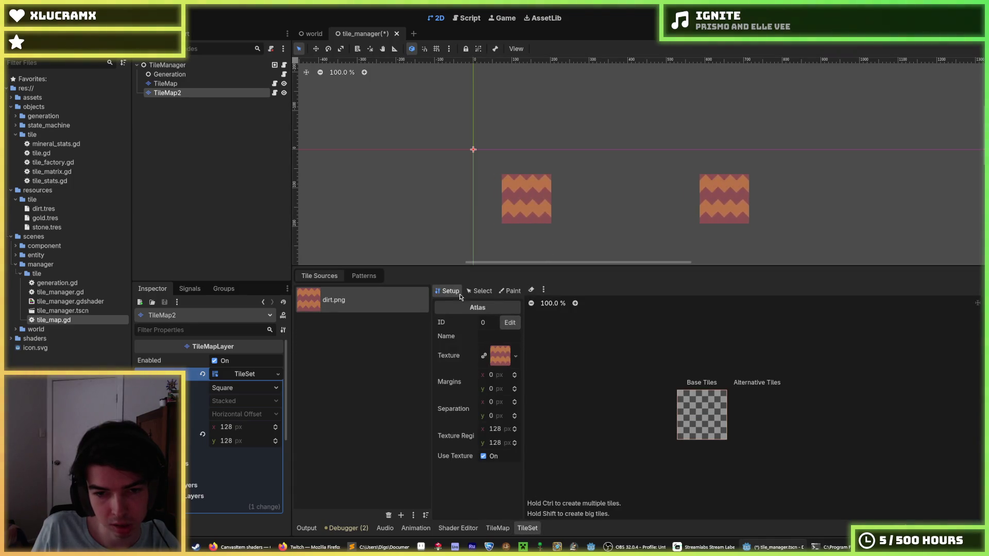
{"action": "left_click", "coordinate": [483, 291]}
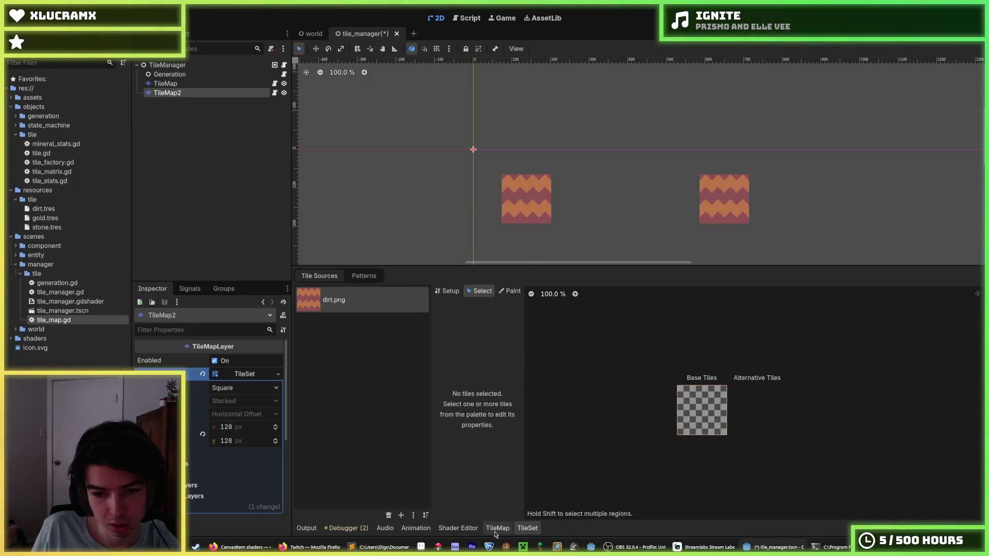
{"action": "left_click", "coordinate": [498, 528]}
{"action": "left_click", "coordinate": [527, 528]}
{"action": "left_click", "coordinate": [510, 292]}
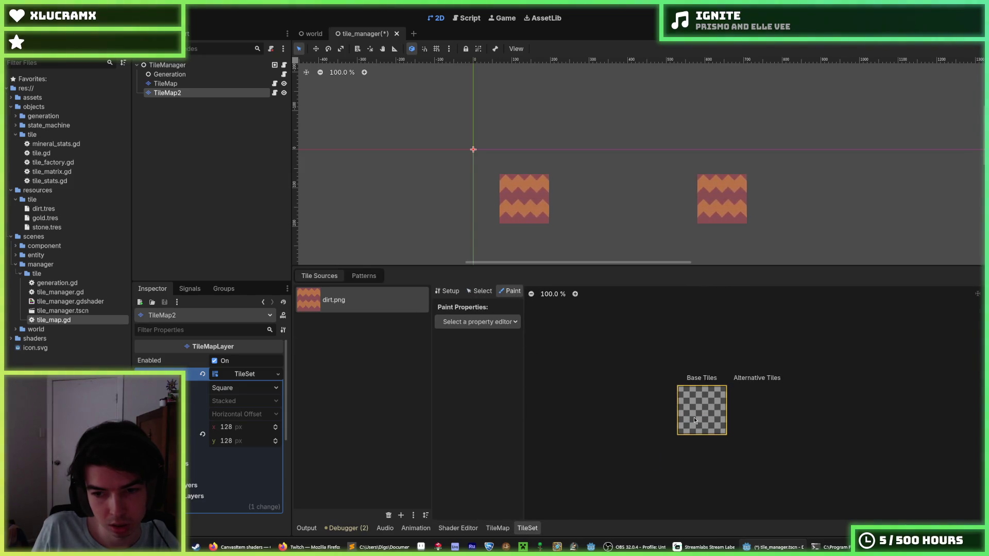
{"action": "left_click", "coordinate": [478, 322]}
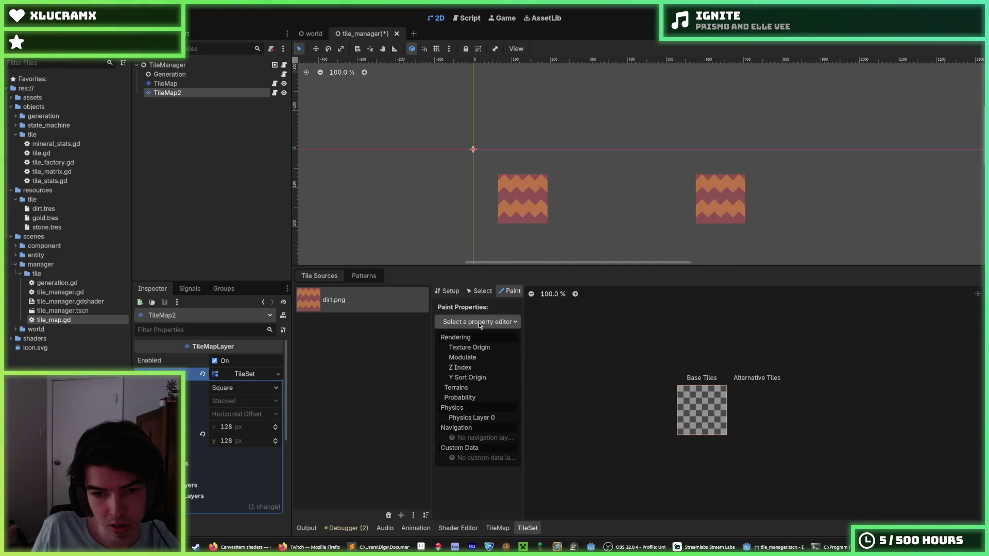
{"action": "left_click", "coordinate": [480, 291]}
{"action": "left_click", "coordinate": [448, 291]}
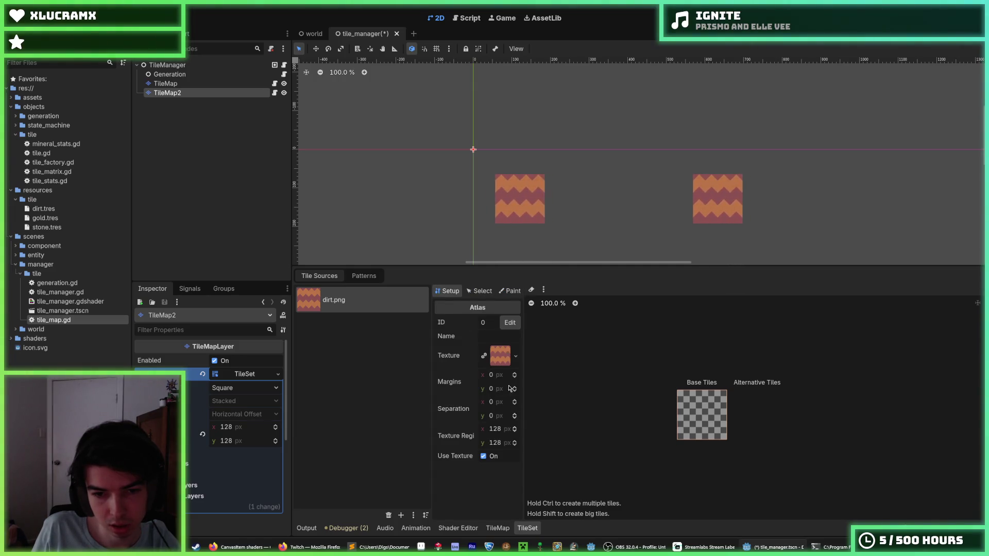
- Check the tile palette, revisit Paint then Setup in the TileSet editor, and expand the shaders folder
{"action": "left_click", "coordinate": [508, 530]}
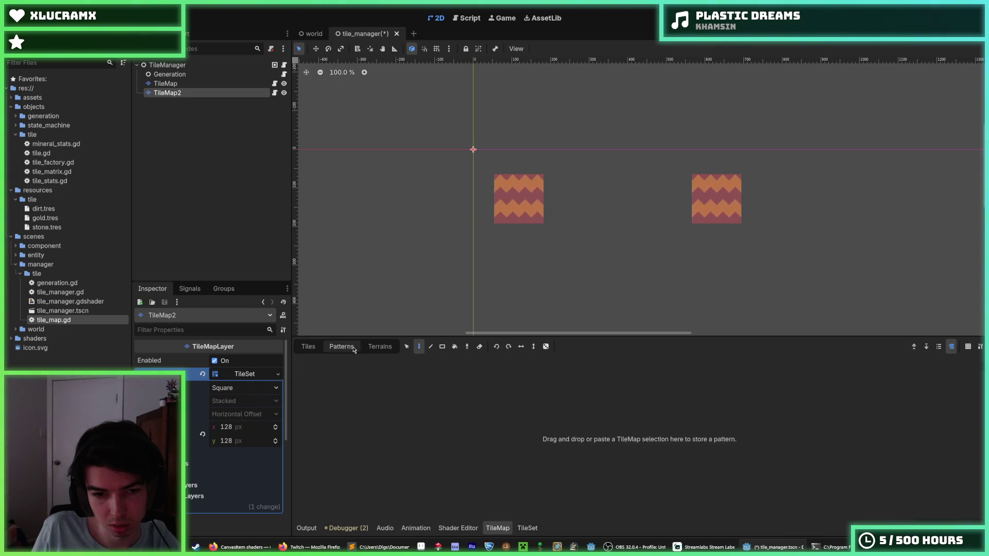
{"action": "left_click", "coordinate": [309, 347]}
{"action": "left_click", "coordinate": [527, 529]}
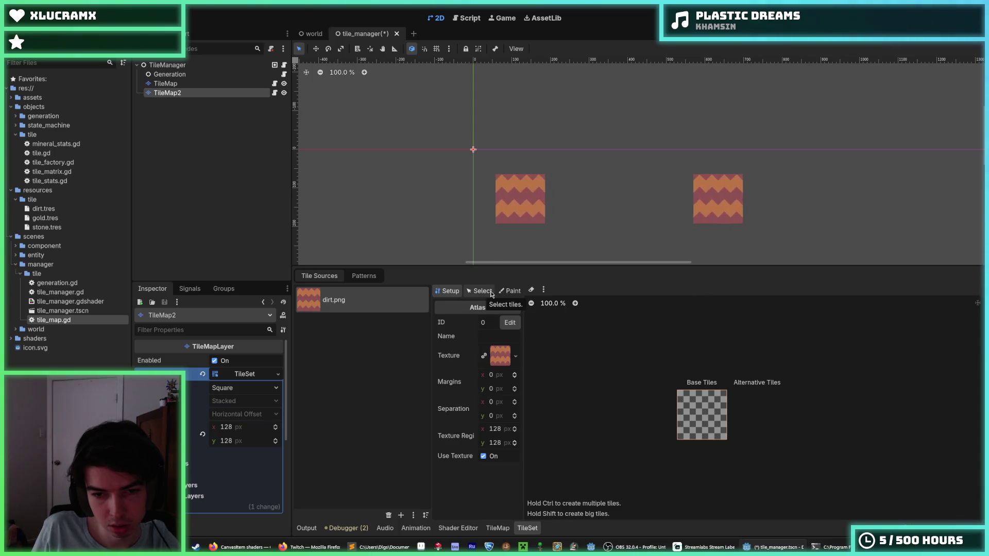
{"action": "left_click", "coordinate": [506, 292]}
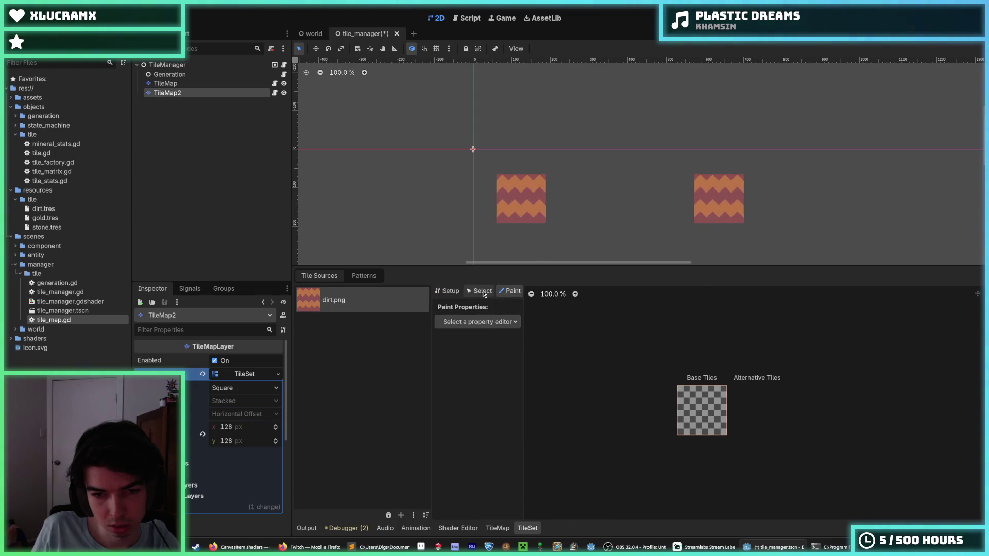
{"action": "left_click", "coordinate": [447, 292]}
{"action": "double_click", "coordinate": [47, 338]}
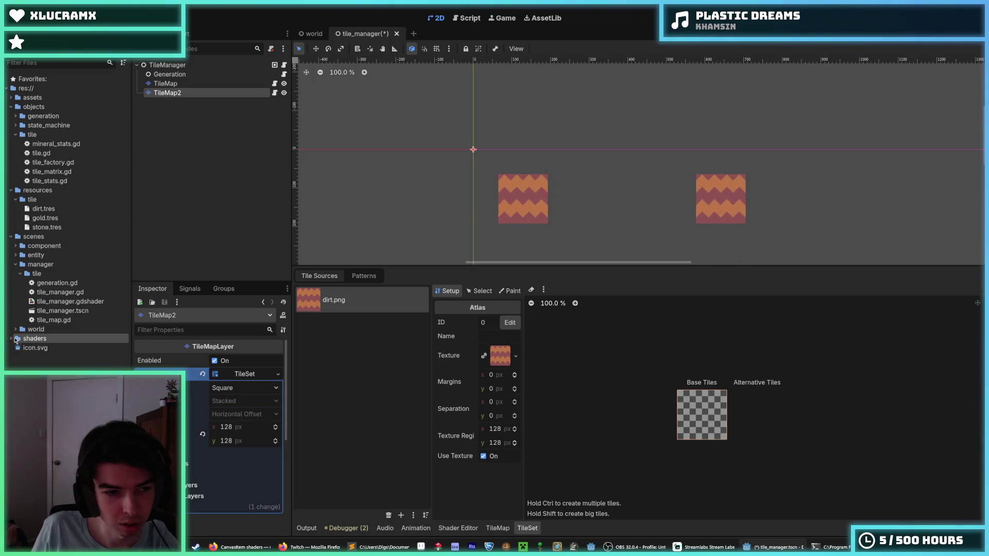
- Open tile_jiggle.gdshader, append ' - 128.0' to the offset line, and save to test
{"action": "double_click", "coordinate": [56, 348]}
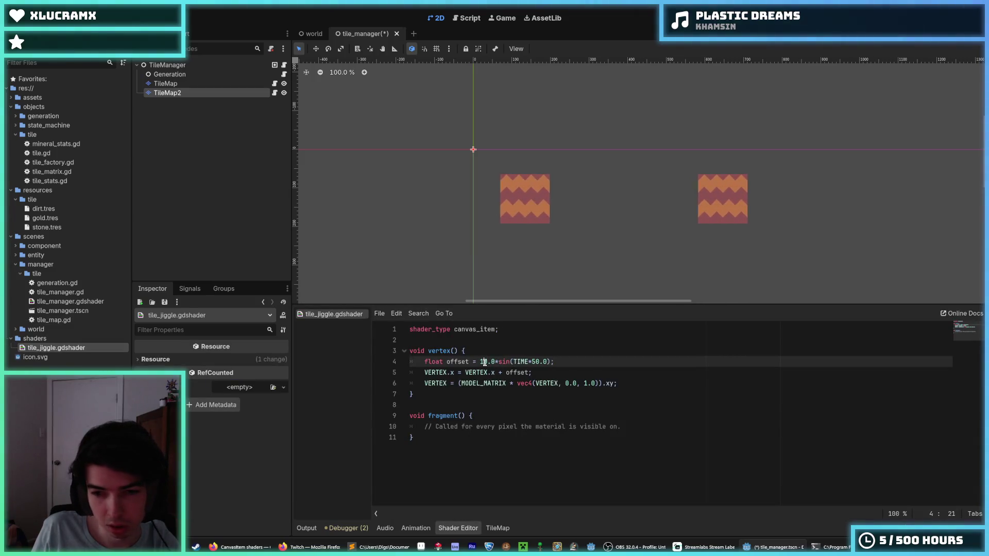
{"action": "key", "text": "Down"}
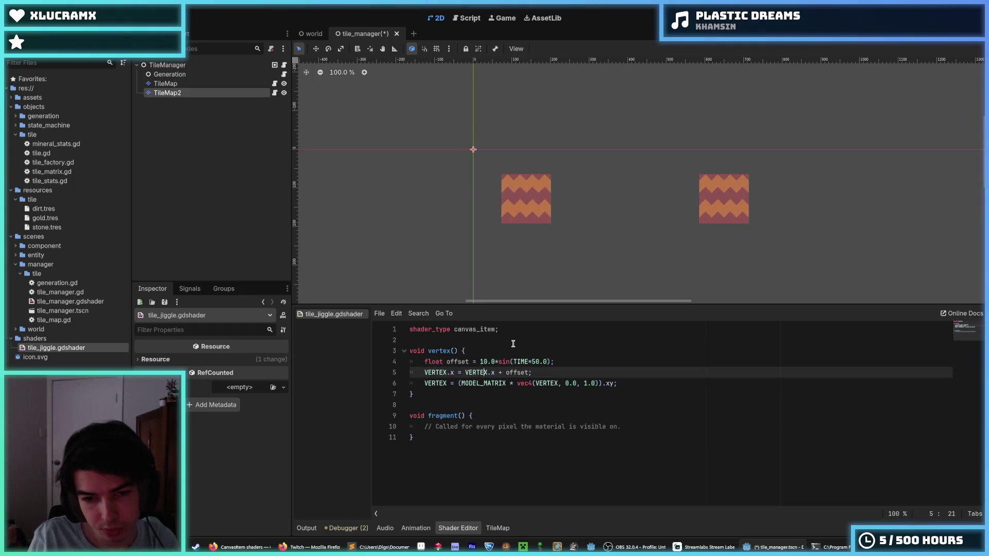
{"action": "key", "text": "Up"}
{"action": "key", "text": "End"}
{"action": "type", "text": "-"}
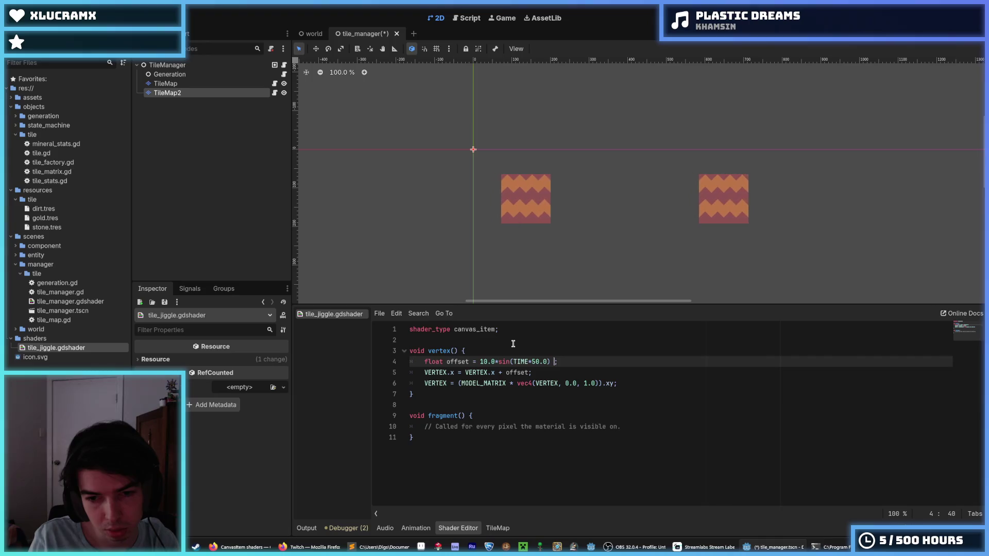
{"action": "key", "text": "Down"}
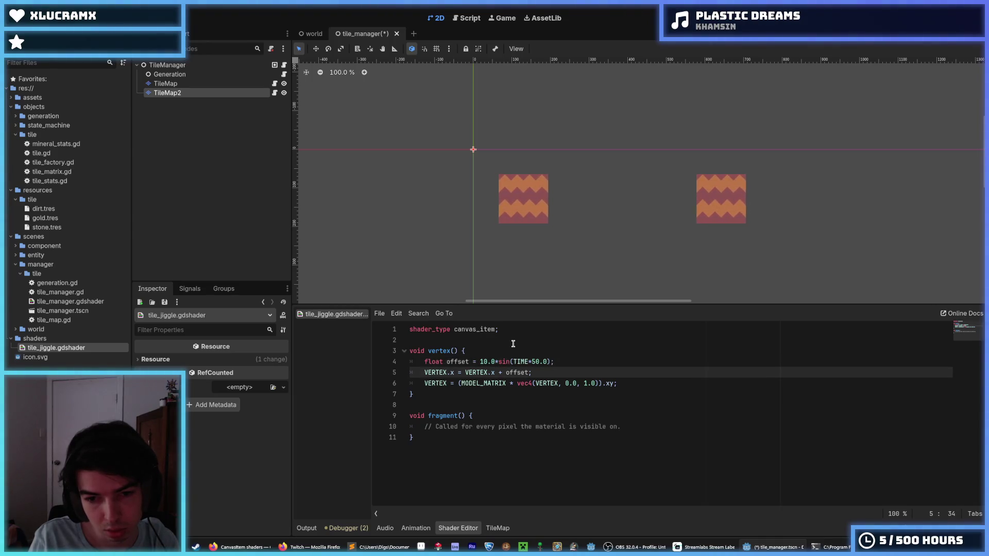
{"action": "key", "text": "Down"}
{"action": "key", "text": "Left"}
{"action": "key", "text": "Left"}
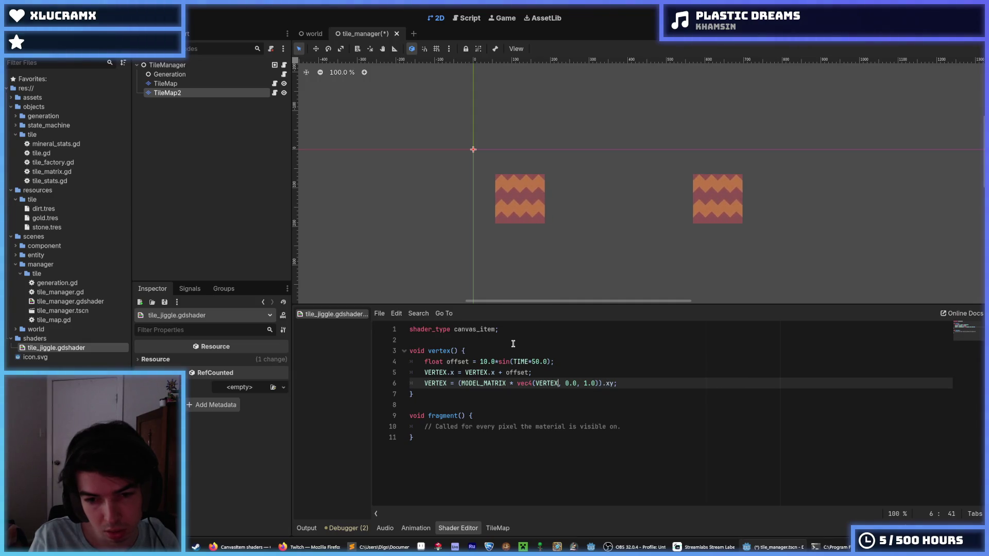
{"action": "key", "text": "Up"}
{"action": "key", "text": "Up"}
{"action": "type", "text": "-"}
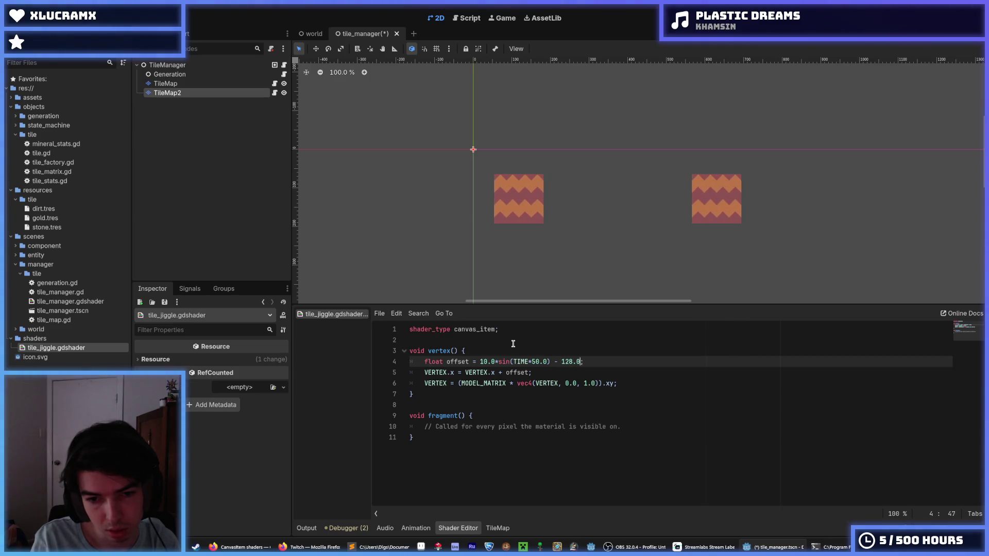
{"action": "key", "text": "ctrl+s"}
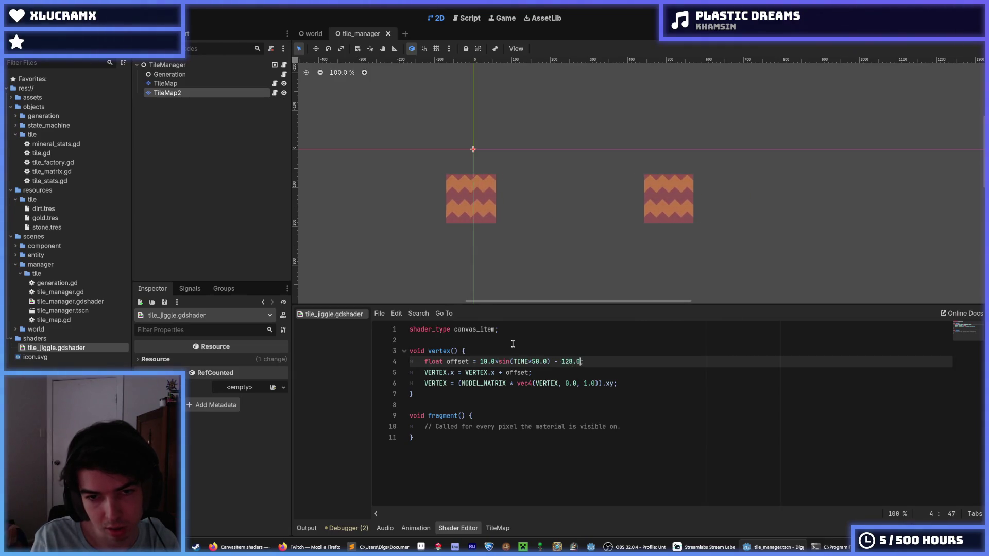
- Remove the ' - 128.0' again and delete 'MODEL_MATRIX * ' from the final VERTEX line
{"action": "scroll", "coordinate": [570, 231], "scroll_direction": "down", "scroll_amount": 5}
{"action": "scroll", "coordinate": [587, 237], "scroll_direction": "up", "scroll_amount": 3}
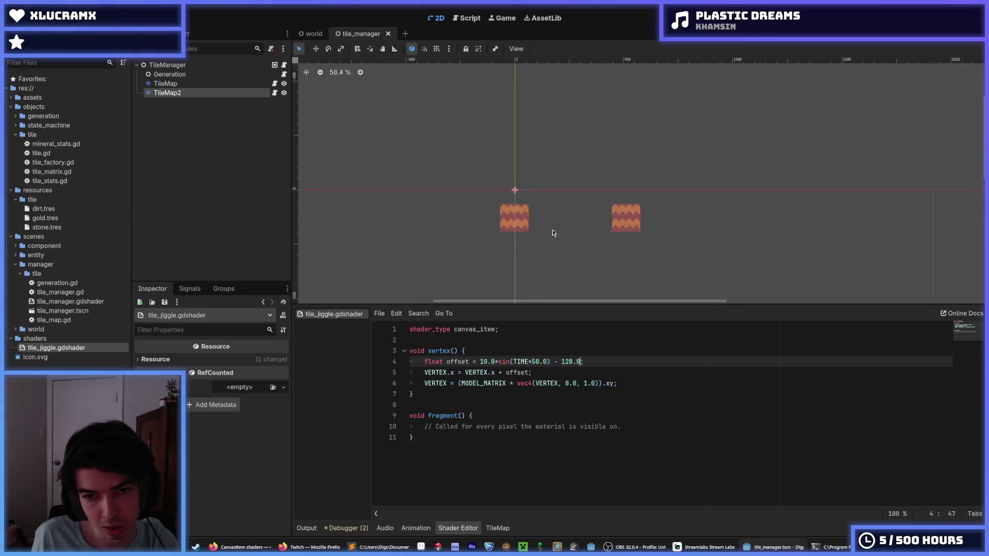
{"action": "scroll", "coordinate": [553, 233], "scroll_direction": "up", "scroll_amount": 5}
{"action": "scroll", "coordinate": [543, 227], "scroll_direction": "down", "scroll_amount": 3}
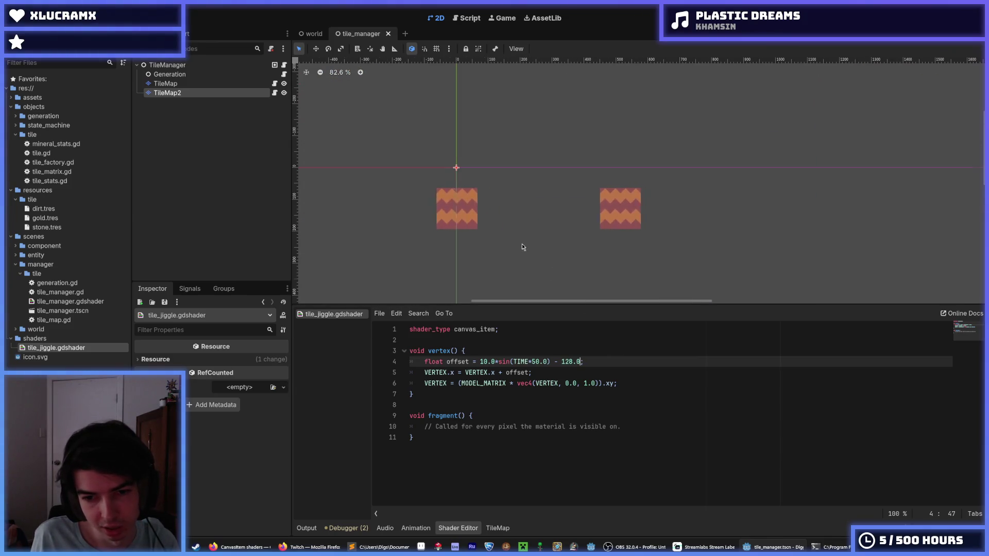
{"action": "scroll", "coordinate": [501, 236], "scroll_direction": "up", "scroll_amount": 4}
{"action": "left_click_drag", "start_coordinate": [582, 362], "coordinate": [551, 362]}
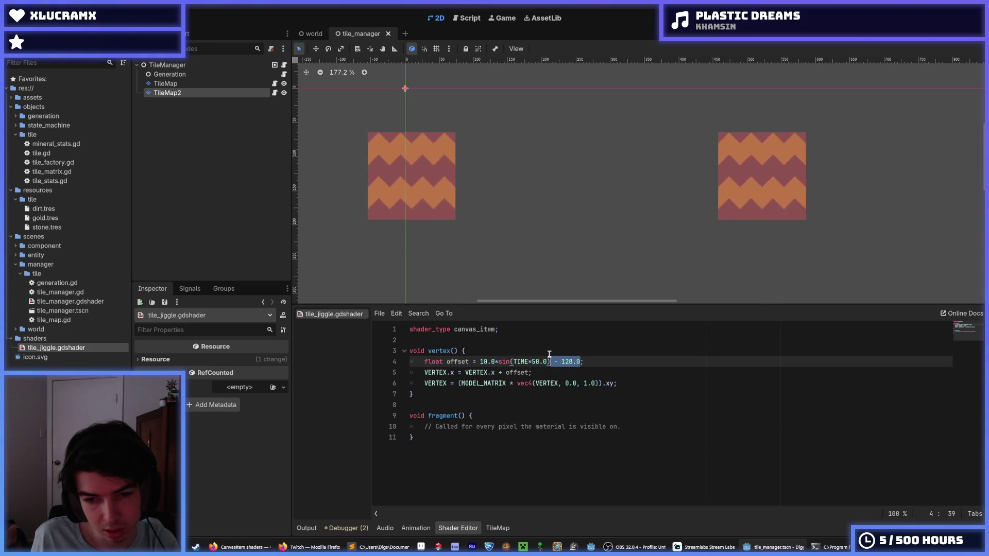
{"action": "key", "text": "BackSpace"}
{"action": "left_click_drag", "start_coordinate": [517, 384], "coordinate": [462, 384]}
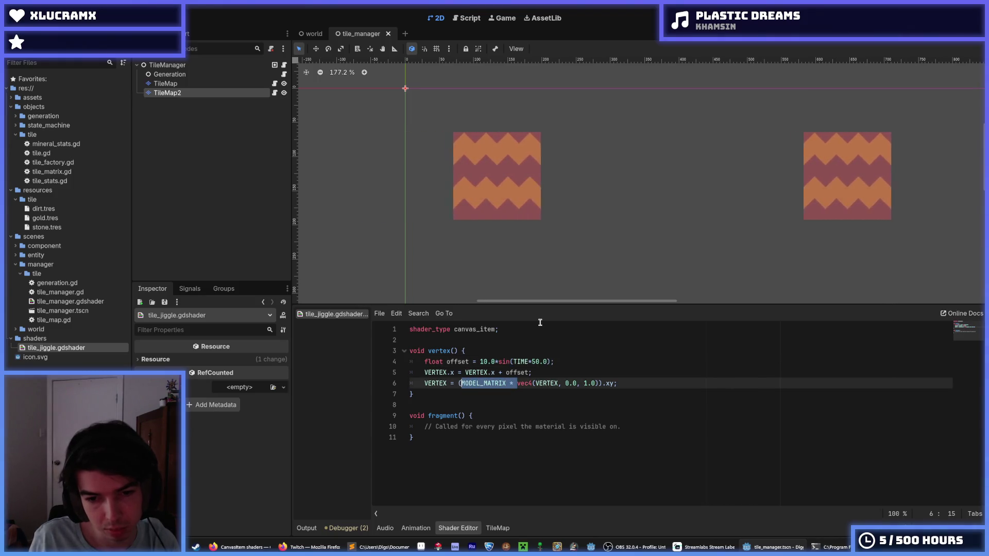
{"action": "key", "text": "BackSpace"}
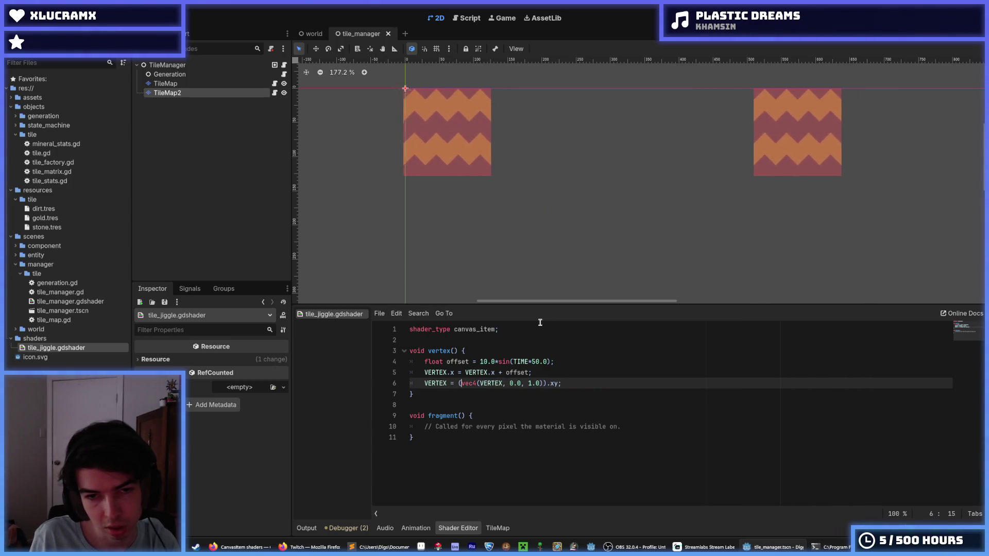
- Try removing the .xy swizzle from line 6, then undo it after the error
{"action": "scroll", "coordinate": [510, 178], "scroll_direction": "down", "scroll_amount": 8}
{"action": "scroll", "coordinate": [509, 174], "scroll_direction": "up", "scroll_amount": 8}
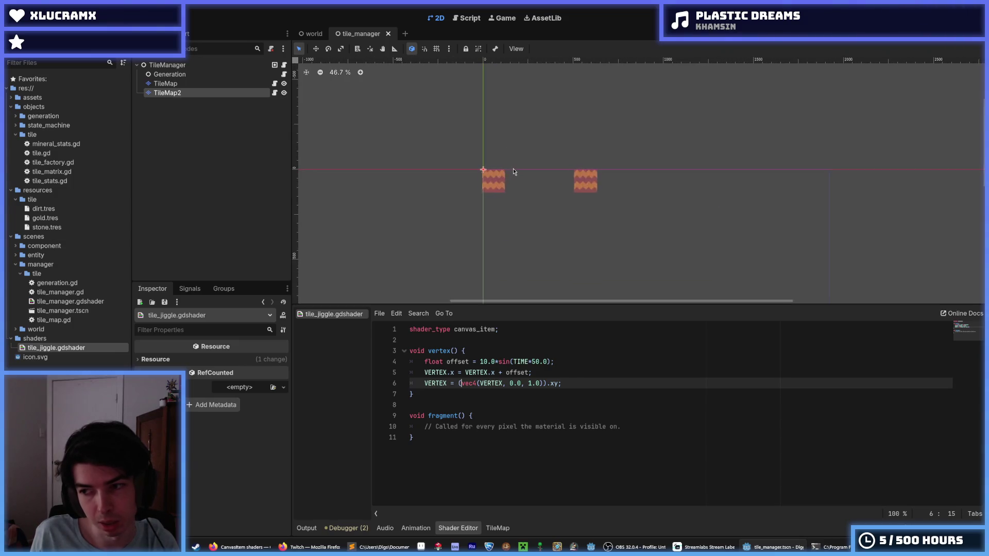
{"action": "scroll", "coordinate": [505, 171], "scroll_direction": "up", "scroll_amount": 1}
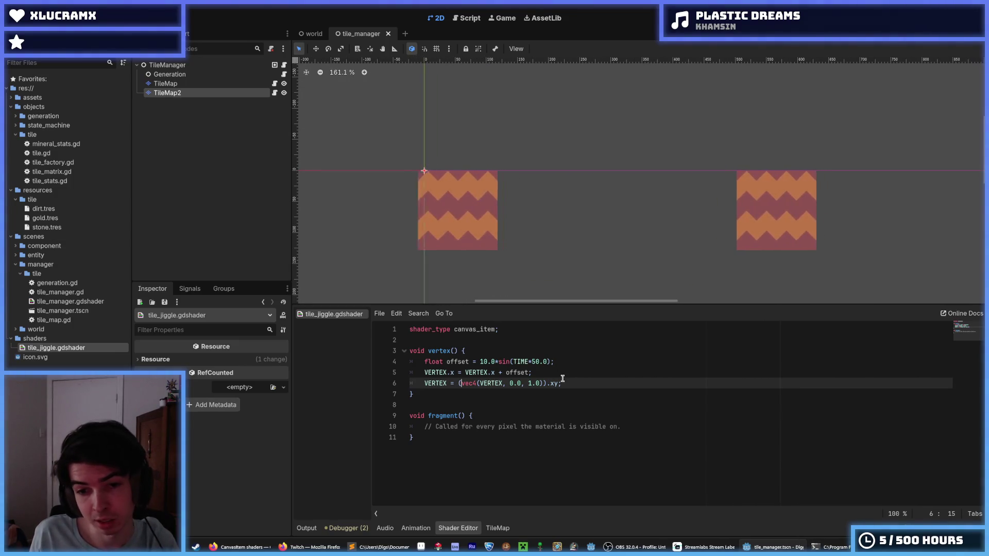
{"action": "left_click_drag", "start_coordinate": [563, 383], "coordinate": [547, 384]}
{"action": "type", "text": ";"}
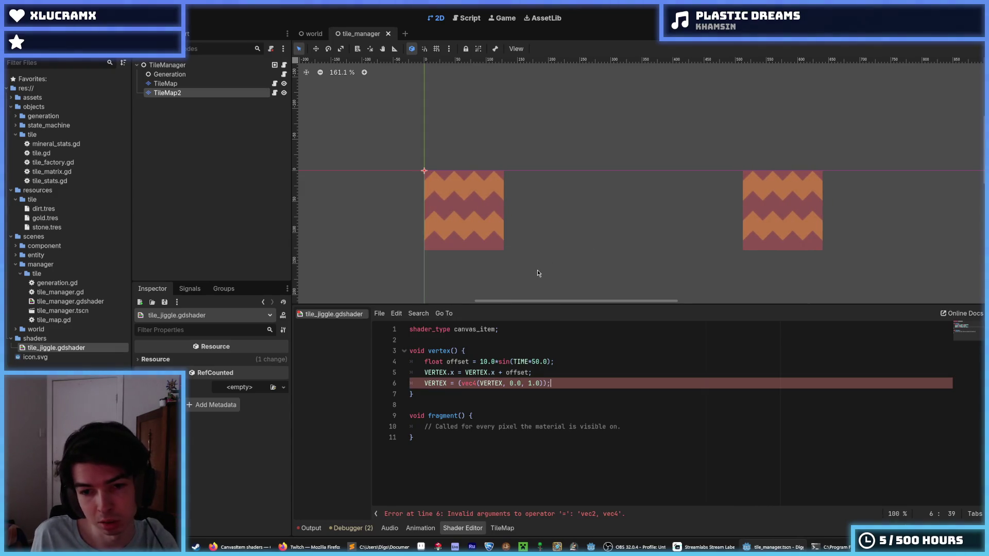
{"action": "key", "text": "ctrl+z"}
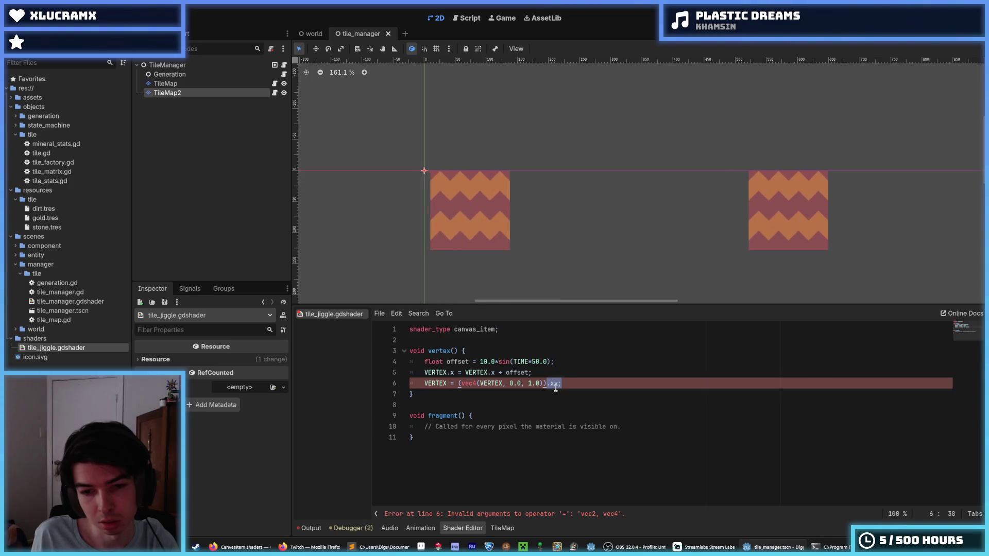
- Delete the whole final VERTEX line 6 and save
{"action": "left_click", "coordinate": [576, 379]}
{"action": "scroll", "coordinate": [557, 249], "scroll_direction": "down", "scroll_amount": 1}
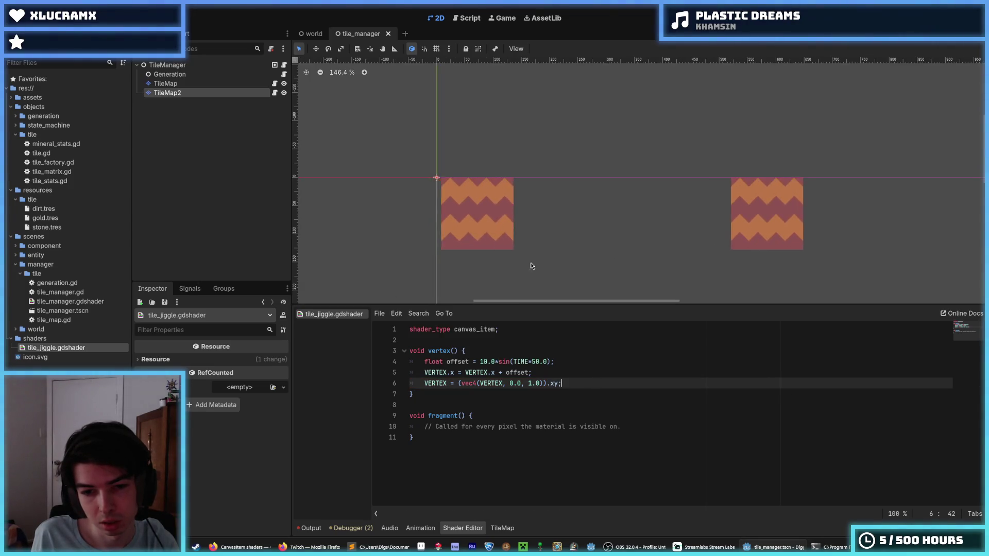
{"action": "left_click", "coordinate": [460, 383]}
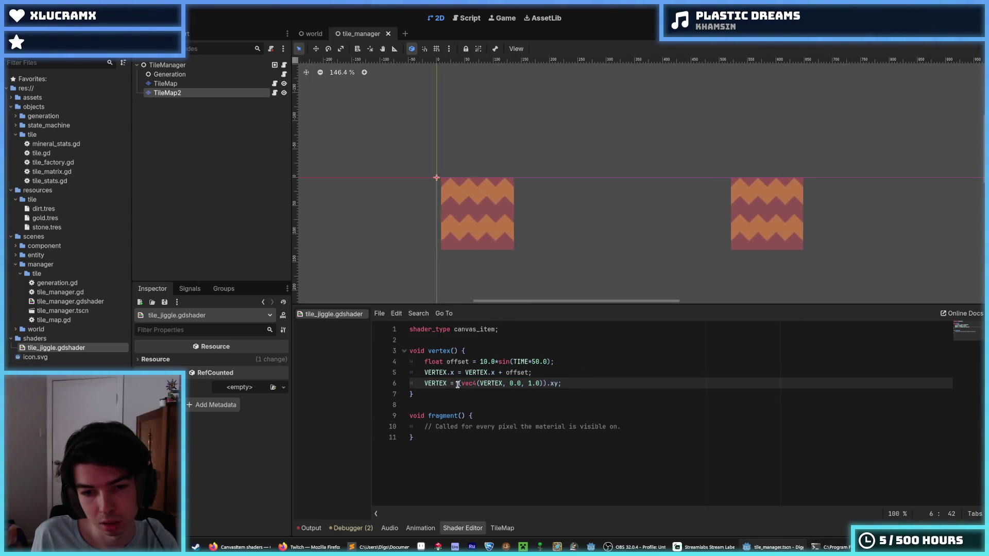
{"action": "left_click", "coordinate": [572, 369]}
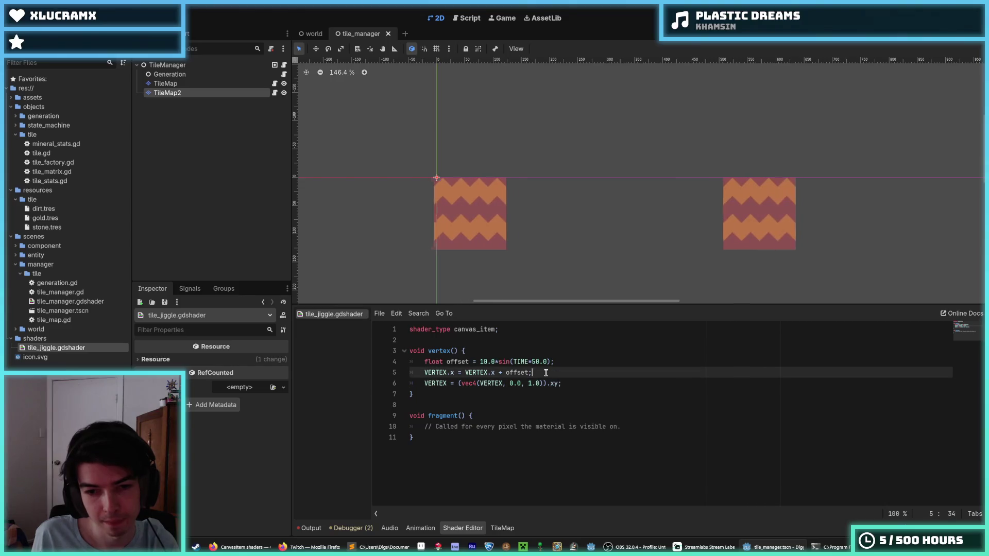
{"action": "left_click", "coordinate": [478, 384]}
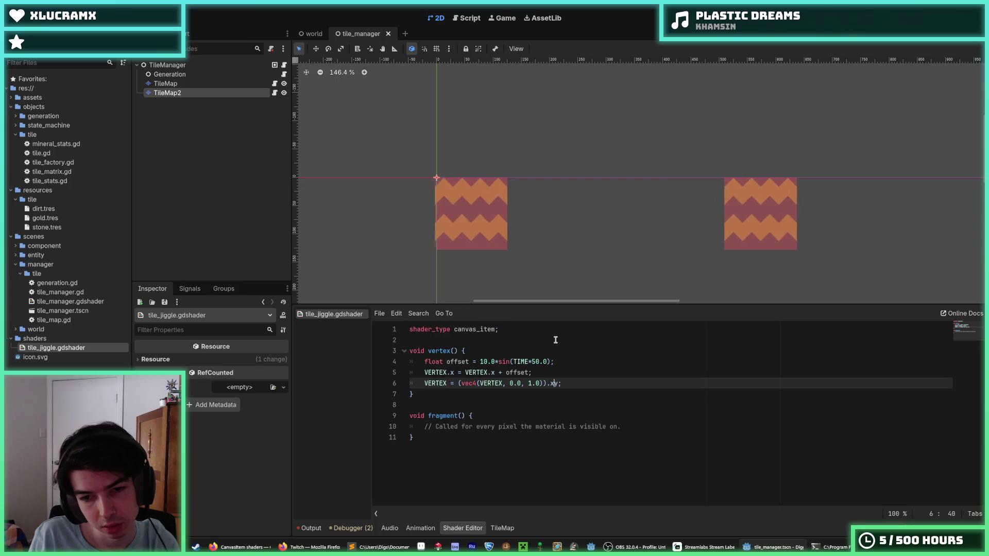
{"action": "key", "text": "End"}
{"action": "key", "text": "shift+Up"}
{"action": "key", "text": "BackSpace"}
{"action": "key", "text": "ctrl+s"}
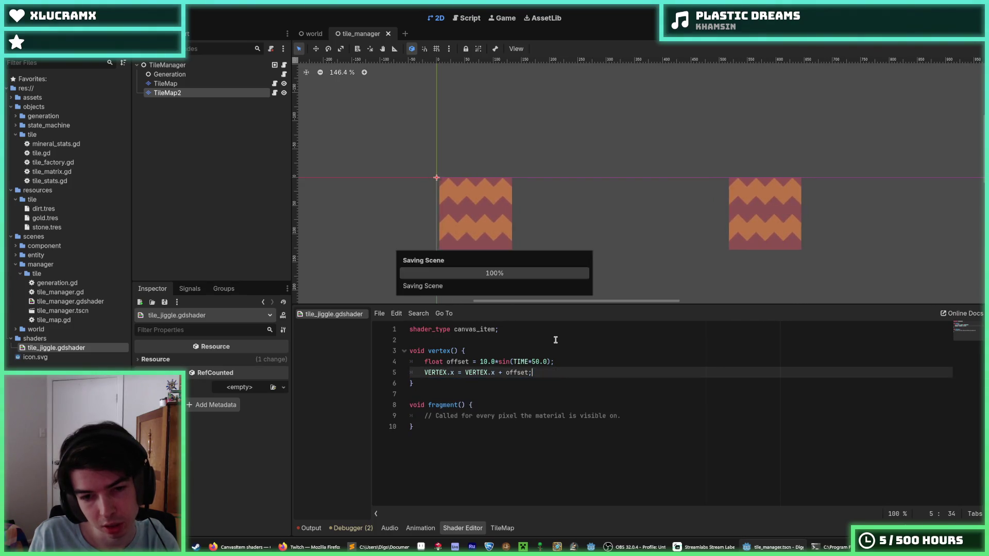
{"action": "key", "text": "ctrl+s"}
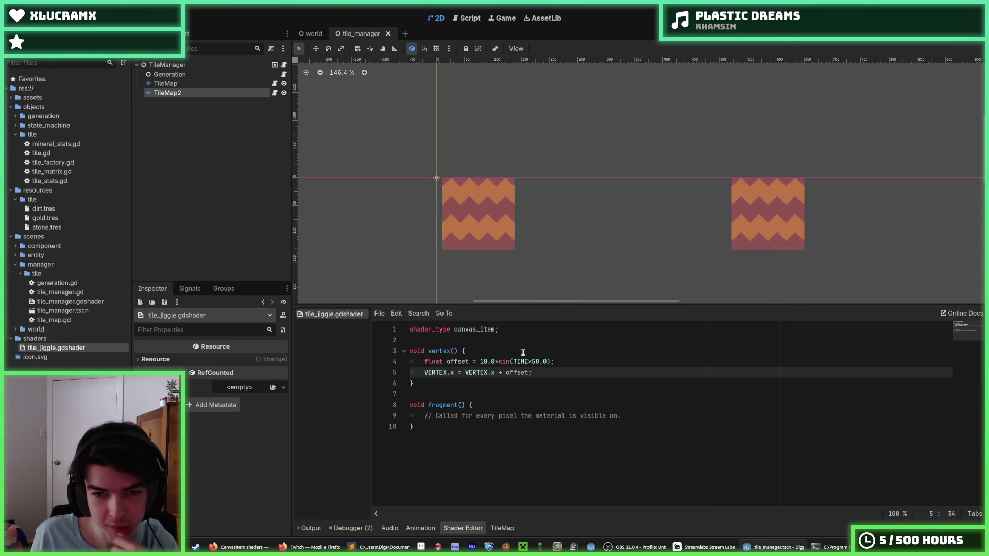
- Save the shader again and launch the game with F5
{"action": "left_click", "coordinate": [564, 364]}
{"action": "left_click", "coordinate": [536, 362]}
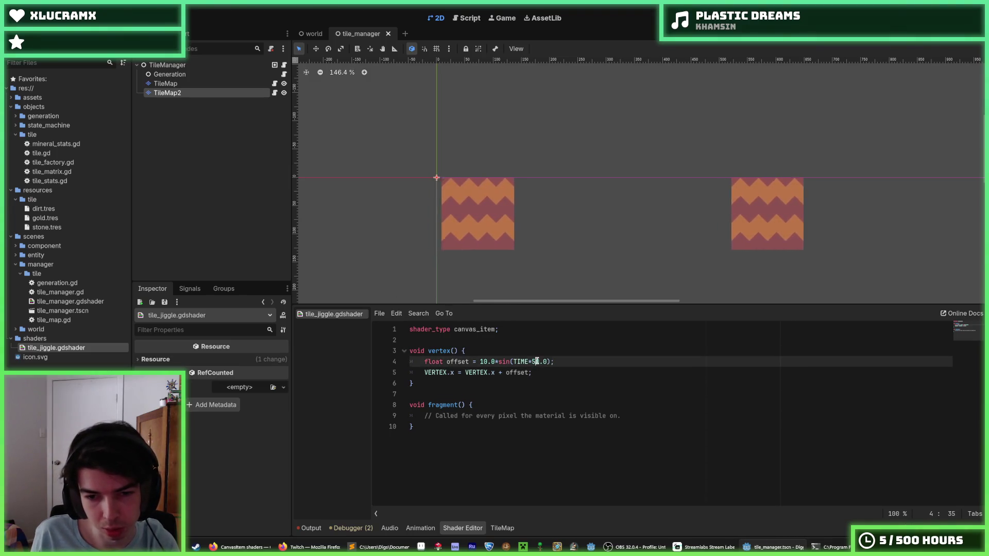
{"action": "key", "text": "ctrl+s"}
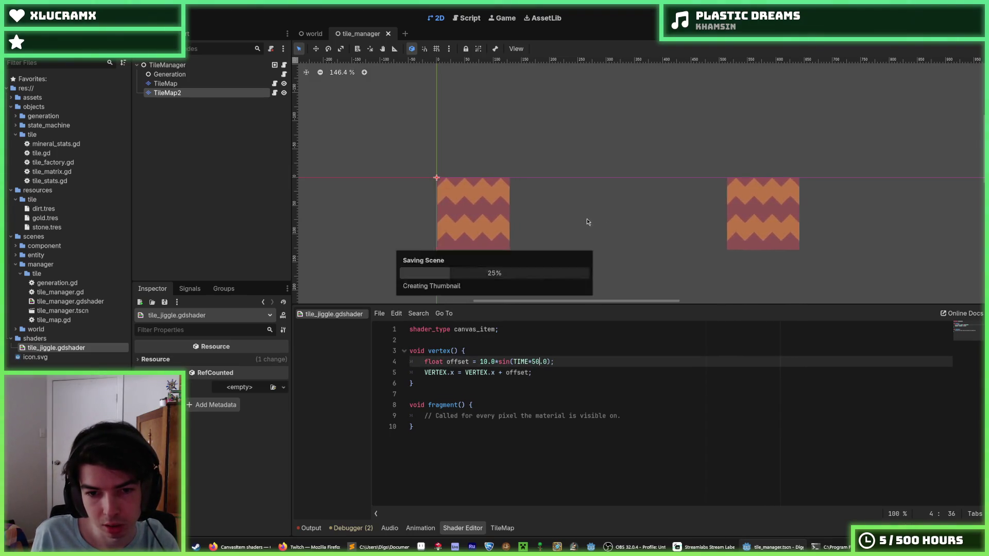
{"action": "key", "text": "F5"}
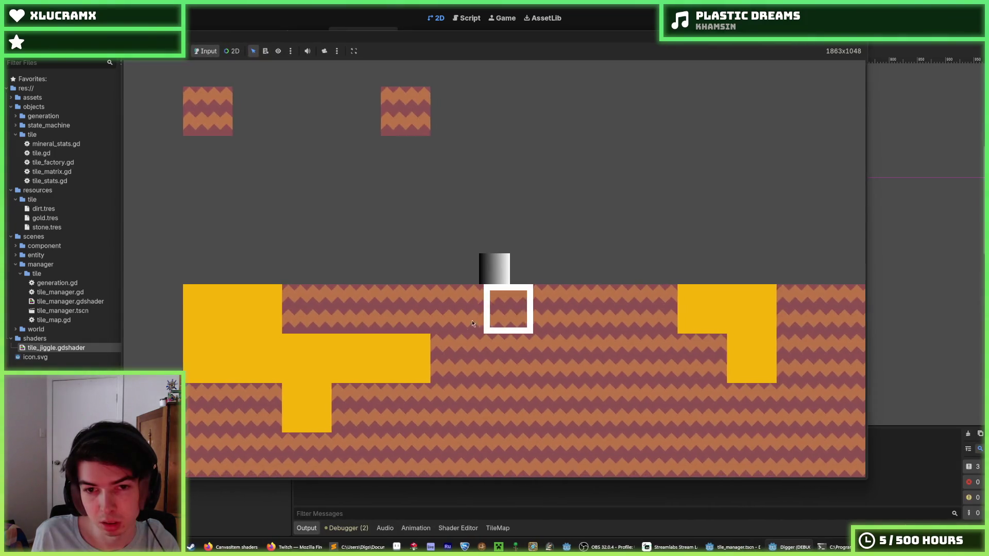
- Dig a shaft down through dirt and a gold tile using D and S, then stop with F8
{"action": "key", "text": "d"}
{"action": "key", "text": "s"}
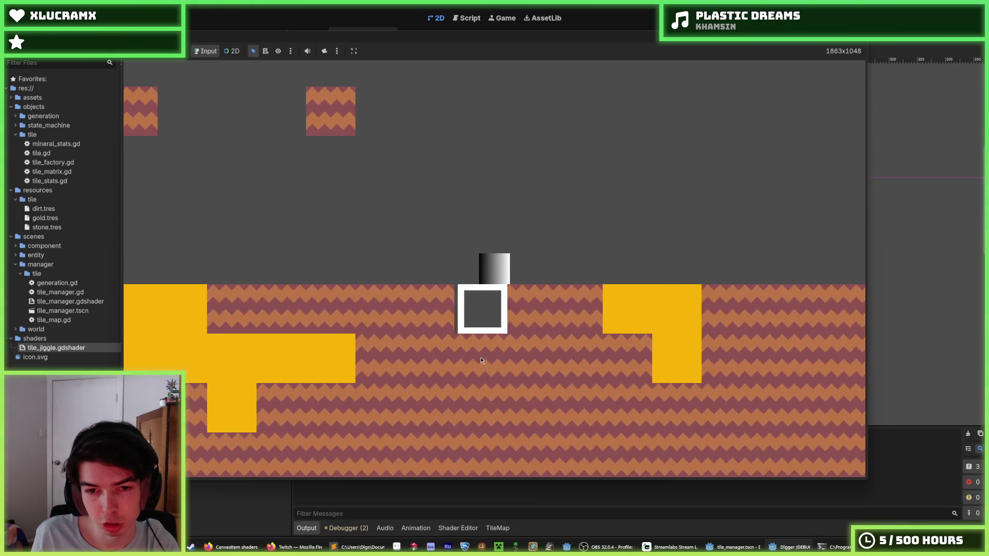
{"action": "key", "text": "s"}
{"action": "key", "text": "s"}
{"action": "key", "text": "s"}
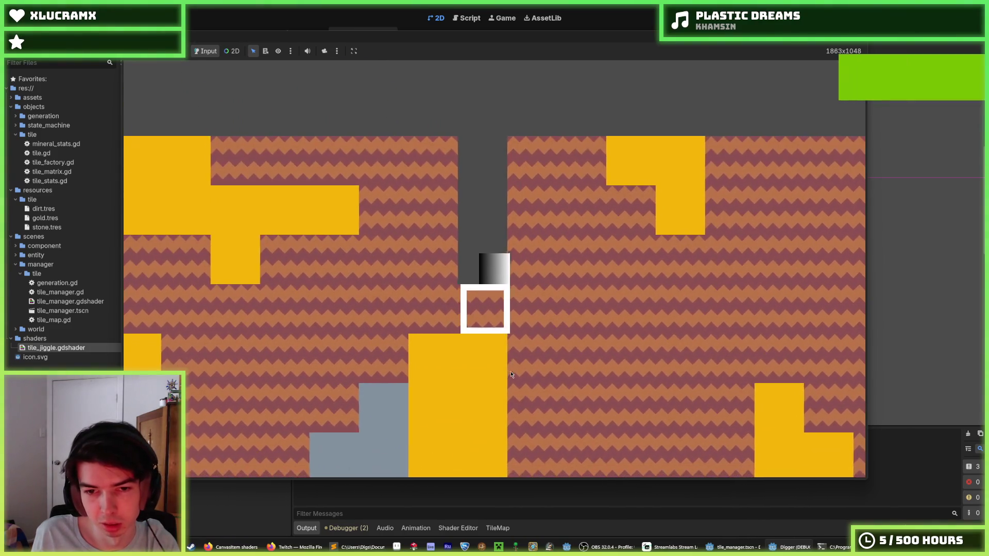
{"action": "key", "text": "s"}
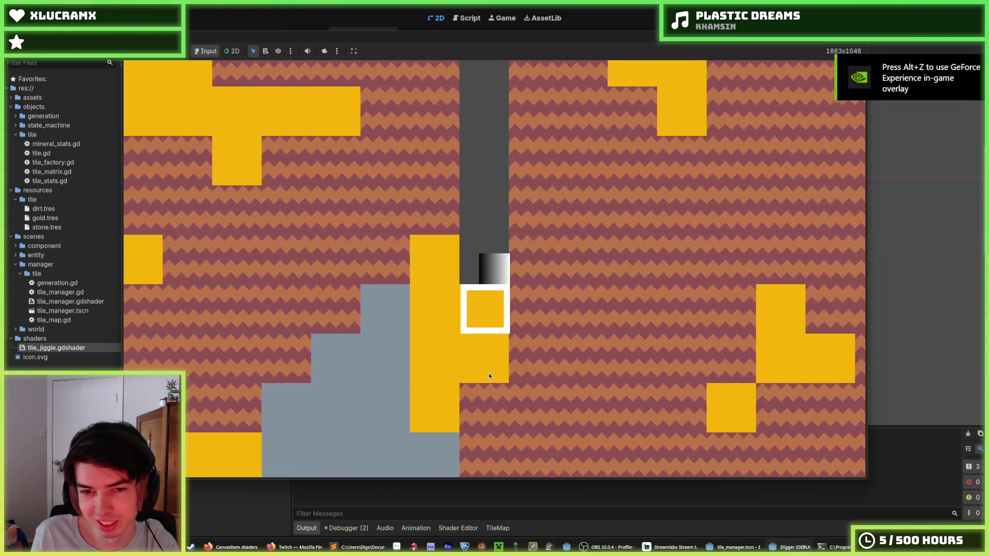
{"action": "key", "text": "s"}
{"action": "key", "text": "d"}
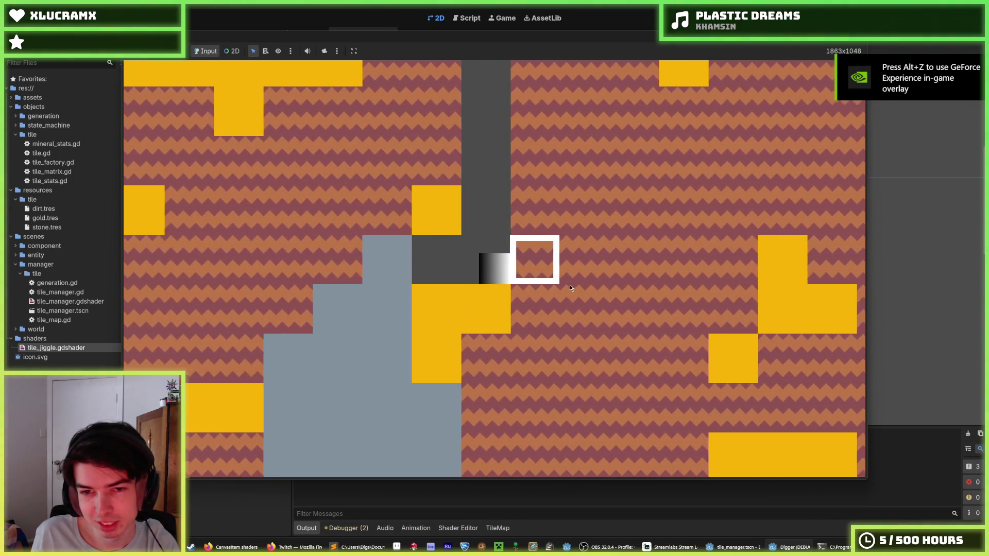
{"action": "key", "text": "s"}
{"action": "key", "text": "s"}
{"action": "key", "text": "s"}
{"action": "key", "text": "s"}
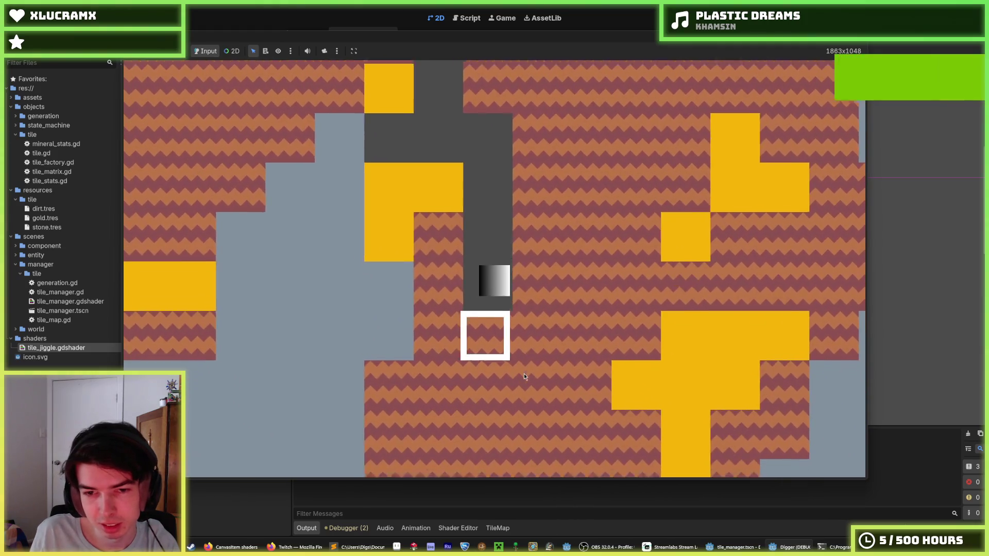
{"action": "key", "text": "s"}
{"action": "key", "text": "s"}
{"action": "key", "text": "s"}
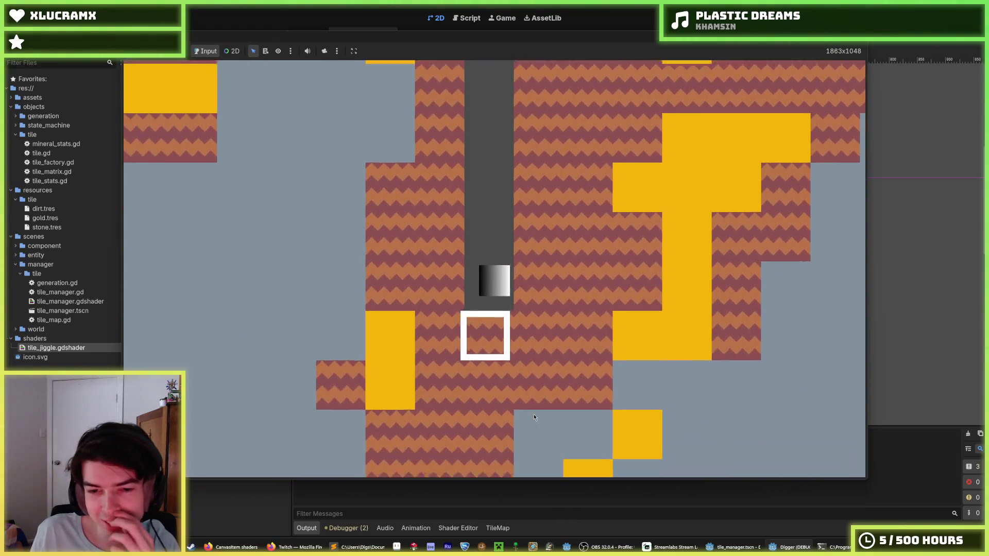
{"action": "key", "text": "d"}
{"action": "key", "text": "F8"}
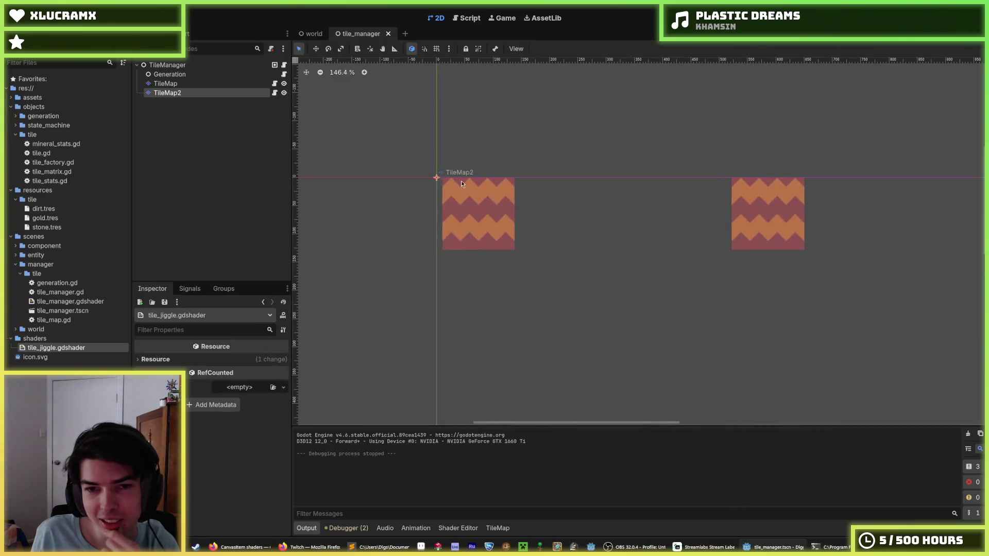
- Hide TileMap2, save the scene, and review tile_manager.gd, tile_map.gd and tile_stats.gd
{"action": "left_click", "coordinate": [284, 93]}
{"action": "left_click", "coordinate": [204, 84]}
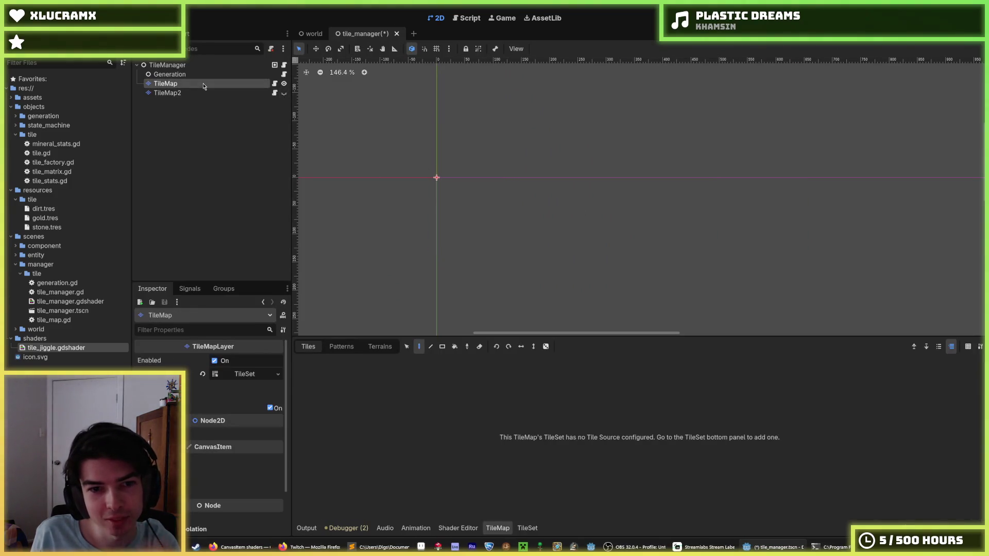
{"action": "key", "text": "ctrl+s"}
{"action": "left_click", "coordinate": [284, 65]}
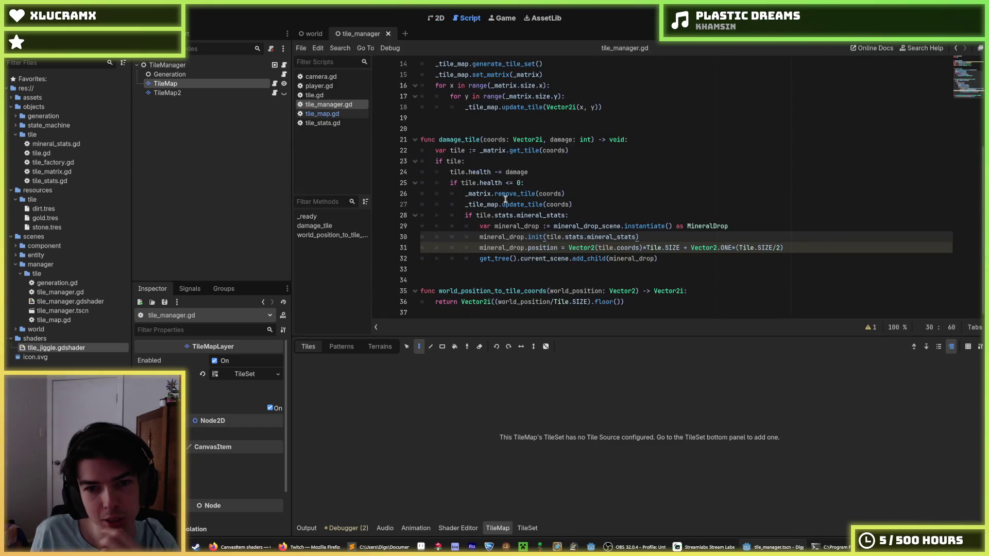
{"action": "left_click", "coordinate": [322, 113]}
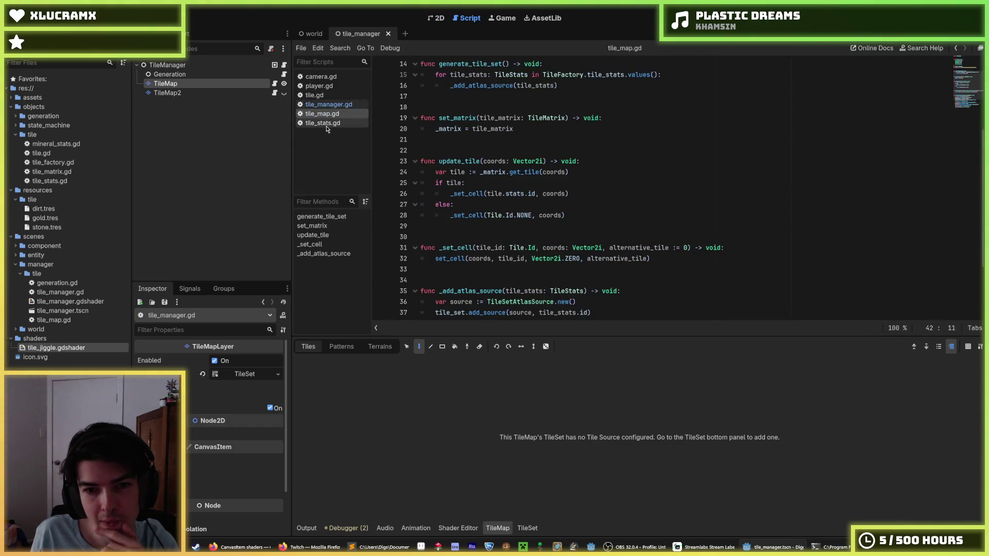
{"action": "left_click", "coordinate": [325, 123]}
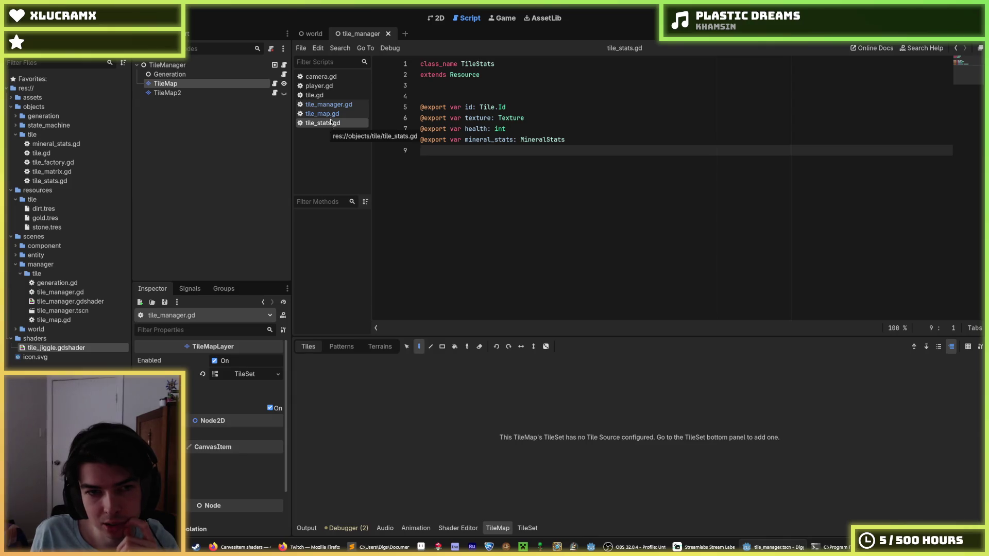
{"action": "left_click", "coordinate": [333, 105]}
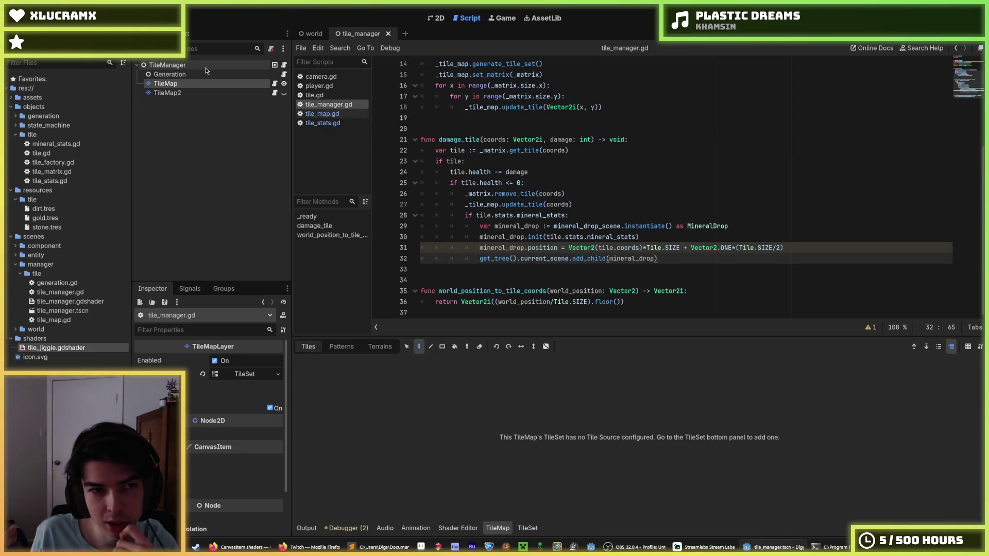
- Make TileMap2 visible again and open tile_jiggle.gdshader in the shader editor
{"action": "left_click", "coordinate": [284, 93]}
{"action": "double_click", "coordinate": [234, 84]}
{"action": "left_click", "coordinate": [230, 90]}
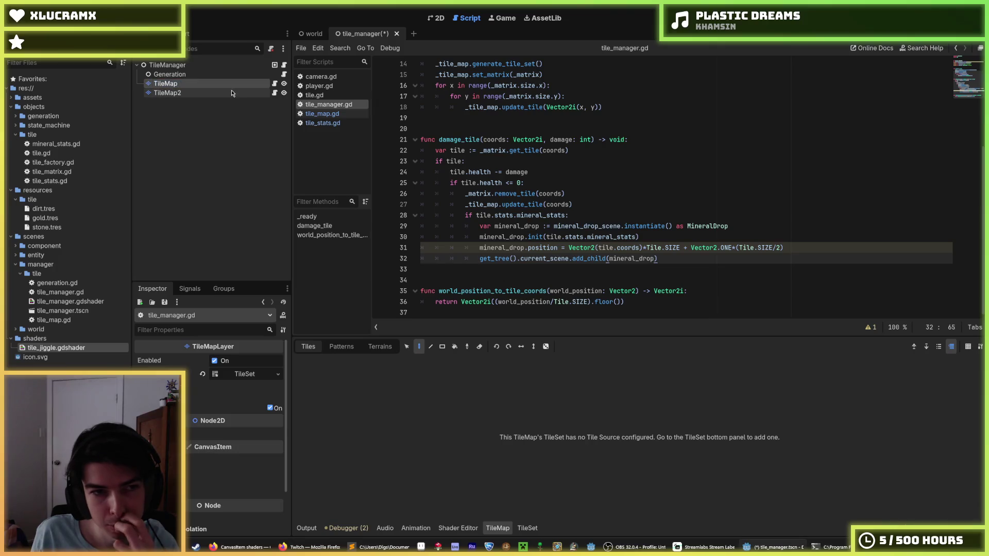
{"action": "left_click", "coordinate": [230, 85]}
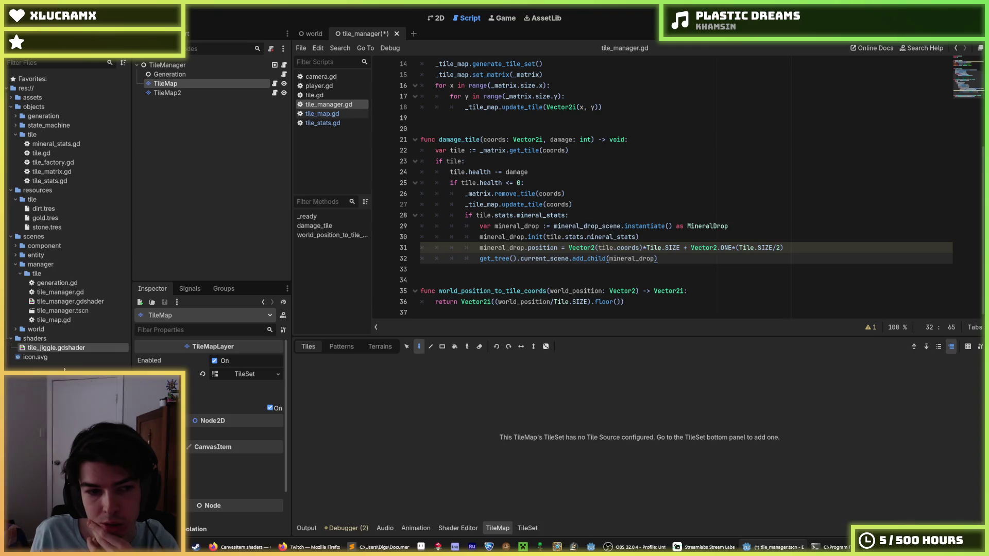
{"action": "double_click", "coordinate": [44, 351]}
{"action": "left_click", "coordinate": [413, 384]}
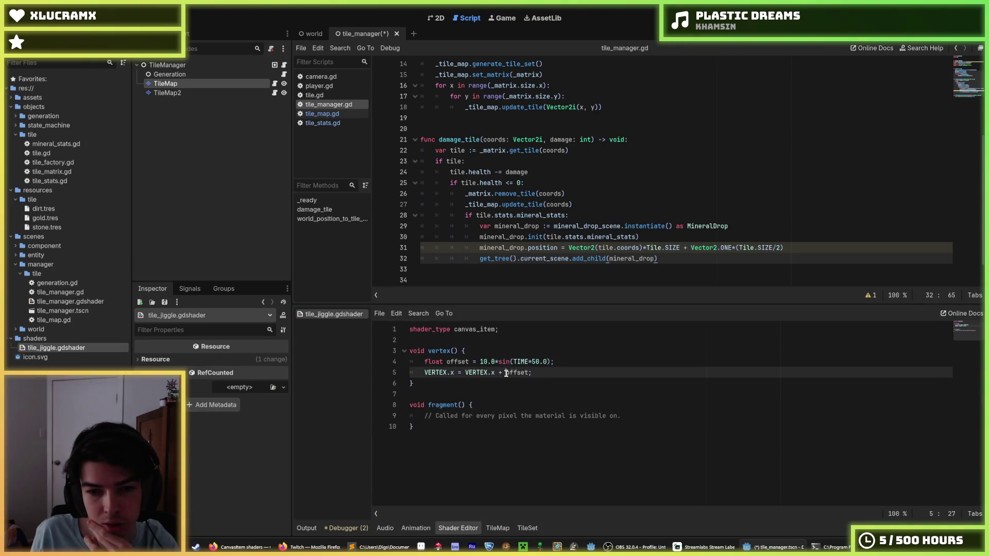
- Add a float amplitude declaration defaulting to 0.0 below the shader_type line
{"action": "left_click", "coordinate": [513, 331]}
{"action": "key", "text": "Return"}
{"action": "key", "text": "Return"}
{"action": "type", "text": "amplitude ="}
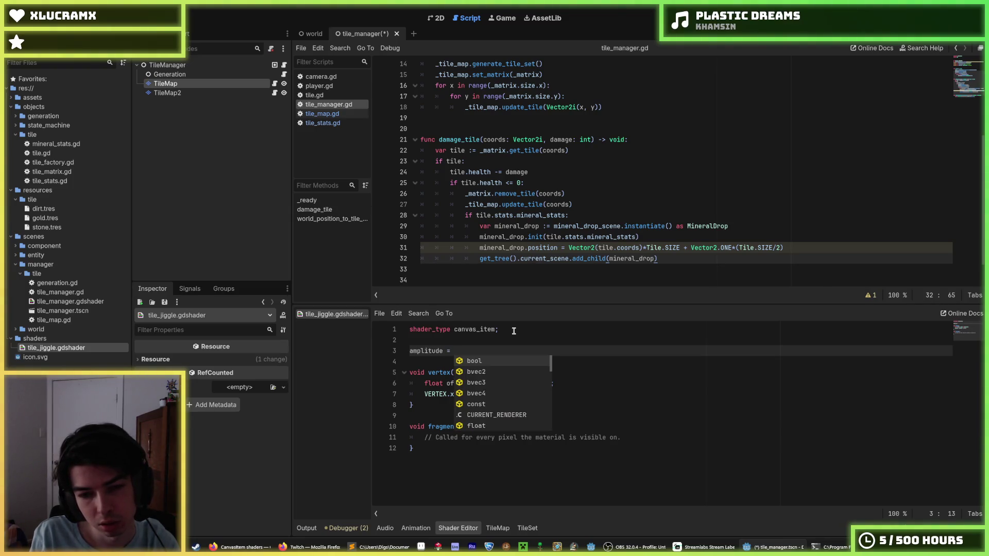
{"action": "type", "text": "0.0"}
{"action": "key", "text": "ctrl+s"}
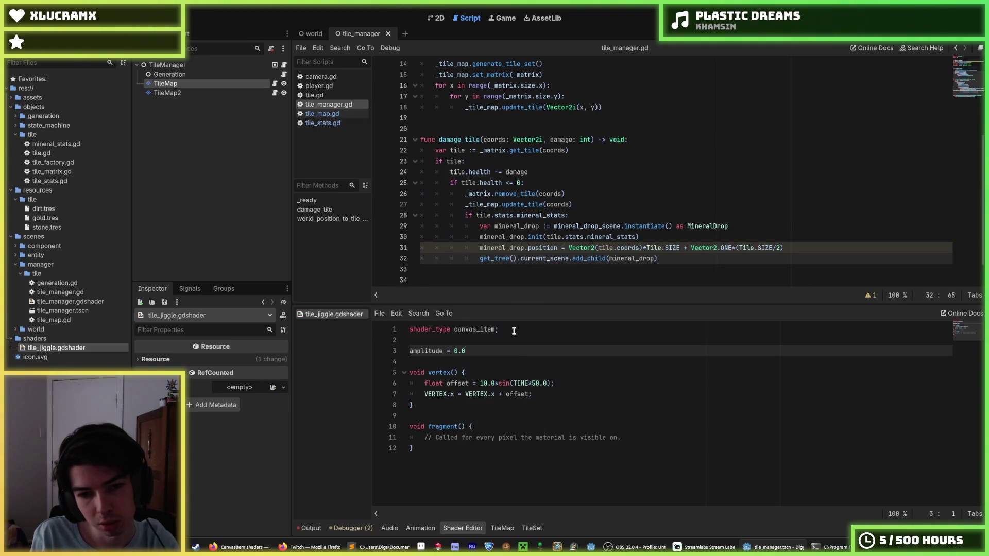
{"action": "key", "text": "Home"}
{"action": "type", "text": "float"}
- Replace the hard-coded 10.0 offset multiplier with amplitude and save the shader
{"action": "key", "text": "Down"}
{"action": "key", "text": "Down"}
{"action": "key", "text": "Down"}
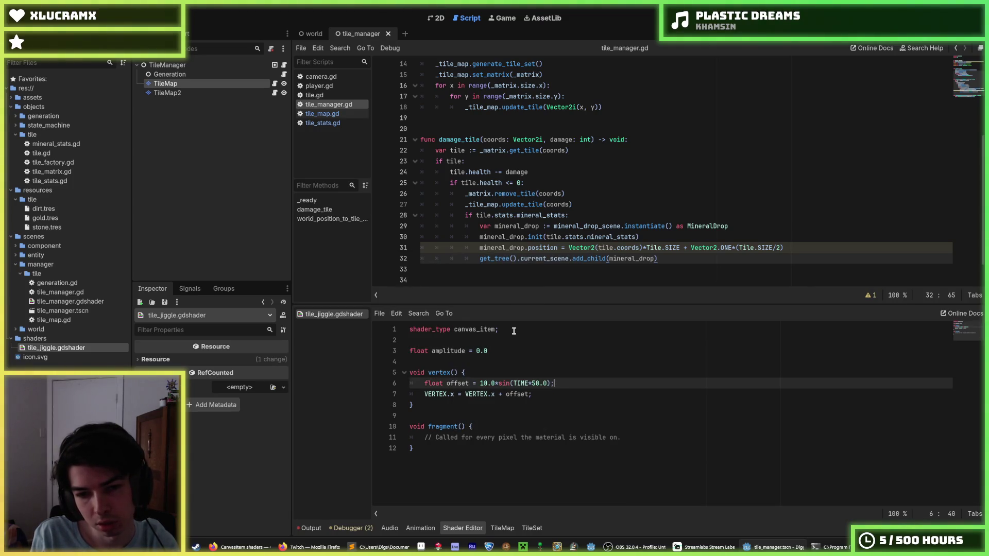
{"action": "key", "text": "End"}
{"action": "key", "text": "Left"}
{"action": "key", "text": "BackSpace"}
{"action": "key", "text": "BackSpace"}
{"action": "key", "text": "BackSpace"}
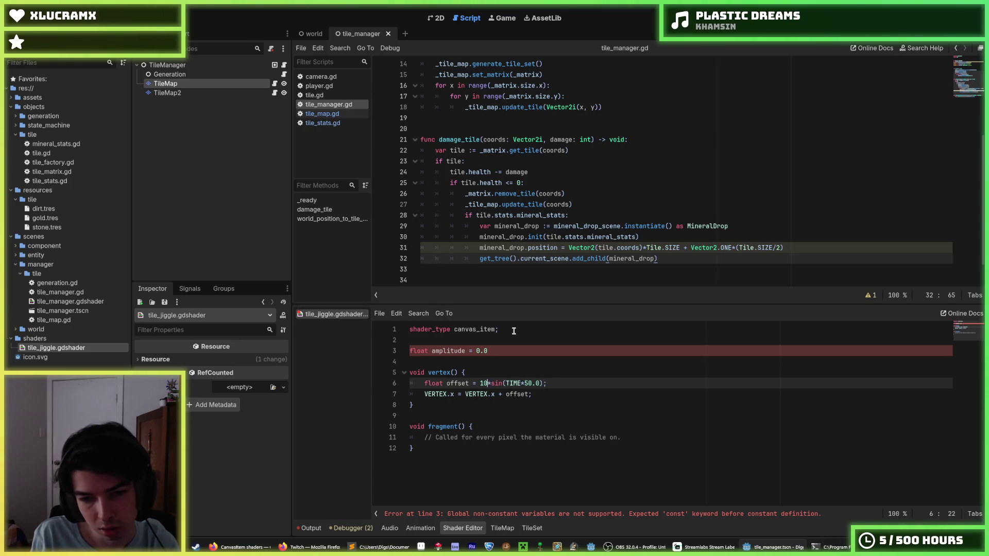
{"action": "type", "text": "amplitude"}
{"action": "key", "text": "ctrl+s"}
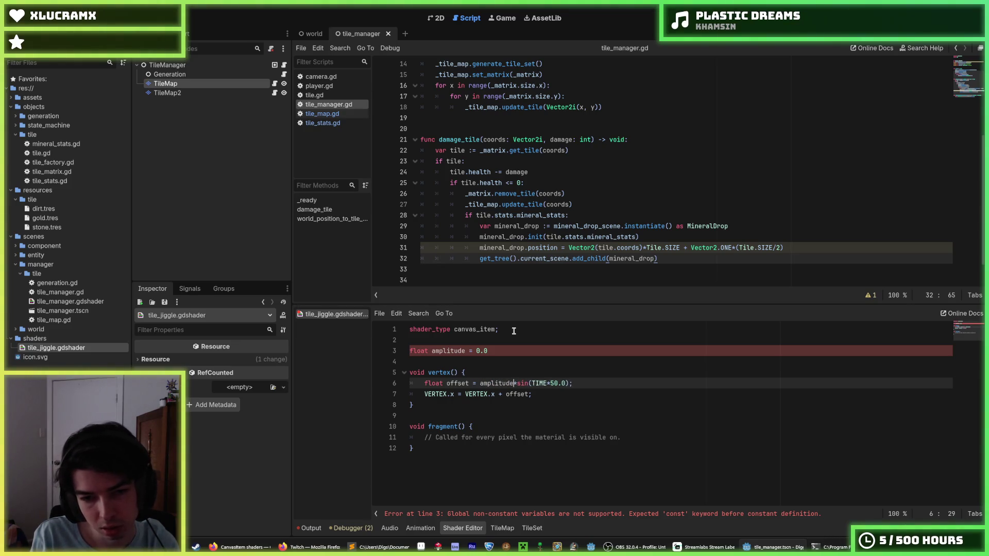
- Make the declaration 'uniform float amplitude = 0.0;' and switch to the shader documentation
{"action": "key", "text": "Up"}
{"action": "key", "text": "Up"}
{"action": "key", "text": "Up"}
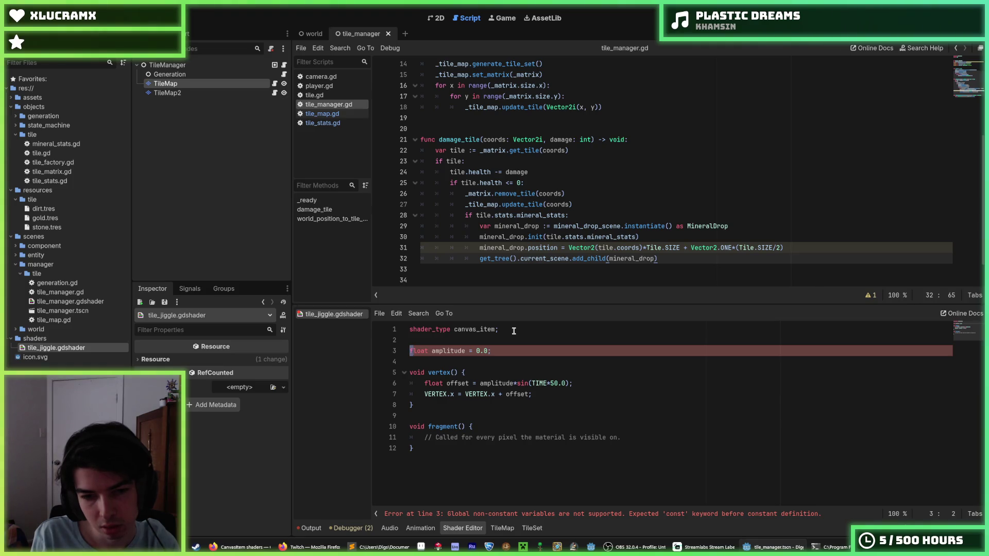
{"action": "key", "text": "shift+Right"}
{"action": "key", "text": "shift+Right"}
{"action": "key", "text": "shift+Right"}
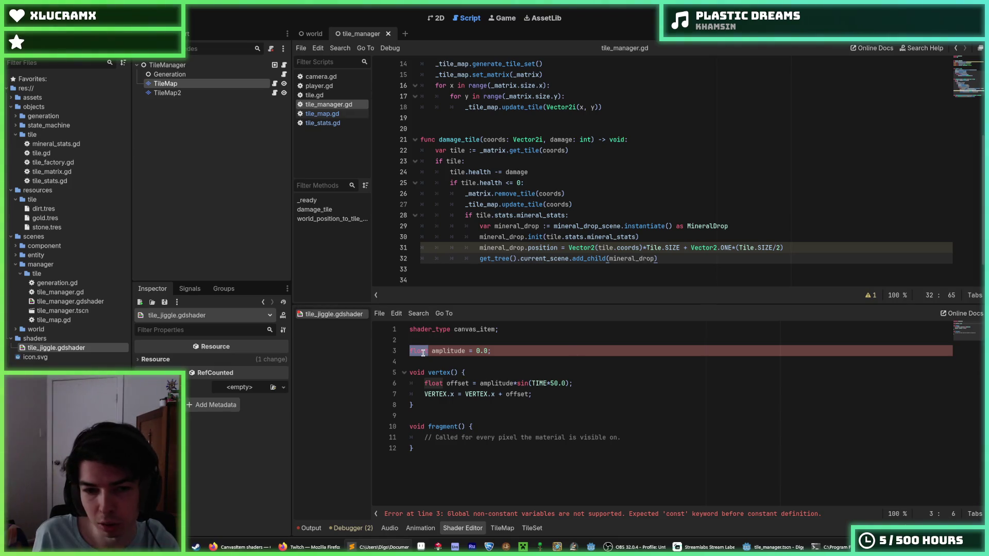
{"action": "type", "text": "un"}
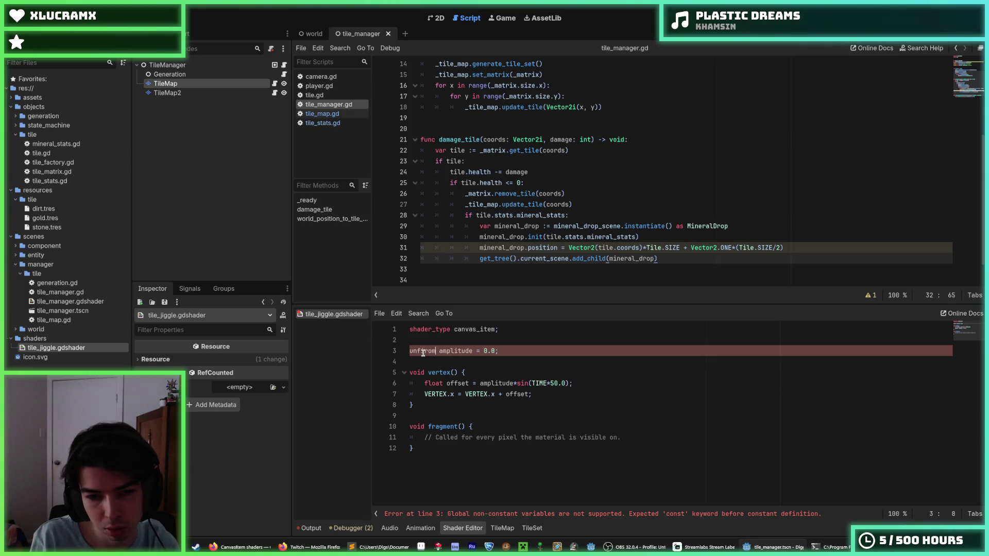
{"action": "type", "text": "iform float"}
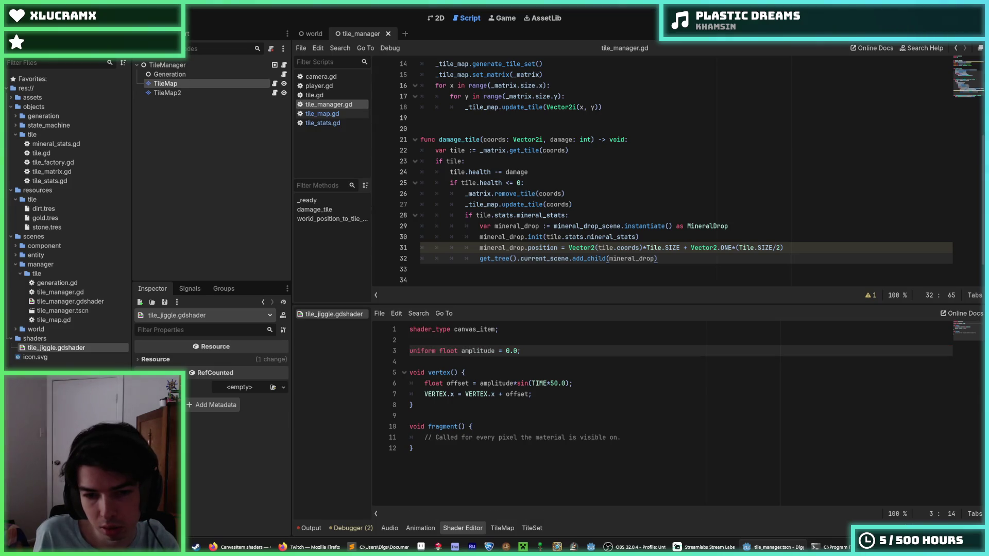
{"action": "key", "text": "alt+Tab"}
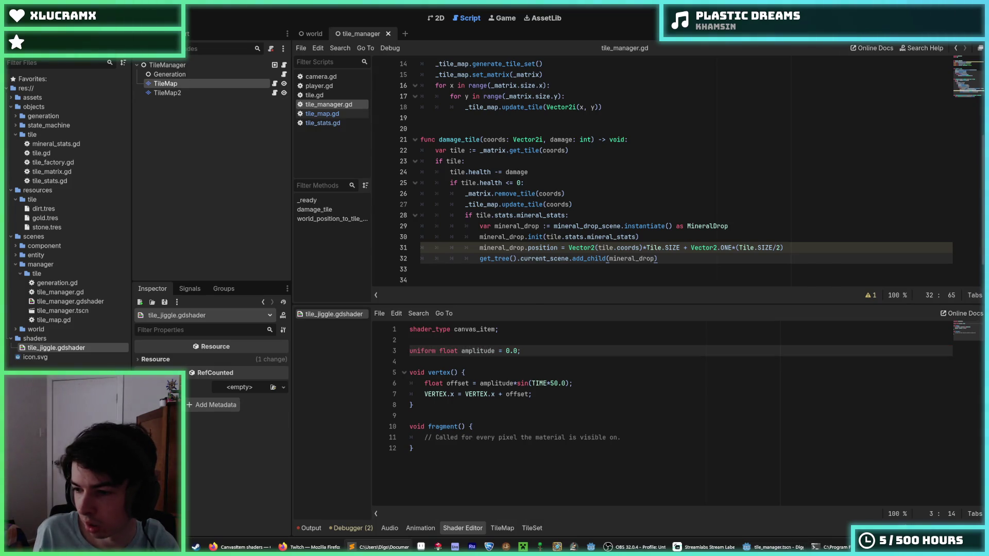
{"action": "key", "text": "alt+Tab"}
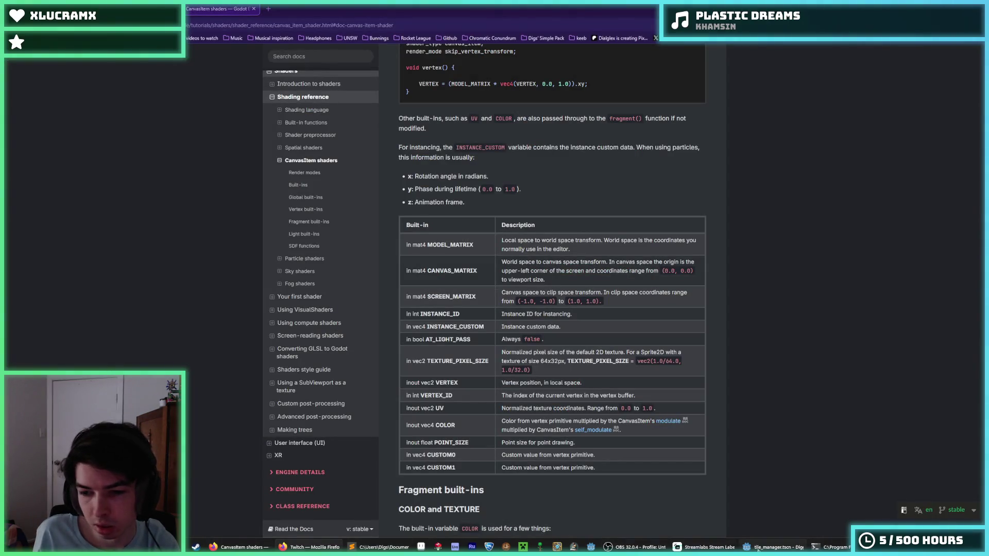
- Return from the CanvasItem shaders page to the amplitude shader in the Godot editor
{"action": "left_click", "coordinate": [782, 548]}
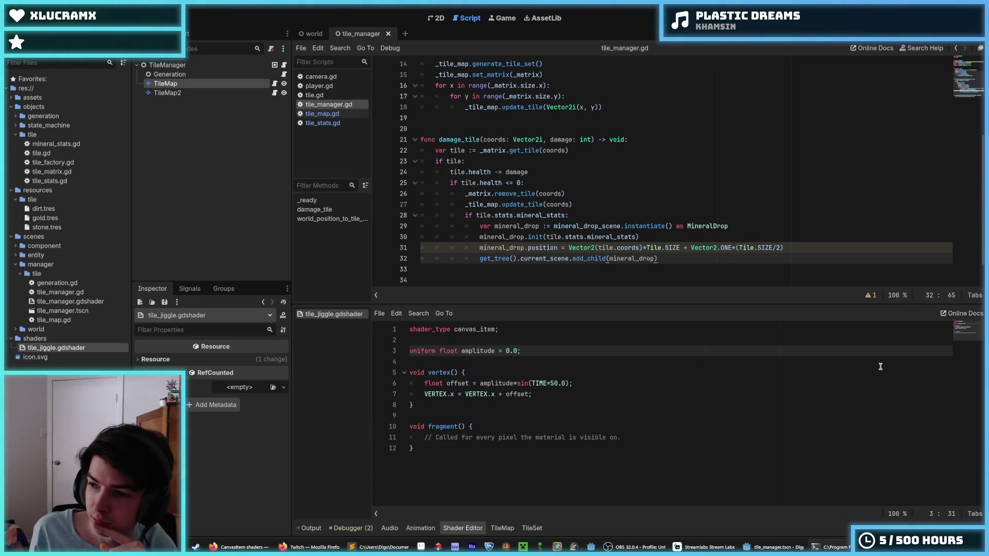
{"action": "left_click", "coordinate": [627, 339]}
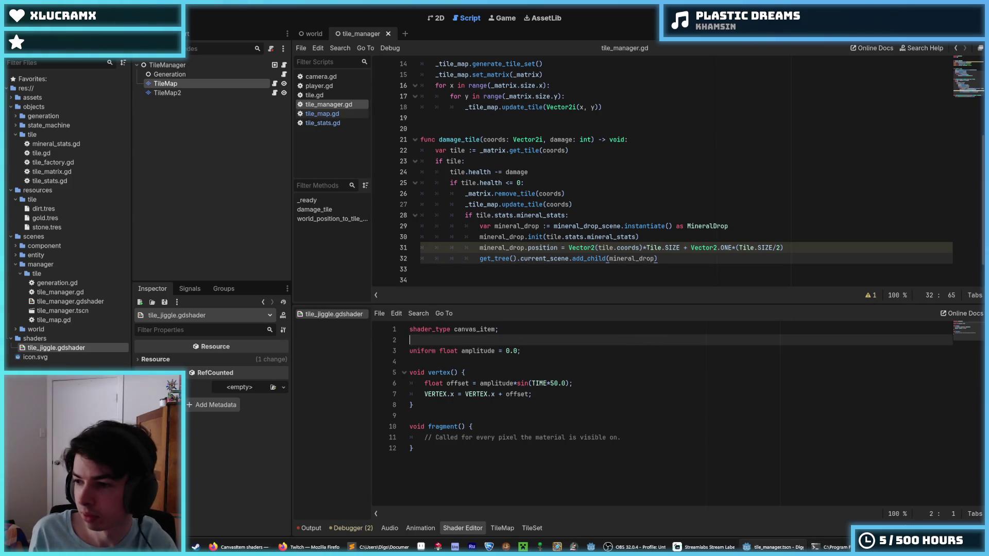
- Refocus the Godot editor and switch the script view to tile_map.gd
{"action": "key", "text": "alt+Tab"}
{"action": "left_click", "coordinate": [617, 340]}
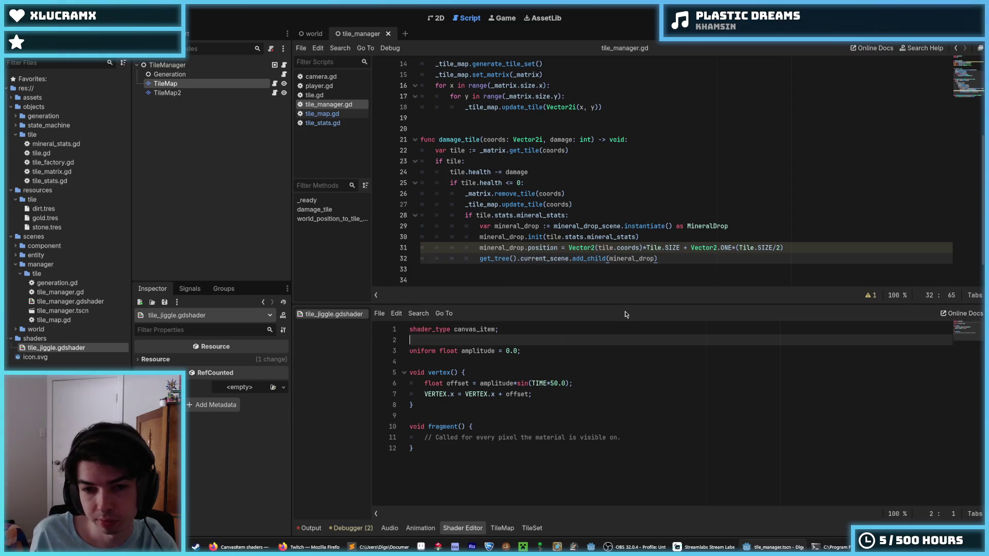
{"action": "left_click", "coordinate": [537, 353]}
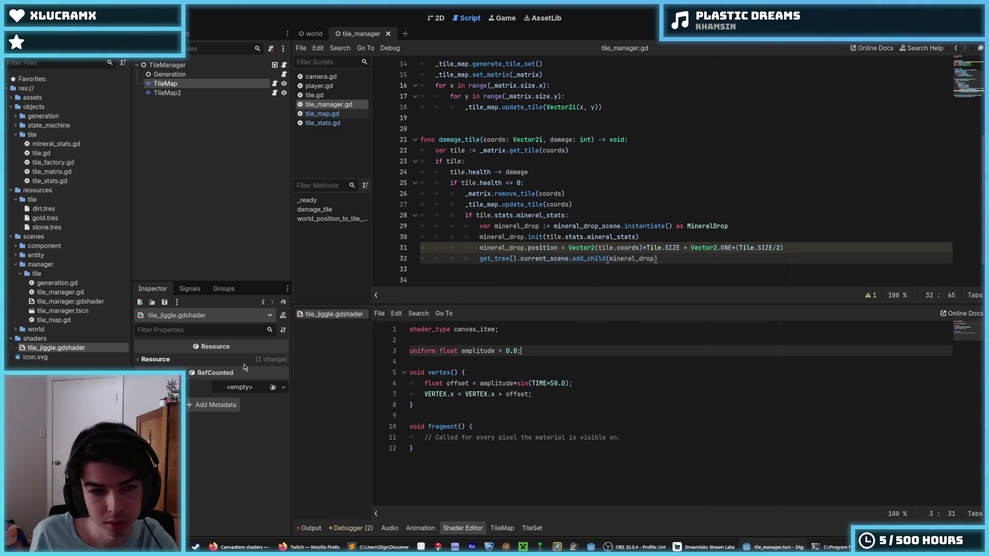
{"action": "left_click", "coordinate": [581, 193]}
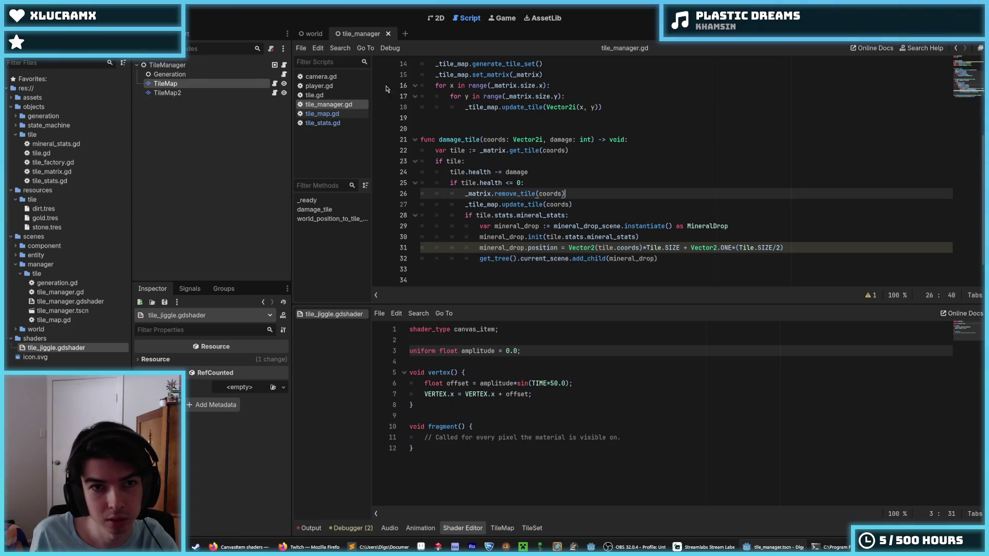
{"action": "left_click", "coordinate": [348, 34]}
{"action": "left_click", "coordinate": [322, 114]}
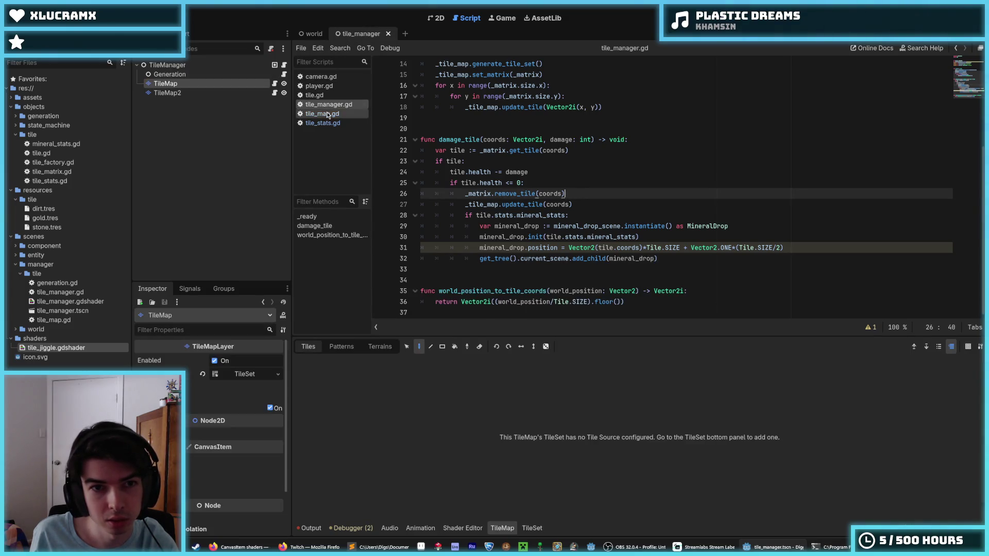
{"action": "left_click", "coordinate": [329, 116]}
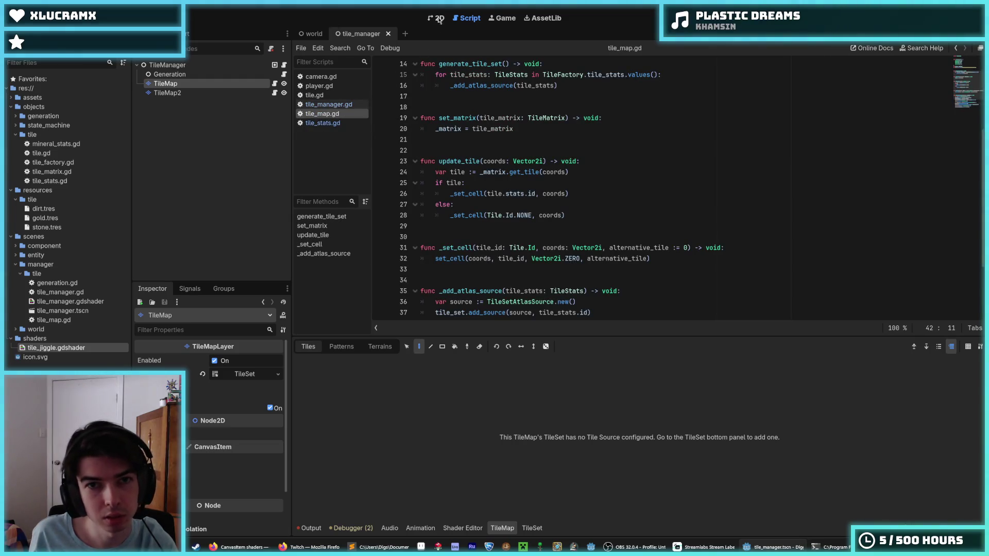
- Look at the TileSet editor, then return to the tile_jiggle shader code
{"action": "left_click", "coordinate": [532, 528]}
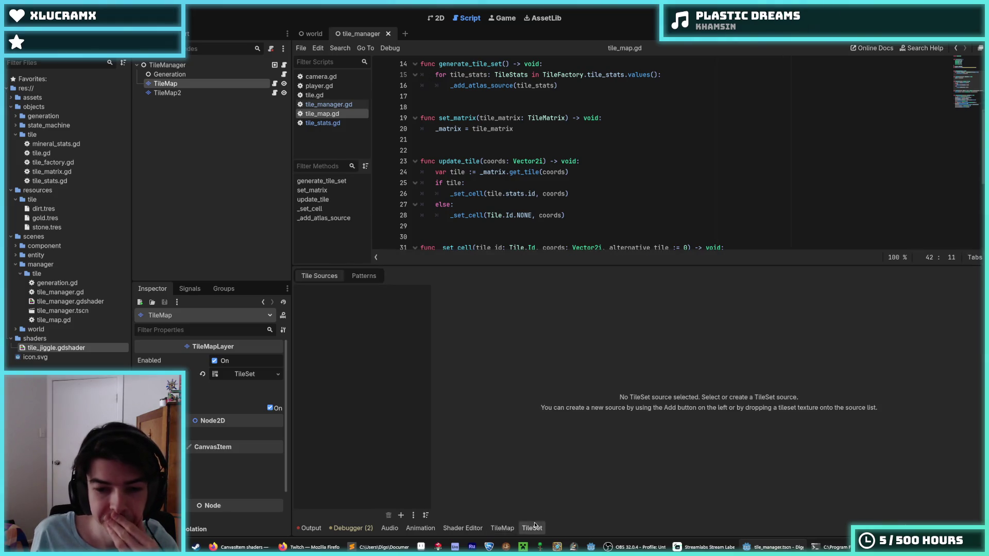
{"action": "left_click", "coordinate": [502, 528]}
{"action": "left_click", "coordinate": [526, 529]}
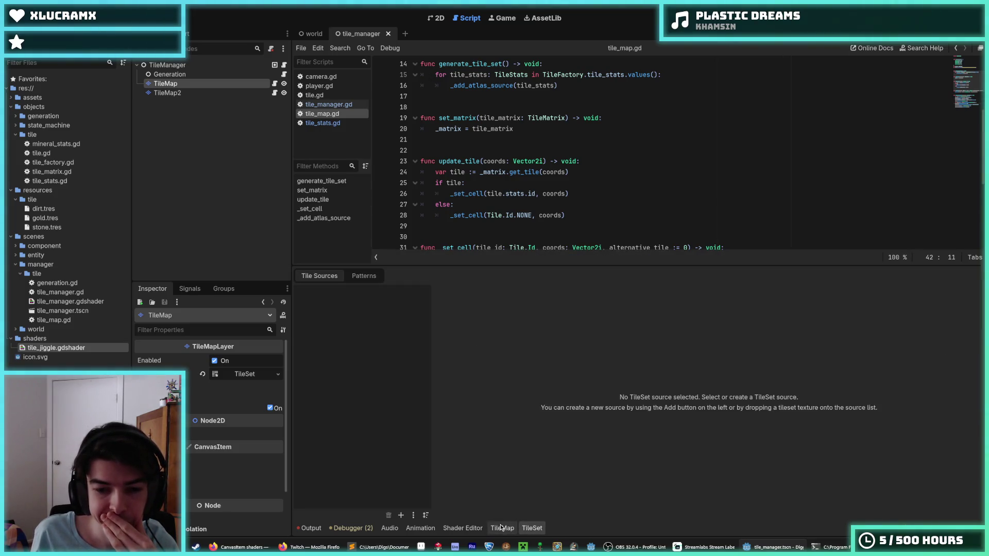
{"action": "left_click", "coordinate": [503, 529]}
{"action": "left_click", "coordinate": [531, 528]}
{"action": "left_click", "coordinate": [473, 530]}
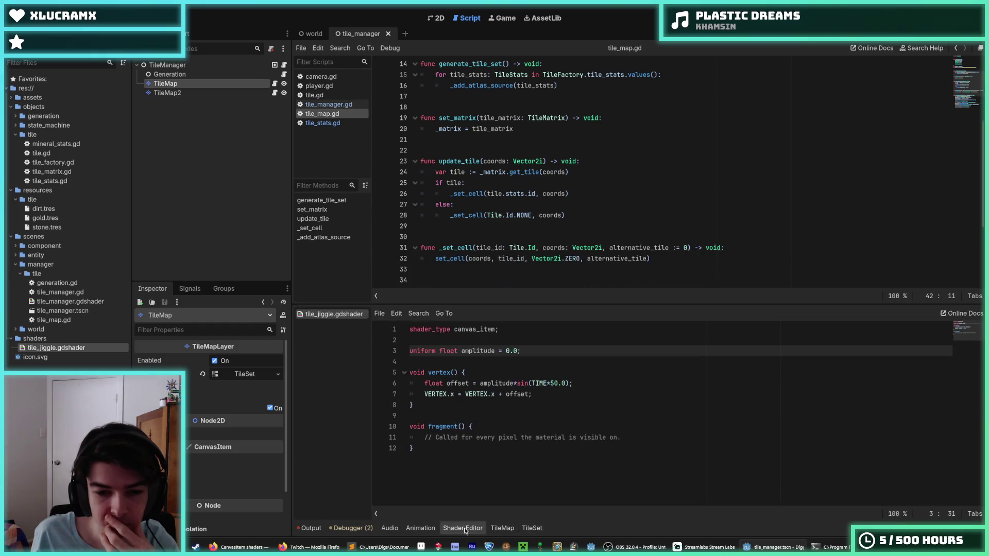
{"action": "left_click", "coordinate": [557, 393]}
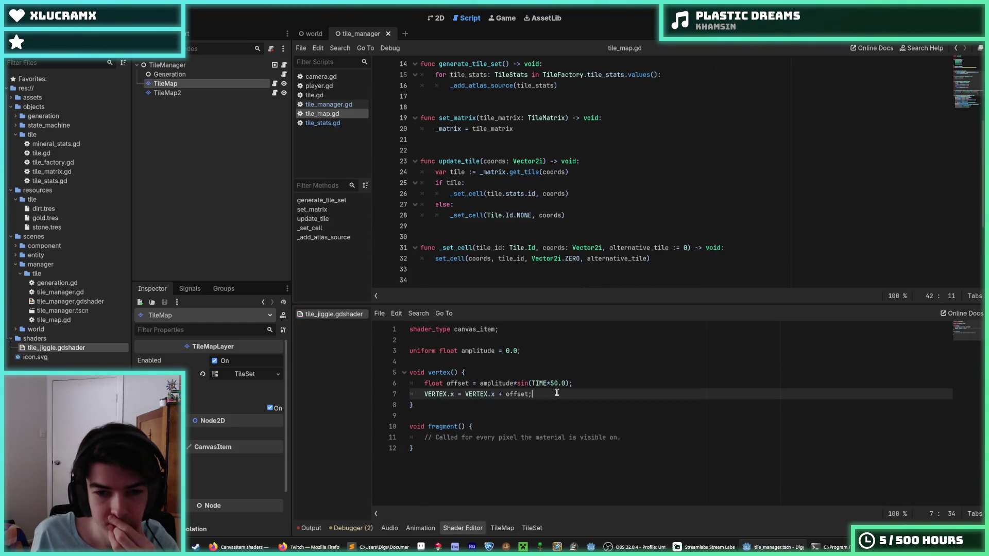
{"action": "left_click", "coordinate": [594, 382]}
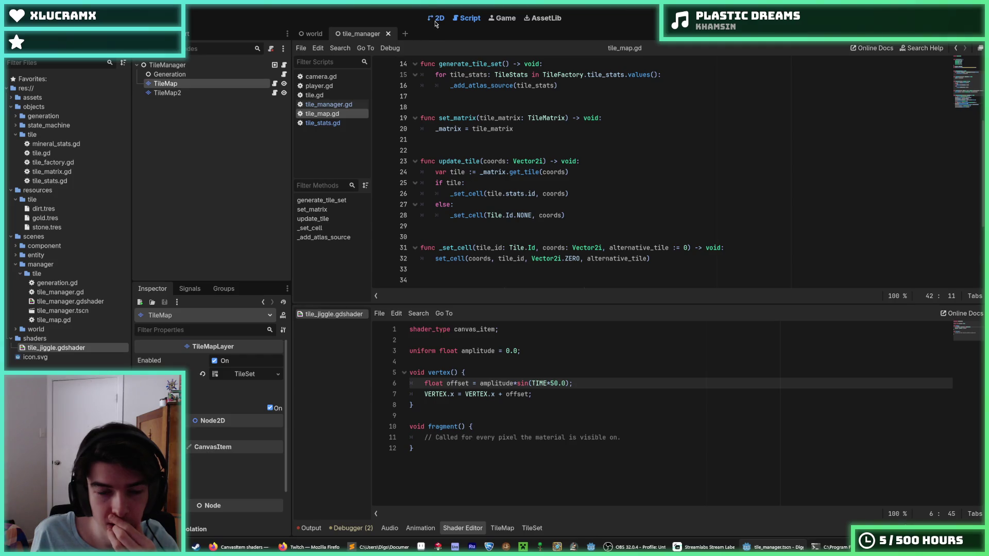
- Check the tiles in the 2D view, then reopen tile_map.gd at _add_atlas_source
{"action": "left_click", "coordinate": [437, 18]}
{"action": "left_click", "coordinate": [460, 19]}
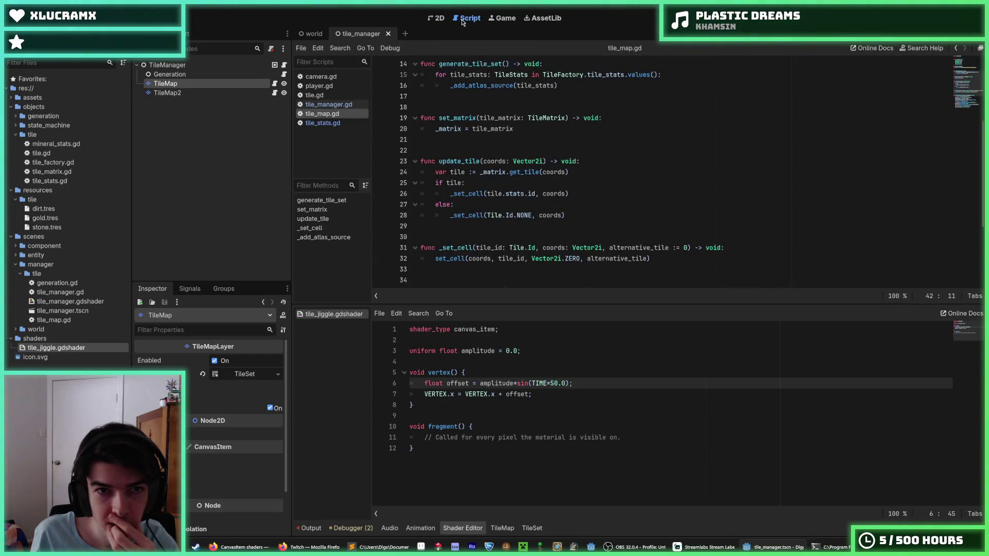
{"action": "left_click", "coordinate": [313, 34]}
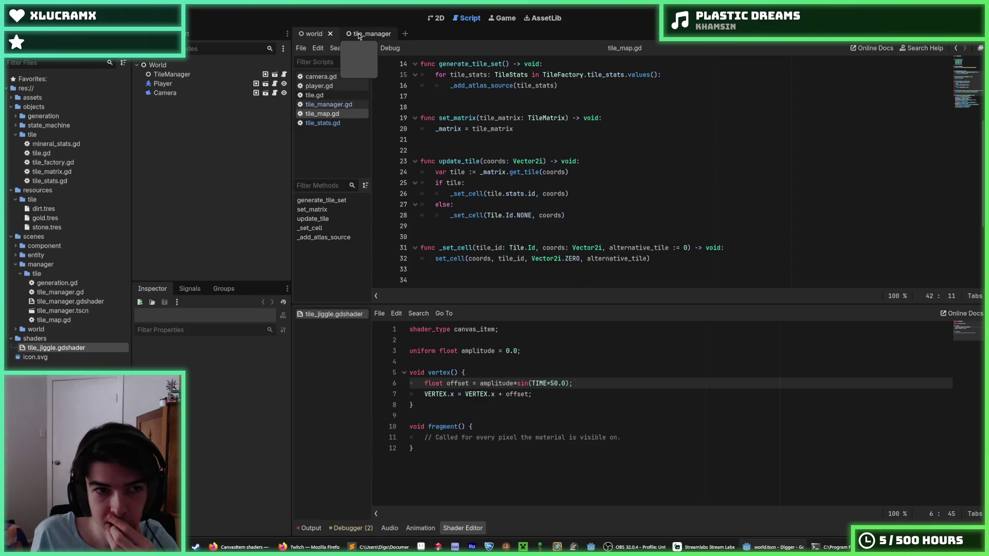
{"action": "left_click", "coordinate": [359, 34]}
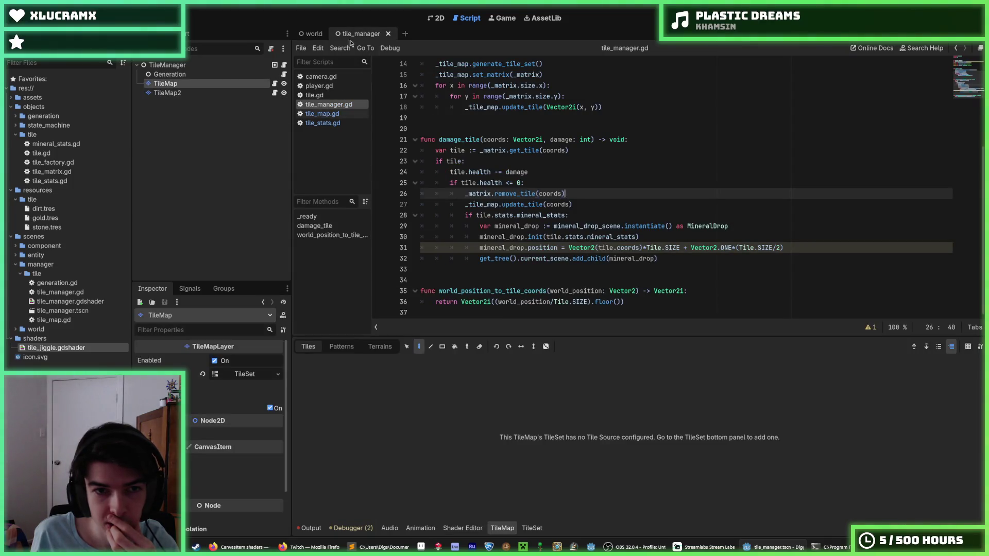
{"action": "left_click", "coordinate": [322, 113]}
{"action": "scroll", "coordinate": [589, 258], "scroll_direction": "down", "scroll_amount": 3}
- Start line 46 below the set_shader line with 'tile_data.material.set_shader_'
{"action": "left_click", "coordinate": [590, 302]}
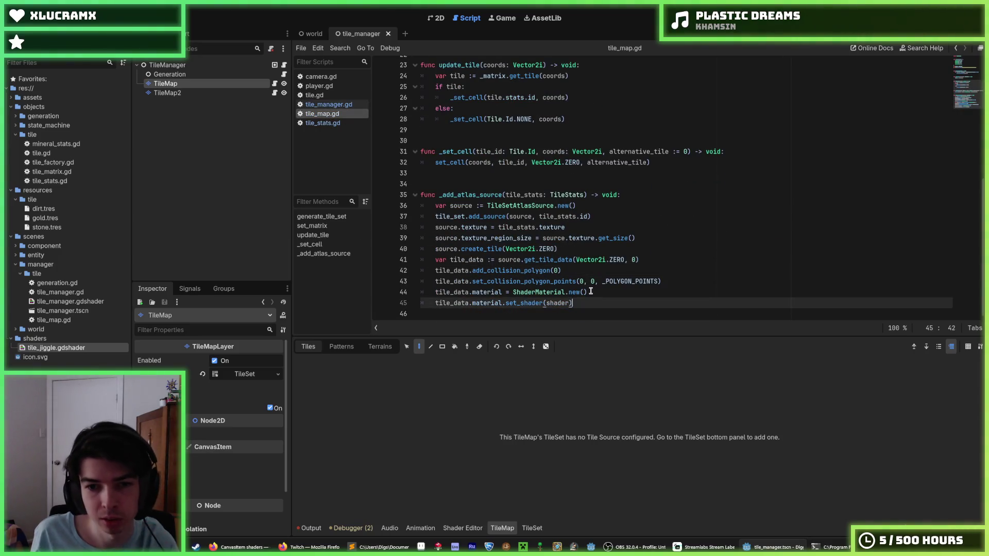
{"action": "key", "text": "Return"}
{"action": "type", "text": "tile_data.mateir"}
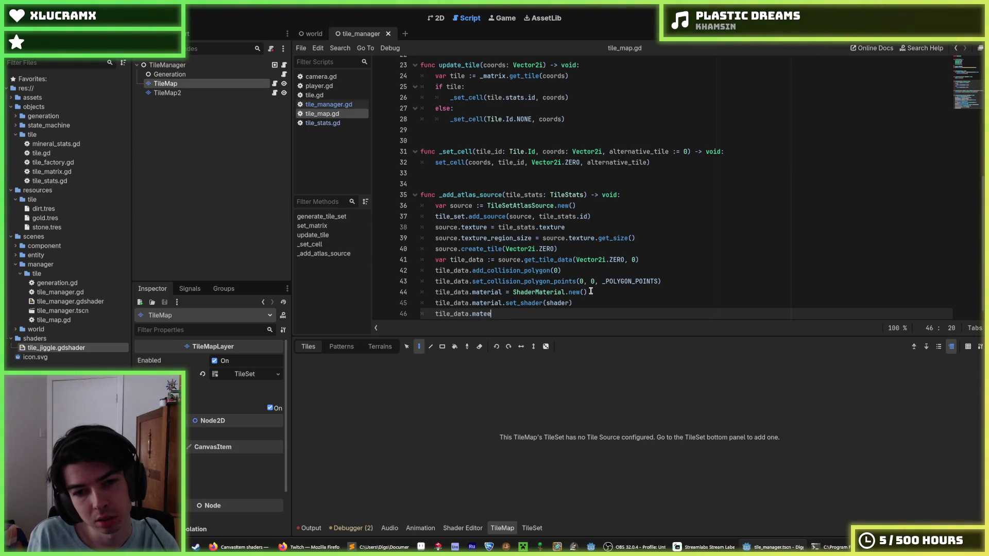
{"action": "key", "text": "BackSpace"}
{"action": "type", "text": "rial.set_shad"}
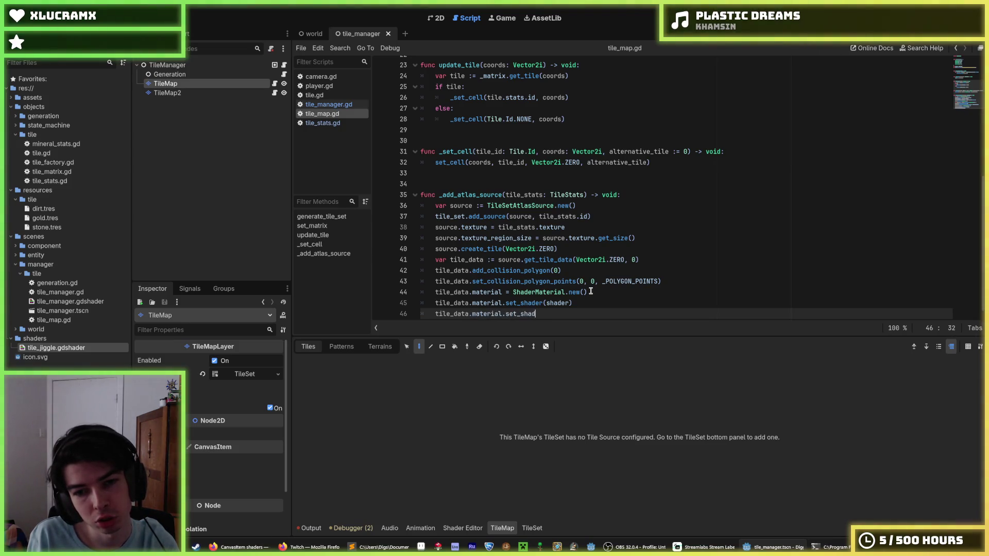
{"action": "type", "text": "er_"}
{"action": "right_click", "coordinate": [590, 292]}
{"action": "key", "text": "Escape"}
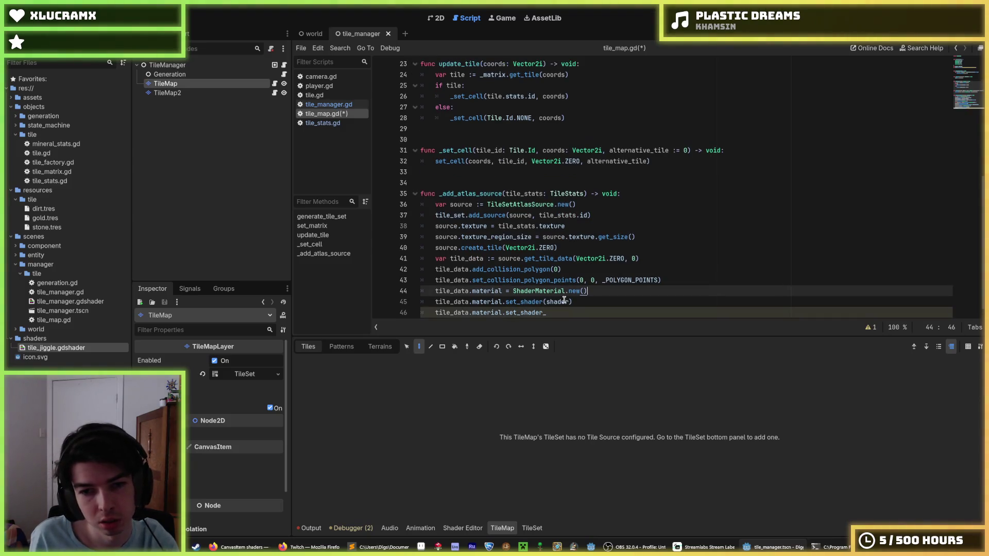
- Complete it as set_shader_parameter("amplitude", 10.0) and save tile_map.gd
{"action": "left_click", "coordinate": [567, 313]}
{"action": "type", "text": "param"}
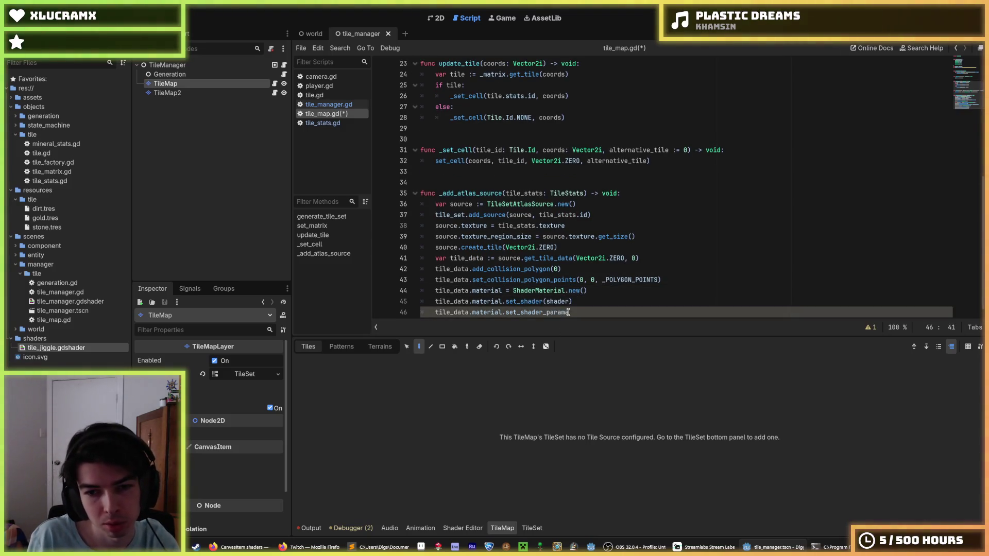
{"action": "type", "text": "eter"}
{"action": "key", "text": "Return"}
{"action": "type", "text": "\""}
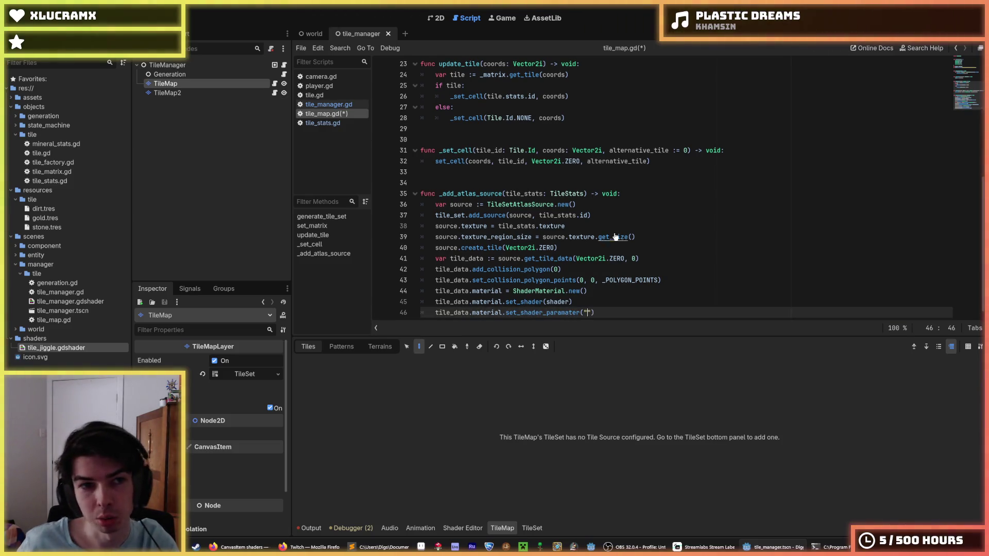
{"action": "key", "text": "ctrl+s"}
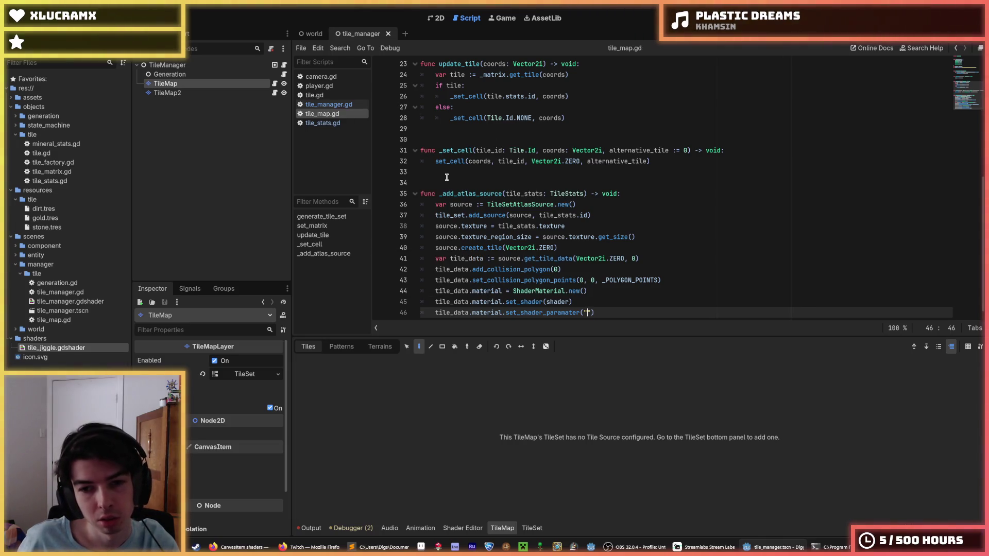
{"action": "type", "text": "amplitude"}
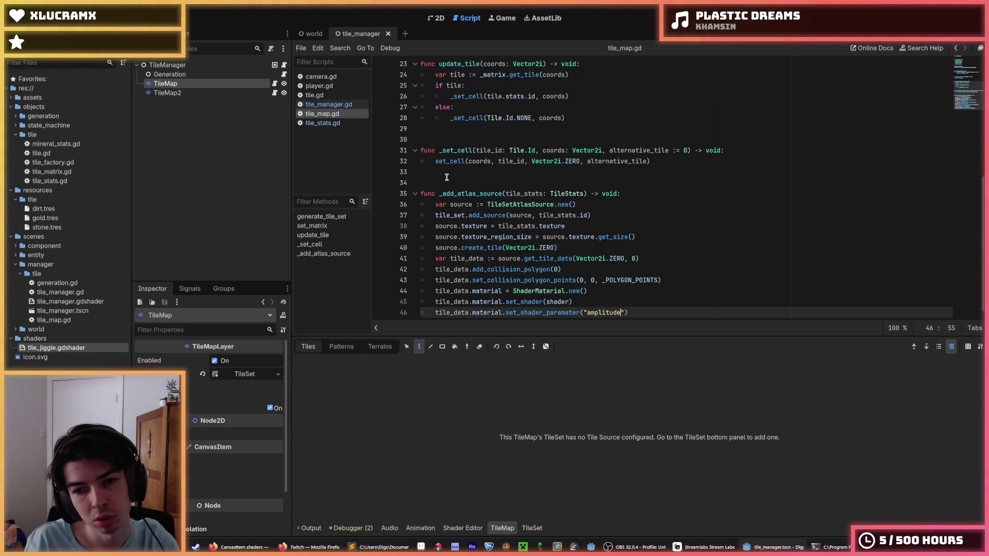
{"action": "key", "text": "Right"}
{"action": "type", "text": ", "}
{"action": "type", "text": "10.0"}
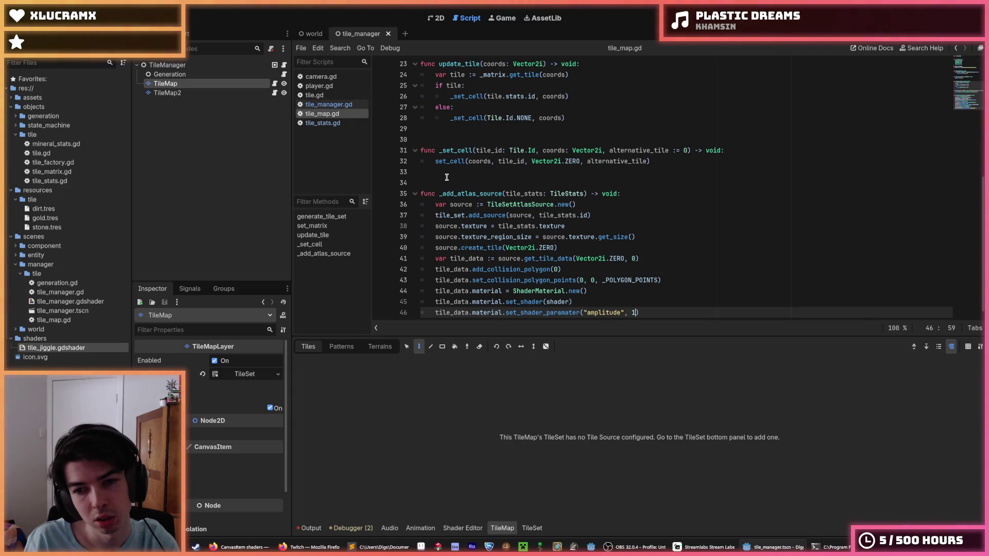
{"action": "key", "text": "ctrl+s"}
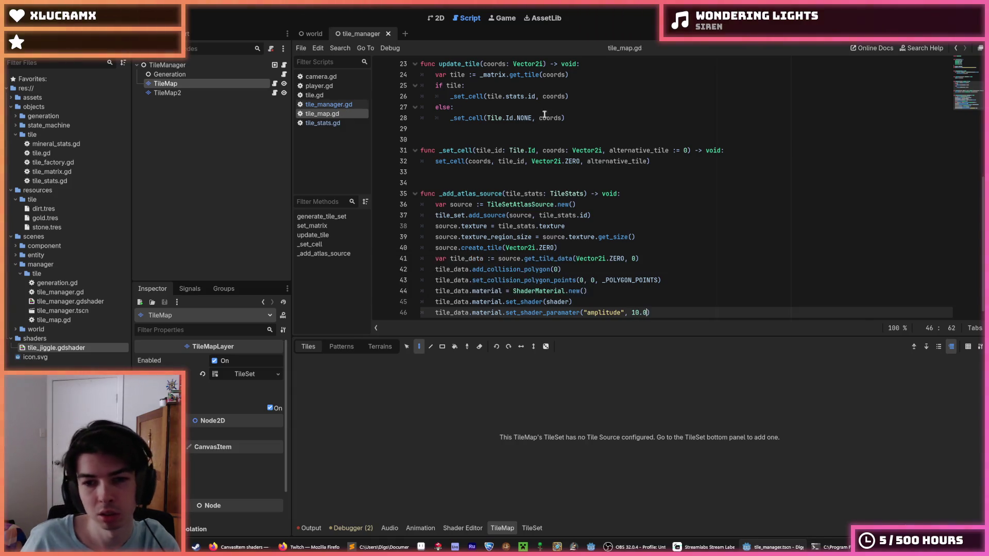
- Test-run the game, correct the method name to set_shader_parameter, and run again
{"action": "key", "text": "F5"}
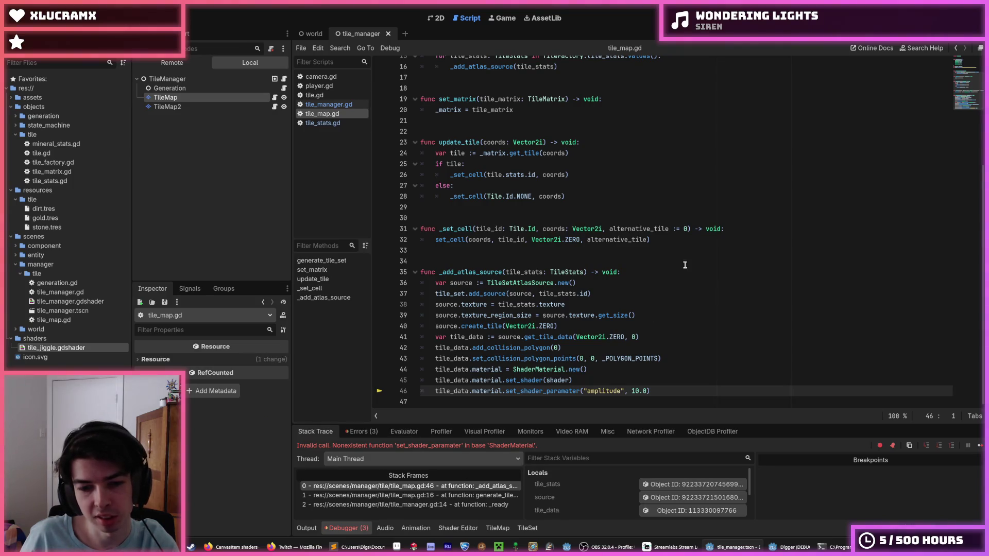
{"action": "key", "text": "F8"}
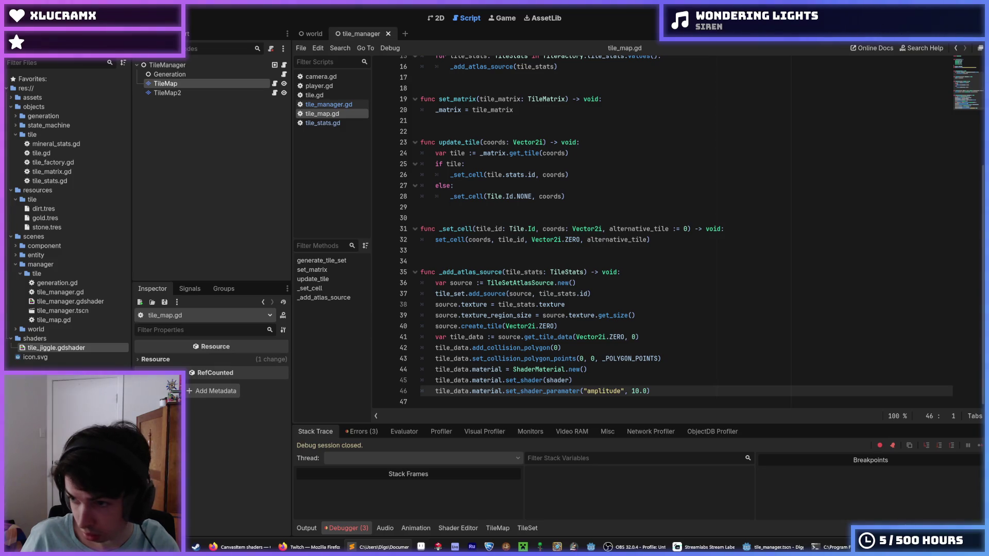
{"action": "double_click", "coordinate": [567, 391]}
{"action": "type", "text": "set_shader_parameter"}
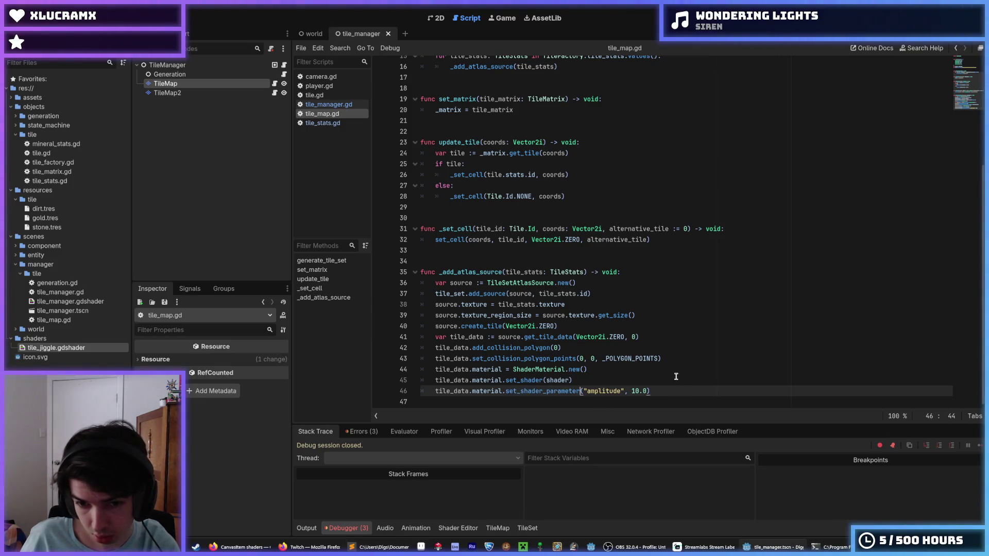
{"action": "left_click", "coordinate": [837, 39]}
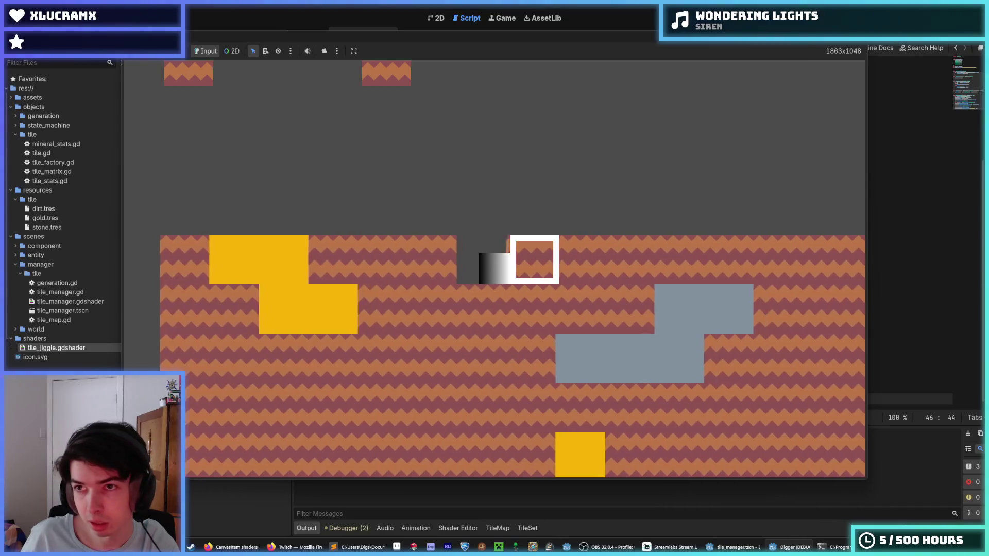
{"action": "key", "text": "F8"}
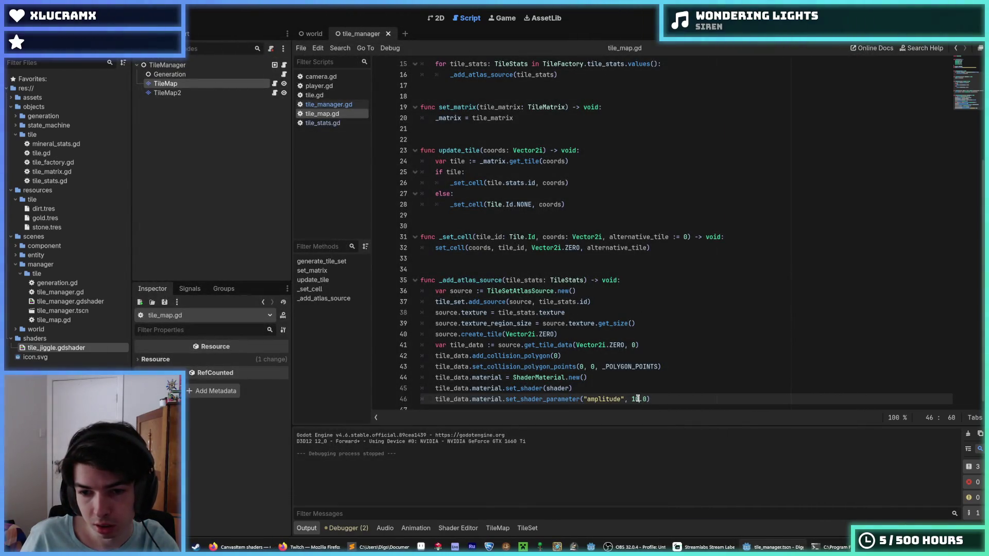
- Change the amplitude value from 10.0 to 0.0 and test-run the game
{"action": "double_click", "coordinate": [635, 400]}
{"action": "type", "text": "0"}
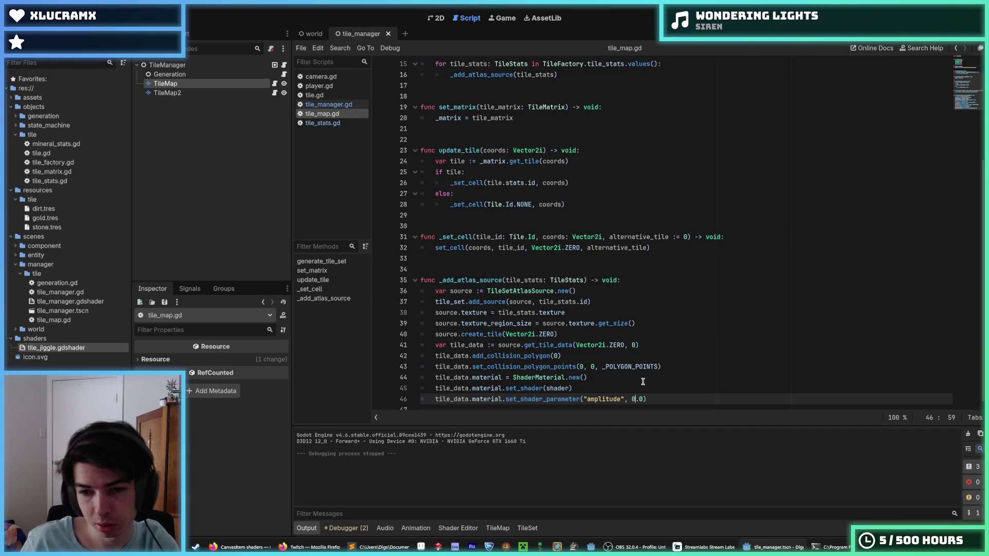
{"action": "key", "text": "F5"}
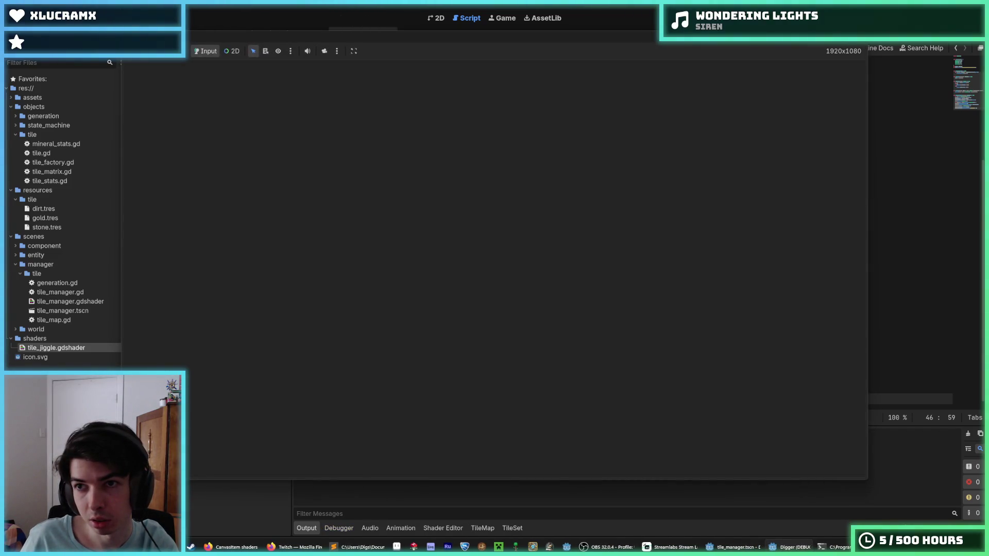
{"action": "key", "text": "F8"}
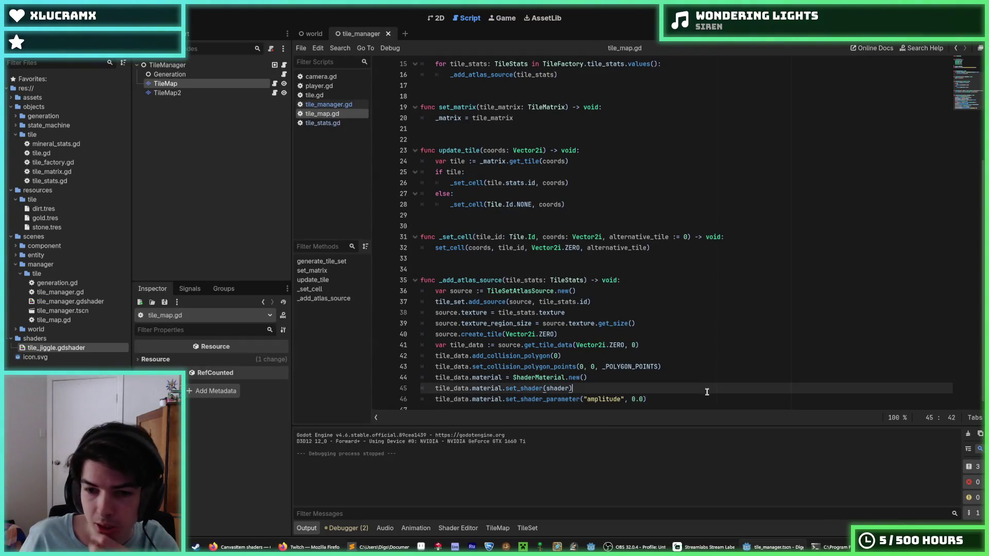
{"action": "left_click", "coordinate": [641, 378]}
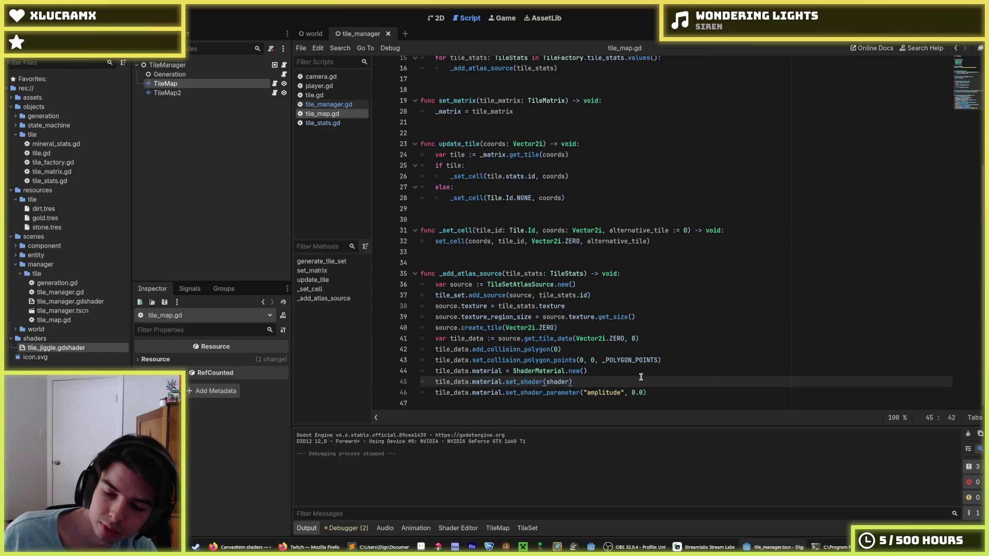
{"action": "left_click", "coordinate": [590, 371]}
{"action": "key", "text": "Down"}
{"action": "key", "text": "Up"}
{"action": "key", "text": "Down"}
{"action": "key", "text": "Up"}
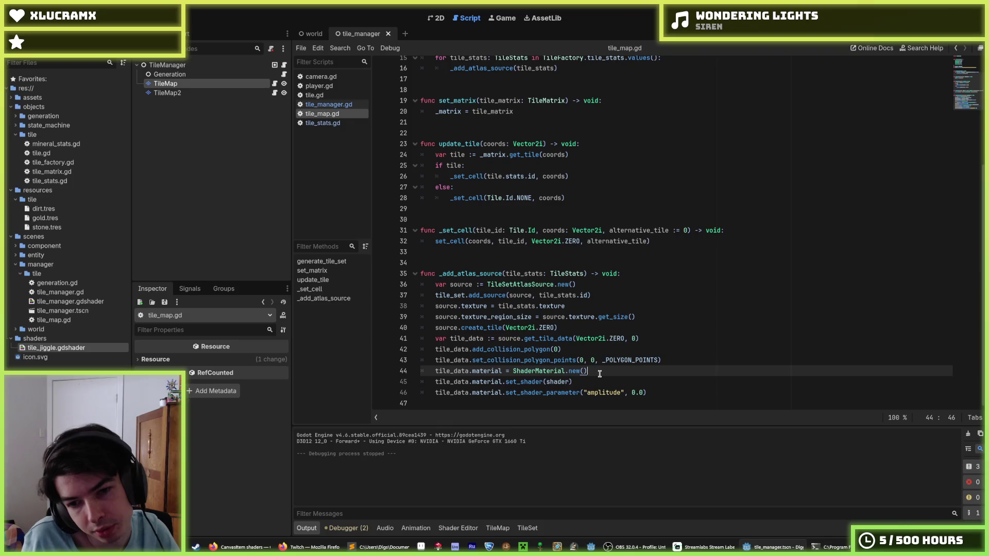
{"action": "key", "text": "Down"}
{"action": "key", "text": "Up"}
{"action": "key", "text": "Down"}
{"action": "key", "text": "Up"}
{"action": "key", "text": "Down"}
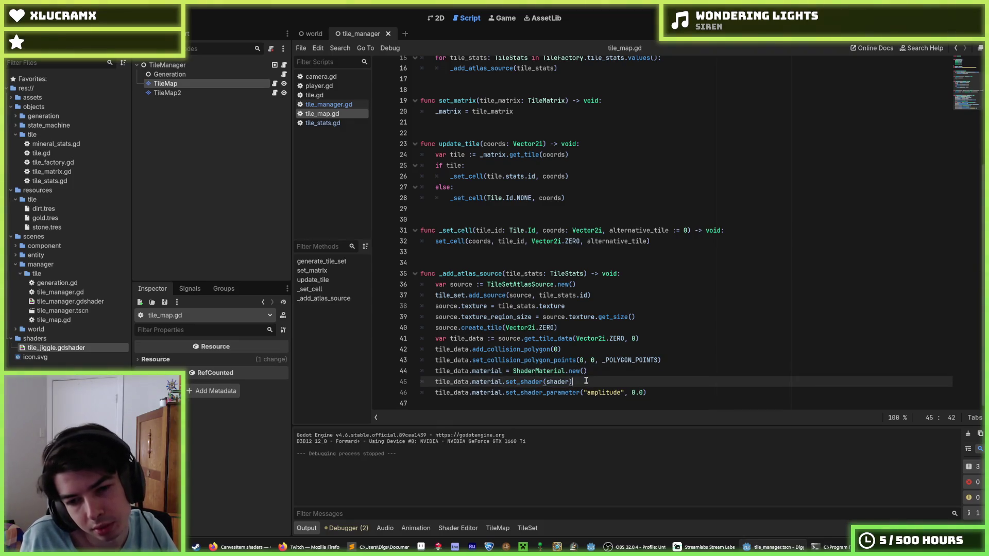
{"action": "key", "text": "Up"}
{"action": "key", "text": "Down"}
{"action": "key", "text": "Up"}
{"action": "key", "text": "Down"}
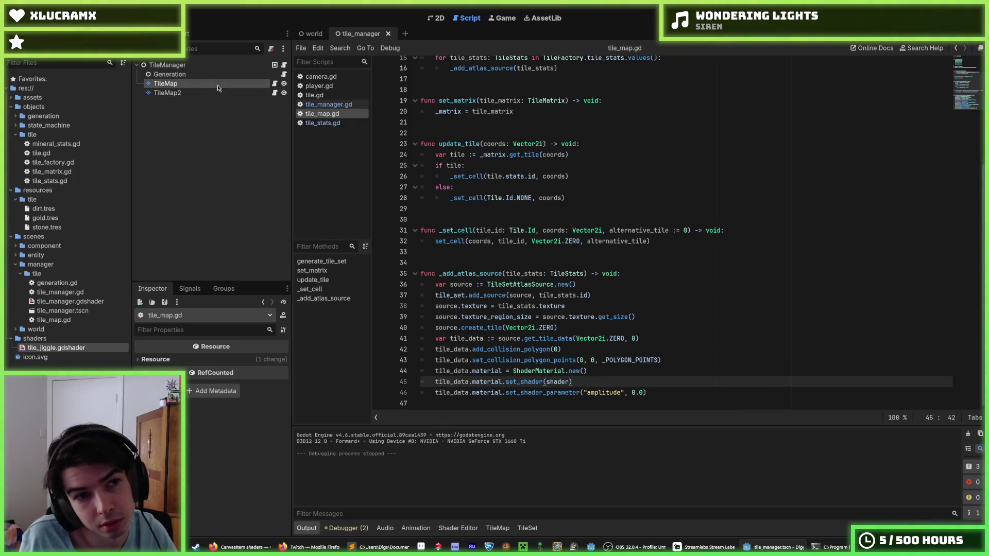
- Select TileMap, view its patterns, and compare the TileSet and TileMap panels
{"action": "left_click", "coordinate": [181, 86]}
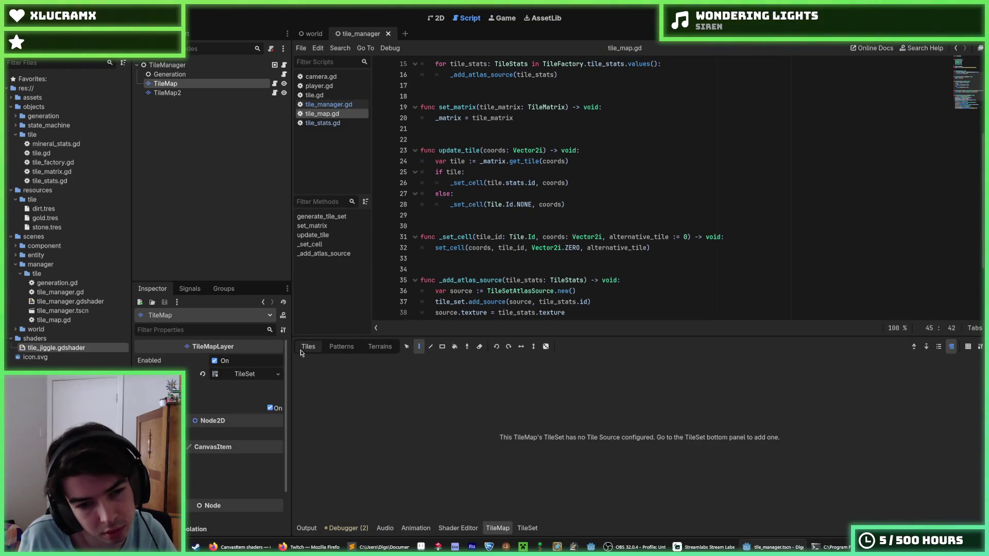
{"action": "left_click", "coordinate": [330, 349]}
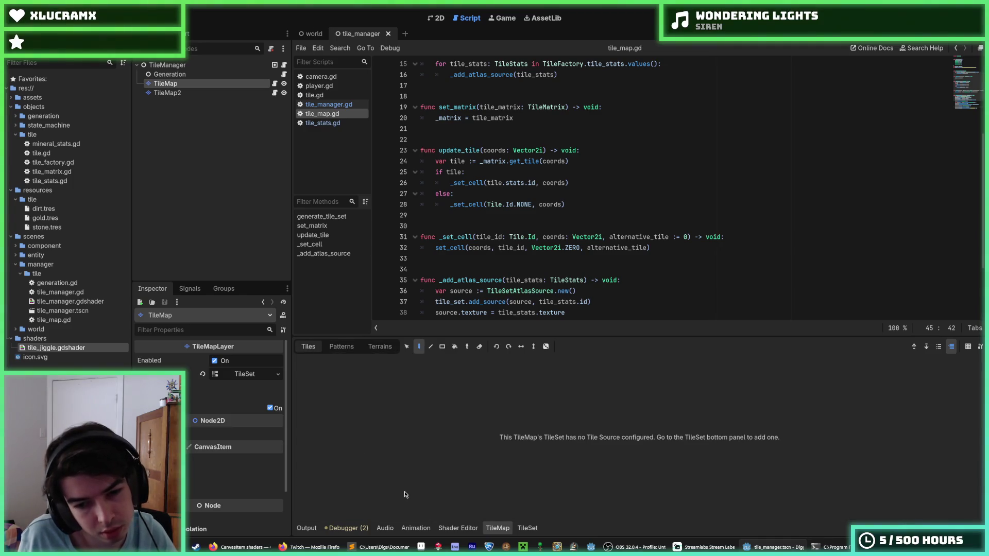
{"action": "left_click", "coordinate": [528, 530]}
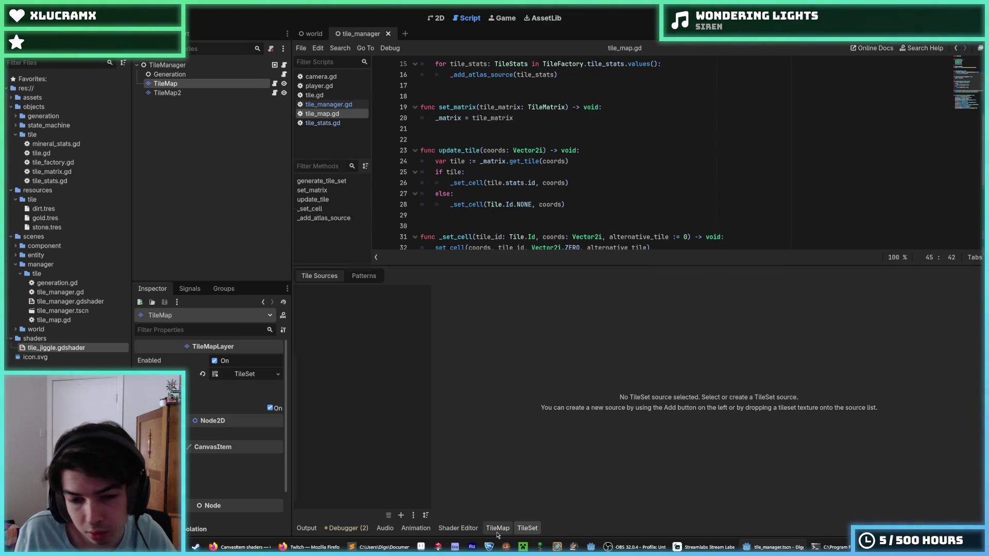
{"action": "left_click", "coordinate": [490, 534]}
{"action": "left_click", "coordinate": [474, 533]}
{"action": "left_click", "coordinate": [506, 533]}
{"action": "left_click", "coordinate": [516, 531]}
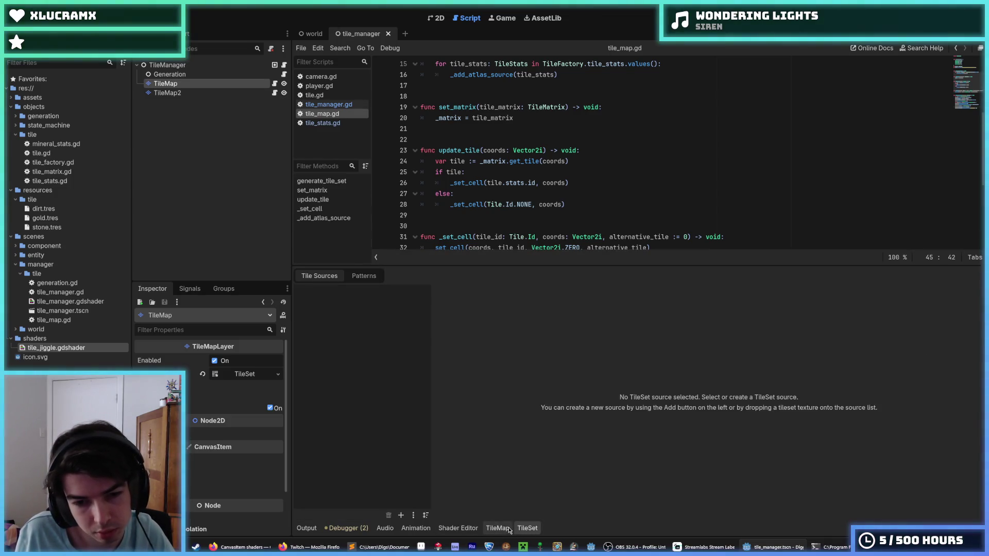
{"action": "left_click", "coordinate": [499, 529]}
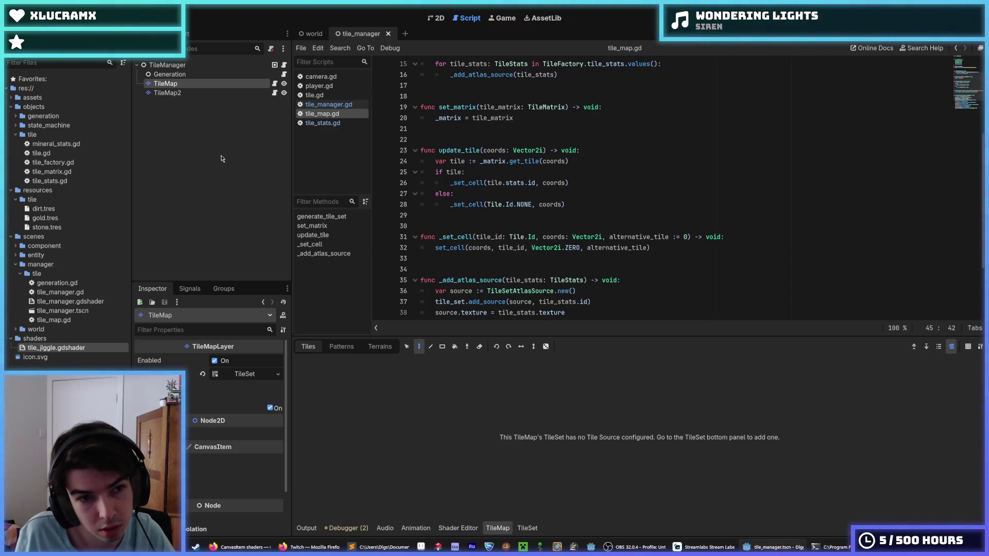
- Select TileMap2, browse its Patterns and Terrains tabs, then show the dirt.png TileSet editor
{"action": "left_click", "coordinate": [173, 94]}
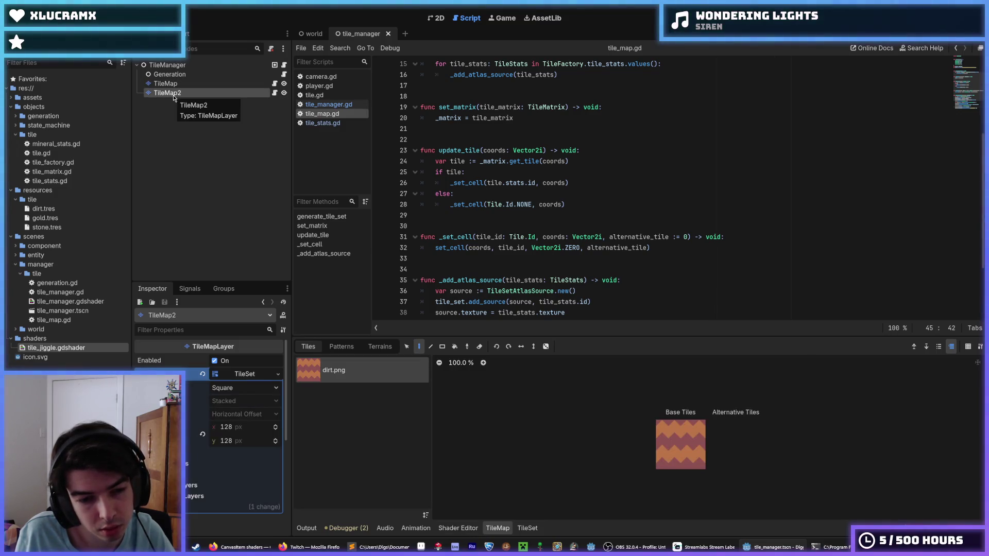
{"action": "left_click", "coordinate": [341, 347]}
{"action": "left_click", "coordinate": [380, 347]}
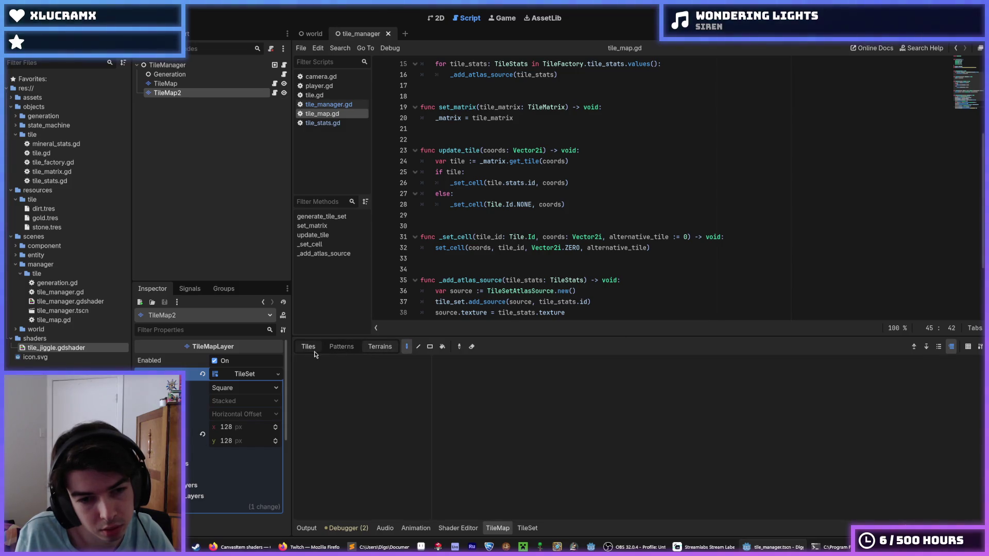
{"action": "left_click", "coordinate": [314, 351]}
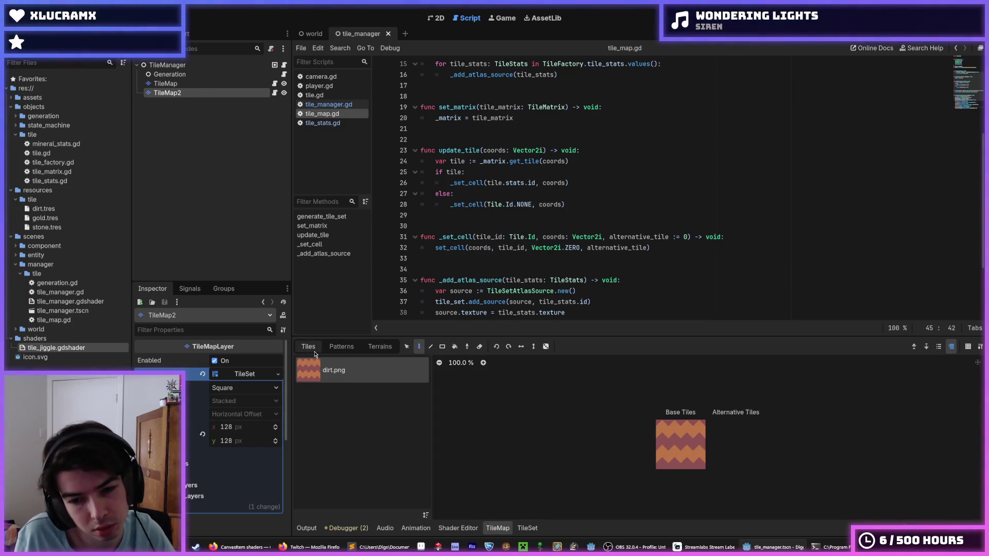
{"action": "left_click", "coordinate": [371, 348]}
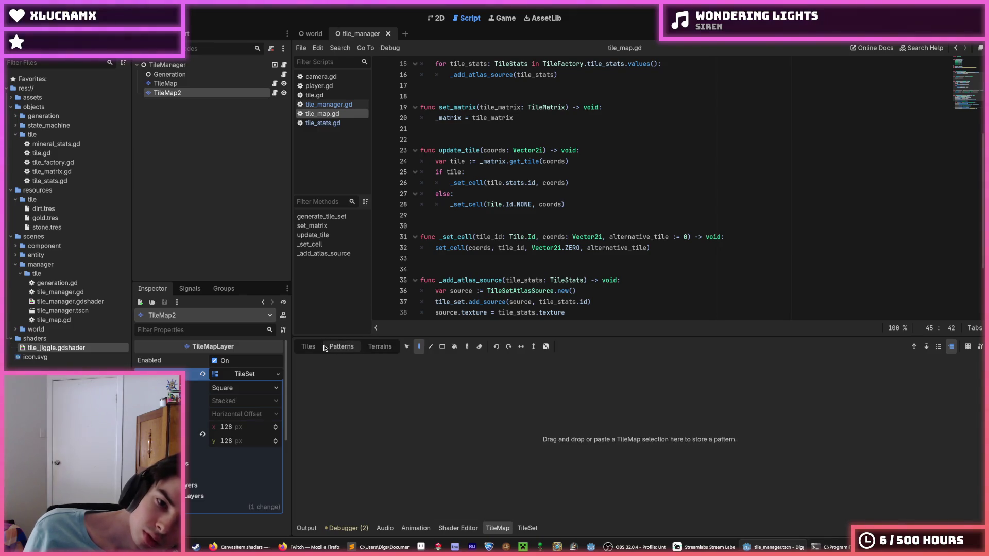
{"action": "left_click", "coordinate": [320, 348]}
{"action": "left_click", "coordinate": [526, 528]}
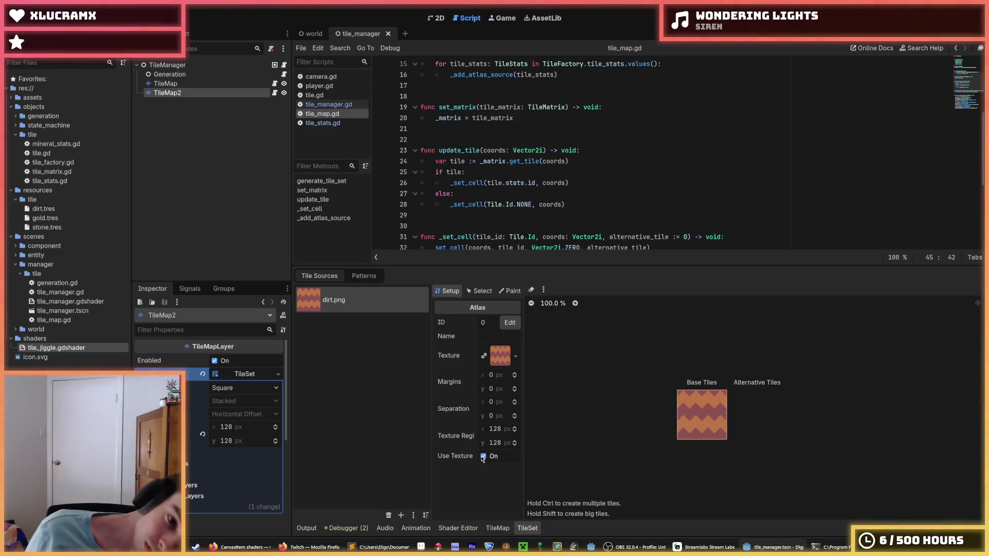
- Select the dirt tile and inspect its Rendering material options without changing them
{"action": "mouse_move", "coordinate": [461, 462]}
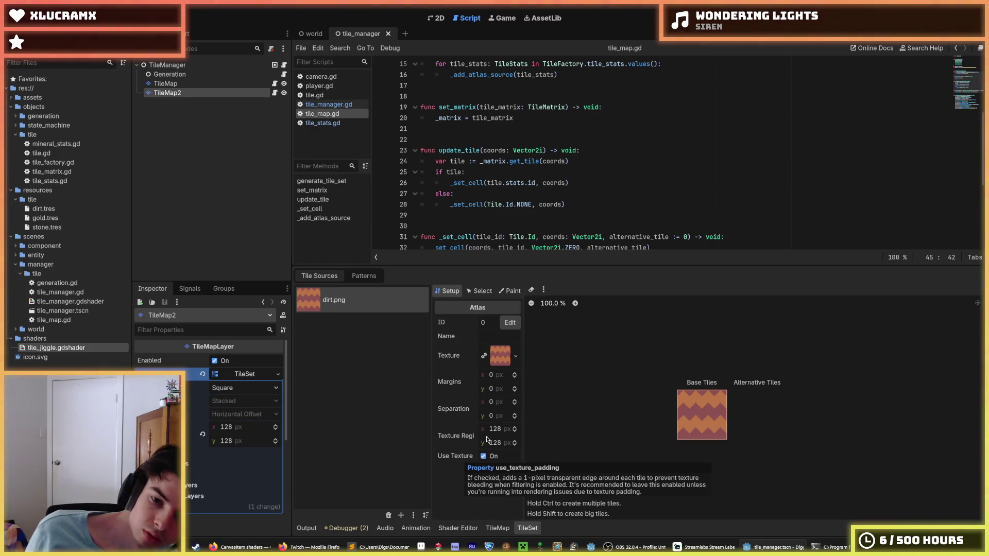
{"action": "left_click", "coordinate": [480, 291]}
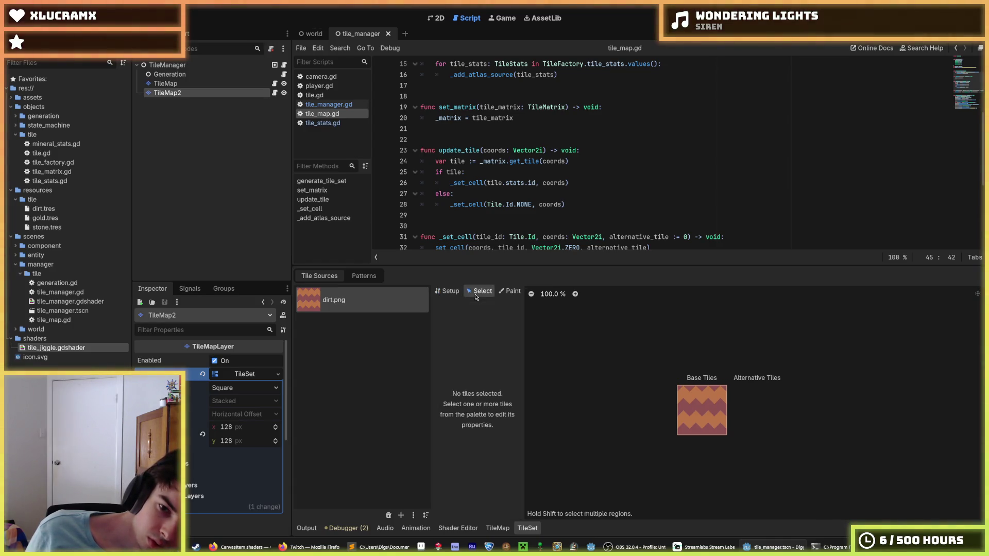
{"action": "left_click", "coordinate": [699, 414]}
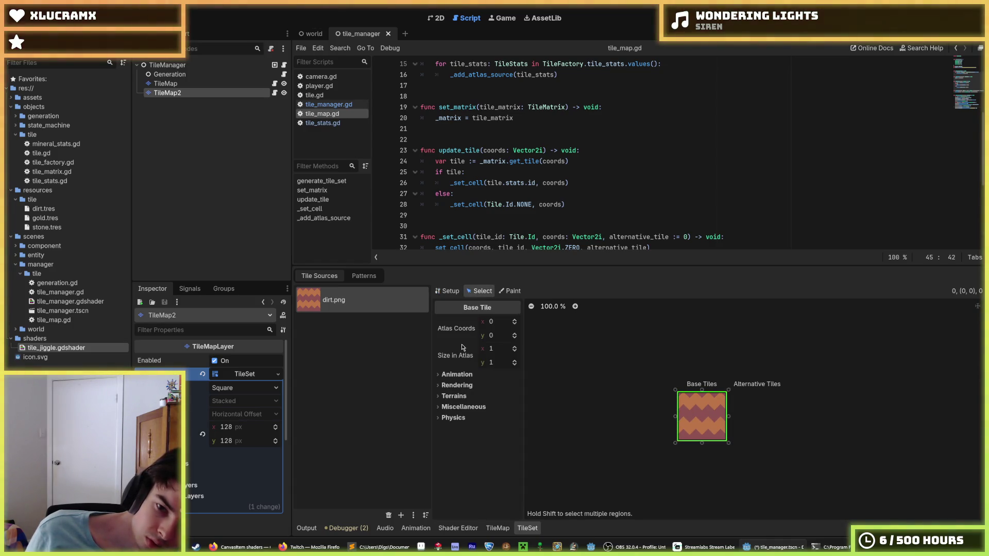
{"action": "left_click", "coordinate": [459, 385]}
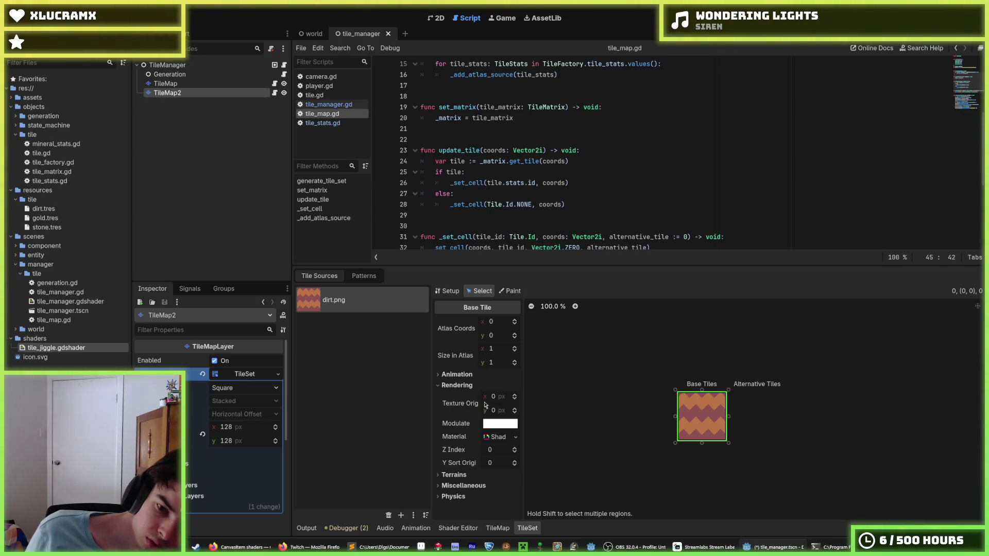
{"action": "left_click", "coordinate": [545, 438]}
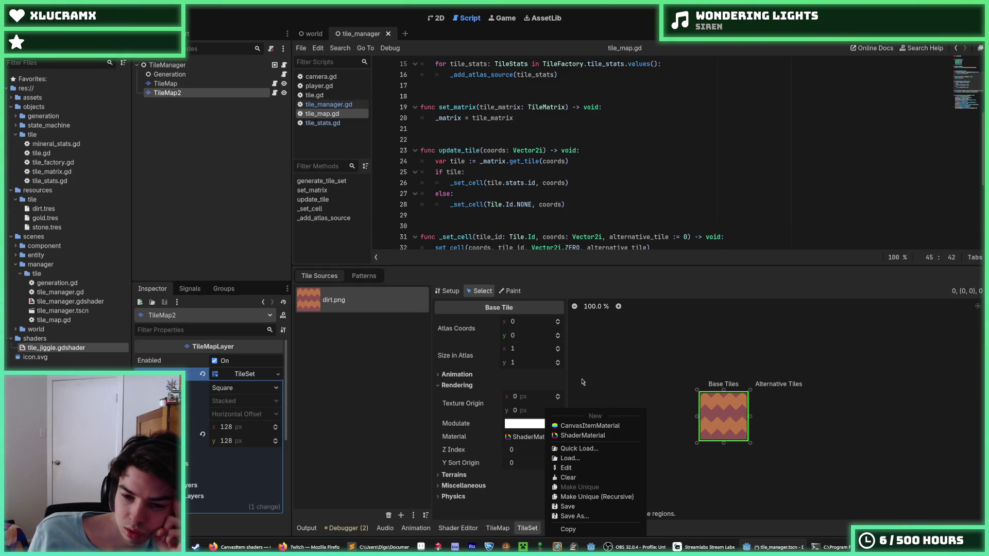
{"action": "left_click", "coordinate": [372, 394]}
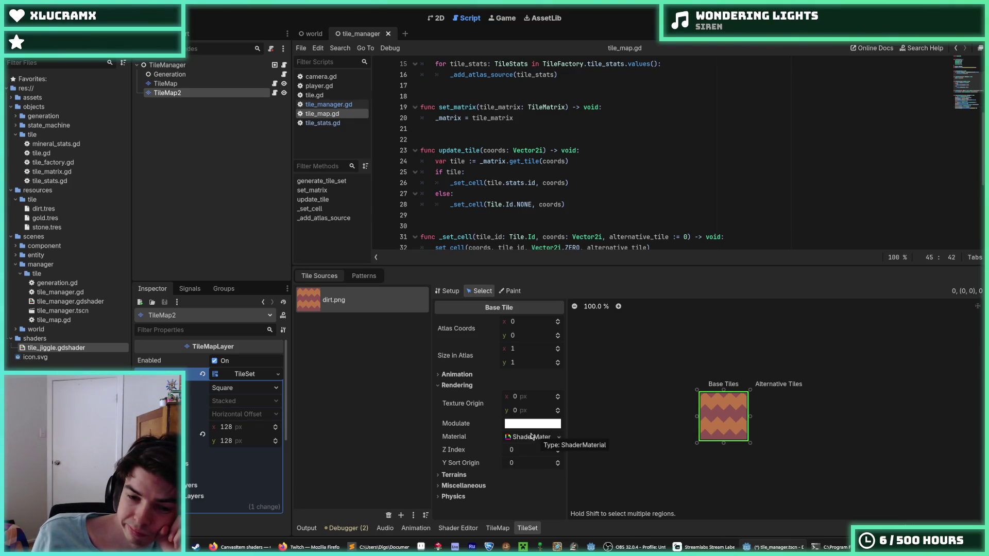
- Close the set_shader_parameter call on line 46 with ')'
{"action": "scroll", "coordinate": [603, 225], "scroll_direction": "down", "scroll_amount": 5}
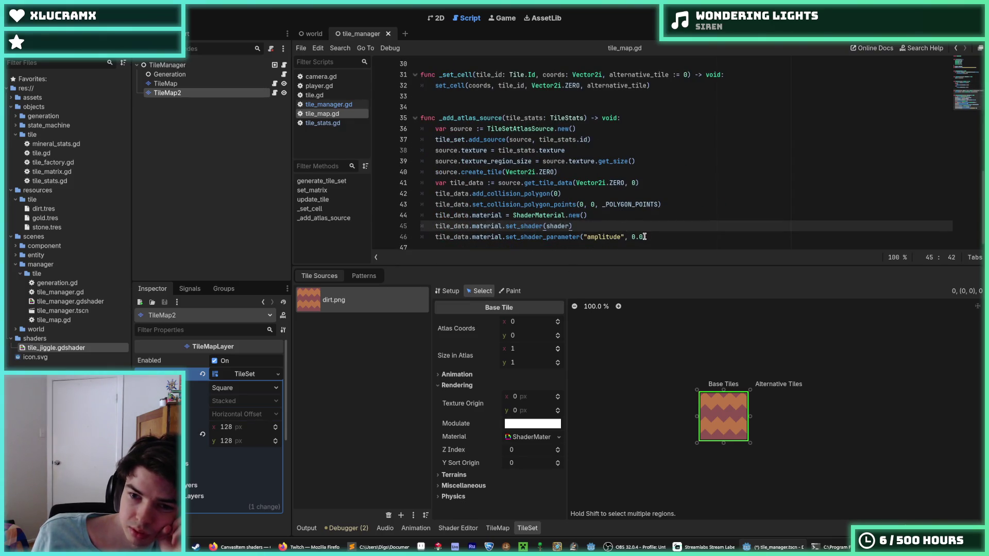
{"action": "left_click", "coordinate": [644, 236]}
{"action": "type", "text": ")"}
- Browse the dirt tile's Terrains and paintable properties, then show the TileMap panel
{"action": "left_click", "coordinate": [454, 475]}
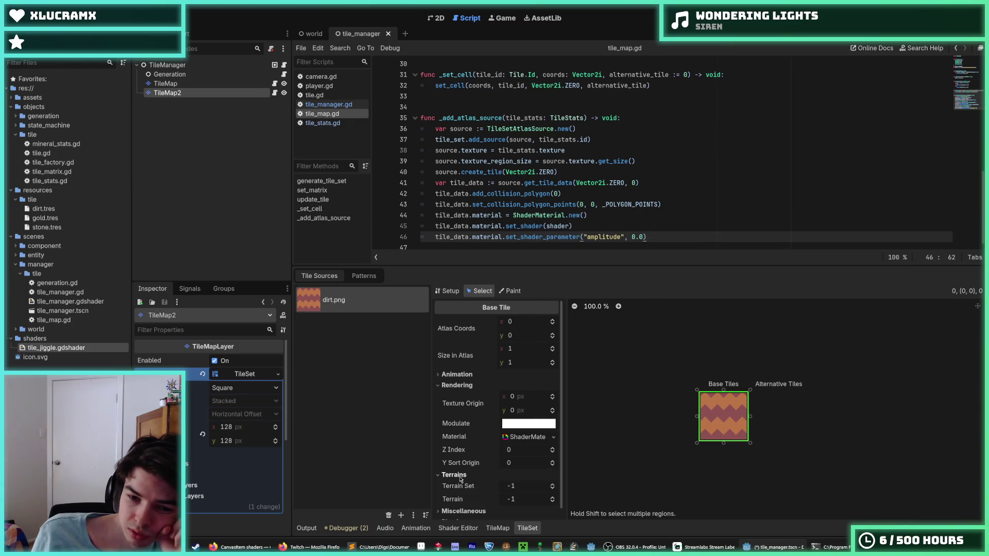
{"action": "left_click", "coordinate": [455, 475]}
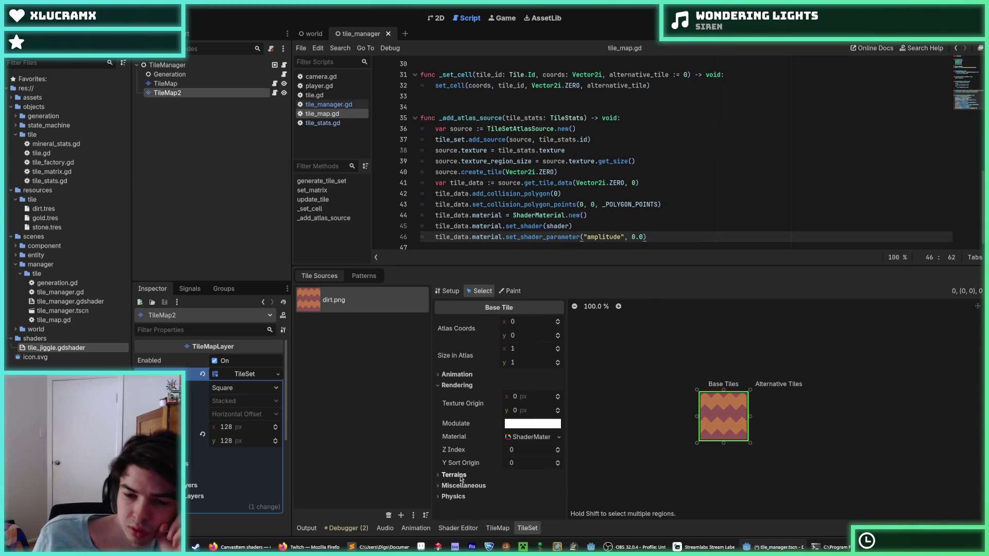
{"action": "left_click", "coordinate": [510, 291]}
{"action": "left_click", "coordinate": [484, 293]}
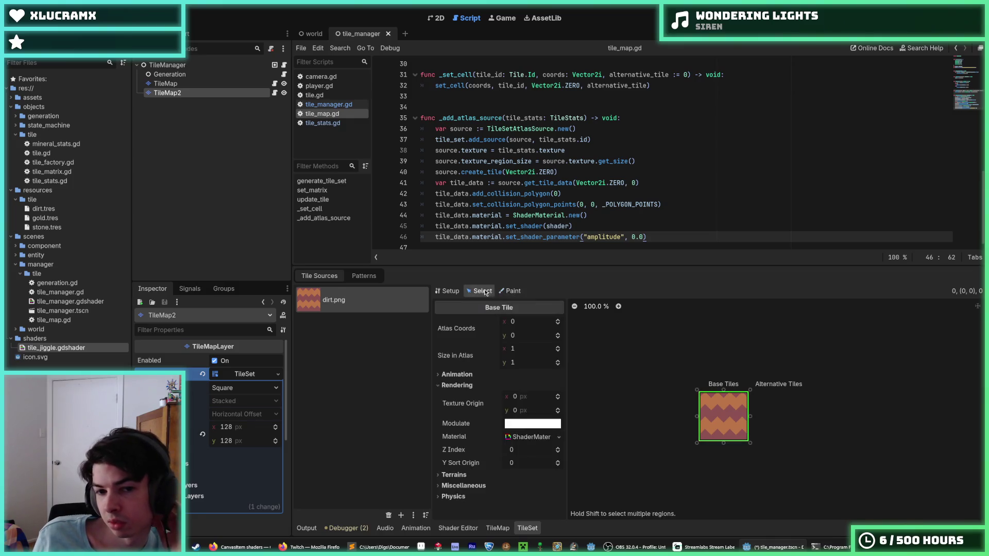
{"action": "left_click", "coordinate": [510, 291]}
{"action": "left_click", "coordinate": [508, 322]}
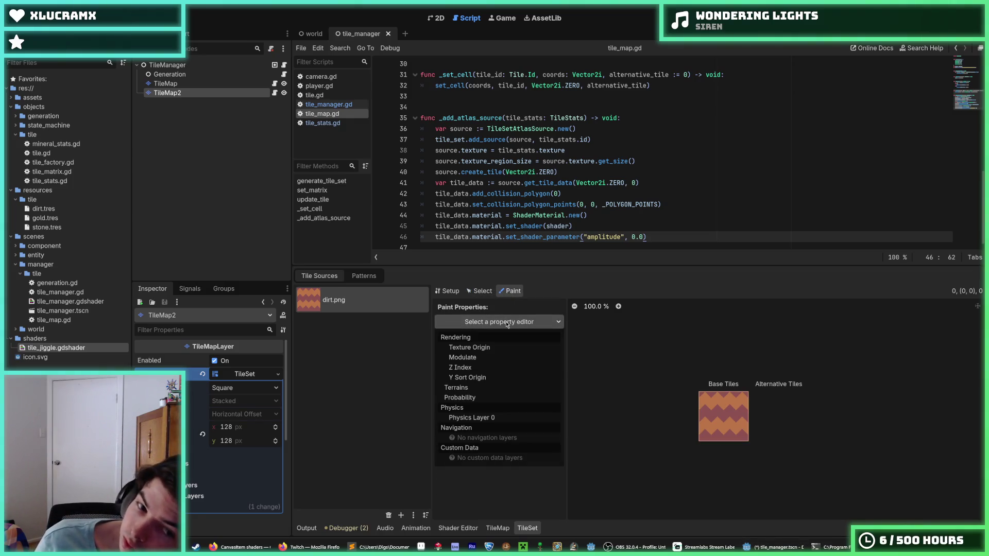
{"action": "left_click", "coordinate": [484, 291]}
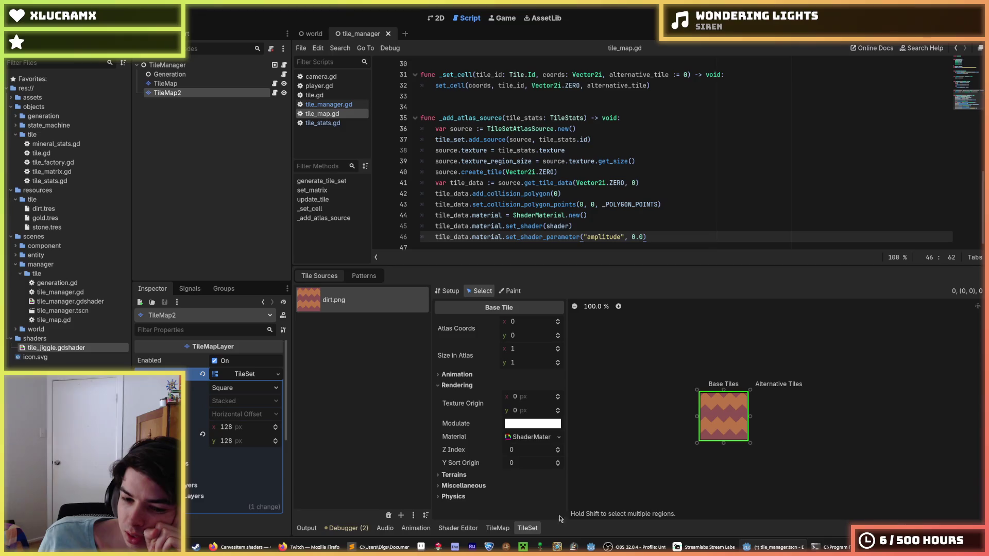
{"action": "left_click", "coordinate": [499, 528]}
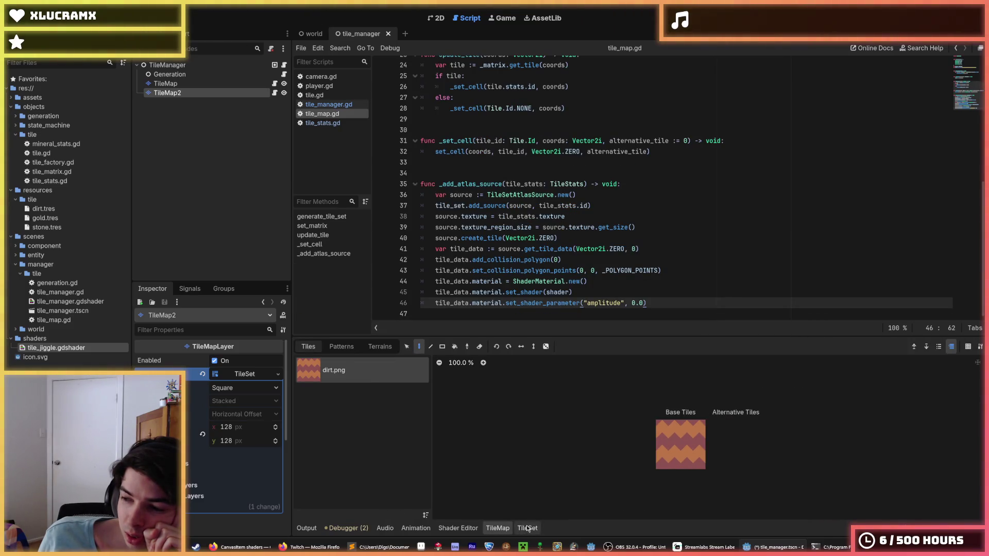
{"action": "left_click", "coordinate": [528, 529]}
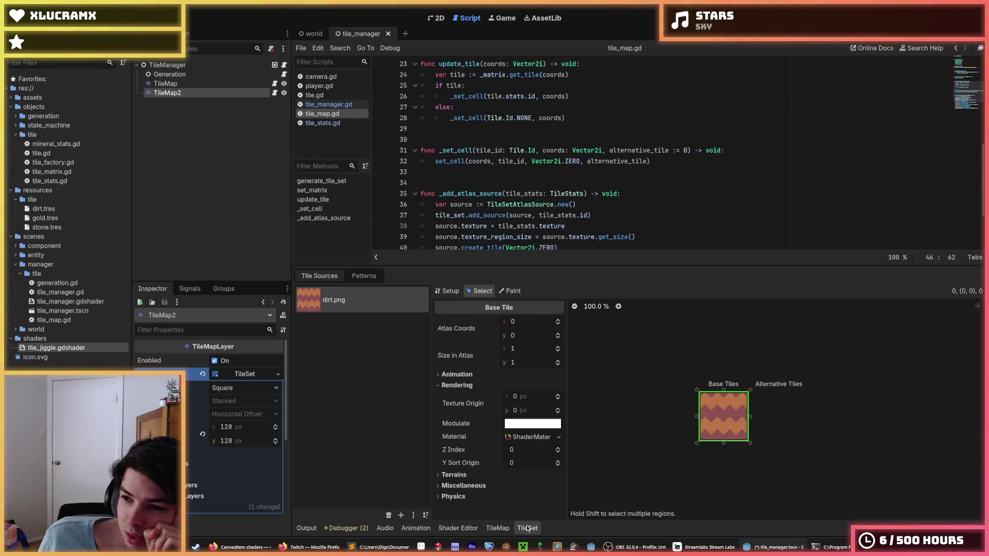
{"action": "left_click", "coordinate": [497, 529]}
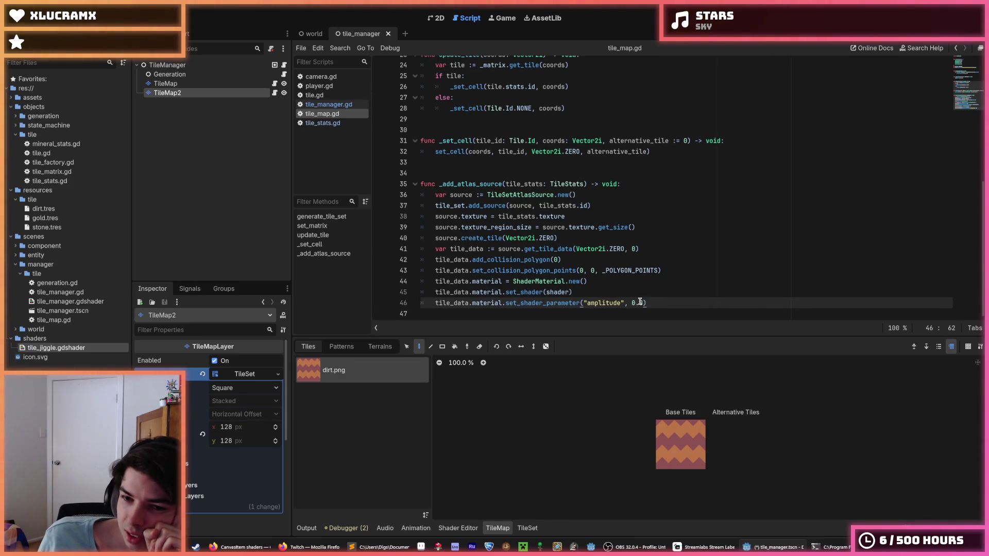
{"action": "left_click", "coordinate": [643, 303]}
{"action": "left_click", "coordinate": [630, 290]}
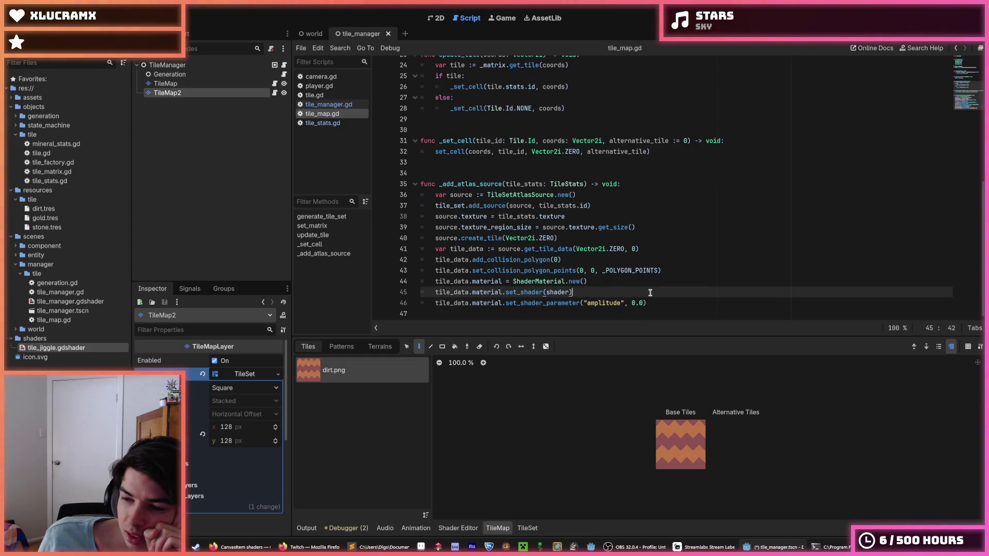
{"action": "left_click", "coordinate": [651, 298]}
{"action": "left_click", "coordinate": [652, 294]}
{"action": "left_click", "coordinate": [652, 298]}
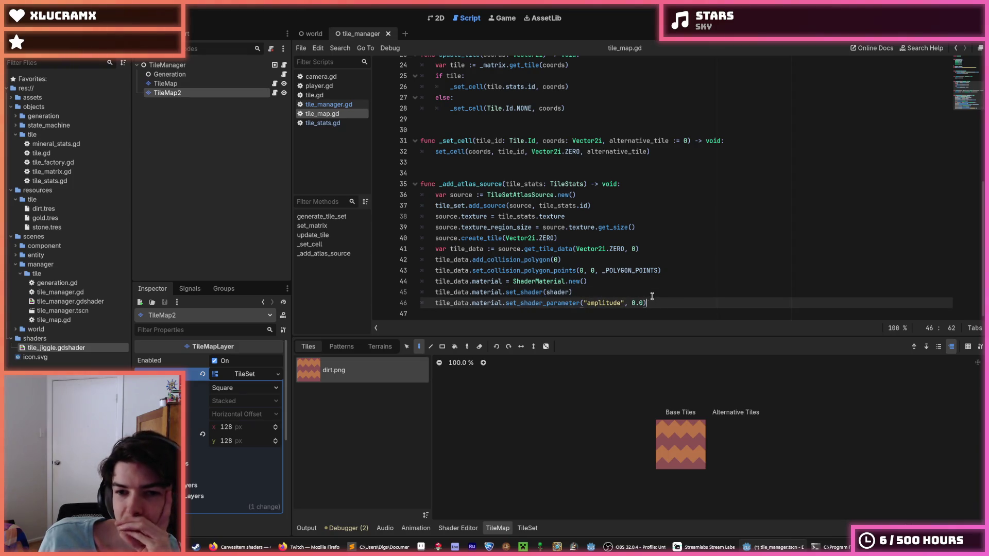
{"action": "left_click", "coordinate": [652, 296]}
{"action": "left_click", "coordinate": [657, 303]}
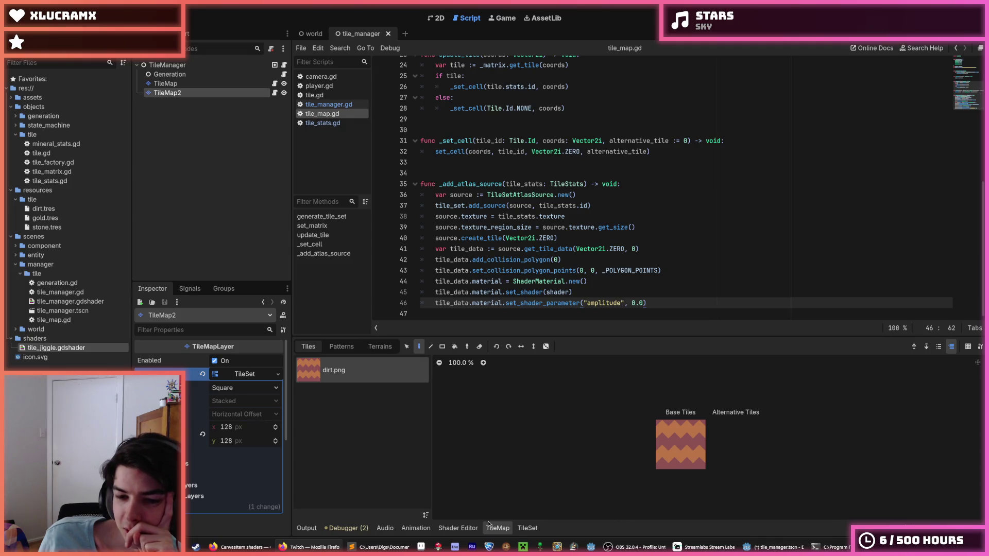
{"action": "left_click", "coordinate": [515, 530]}
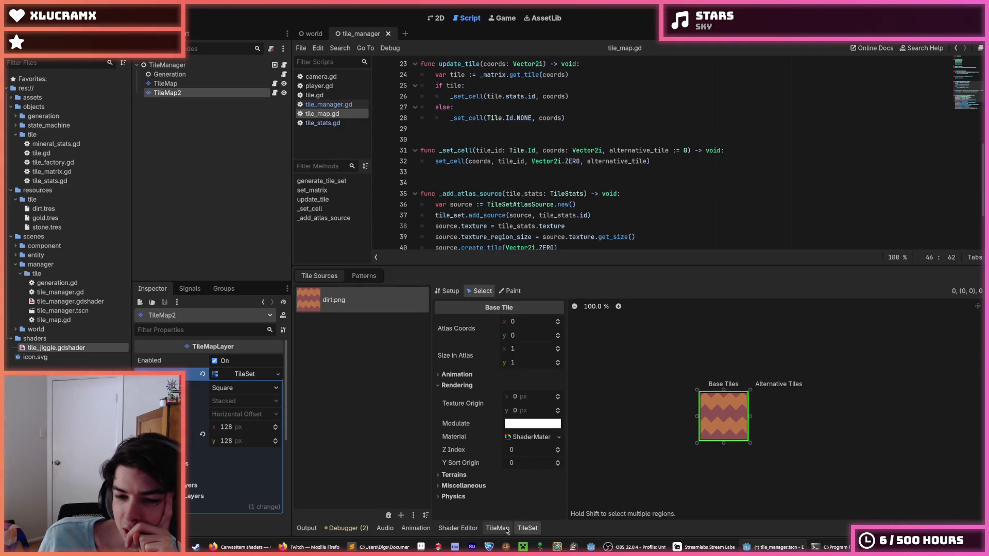
{"action": "mouse_move", "coordinate": [491, 468]}
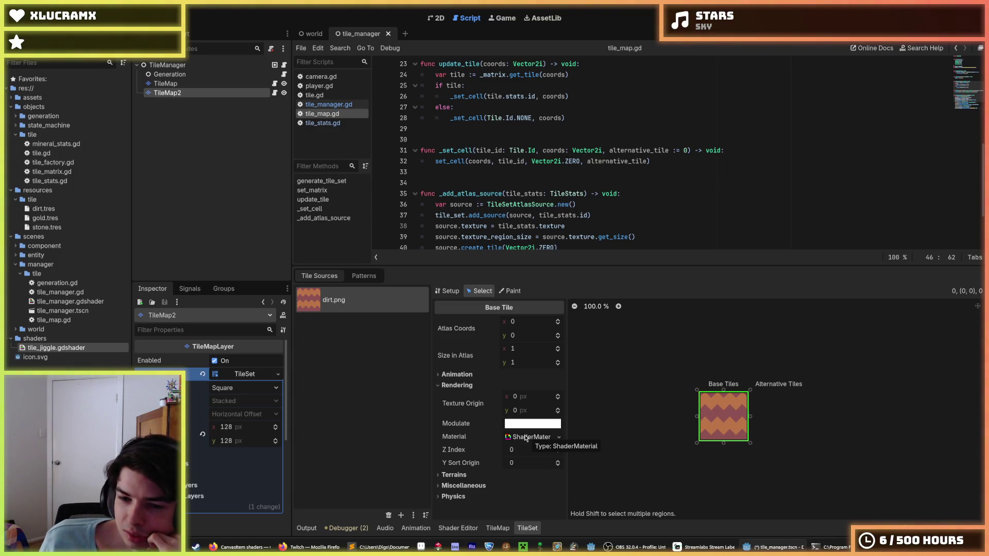
{"action": "left_click", "coordinate": [525, 438]}
{"action": "scroll", "coordinate": [515, 432], "scroll_direction": "down", "scroll_amount": 2}
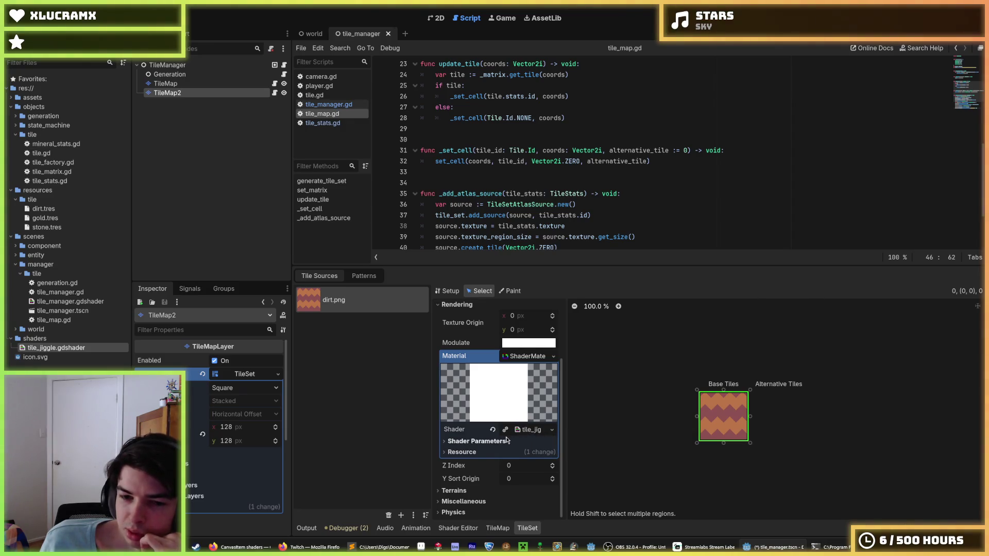
{"action": "left_click", "coordinate": [484, 441]}
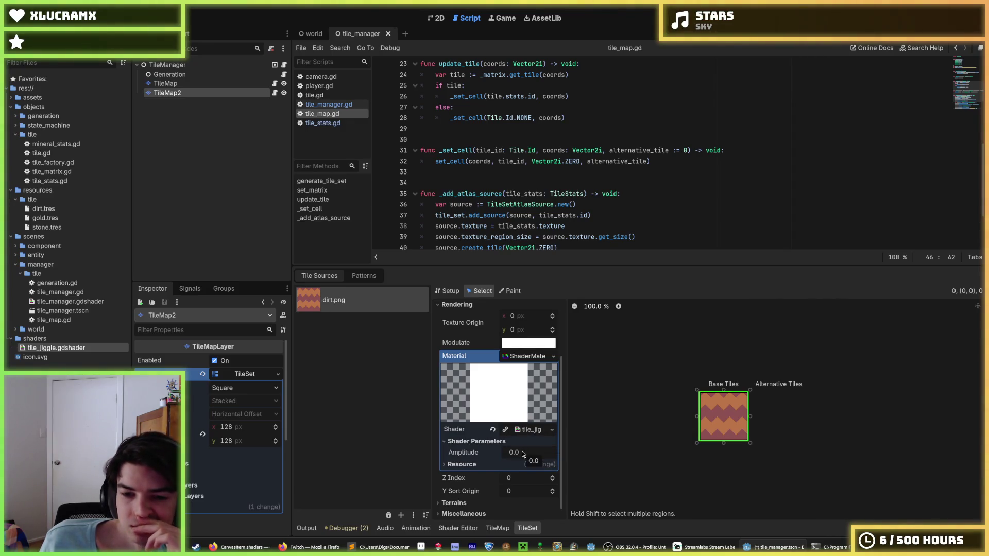
{"action": "left_click", "coordinate": [525, 356]}
{"action": "scroll", "coordinate": [576, 235], "scroll_direction": "down", "scroll_amount": 2}
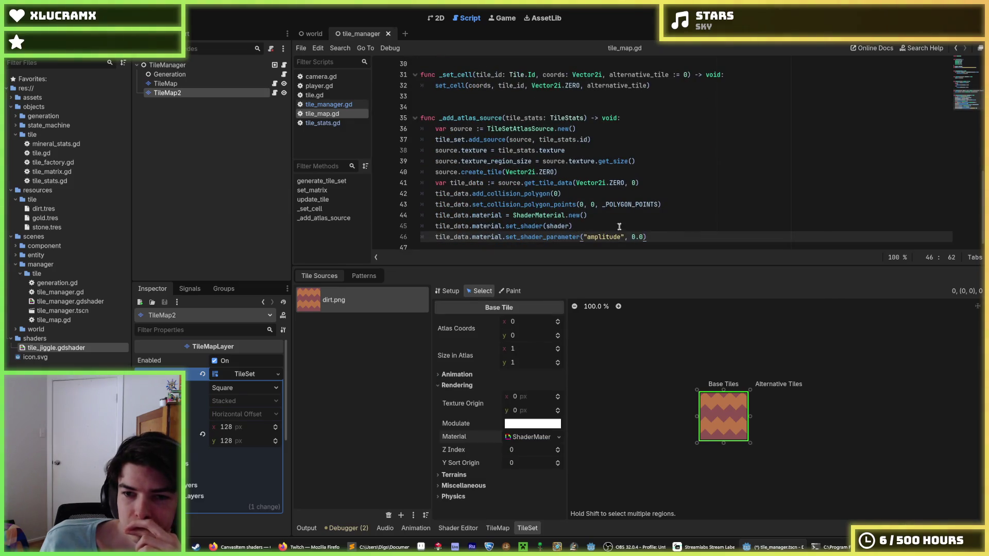
{"action": "left_click_drag", "start_coordinate": [647, 237], "coordinate": [436, 237]}
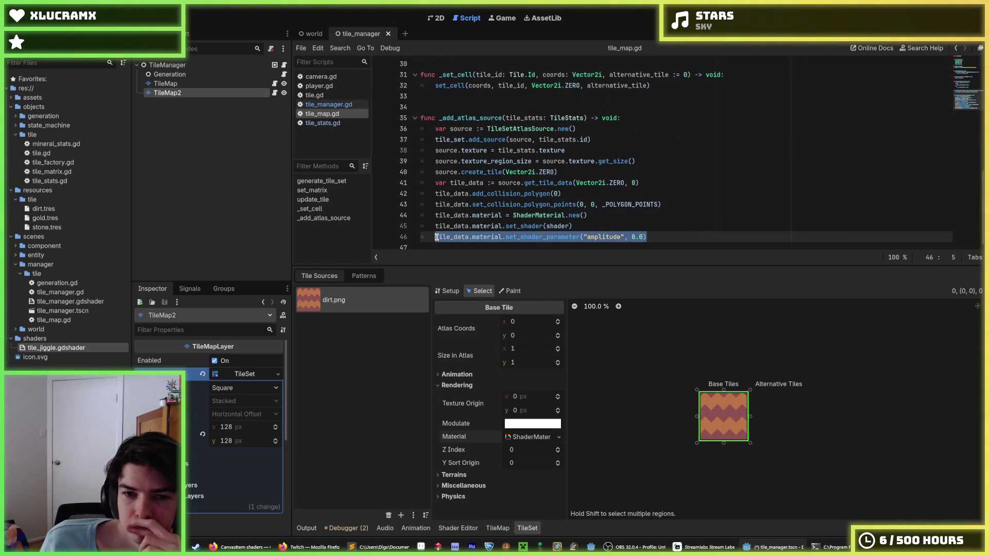
{"action": "double_click", "coordinate": [455, 237]}
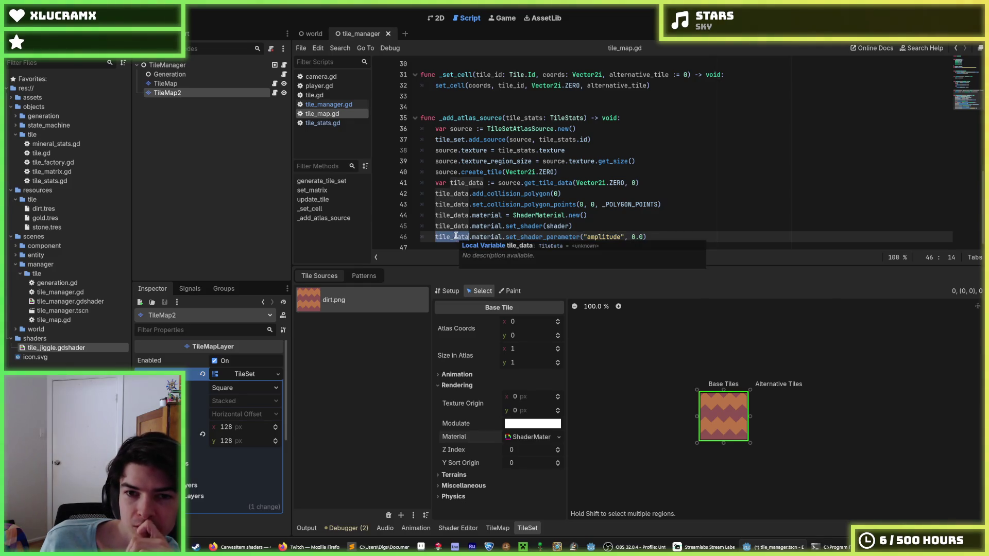
{"action": "mouse_move", "coordinate": [533, 185]}
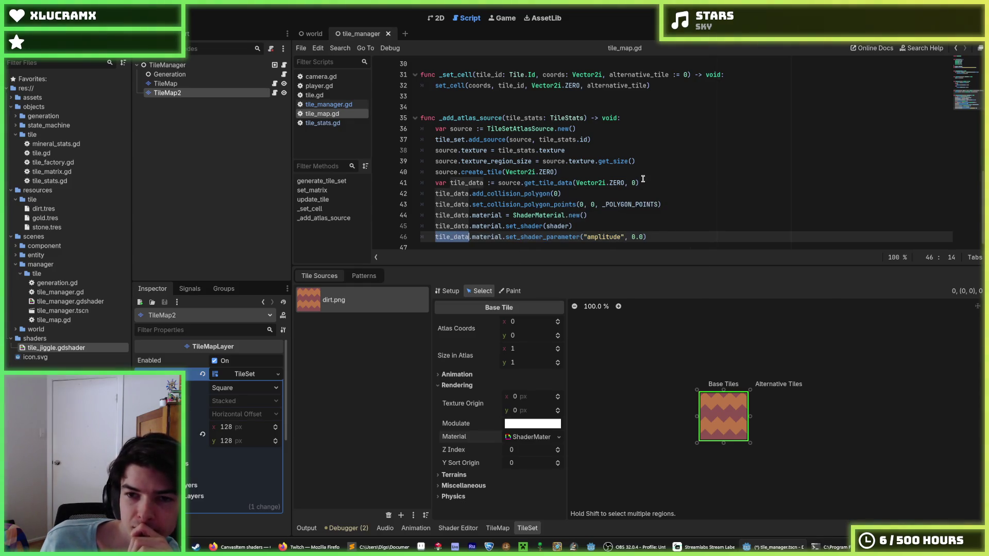